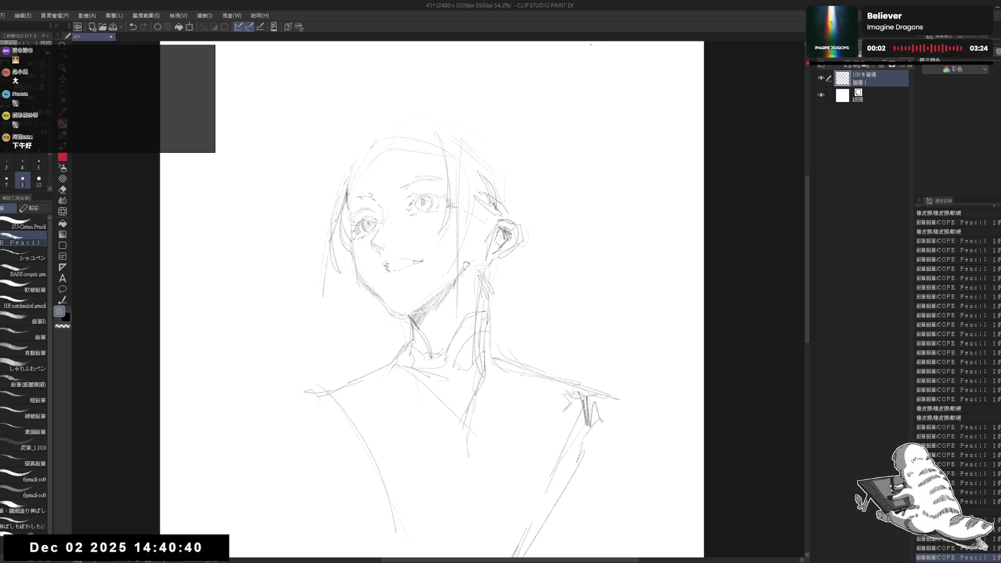
- Mirror the canvas to check proportions, then erase a stray line near the head
drag(469, 266, 479, 259)
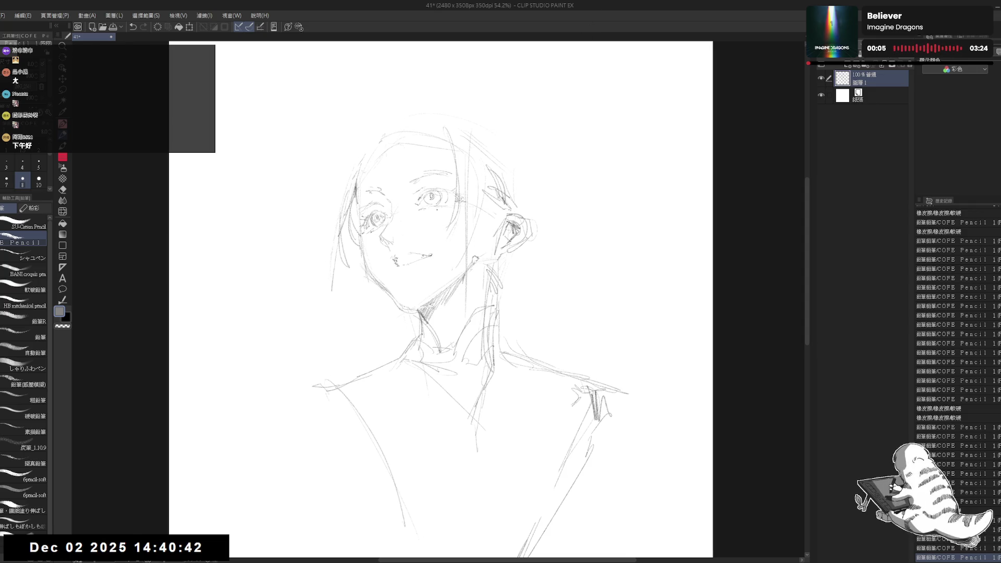
key(h)
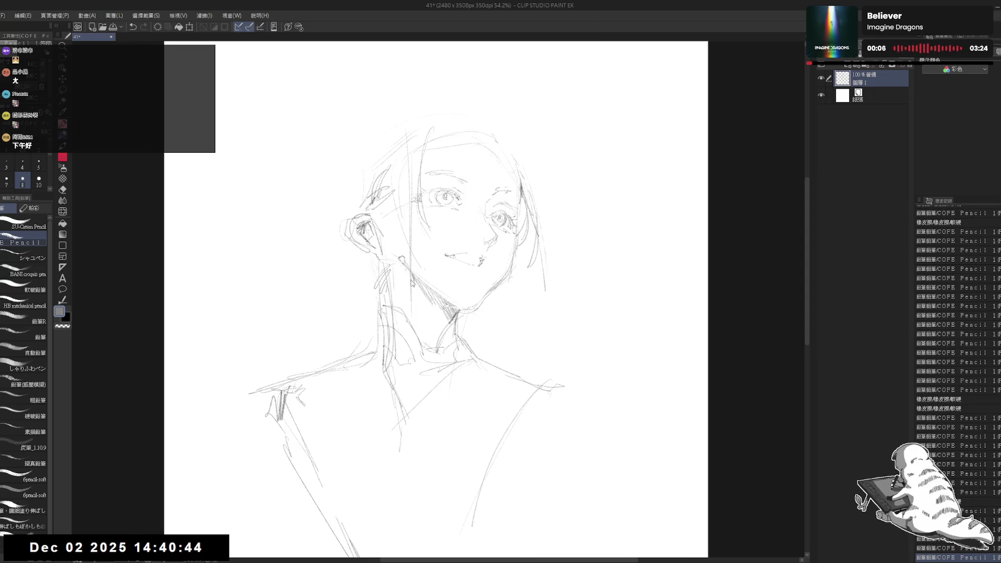
key(h)
click(380, 168)
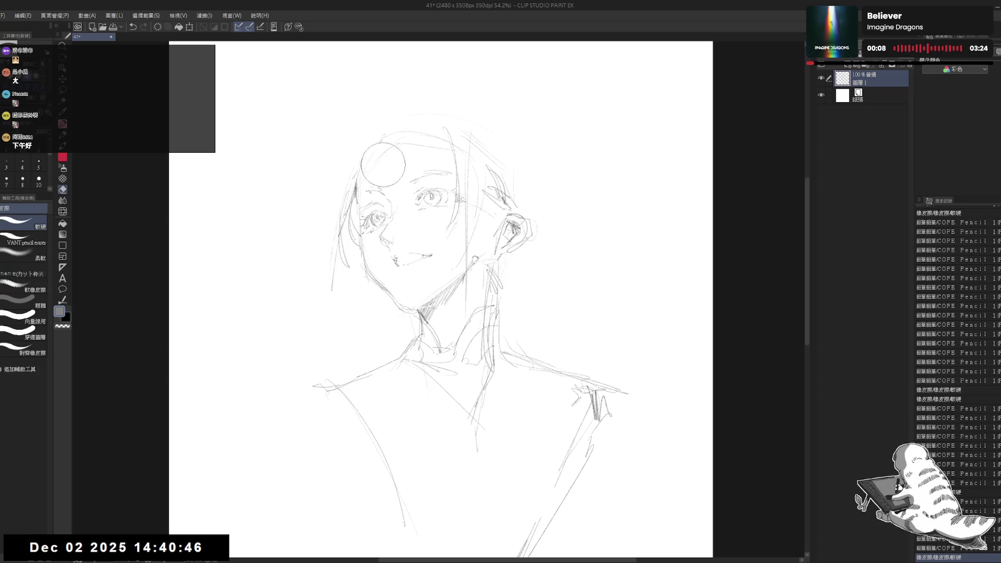
drag(380, 167, 372, 174)
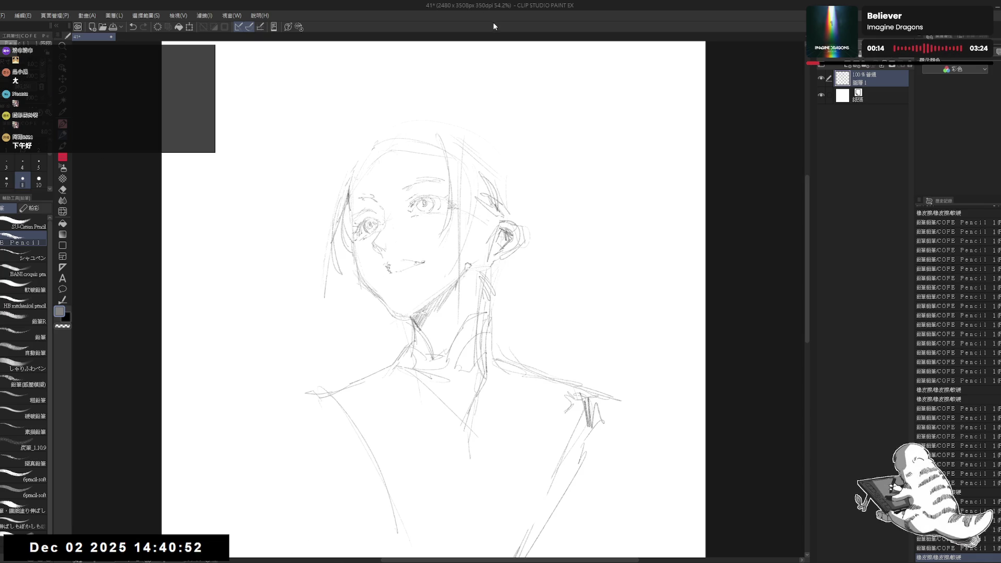
drag(431, 211, 437, 209)
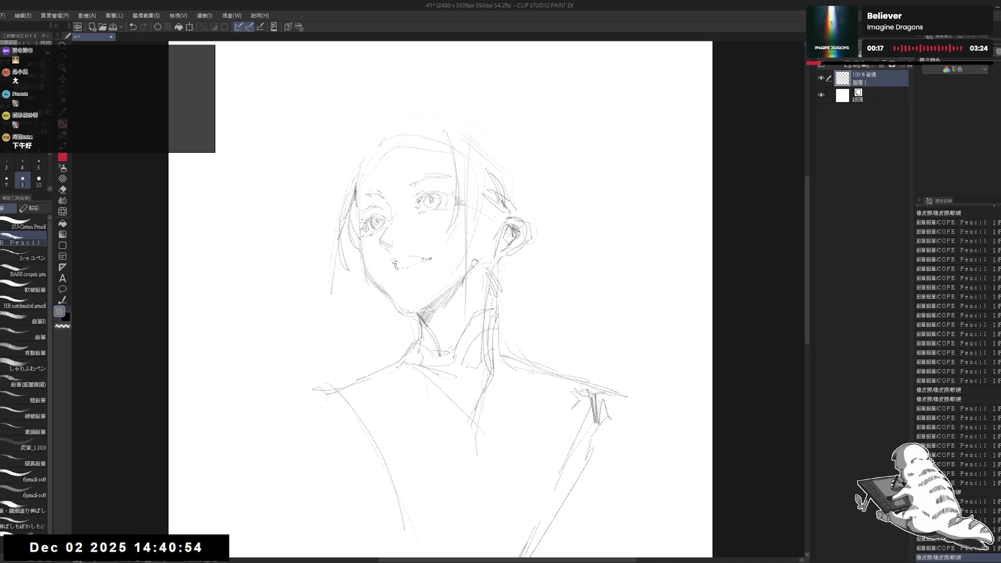
- Pencil loose diagonal hatching and curved lines across the lower torso
drag(398, 368, 443, 417)
drag(368, 383, 433, 446)
drag(402, 376, 469, 443)
drag(407, 396, 480, 490)
drag(417, 417, 463, 480)
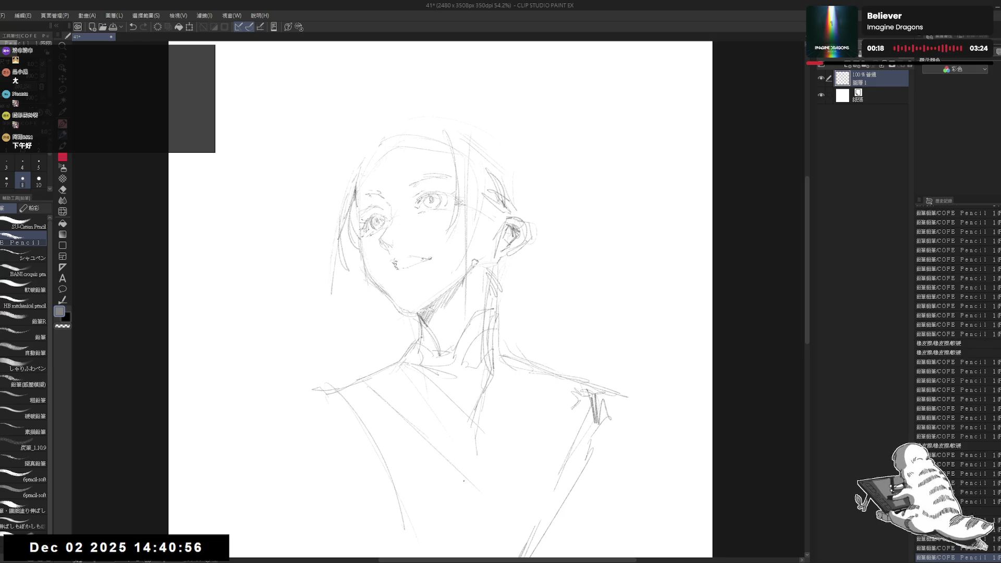
drag(417, 365, 469, 485)
drag(443, 261, 442, 197)
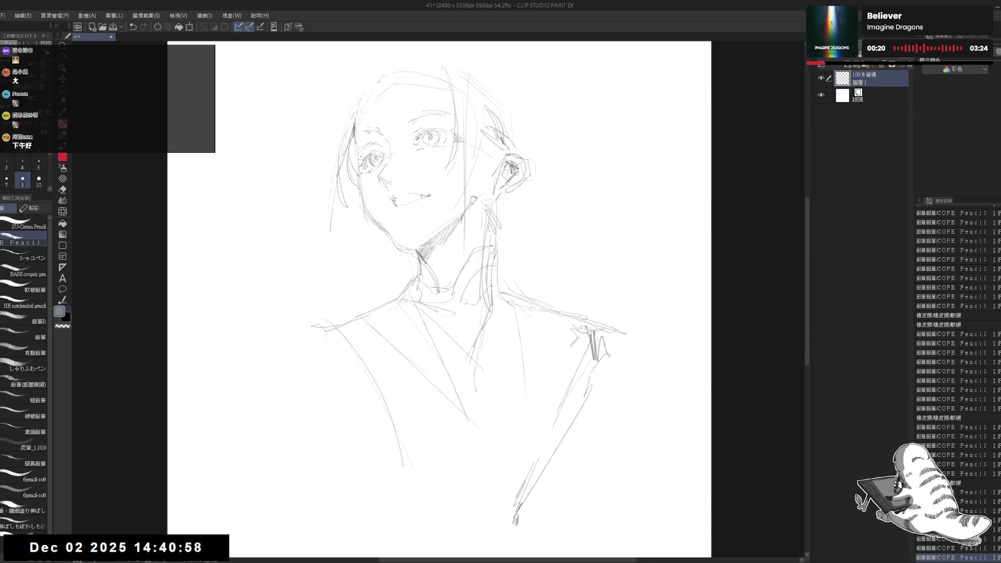
drag(522, 368, 524, 406)
drag(362, 428, 521, 412)
mouse_move(336, 409)
mouse_down()
mouse_move(521, 404)
mouse_move(508, 403)
mouse_up()
- Erase a stray mark at the neck with the Eraser, then return to the Pencil
key(e)
mouse_move(440, 287)
mouse_down()
mouse_move(436, 300)
mouse_move(433, 279)
mouse_move(435, 304)
mouse_move(433, 275)
mouse_move(444, 298)
mouse_move(430, 288)
mouse_move(472, 263)
mouse_move(488, 265)
mouse_up()
click(437, 300)
key(p)
key(e)
key(p)
- Add short strokes along the right side of the neck, near the head, and down the left hair
drag(492, 275, 487, 298)
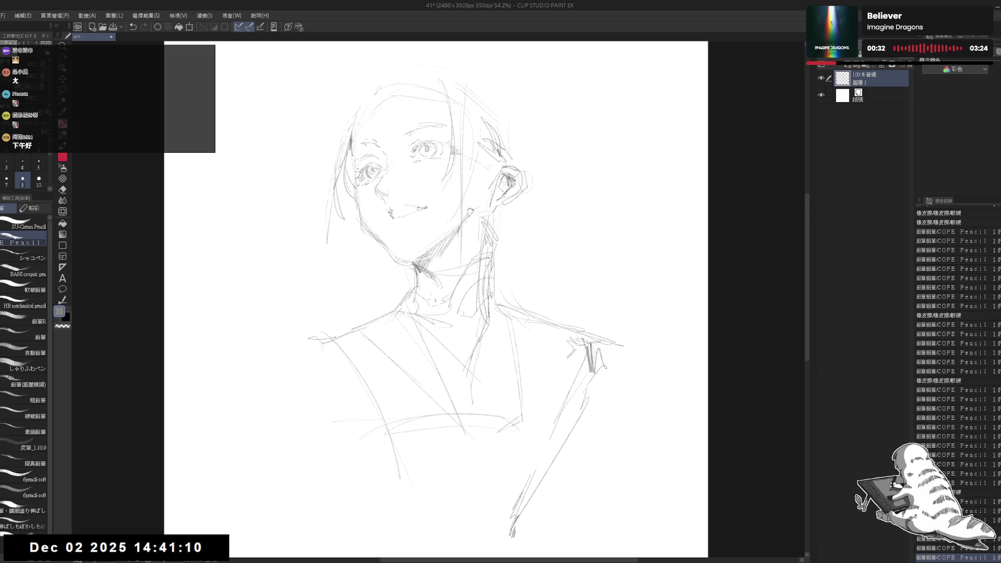
drag(544, 154, 540, 186)
mouse_move(487, 113)
mouse_down()
mouse_move(478, 128)
mouse_move(501, 168)
mouse_up()
mouse_move(376, 132)
mouse_down()
mouse_move(358, 162)
mouse_move(388, 141)
mouse_move(345, 170)
mouse_up()
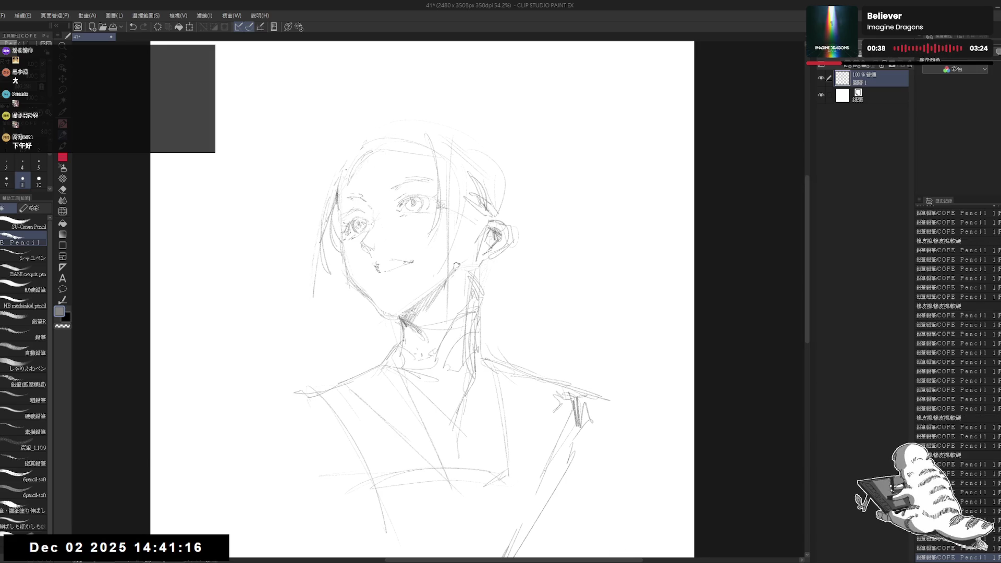
mouse_move(336, 229)
mouse_down()
mouse_move(327, 255)
mouse_move(334, 311)
mouse_move(342, 328)
mouse_move(356, 321)
mouse_move(349, 324)
mouse_up()
- Mirror the canvas to check, then erase stray lines near the left hair strands
key(h)
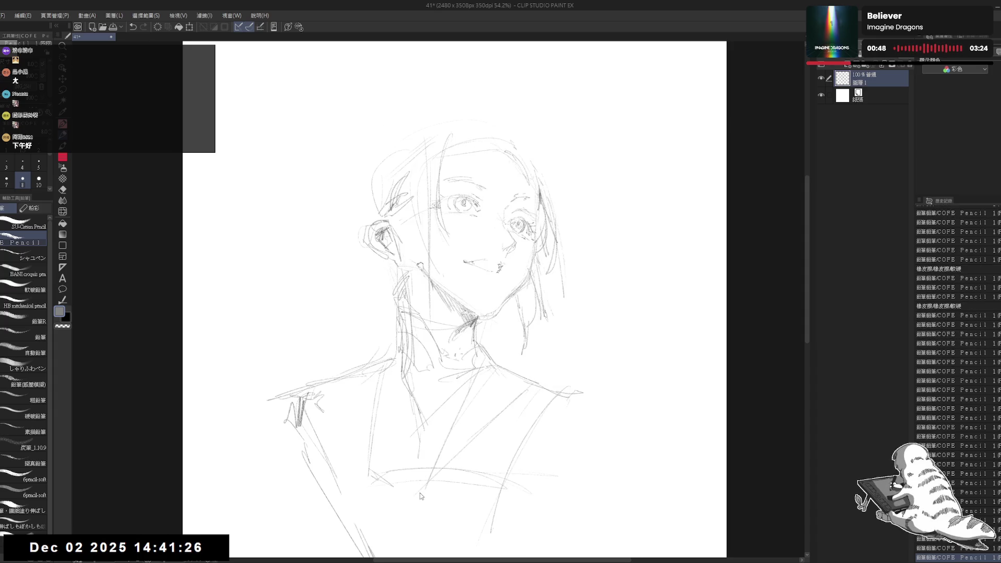
key(h)
key(e)
mouse_move(356, 250)
mouse_down()
mouse_move(327, 285)
mouse_move(329, 321)
mouse_up()
key(p)
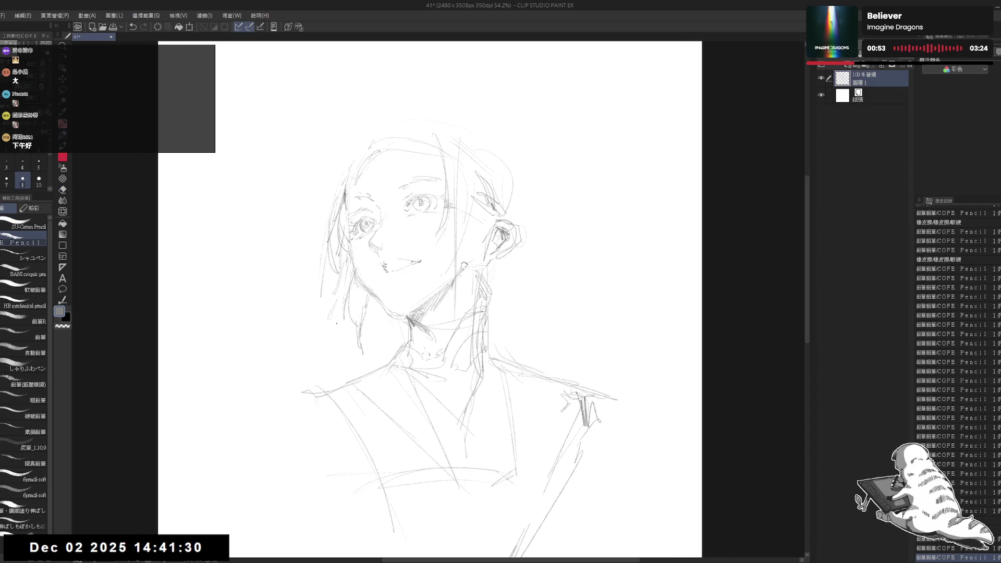
- Add tiny pencil marks near the left eyebrow and top of the head, erasing an upper-left hair spot
drag(431, 120, 434, 129)
click(405, 204)
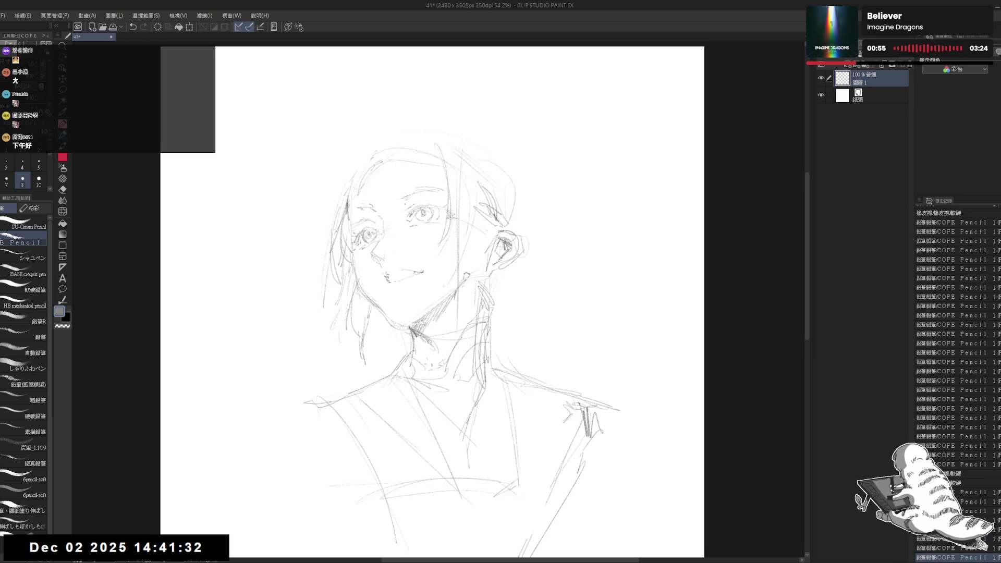
key(e)
drag(352, 190, 357, 167)
key(p)
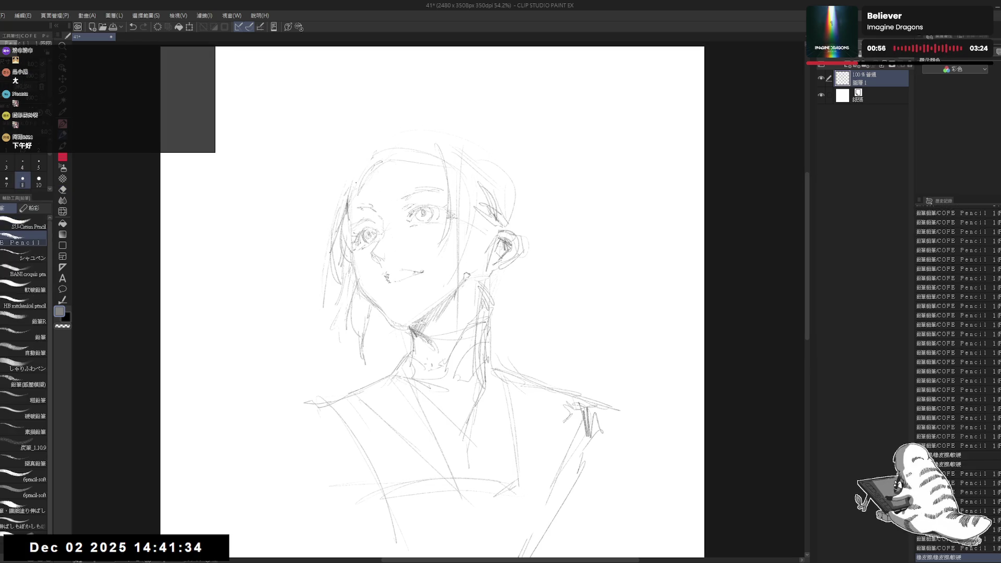
click(413, 170)
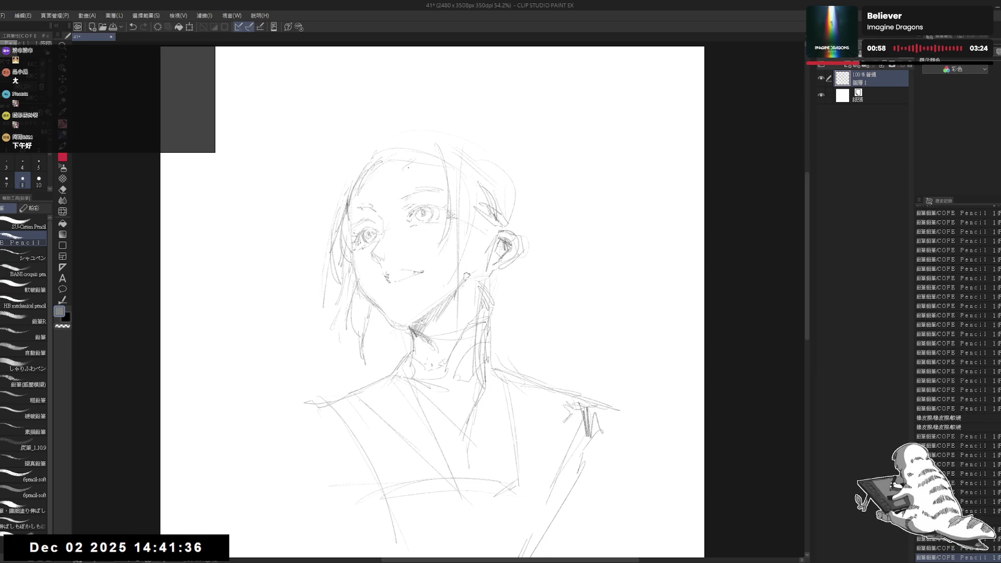
click(428, 172)
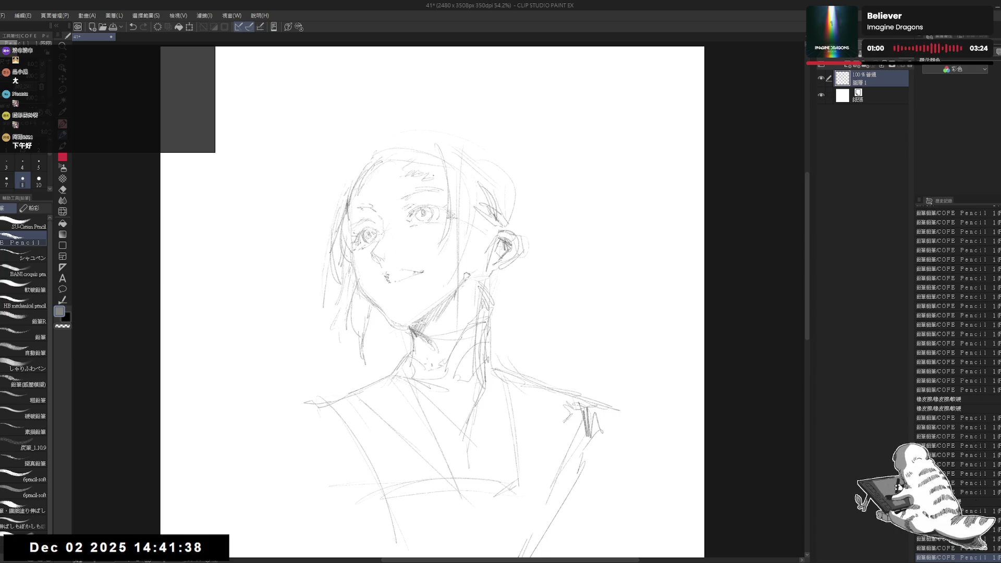
click(421, 159)
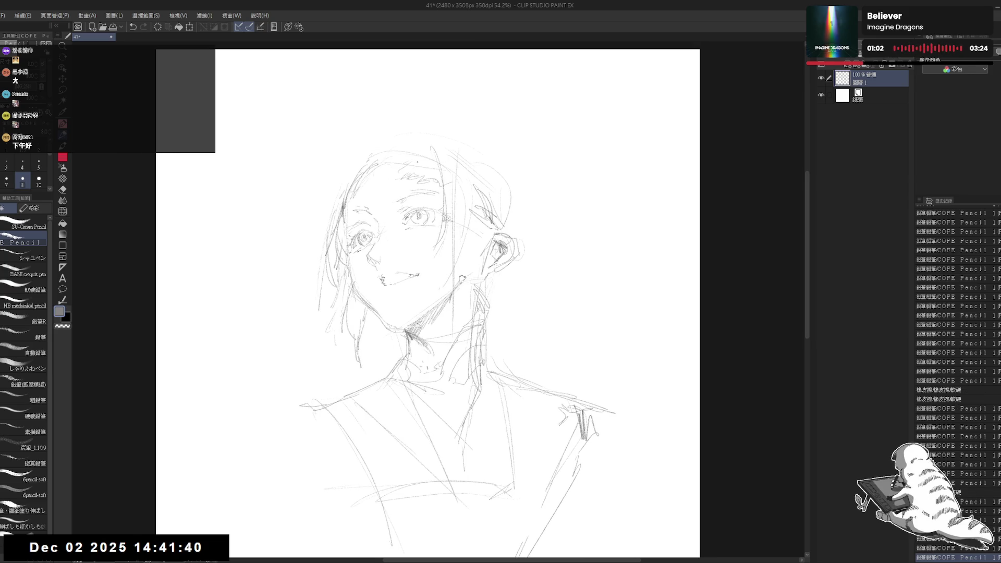
- Sketch strokes around the neck and collar, switching between Eraser and Pencil
drag(427, 359, 443, 375)
mouse_move(449, 359)
mouse_down()
mouse_move(459, 378)
mouse_move(423, 380)
mouse_up()
mouse_move(485, 302)
mouse_down()
mouse_move(500, 316)
mouse_move(469, 284)
mouse_move(493, 300)
mouse_move(479, 266)
mouse_move(503, 295)
mouse_move(487, 270)
mouse_move(472, 277)
mouse_move(503, 311)
mouse_move(493, 289)
mouse_move(494, 363)
mouse_up()
key(e)
key(p)
key(e)
key(p)
key(e)
key(p)
key(e)
- Redraw the vertical neck lines, erasing the neighbouring strokes around them
drag(485, 281, 480, 378)
mouse_move(459, 276)
mouse_down()
mouse_move(467, 312)
mouse_move(450, 367)
mouse_up()
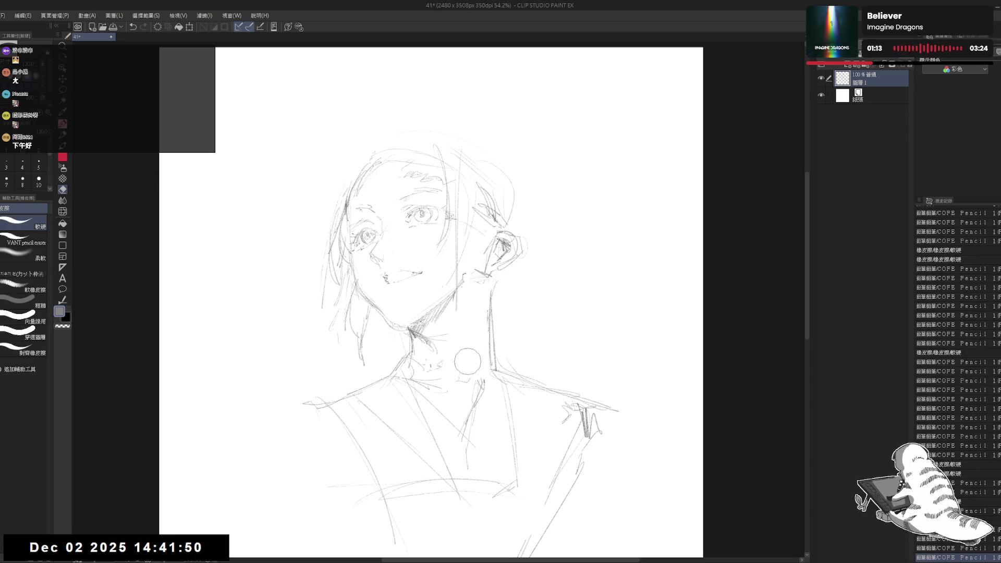
key(p)
drag(487, 287, 487, 338)
key(e)
mouse_move(448, 285)
mouse_down()
mouse_move(478, 235)
mouse_move(467, 235)
mouse_move(472, 204)
mouse_move(469, 270)
mouse_up()
key(p)
key(e)
key(p)
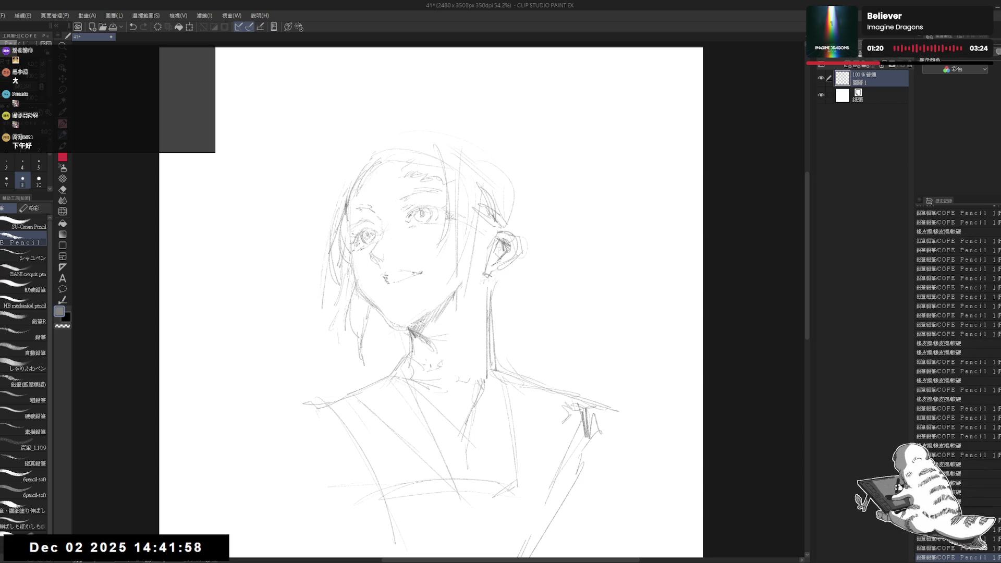
- Draw the pointed ear's outline strokes beside the right side of the head
drag(473, 209, 471, 260)
drag(471, 245, 470, 271)
drag(472, 219, 470, 250)
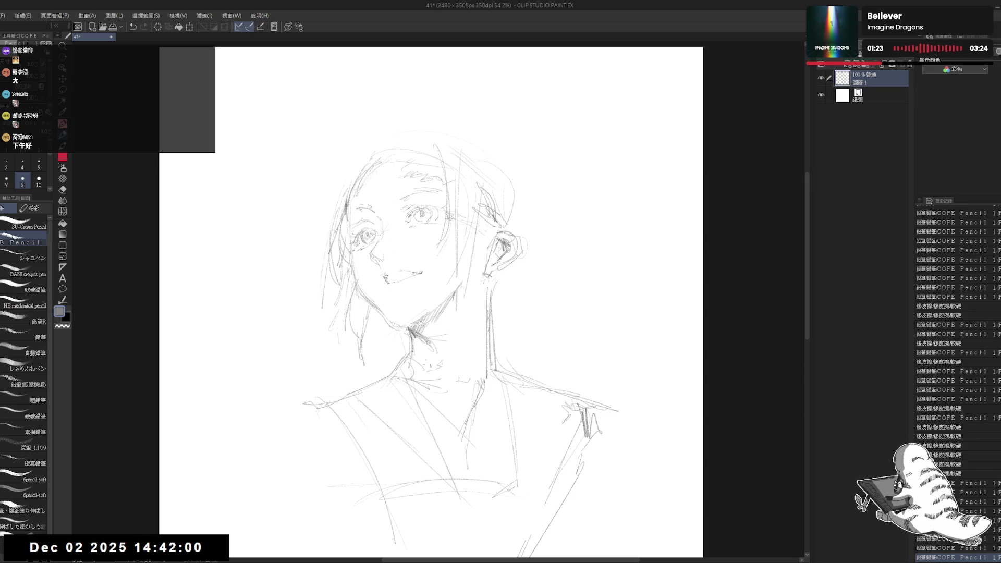
mouse_move(471, 206)
mouse_down()
mouse_move(490, 232)
mouse_move(488, 260)
mouse_move(469, 286)
mouse_move(459, 276)
mouse_move(458, 290)
mouse_up()
key(e)
key(p)
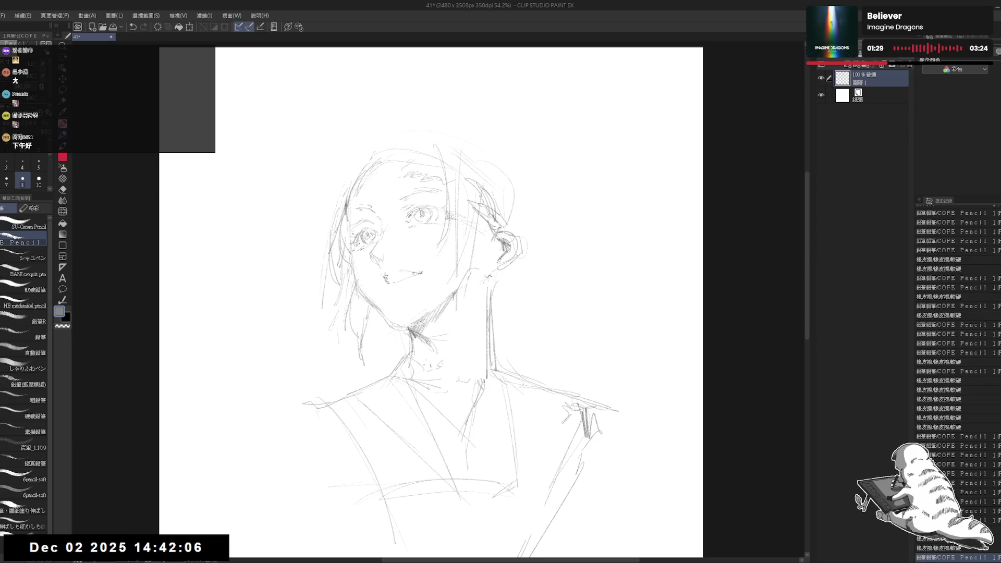
key(e)
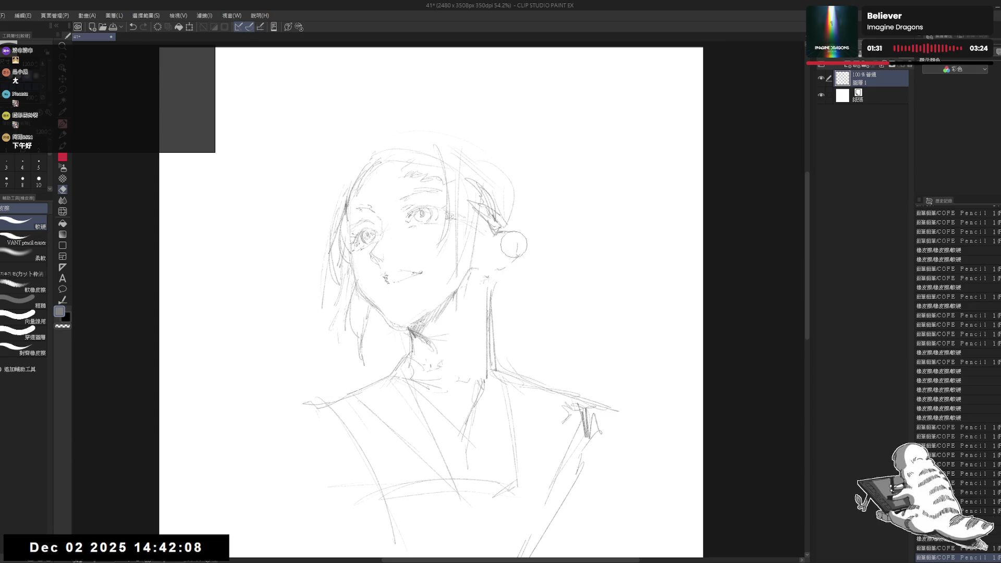
key(p)
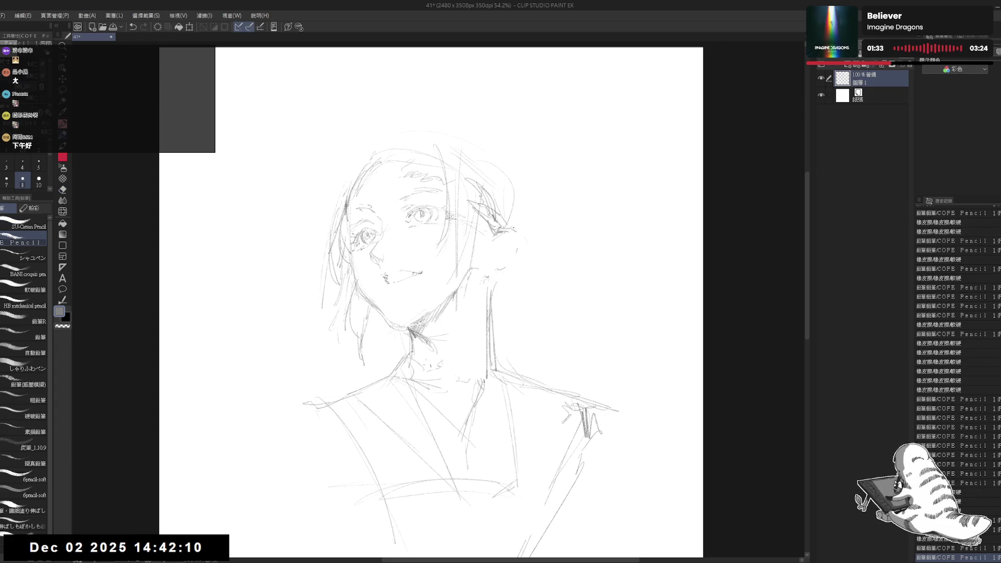
drag(513, 222, 523, 246)
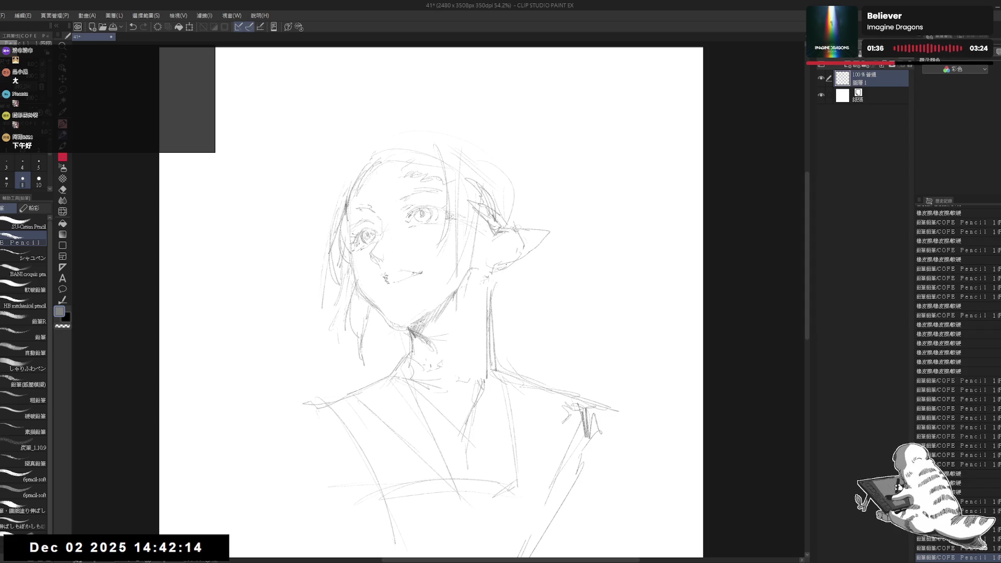
- Erase marks near the ear and a line down the neck, adding small inner-ear strokes
key(e)
drag(487, 260, 504, 252)
key(p)
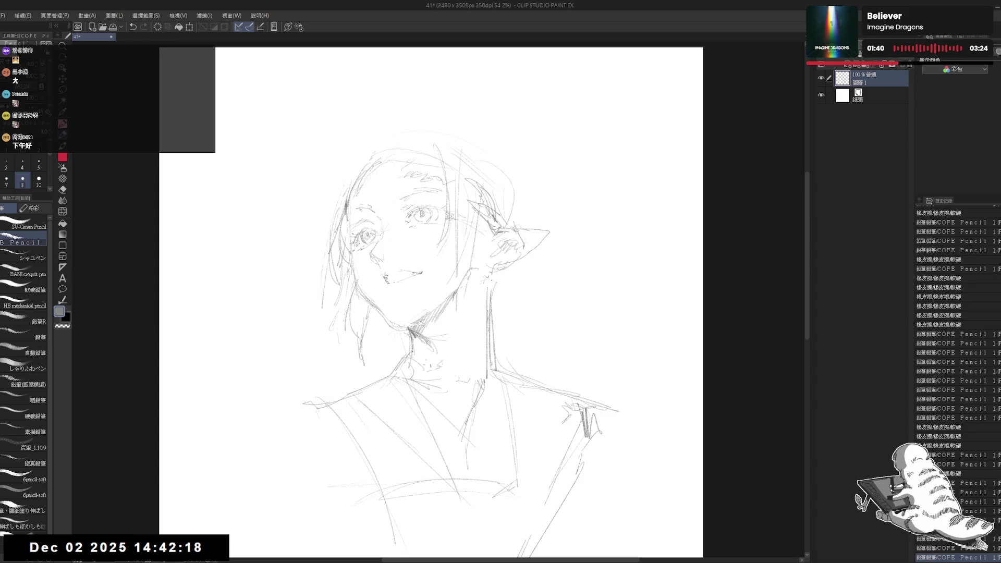
click(481, 306)
key(e)
drag(488, 295, 488, 373)
key(p)
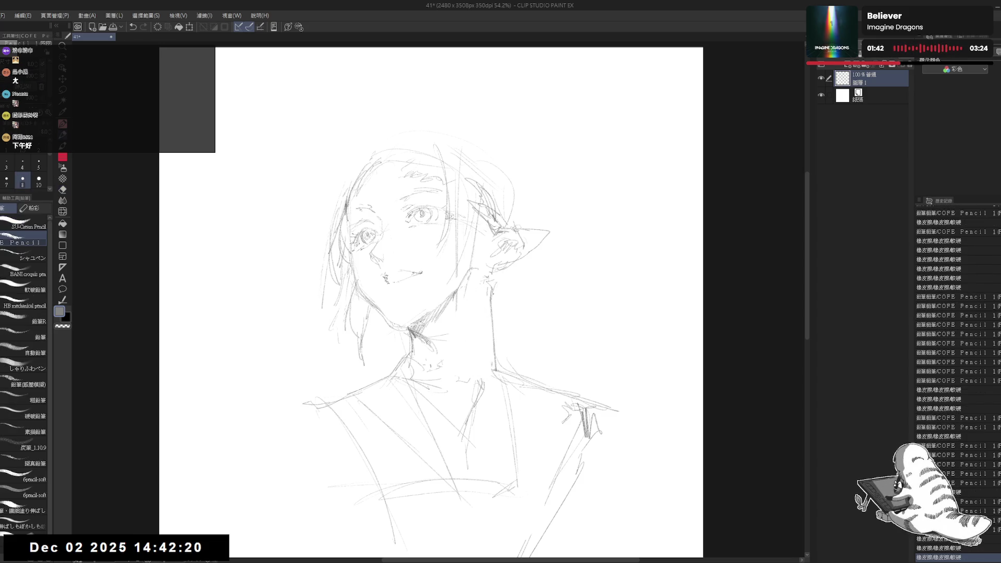
click(465, 342)
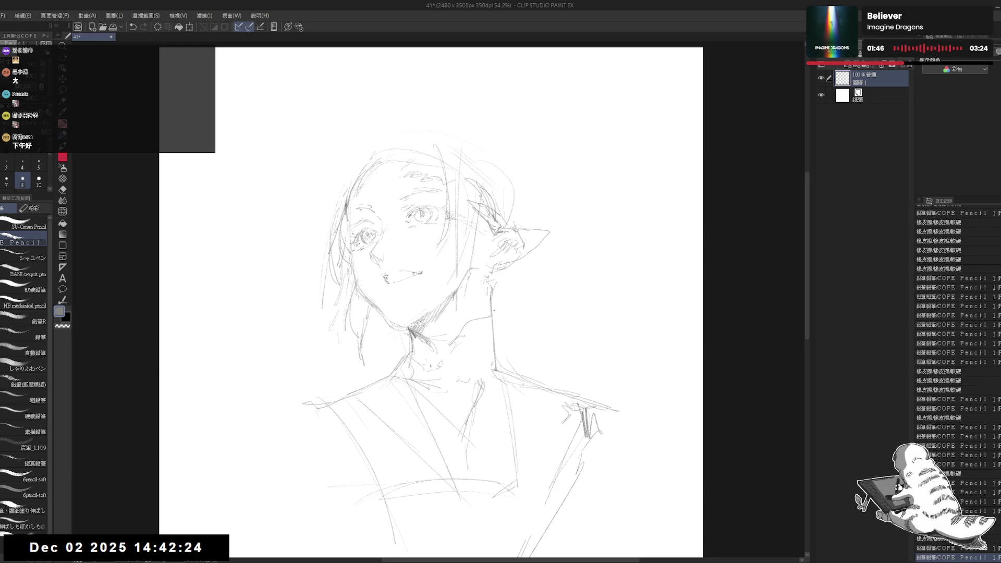
- Draw a sweeping hair curl on top of the head and extend its tip downward
click(461, 344)
drag(461, 344, 466, 353)
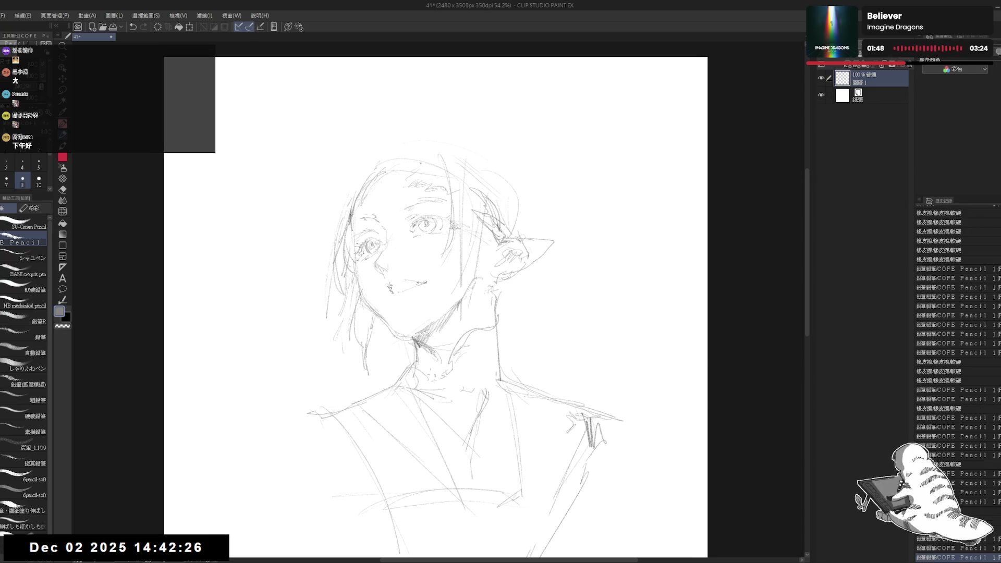
mouse_move(401, 176)
mouse_down()
mouse_move(431, 141)
mouse_move(482, 121)
mouse_up()
mouse_move(426, 155)
mouse_down()
mouse_move(456, 119)
mouse_move(489, 151)
mouse_move(469, 114)
mouse_move(526, 92)
mouse_move(562, 106)
mouse_move(646, 174)
mouse_move(661, 224)
mouse_up()
drag(632, 166, 663, 234)
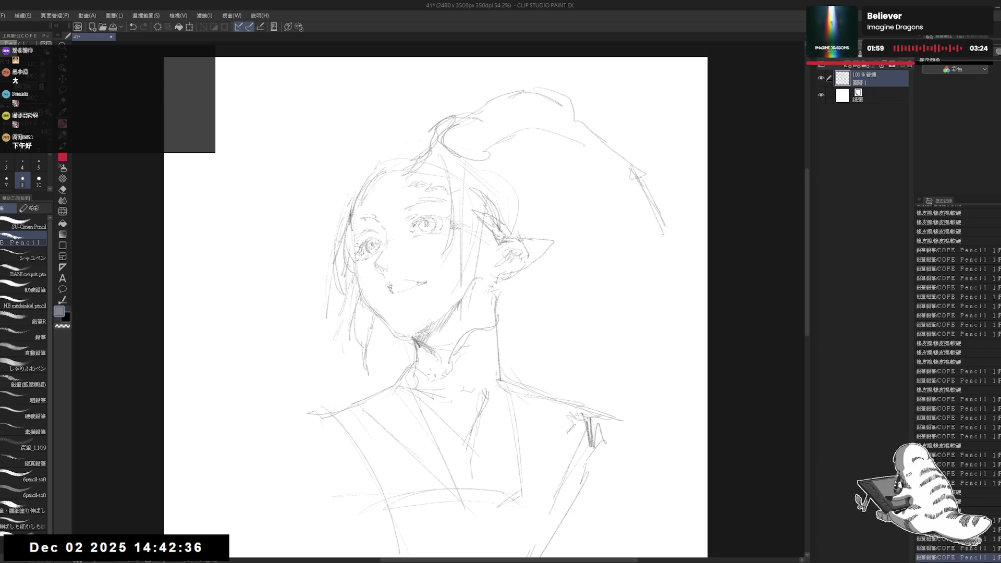
drag(643, 185, 663, 235)
key(e)
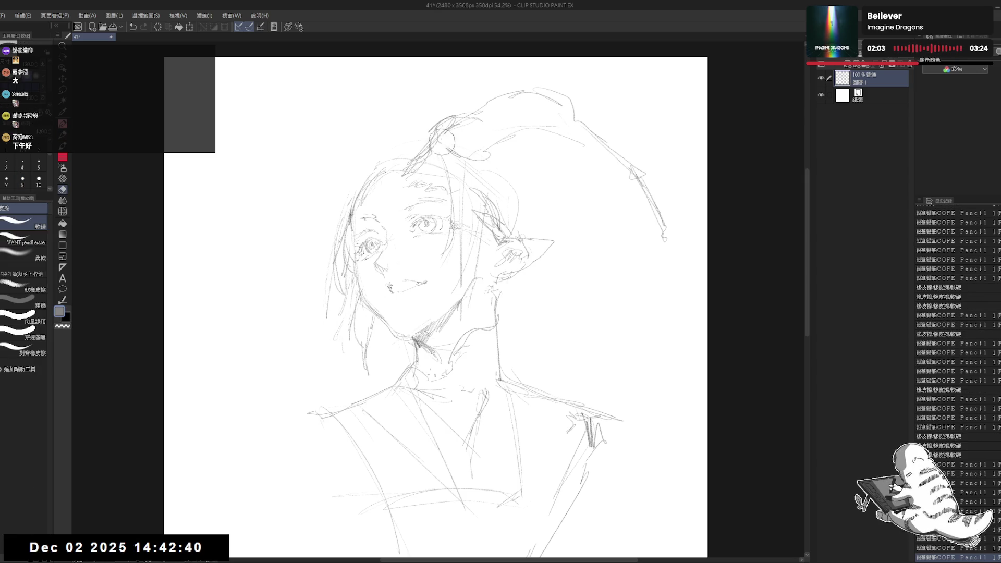
key(p)
mouse_move(451, 138)
mouse_down()
mouse_move(498, 136)
mouse_move(444, 180)
mouse_up()
- Mirror the canvas, sketch an upper-left hair stroke, and erase stray left hair-edge lines
key(h)
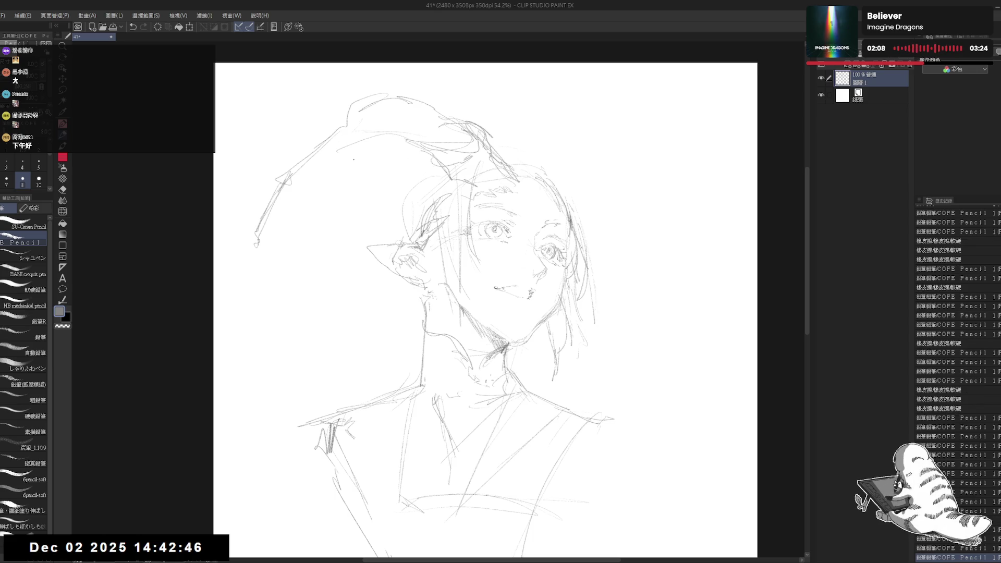
mouse_move(386, 136)
mouse_down()
mouse_move(334, 174)
mouse_move(257, 263)
mouse_up()
key(e)
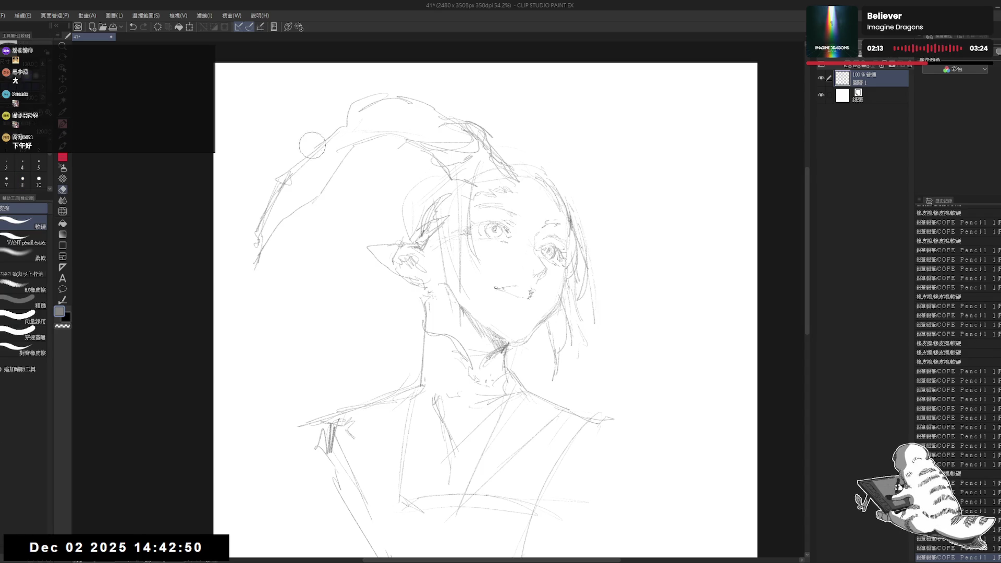
drag(300, 161, 251, 245)
key(p)
drag(346, 99, 321, 125)
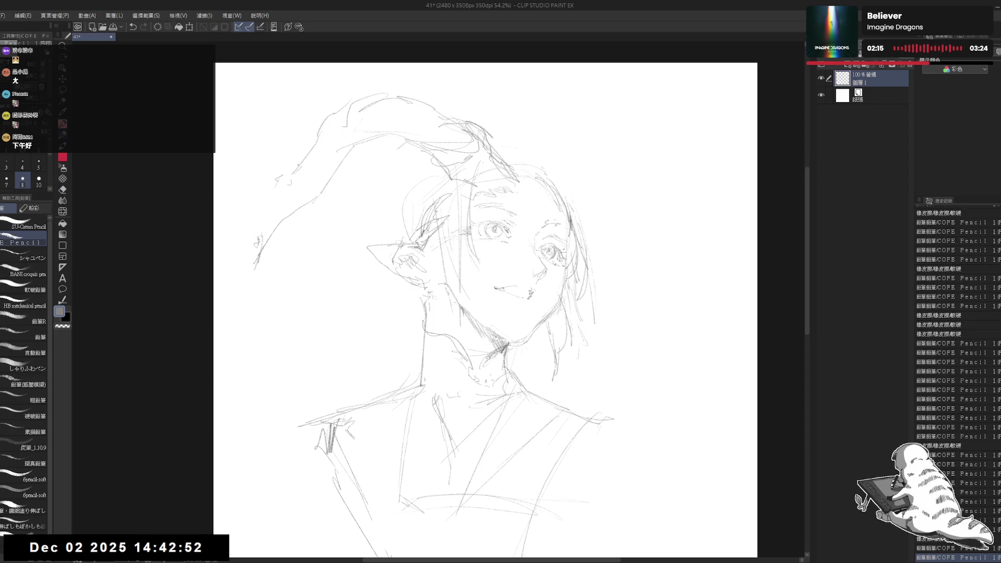
- Mirror the canvas back, erase lines at the hat tip, and add faint strands near the hat
key(h)
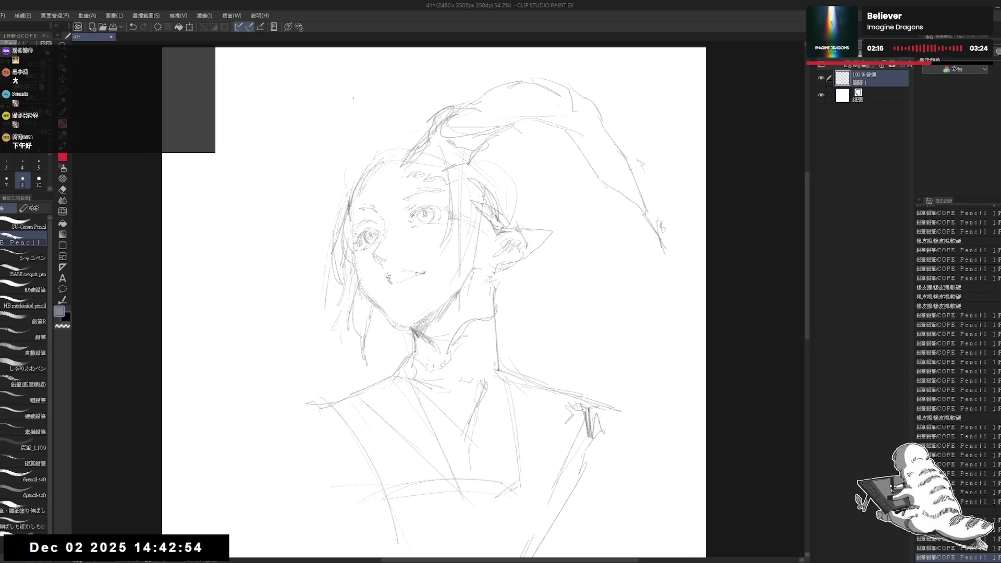
drag(495, 89, 476, 99)
key(e)
drag(544, 86, 487, 89)
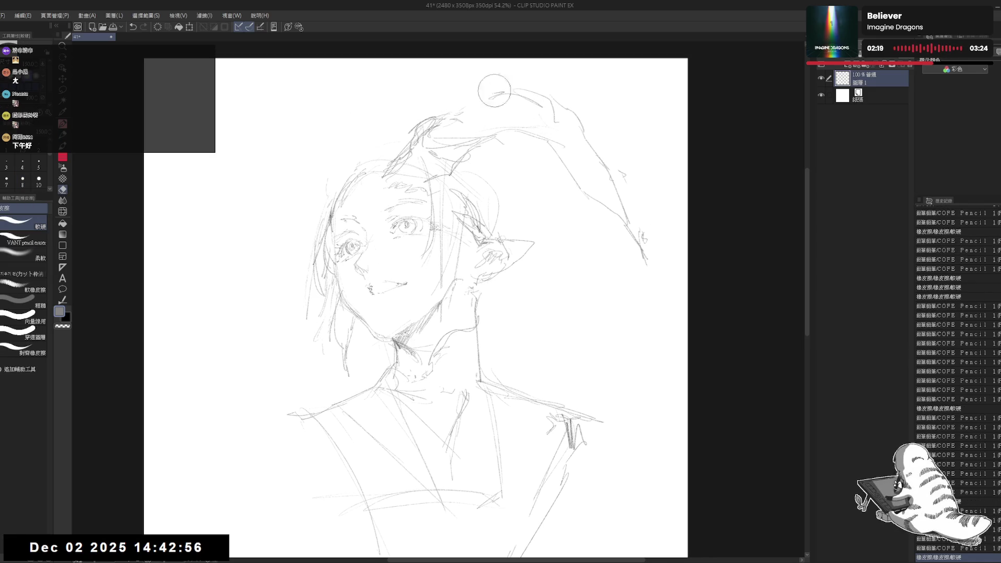
key(p)
drag(438, 136, 448, 125)
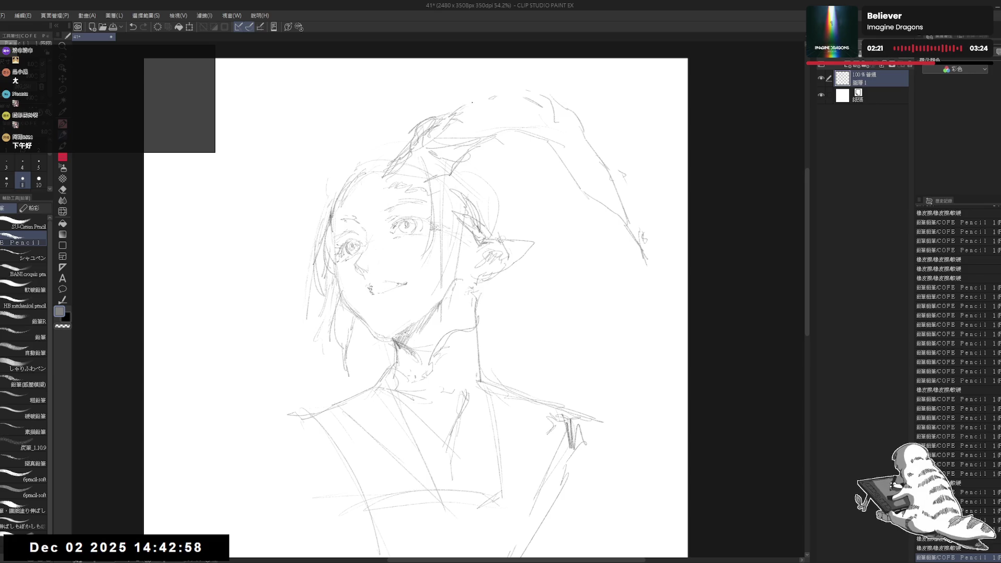
drag(441, 169, 454, 184)
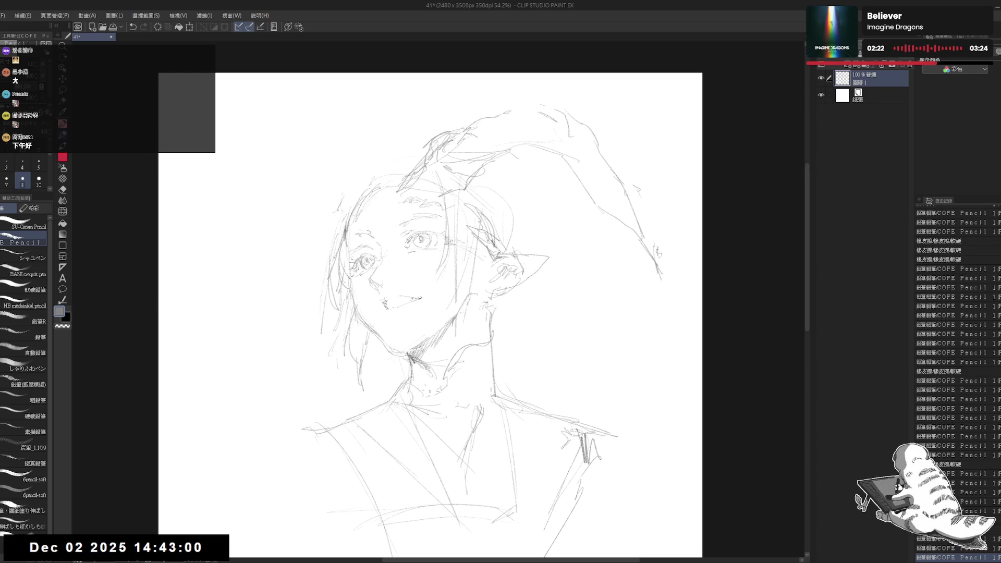
mouse_move(340, 211)
mouse_down()
mouse_move(348, 221)
mouse_move(373, 187)
mouse_move(362, 209)
mouse_up()
- Sketch a small horn shape atop the head, extending a line from its base
key(e)
key(p)
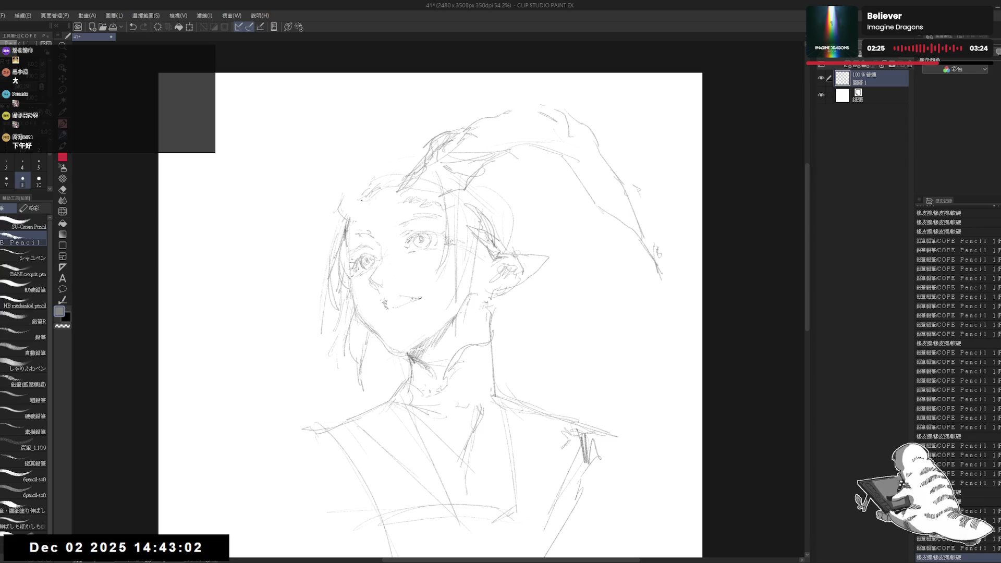
click(363, 207)
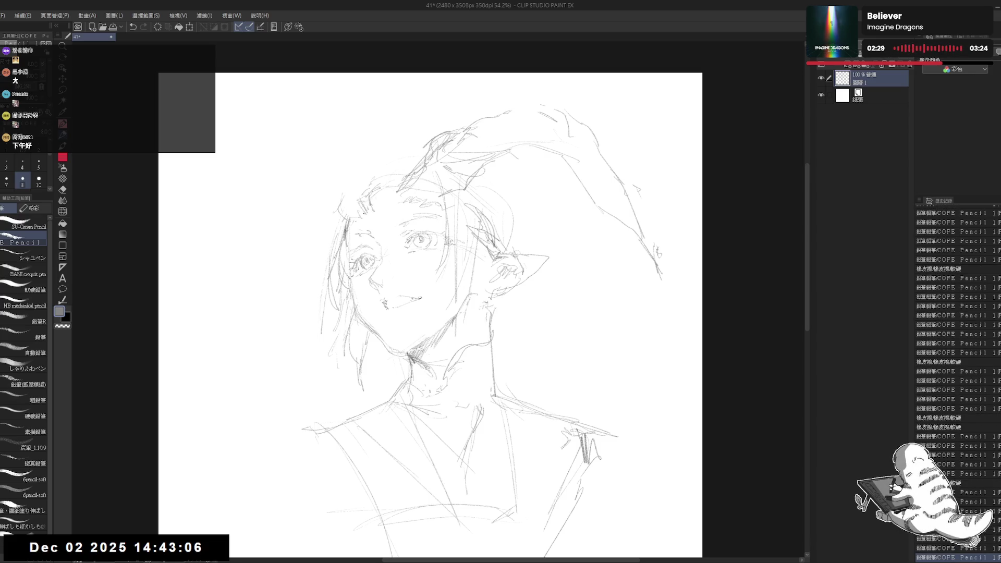
click(349, 196)
drag(273, 164, 295, 195)
mouse_move(296, 161)
mouse_down()
mouse_move(284, 184)
mouse_move(274, 162)
mouse_move(287, 190)
mouse_up()
drag(277, 157, 292, 152)
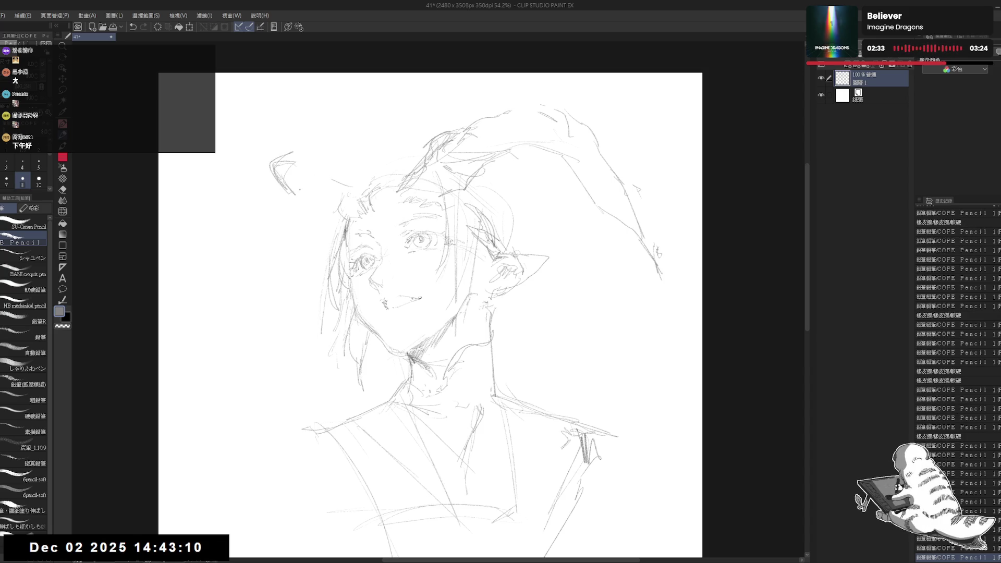
drag(295, 190, 320, 186)
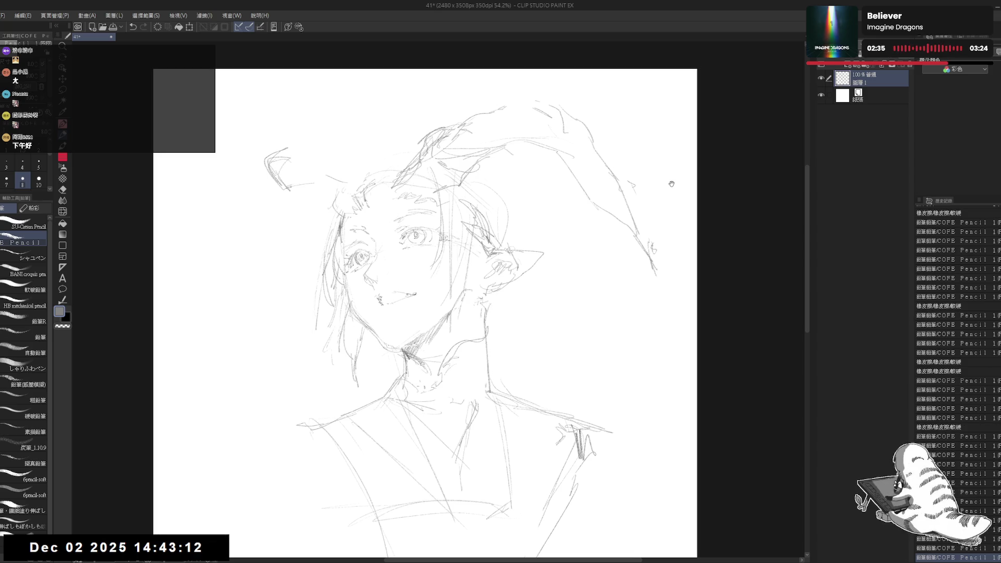
- Erase the hat's right-side lines and tip strokes, then start new strokes at the head top
key(e)
mouse_move(587, 220)
mouse_down()
mouse_move(621, 283)
mouse_move(674, 295)
mouse_up()
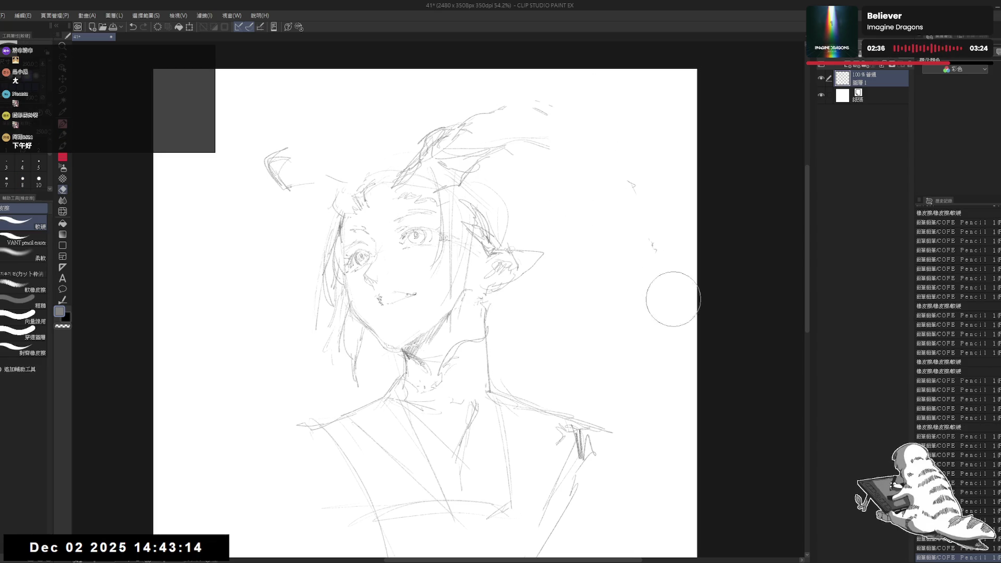
drag(543, 105, 518, 107)
key(p)
mouse_move(469, 141)
mouse_down()
mouse_move(483, 155)
mouse_move(516, 156)
mouse_up()
mouse_move(448, 159)
mouse_down()
mouse_move(533, 138)
mouse_move(489, 127)
mouse_move(428, 162)
mouse_move(419, 182)
mouse_move(447, 163)
mouse_up()
- Draw the curved horn's upper stroke sweeping from the head, with a small mark beside it
key(e)
key(p)
key(e)
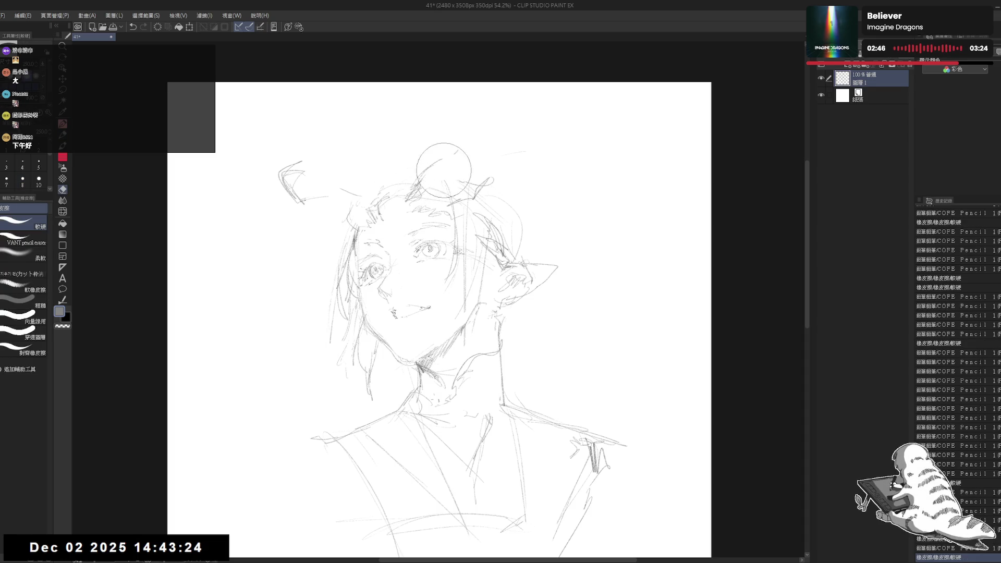
key(p)
drag(441, 203, 447, 206)
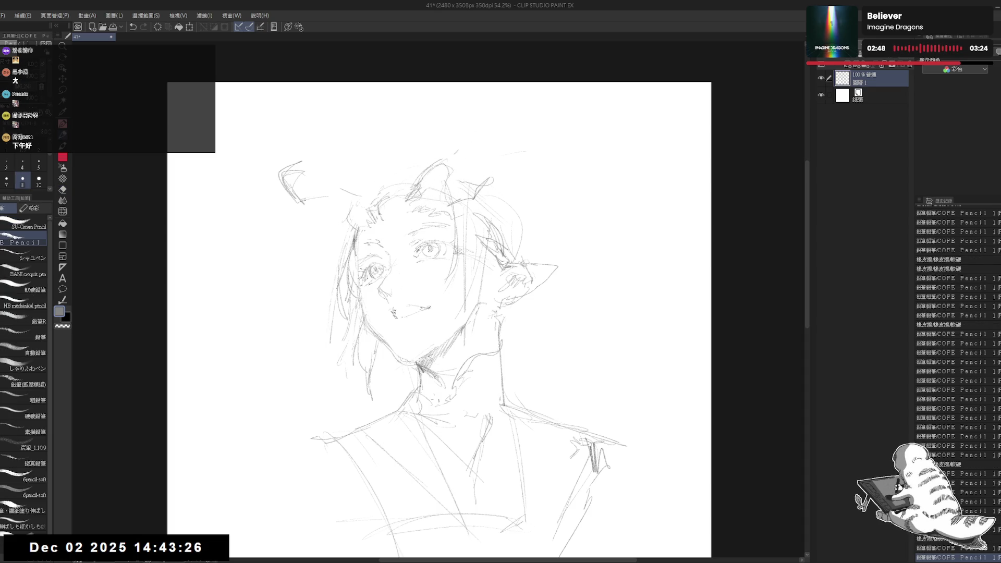
drag(462, 147, 570, 129)
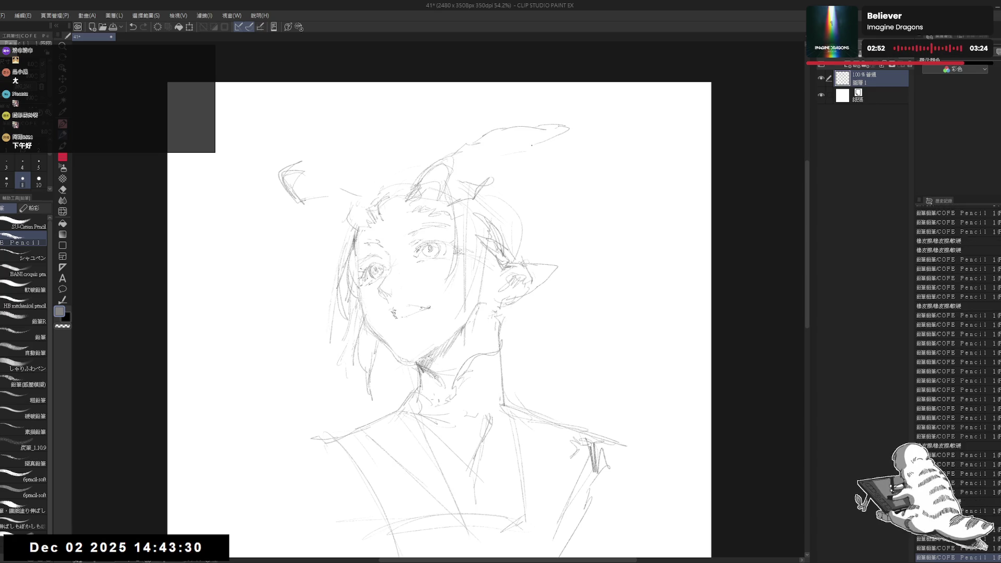
drag(505, 155, 503, 177)
- Erase a stray stroke near the head and pencil in a second horn on the head's upper left
key(e)
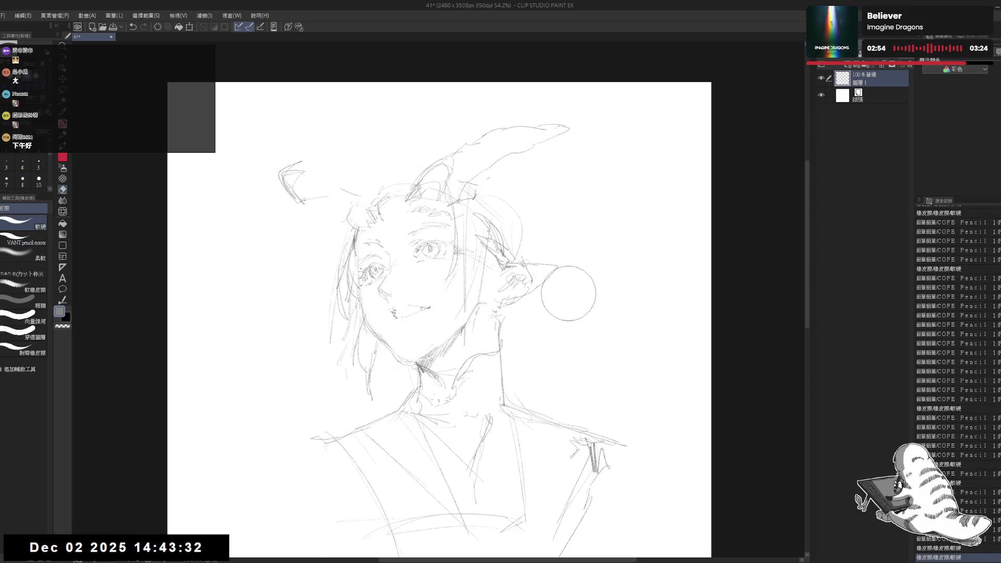
key(h)
key(h)
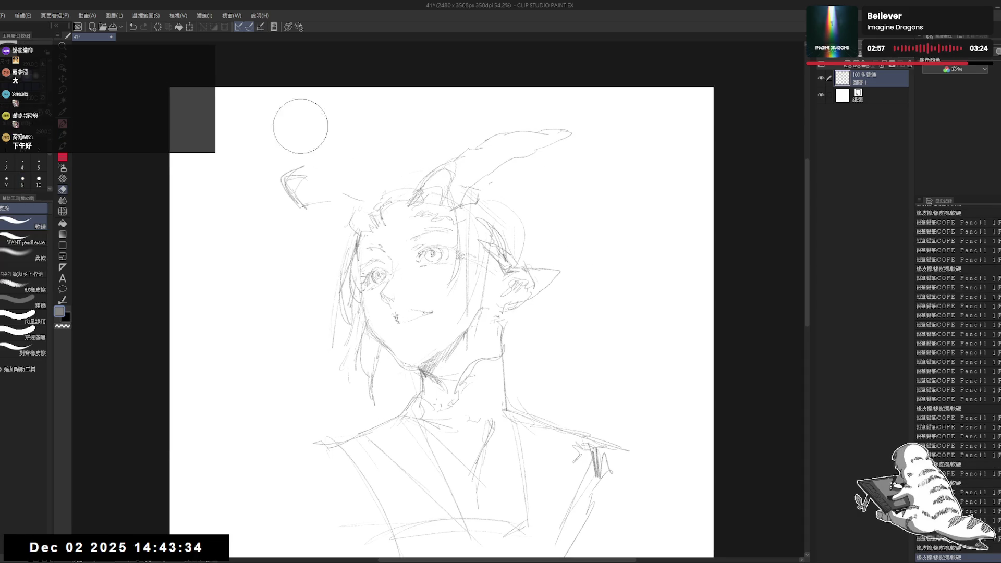
mouse_move(297, 128)
mouse_down()
mouse_move(302, 179)
mouse_move(363, 200)
mouse_move(326, 151)
mouse_move(354, 138)
mouse_up()
key(p)
drag(328, 152, 357, 137)
drag(314, 172, 341, 152)
drag(313, 201, 358, 216)
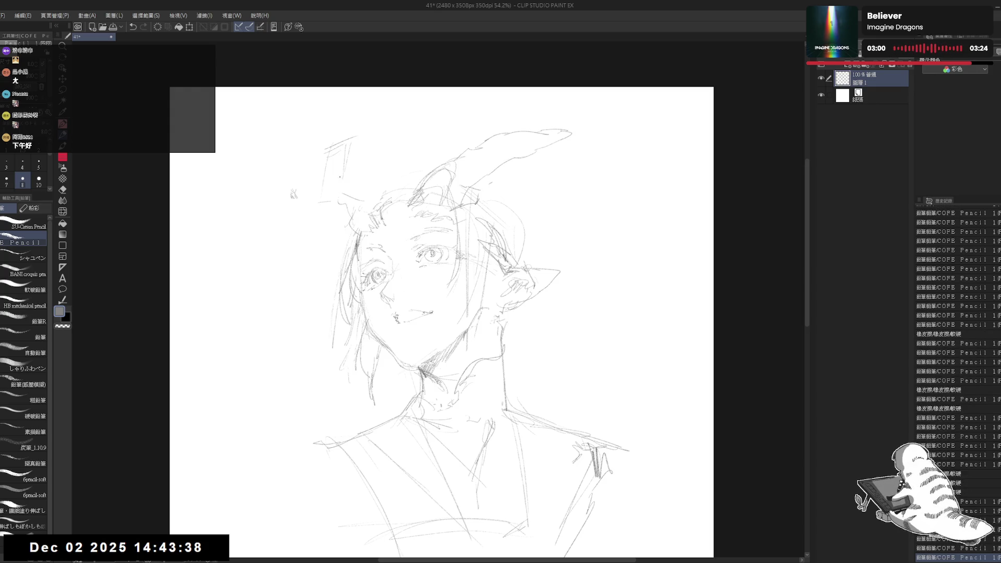
mouse_move(338, 146)
mouse_down()
mouse_move(344, 206)
mouse_move(361, 223)
mouse_up()
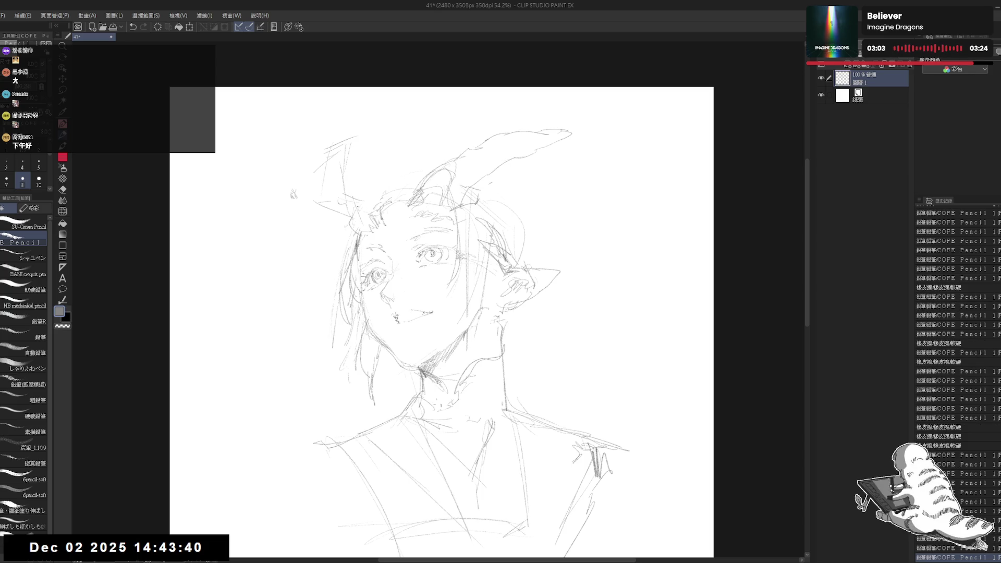
- Clean up the left horn's base, erasing stray marks between the hair and ear
drag(446, 201, 450, 202)
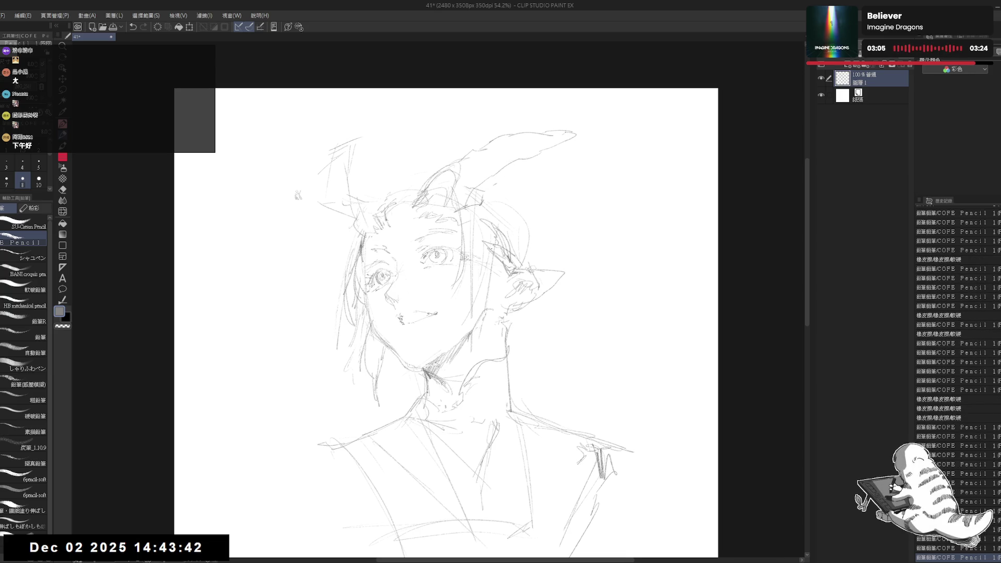
key(e)
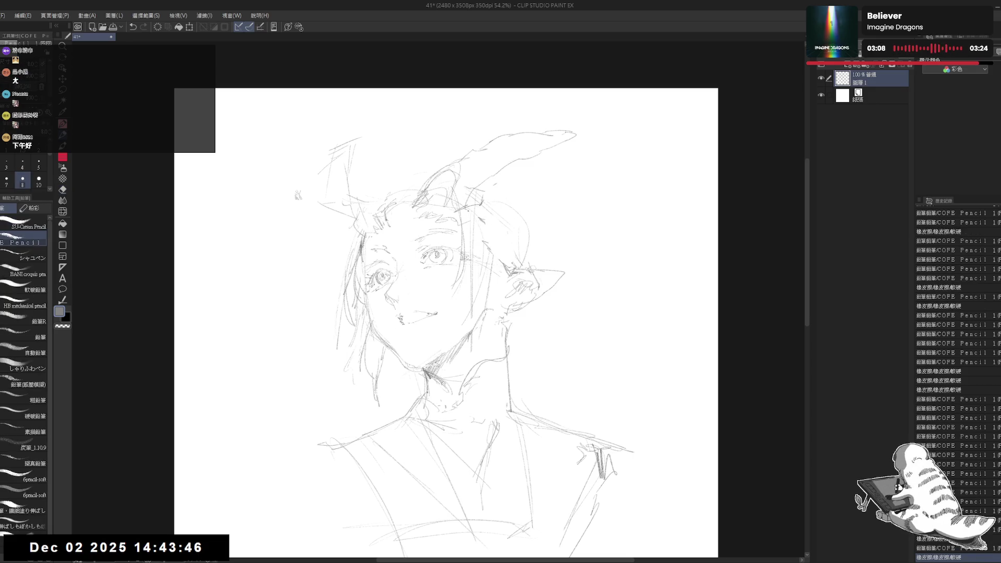
drag(467, 202, 470, 203)
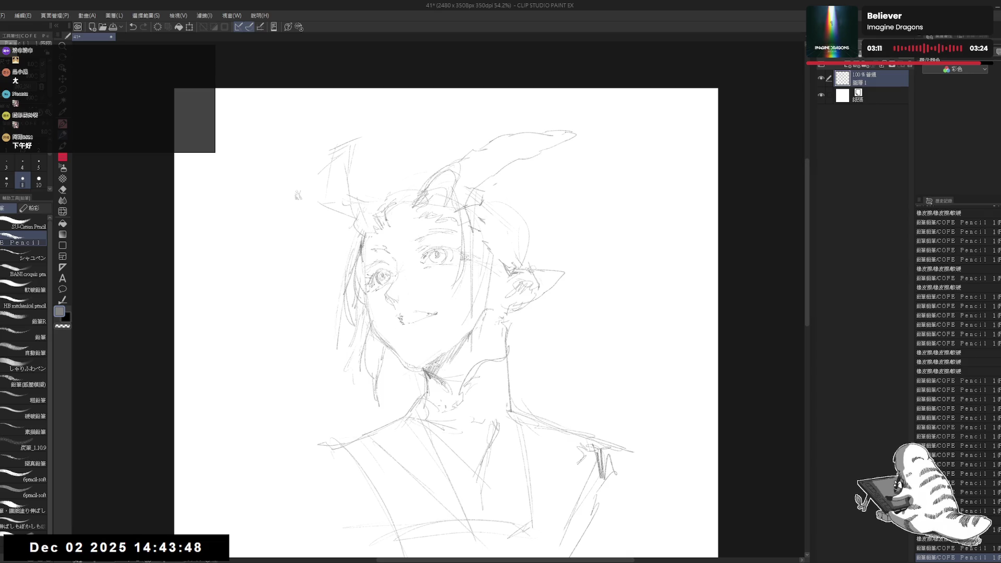
key(e)
drag(471, 211, 514, 279)
key(p)
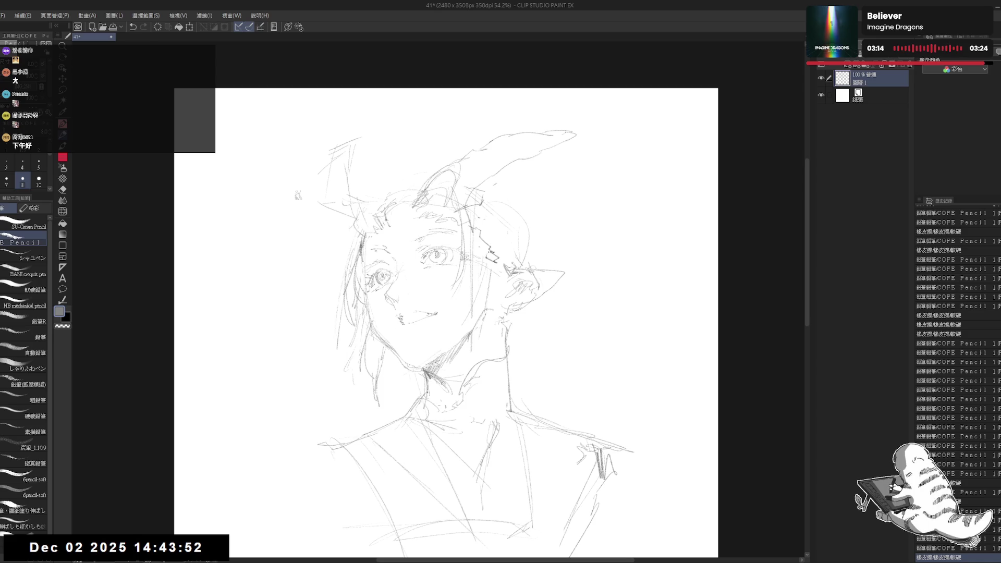
key(e)
key(p)
mouse_move(490, 245)
mouse_down()
mouse_move(518, 277)
mouse_move(504, 310)
mouse_move(516, 251)
mouse_move(540, 275)
mouse_up()
- Lasso-select the pointed ear and move it into a new position
key(m)
key(ctrl+d)
key(h)
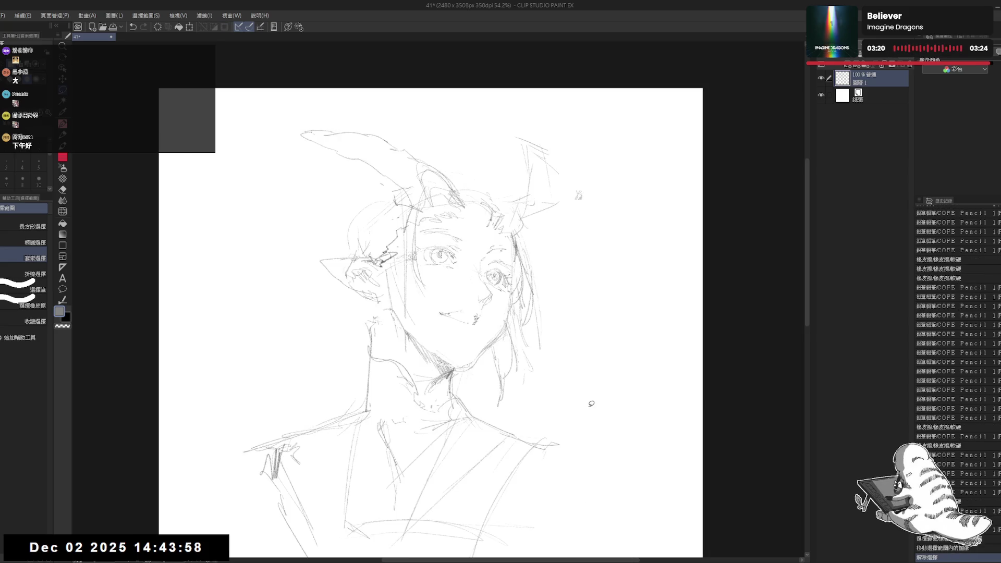
key(h)
- Erase the old upper ear lines and redraw the ear tip longer and sharper
key(p)
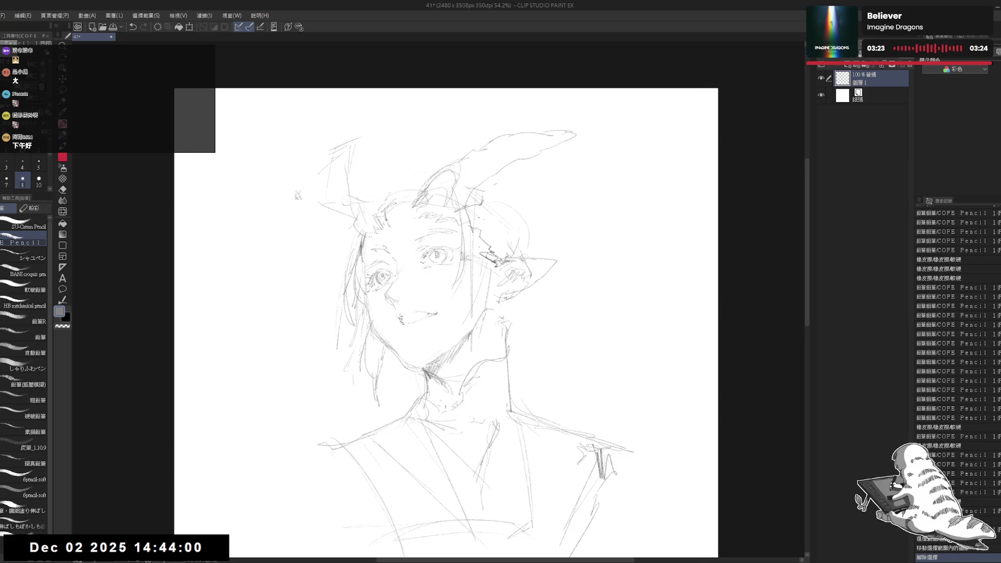
click(519, 315)
scroll(532, 405, up, 2)
drag(483, 270, 524, 263)
drag(581, 223, 518, 260)
key(e)
mouse_move(542, 201)
mouse_down()
mouse_move(503, 240)
mouse_move(553, 225)
mouse_move(528, 221)
mouse_move(594, 224)
mouse_up()
key(p)
mouse_move(595, 224)
mouse_down()
mouse_move(556, 242)
mouse_move(545, 215)
mouse_move(543, 262)
mouse_move(539, 222)
mouse_up()
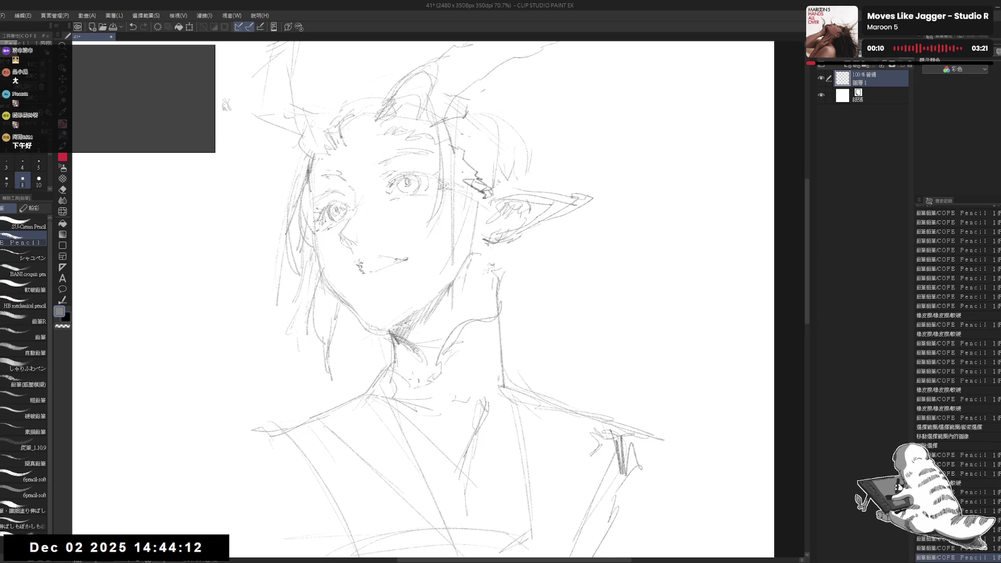
- Sketch neck lines below the ear and the first curling hair strands right of the neck
scroll(537, 224, down, 2)
drag(560, 177, 563, 185)
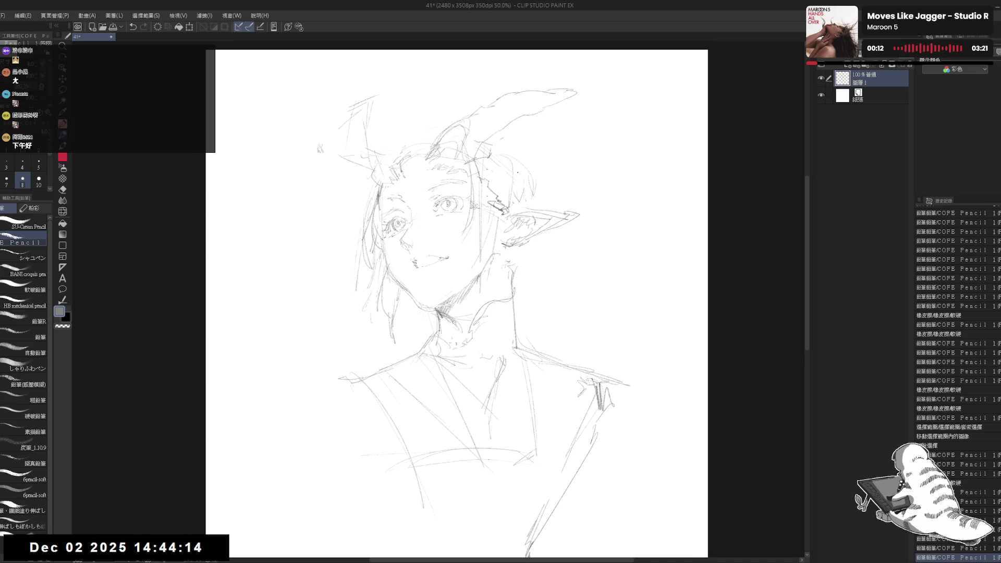
mouse_move(547, 235)
mouse_down()
mouse_move(519, 275)
mouse_move(554, 255)
mouse_move(543, 321)
mouse_up()
drag(578, 288, 565, 315)
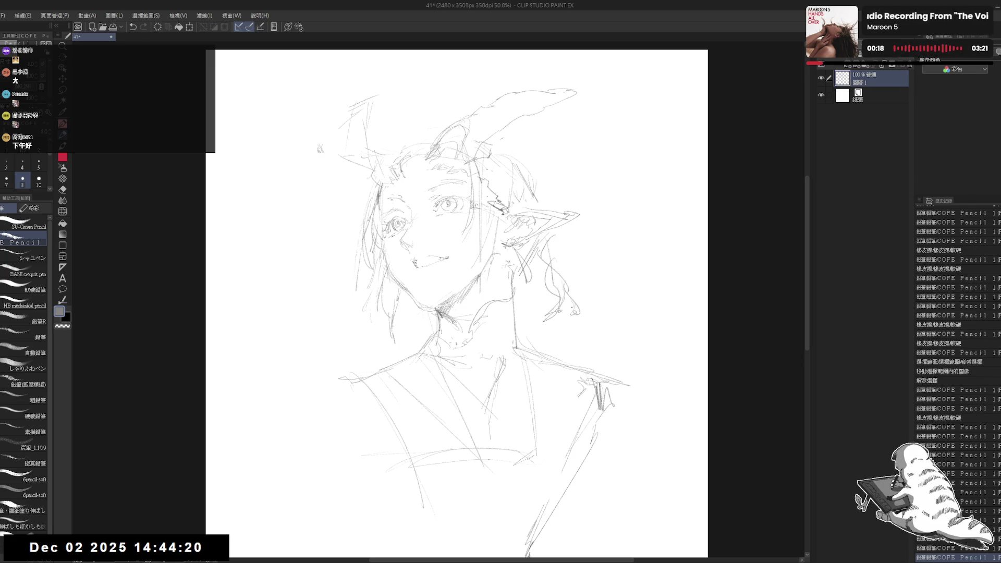
mouse_move(551, 235)
mouse_down()
mouse_move(513, 222)
mouse_move(496, 295)
mouse_move(521, 302)
mouse_up()
key(e)
key(p)
drag(508, 265, 522, 275)
drag(521, 271, 494, 280)
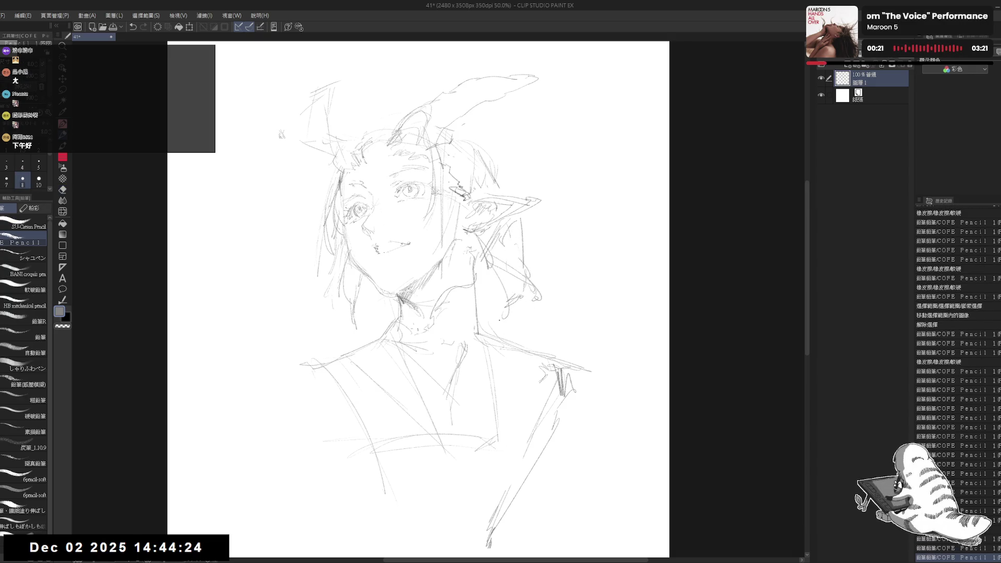
drag(498, 319, 507, 323)
- Erase a stray stroke and add more curly strands beside the neck and right-side hair
key(h)
key(h)
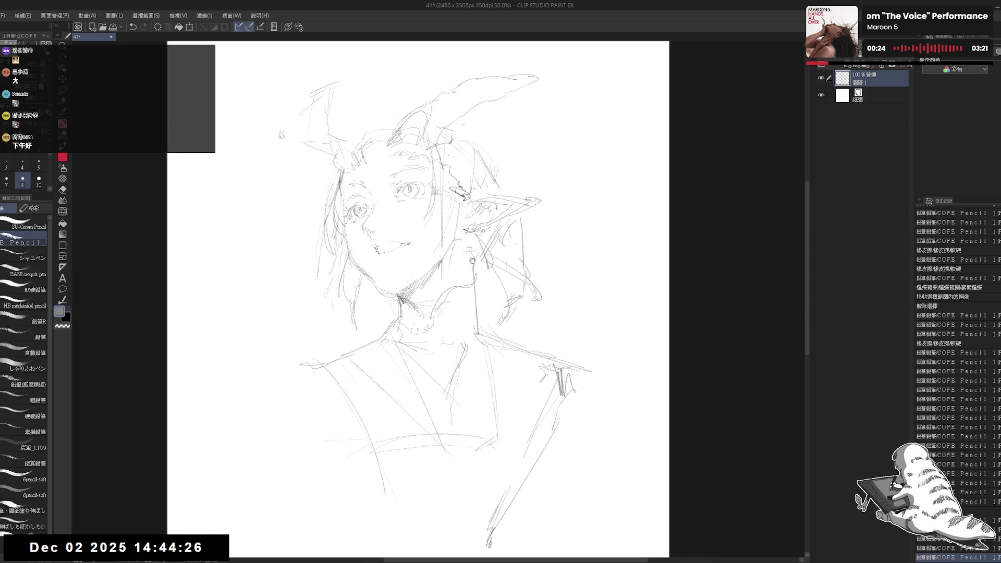
key(e)
drag(521, 281, 490, 323)
key(p)
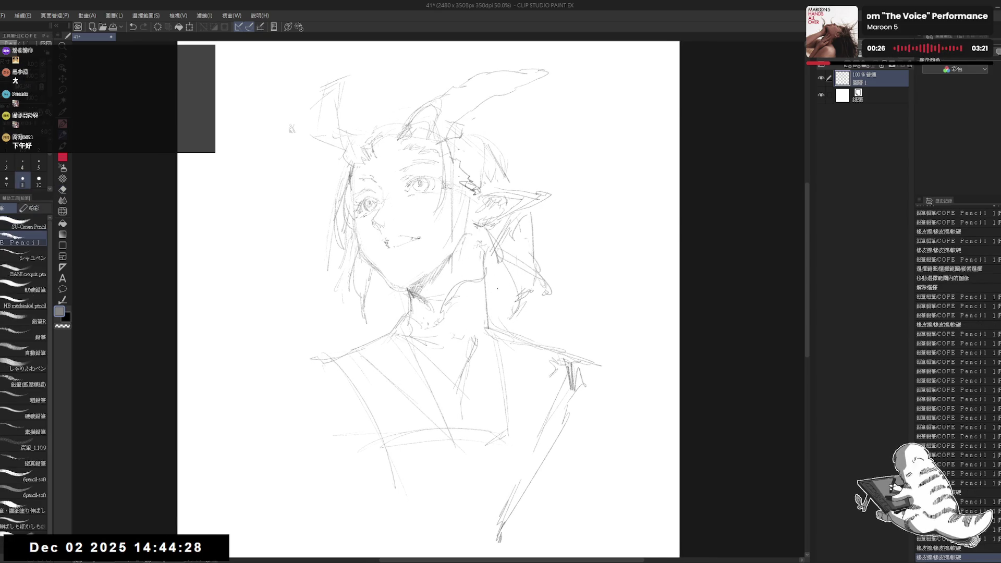
drag(499, 288, 517, 294)
mouse_move(521, 292)
mouse_down()
mouse_move(534, 298)
mouse_move(527, 312)
mouse_move(550, 313)
mouse_up()
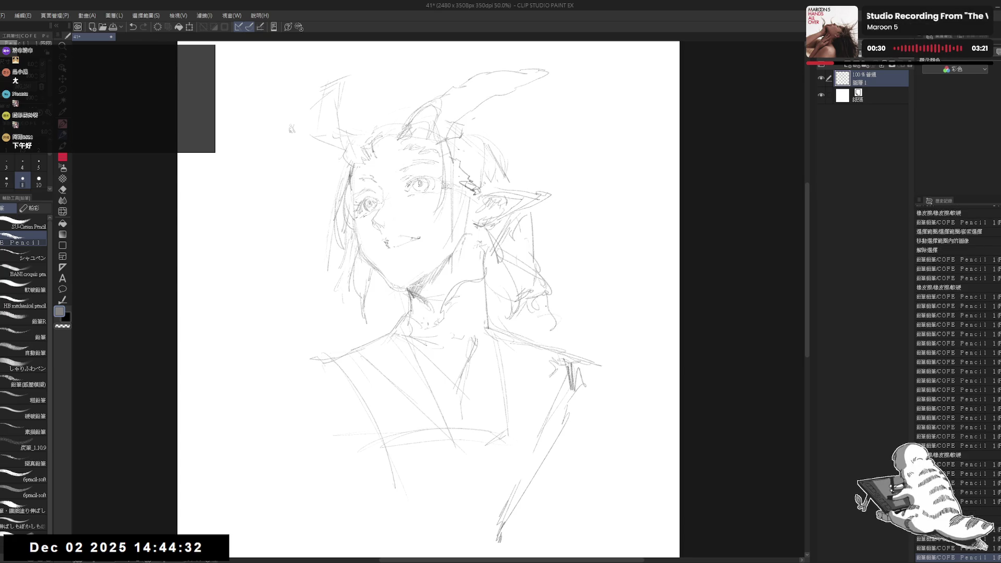
drag(530, 213, 534, 250)
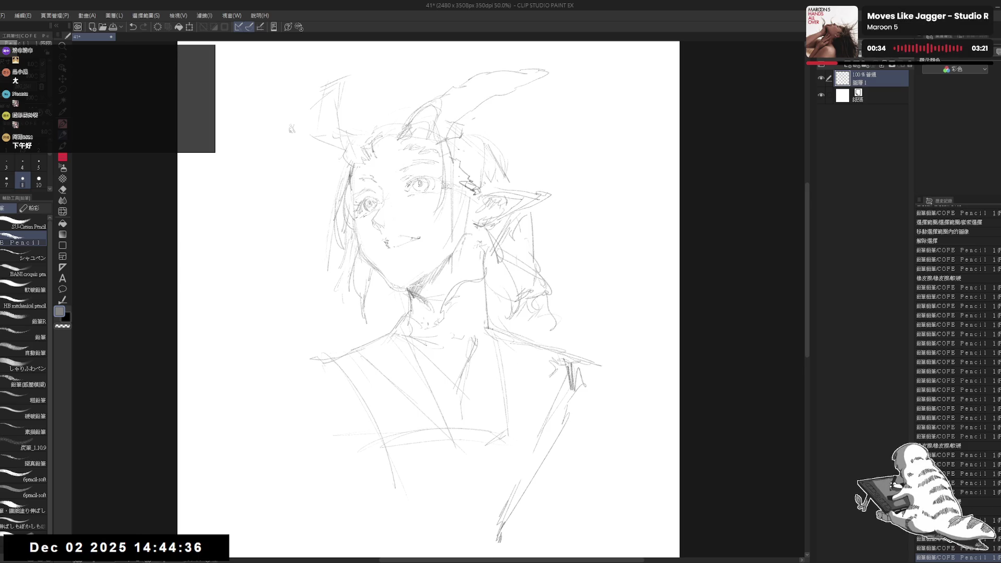
drag(444, 259, 451, 282)
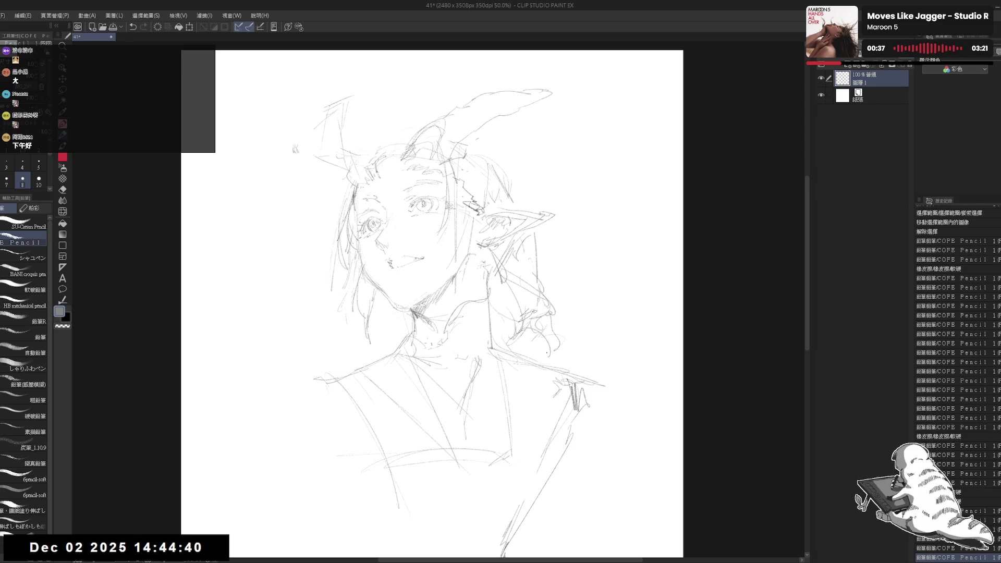
mouse_move(524, 339)
mouse_down()
mouse_move(507, 369)
mouse_move(516, 370)
mouse_up()
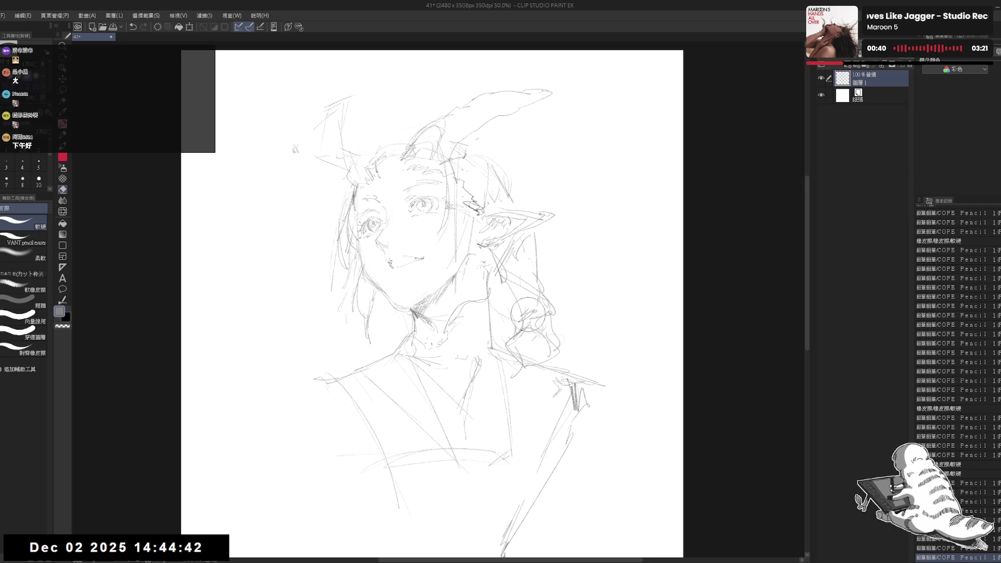
mouse_move(545, 300)
mouse_down()
mouse_move(513, 339)
mouse_move(508, 331)
mouse_move(550, 311)
mouse_move(524, 332)
mouse_move(547, 360)
mouse_move(526, 378)
mouse_up()
- Touch up the right-side hair, then erase stray lines near the left eye and hair
key(e)
key(p)
mouse_move(508, 317)
mouse_down()
mouse_move(498, 355)
mouse_move(515, 332)
mouse_move(509, 310)
mouse_up()
key(e)
key(p)
drag(525, 348, 529, 350)
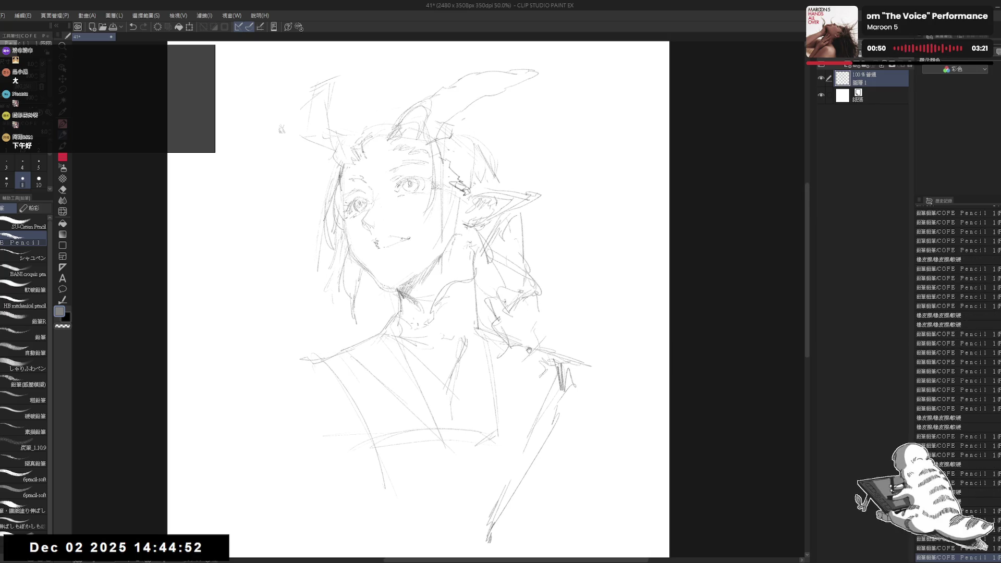
drag(435, 206, 439, 219)
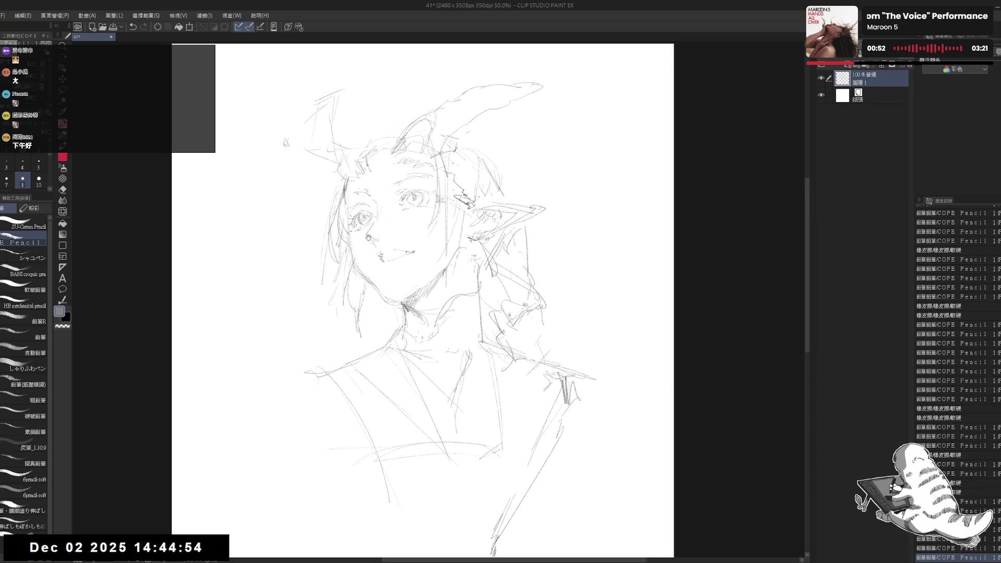
key(e)
drag(360, 231, 328, 265)
mouse_move(359, 224)
mouse_down()
mouse_move(336, 253)
mouse_move(355, 240)
mouse_move(349, 248)
mouse_move(390, 260)
mouse_up()
- Redraw the mouth slightly open with a hint of teeth showing
key(p)
key(e)
key(p)
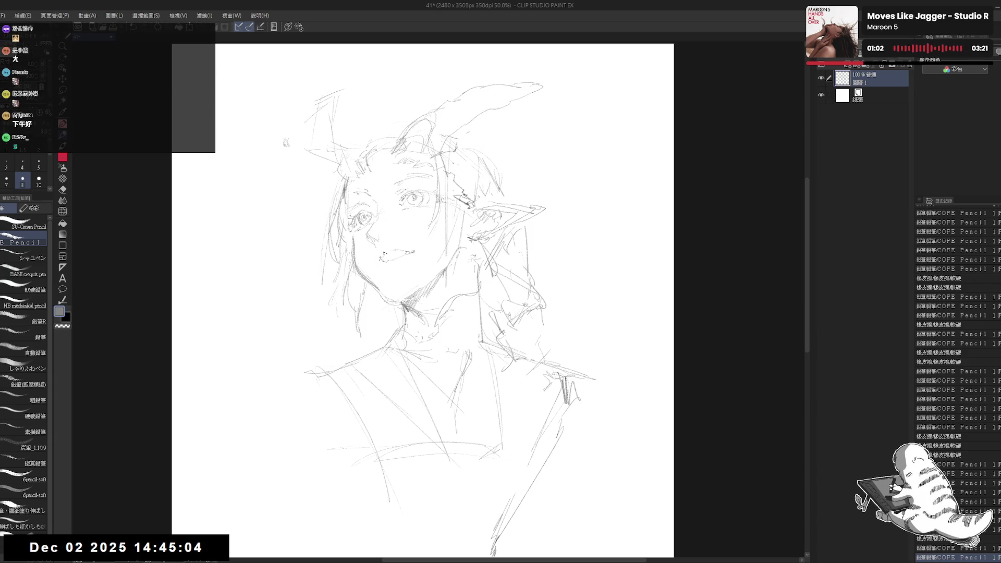
drag(378, 257, 384, 259)
mouse_move(386, 257)
mouse_down()
mouse_move(423, 261)
mouse_move(388, 256)
mouse_move(390, 268)
mouse_up()
key(e)
key(p)
key(e)
key(p)
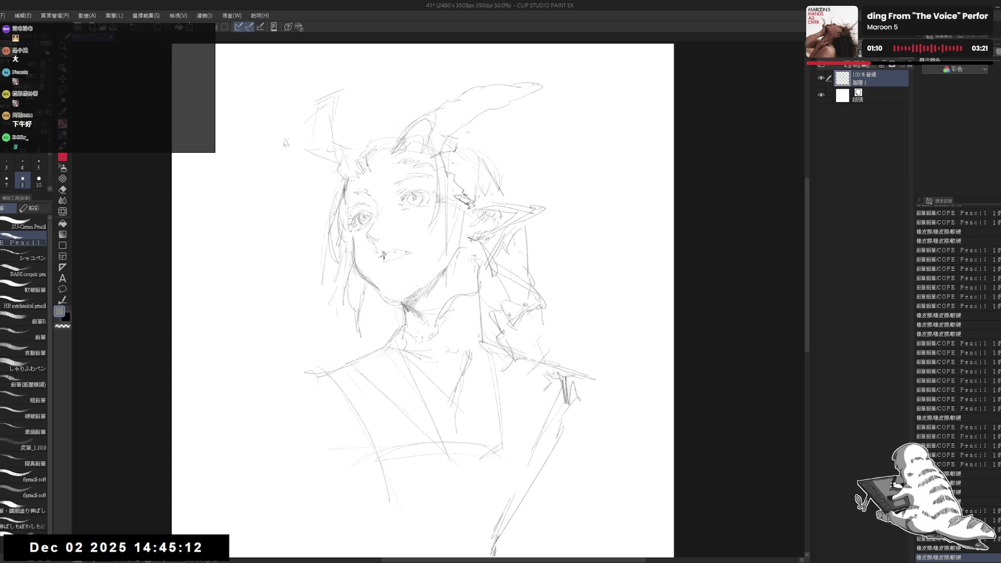
- Check the mirrored view, add small strokes by the mouth, and zoom to 67.5%
key(h)
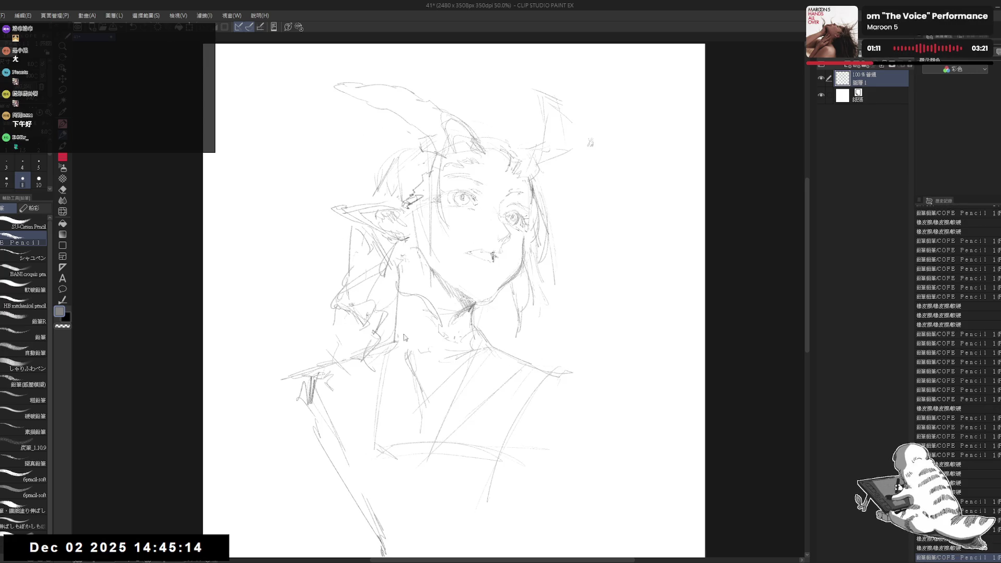
key(h)
key(e)
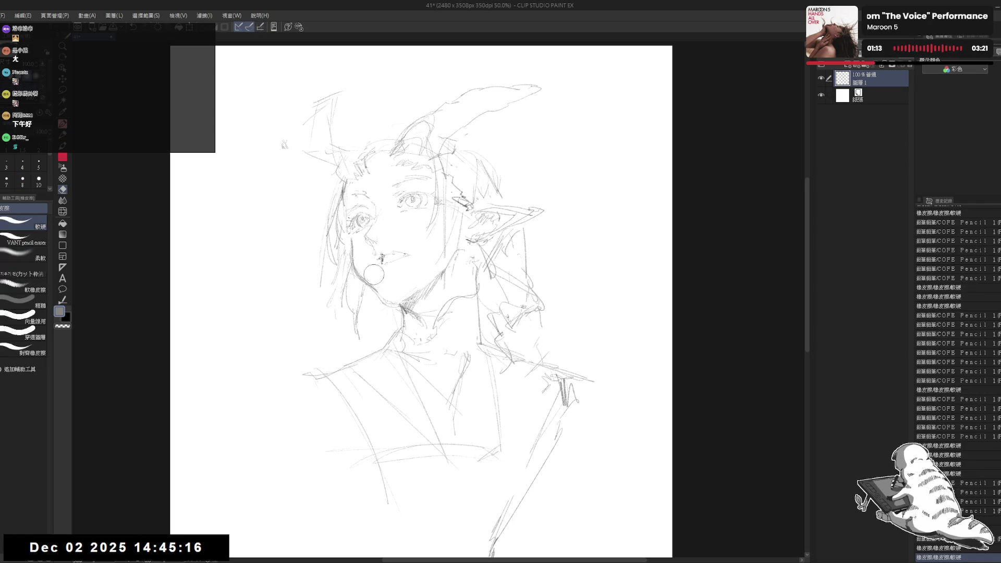
key(p)
drag(379, 255, 387, 256)
drag(381, 257, 388, 260)
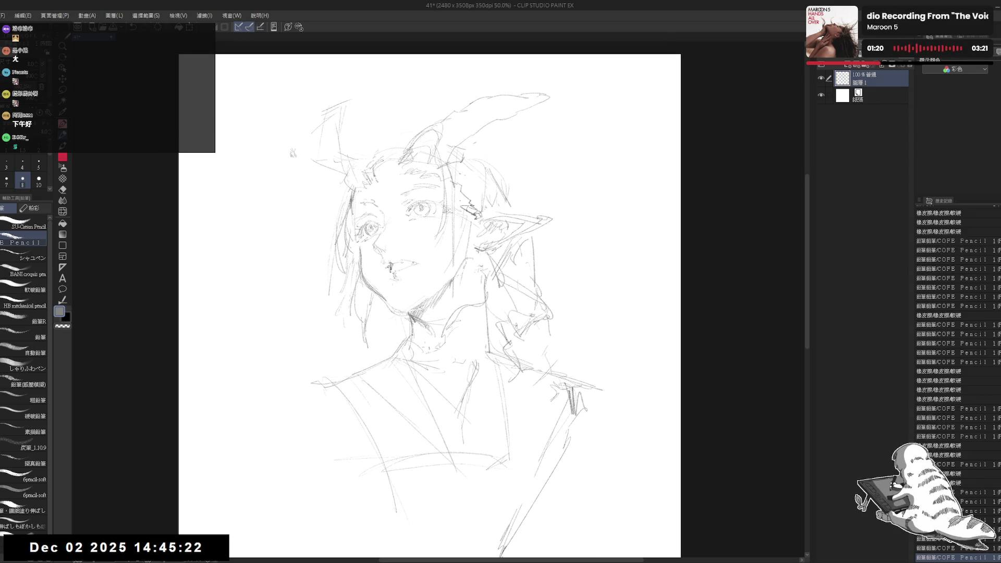
key(ctrl+plus)
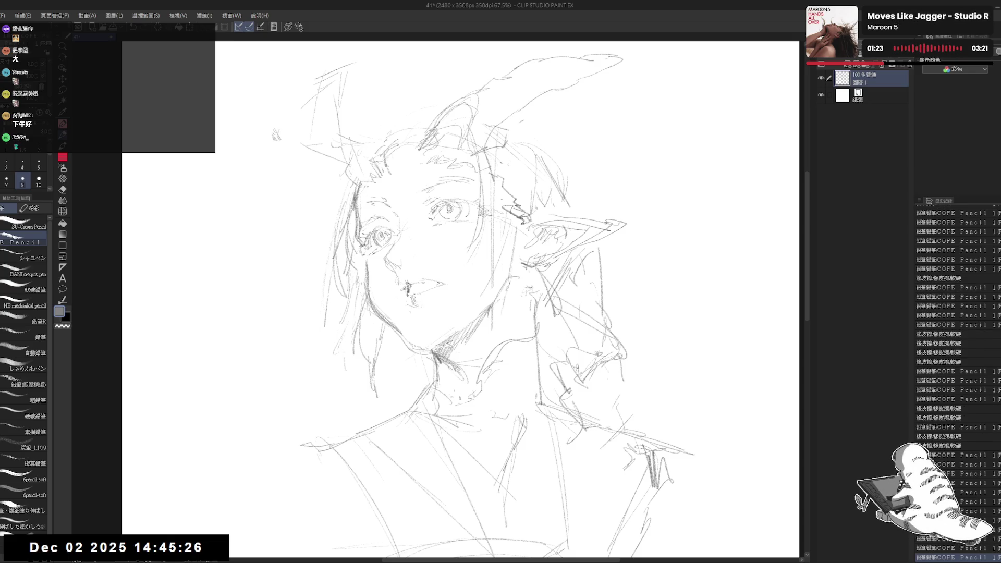
- Erase a loose bit of hair line on the left and check the mirrored sketch
key(e)
key(p)
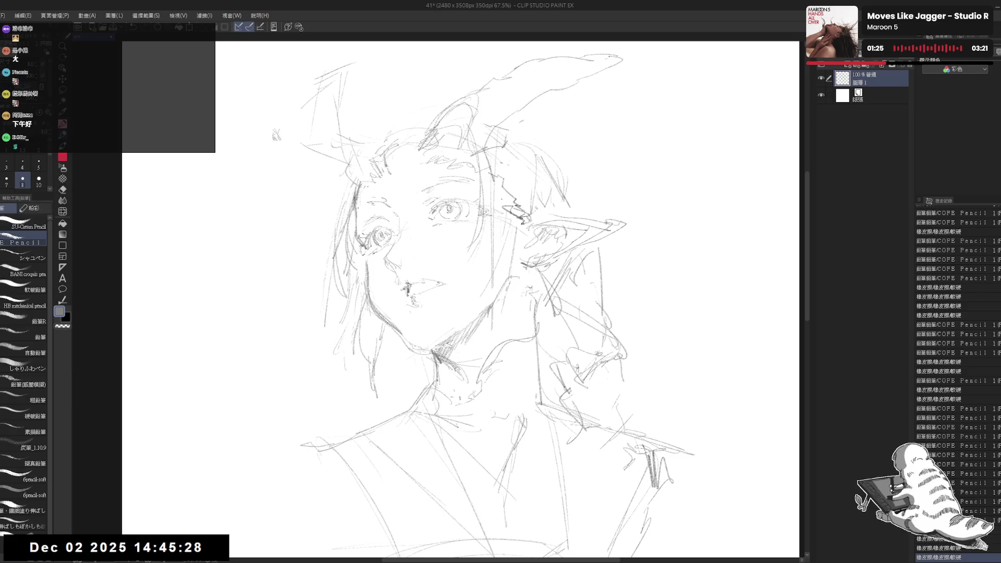
key(e)
mouse_move(365, 188)
mouse_down()
mouse_move(345, 227)
mouse_move(357, 242)
mouse_up()
key(p)
key(h)
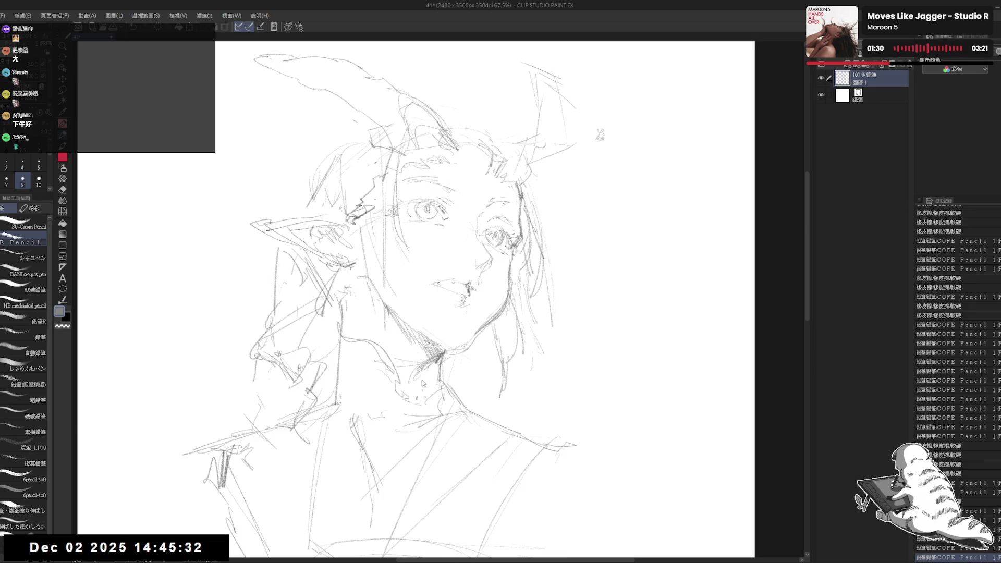
key(h)
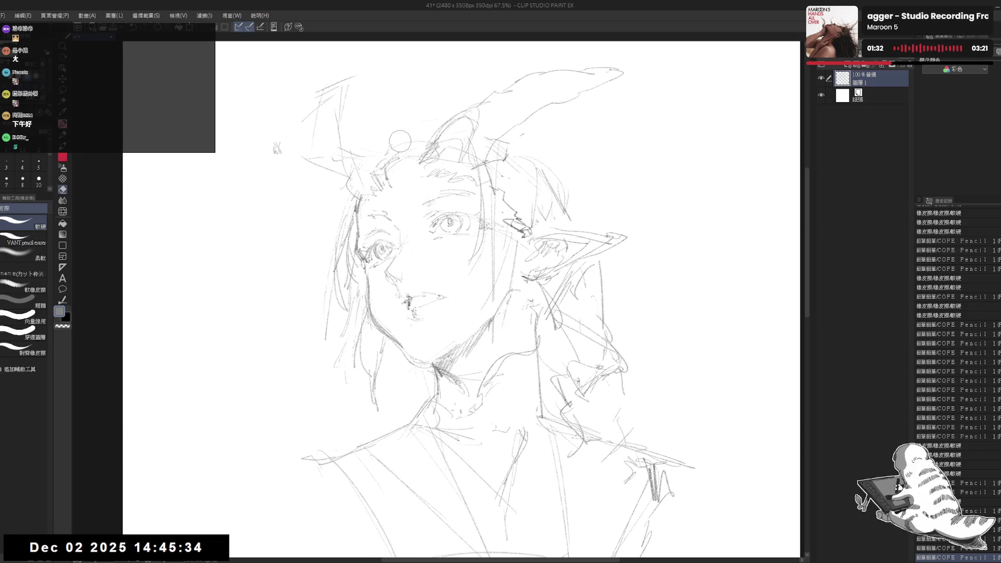
mouse_move(414, 139)
mouse_down()
mouse_move(415, 165)
mouse_move(367, 232)
mouse_up()
- Draw short strands along the top of the head and rework the right-side hair strands
key(e)
key(p)
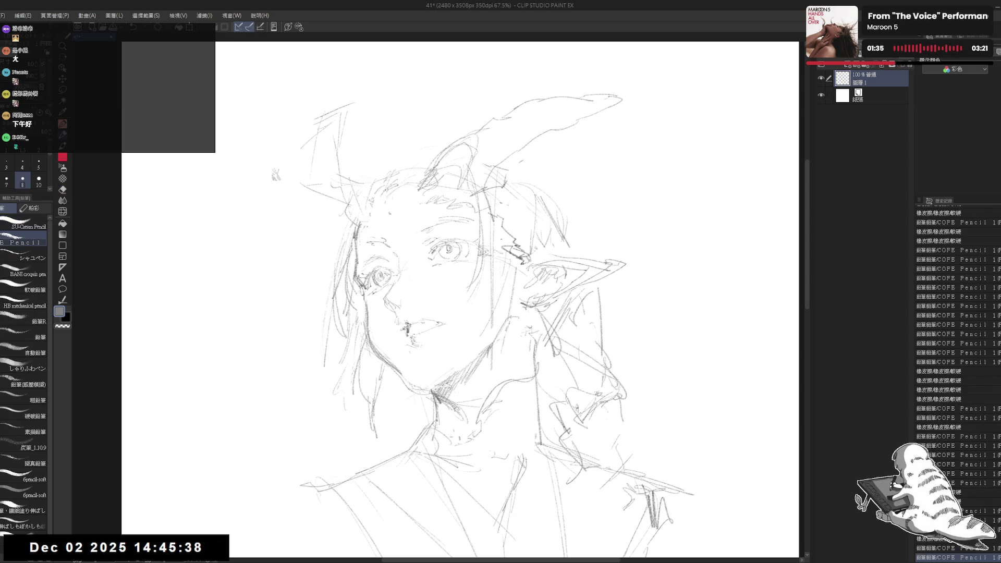
mouse_move(386, 182)
mouse_down()
mouse_move(394, 192)
mouse_move(401, 175)
mouse_up()
mouse_move(403, 167)
mouse_down()
mouse_move(424, 154)
mouse_move(423, 163)
mouse_up()
key(e)
drag(482, 190, 516, 234)
key(p)
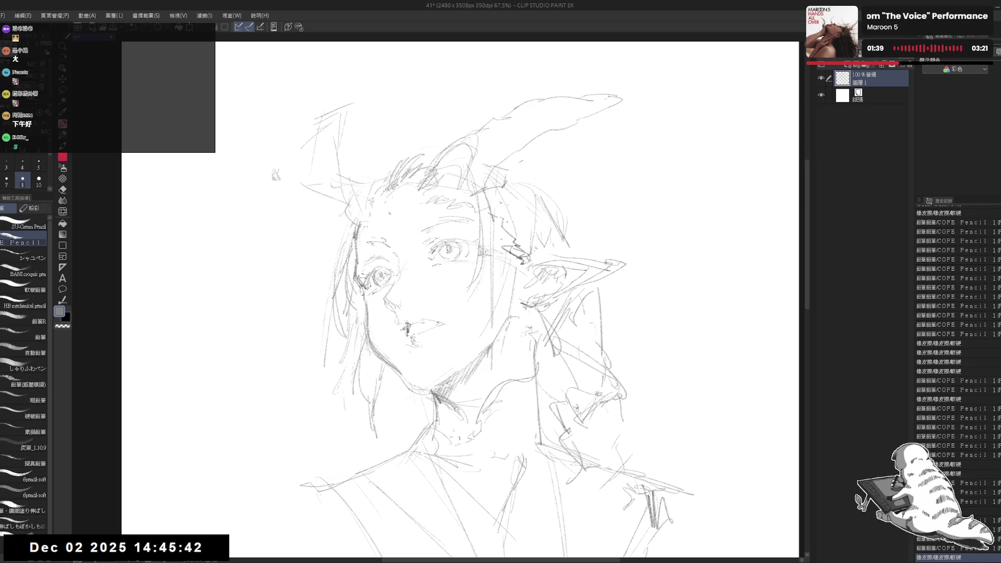
key(e)
key(p)
key(h)
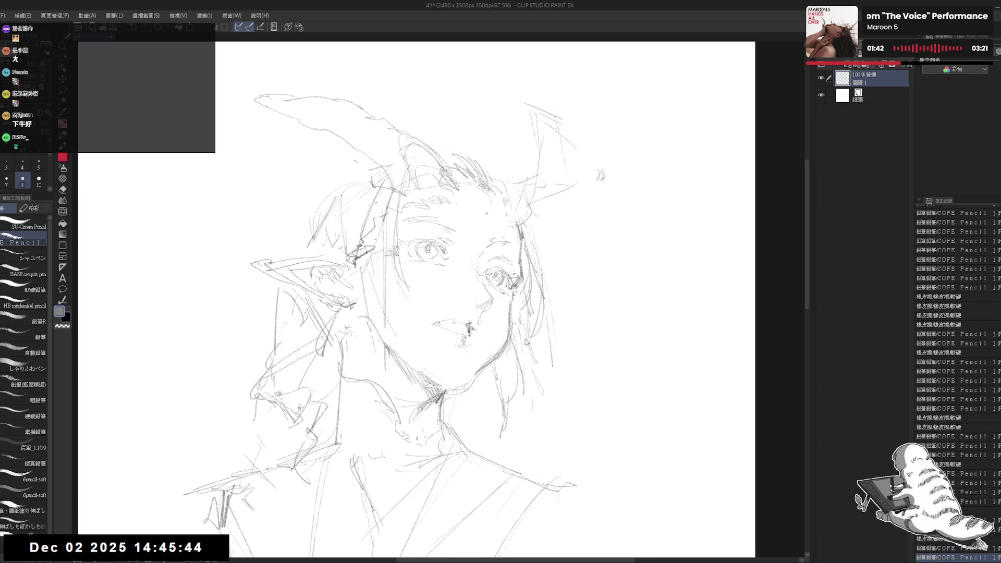
key(h)
drag(455, 274, 441, 189)
scroll(441, 189, down, 2)
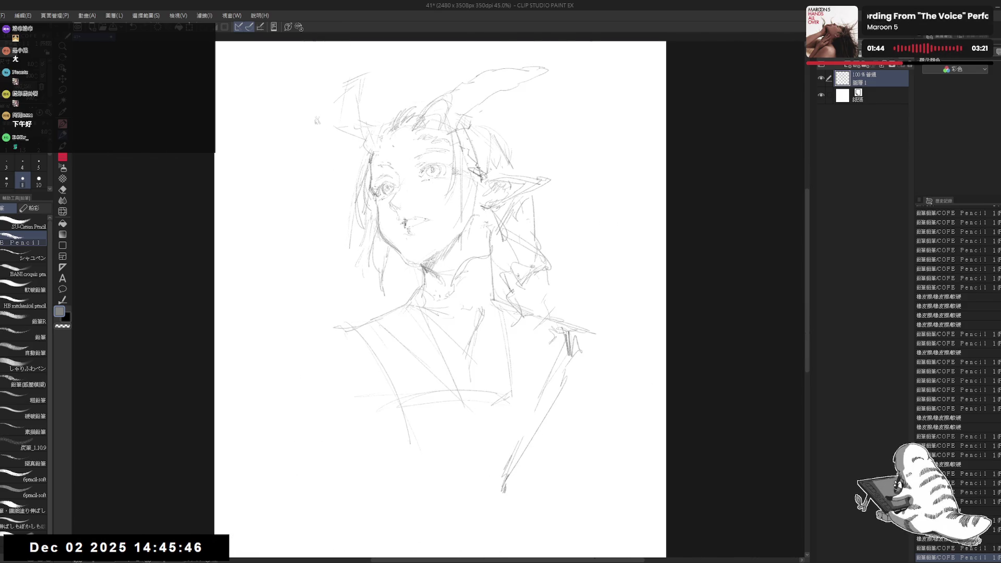
- Erase a small mark near the chin and add pencil strokes on the upper right hair
key(e)
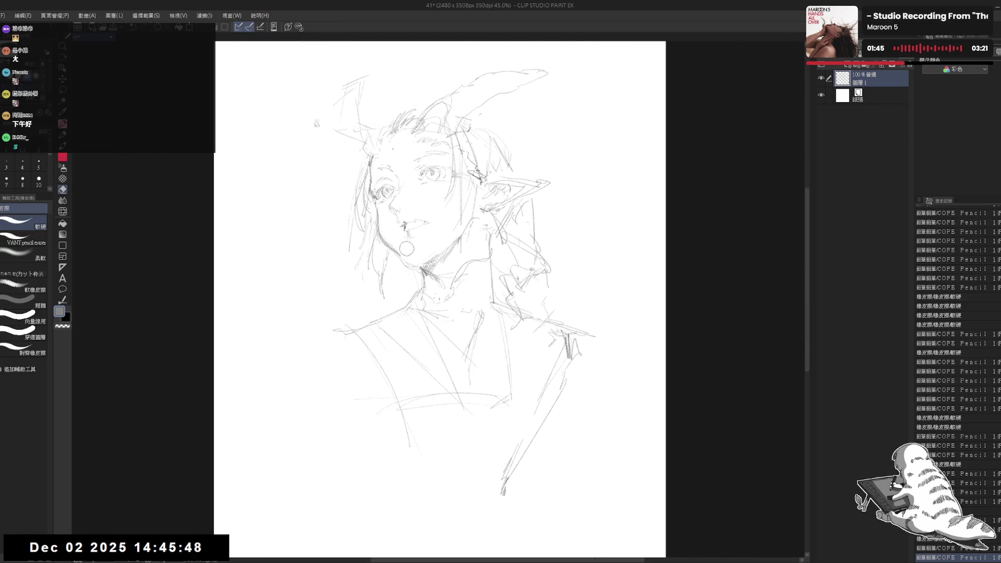
drag(401, 240, 417, 250)
key(p)
key(e)
key(p)
drag(589, 264, 574, 257)
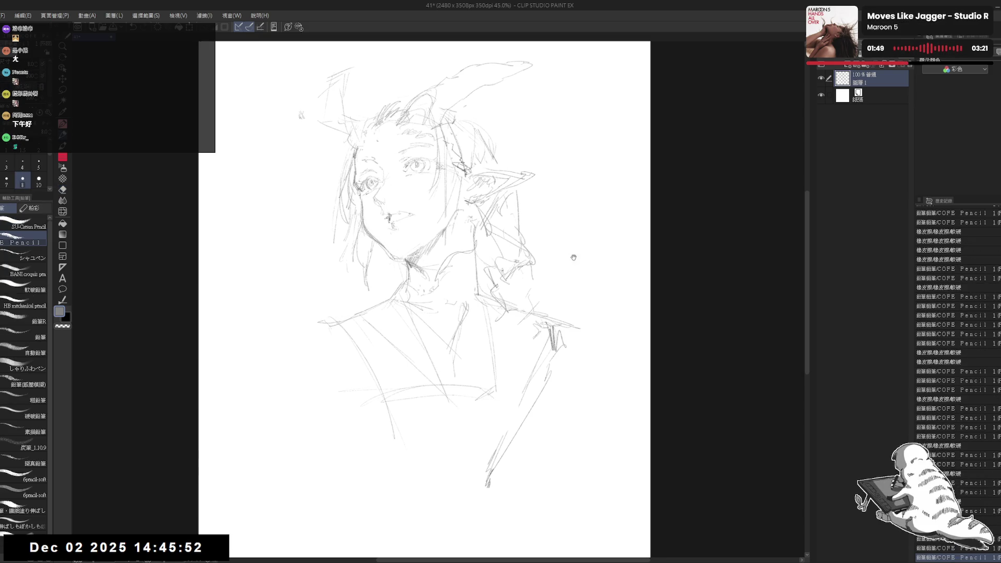
mouse_move(432, 260)
mouse_down()
mouse_move(434, 291)
mouse_move(429, 272)
mouse_up()
mouse_move(467, 164)
mouse_down()
mouse_move(486, 160)
mouse_move(475, 154)
mouse_move(496, 167)
mouse_up()
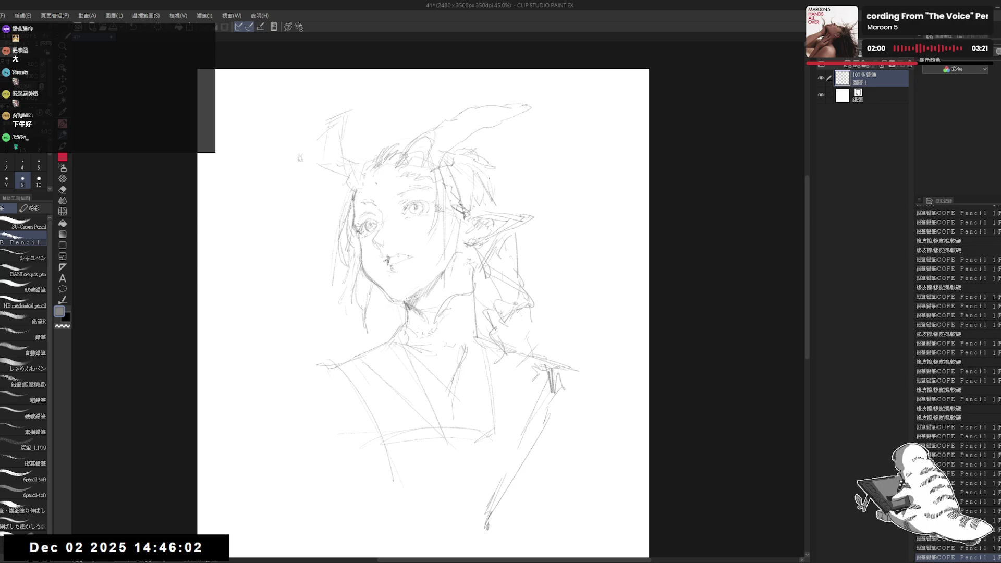
drag(490, 169, 511, 192)
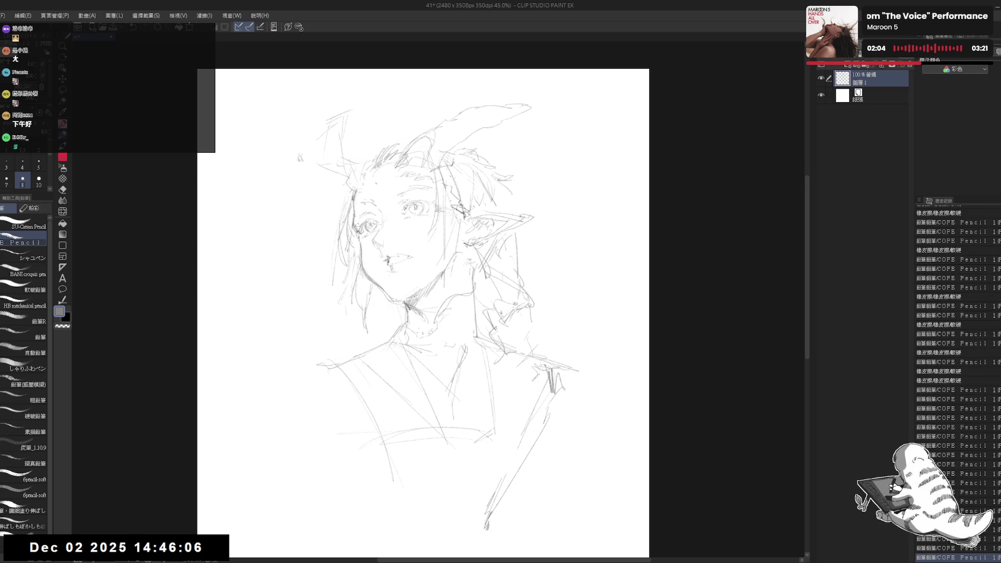
- Check the mirrored view and add short strands to the hair right of the head
key(h)
key(h)
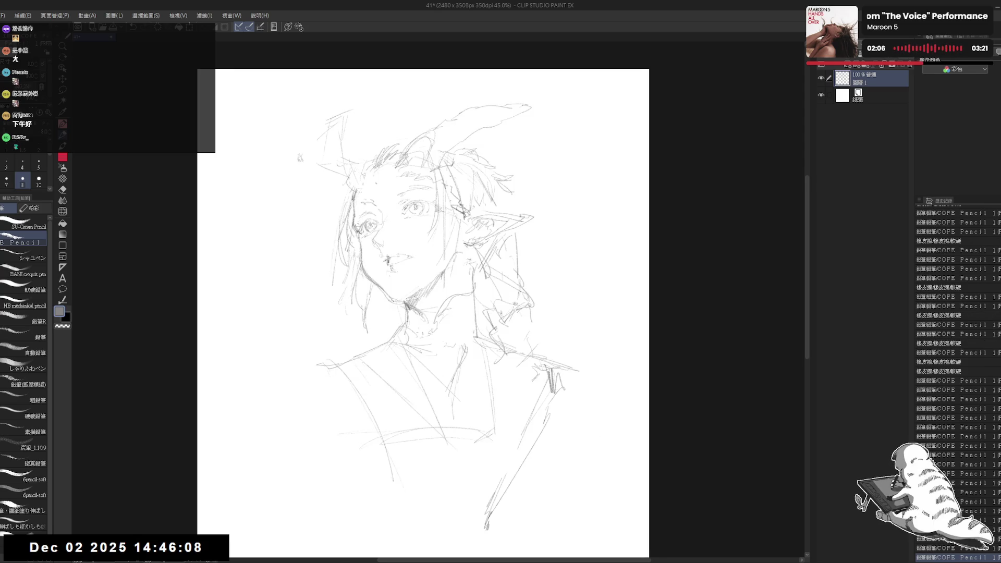
key(e)
mouse_move(531, 267)
mouse_down()
mouse_move(517, 247)
mouse_move(471, 241)
mouse_up()
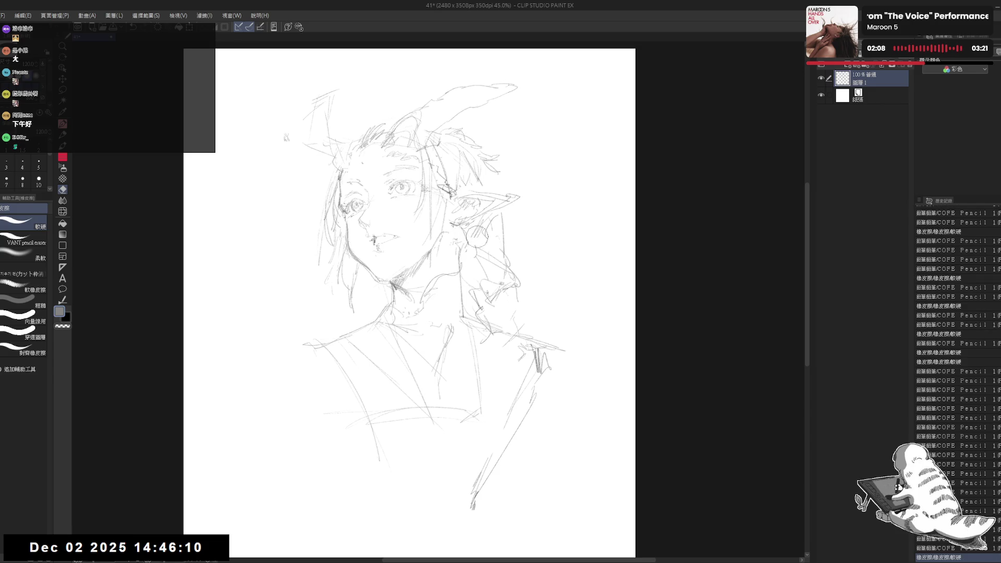
key(p)
click(486, 171)
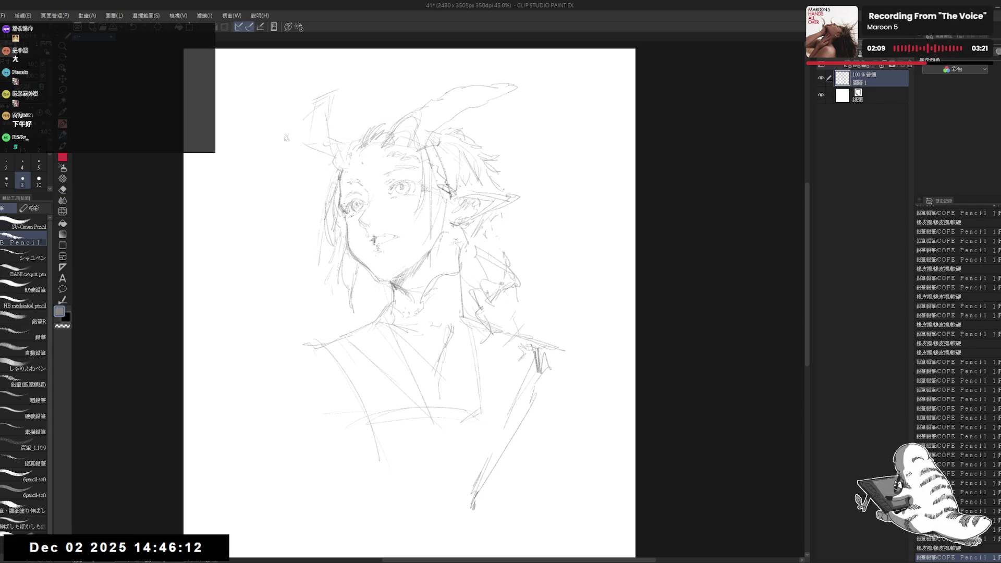
drag(493, 174, 496, 183)
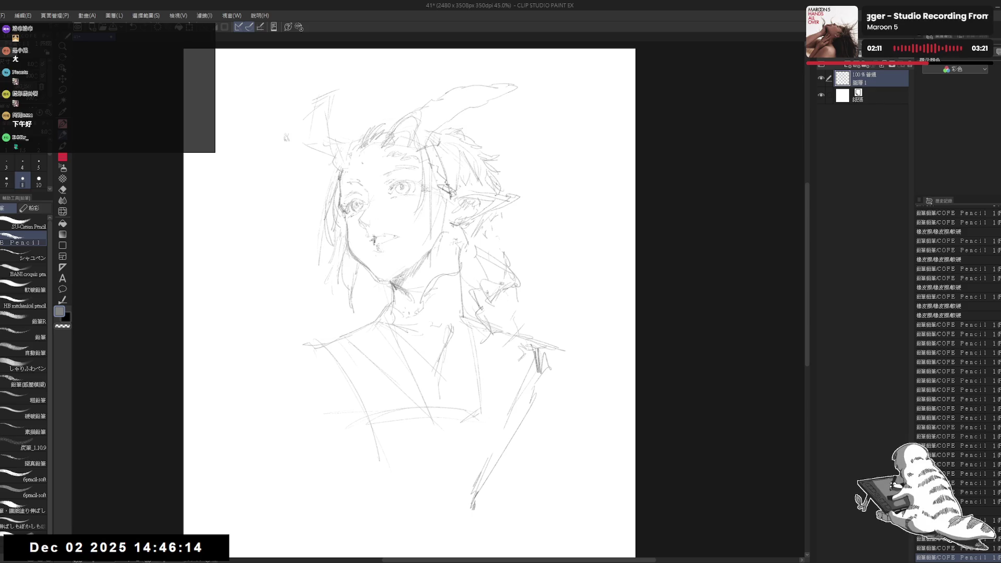
drag(499, 338, 503, 341)
- Erase sketch lines right of the neck and stray marks beside the ear
key(e)
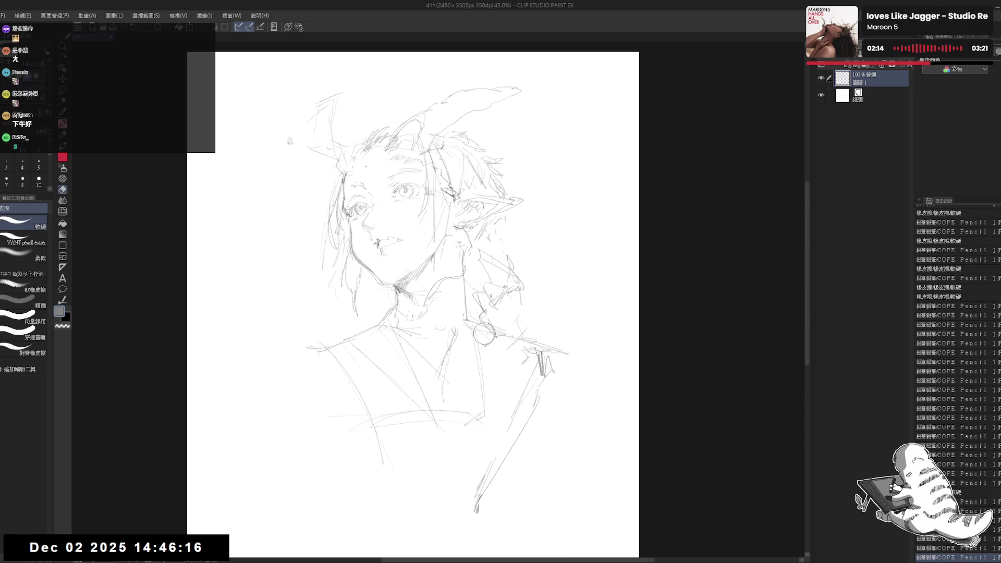
mouse_move(500, 268)
mouse_down()
mouse_move(477, 292)
mouse_move(506, 317)
mouse_move(484, 256)
mouse_up()
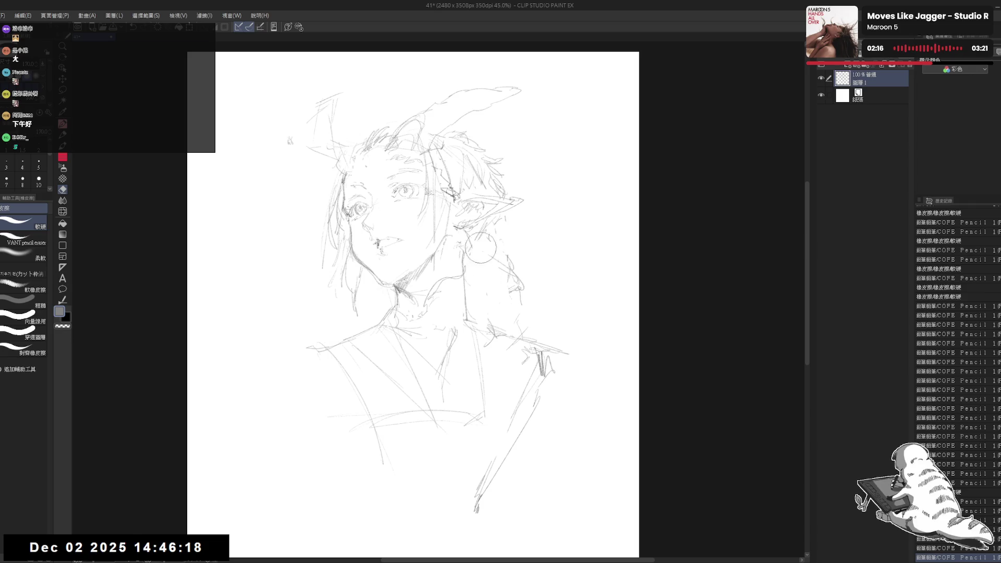
key(p)
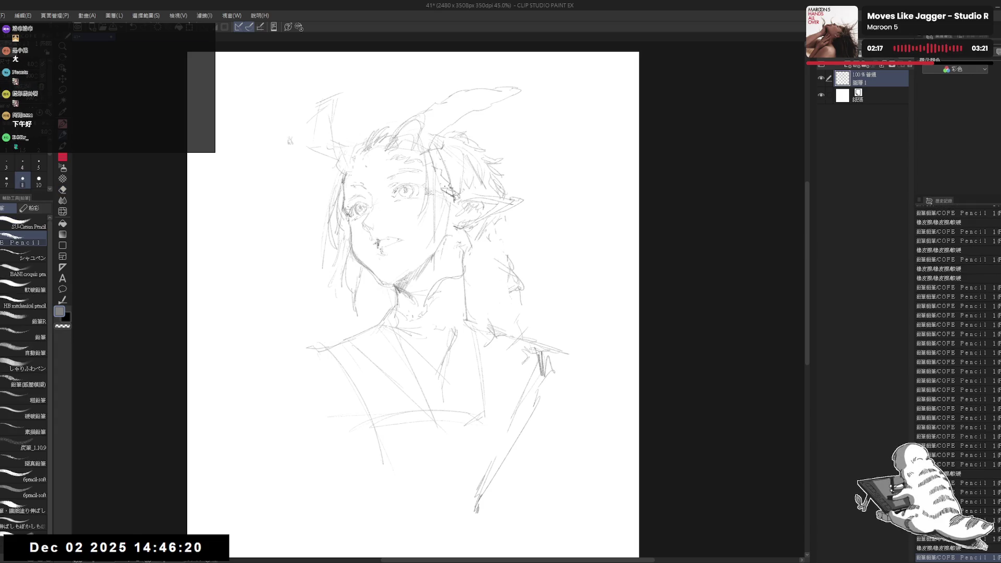
key(e)
mouse_move(508, 219)
mouse_down()
mouse_move(496, 217)
mouse_move(535, 285)
mouse_move(500, 284)
mouse_move(521, 303)
mouse_up()
key(p)
key(e)
key(p)
key(e)
key(p)
- Draw wavy hair strands right of the face flowing past the neck toward the shoulder
drag(492, 249, 503, 281)
drag(506, 254, 518, 309)
mouse_move(509, 287)
mouse_down()
mouse_move(512, 330)
mouse_move(534, 280)
mouse_up()
mouse_move(537, 281)
mouse_down()
mouse_move(553, 267)
mouse_move(548, 255)
mouse_move(542, 292)
mouse_up()
drag(500, 284, 483, 292)
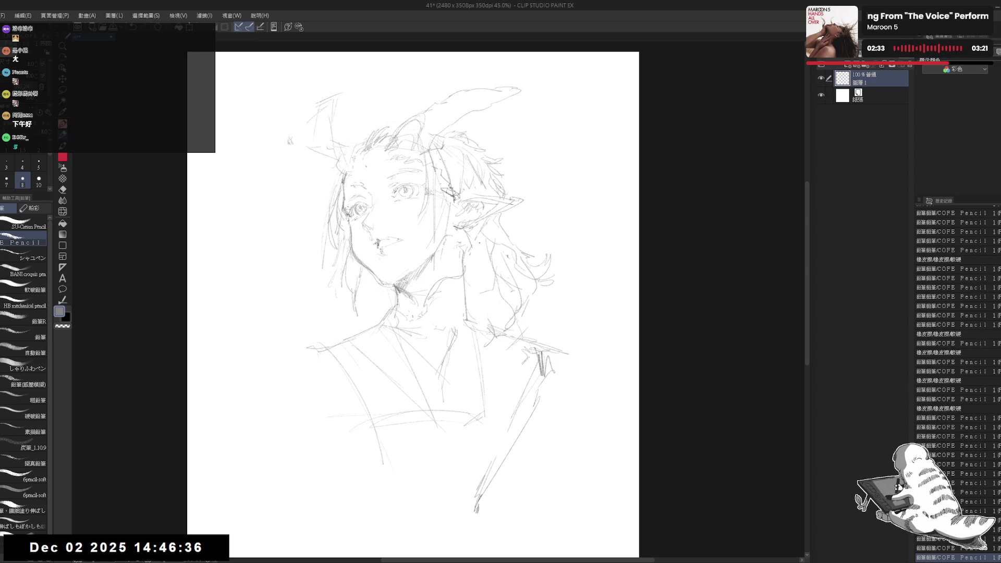
drag(485, 243, 474, 283)
mouse_move(379, 291)
mouse_down()
mouse_move(354, 325)
mouse_move(345, 368)
mouse_move(349, 336)
mouse_move(358, 367)
mouse_move(351, 373)
mouse_up()
- Check the sketch mirrored, then erase the stray marks near the chin
key(h)
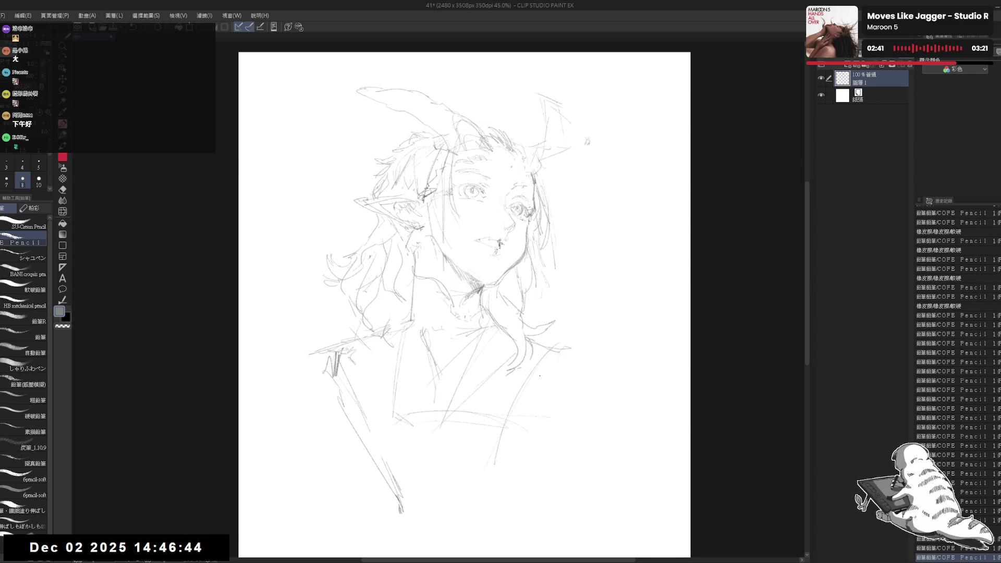
key(h)
scroll(496, 245, up, 3)
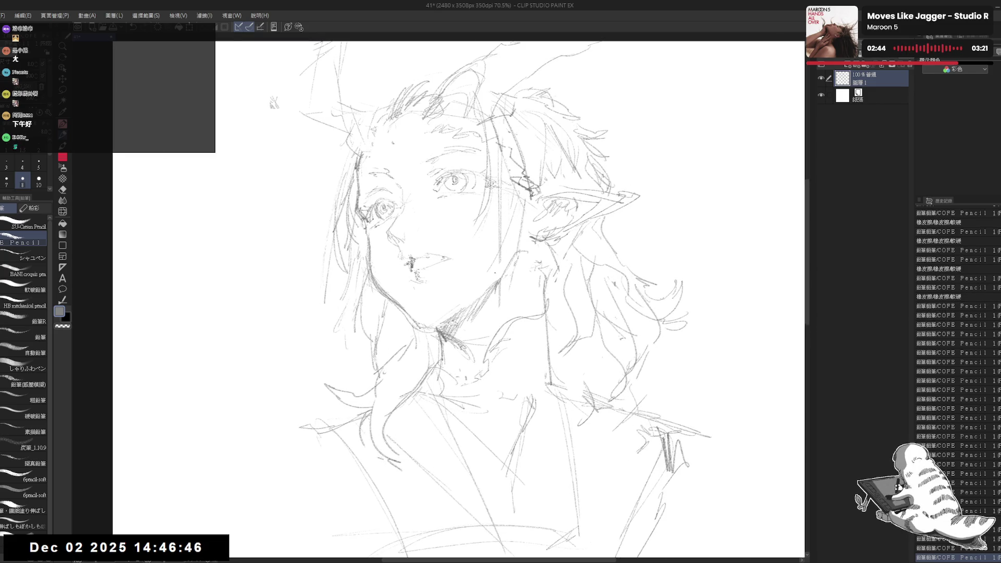
key(e)
mouse_move(469, 261)
mouse_down()
mouse_move(451, 307)
mouse_move(458, 230)
mouse_up()
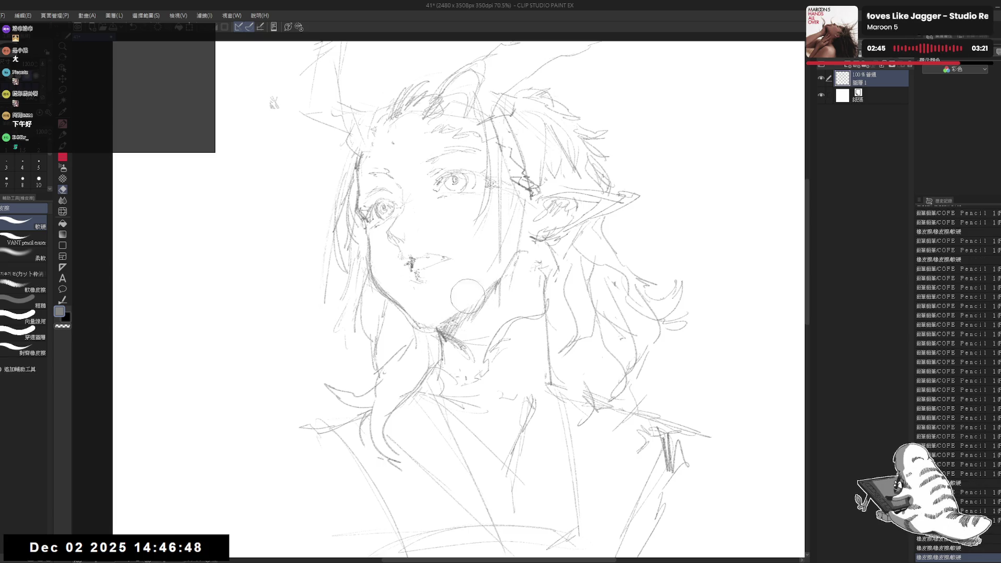
key(p)
scroll(517, 375, down, 3)
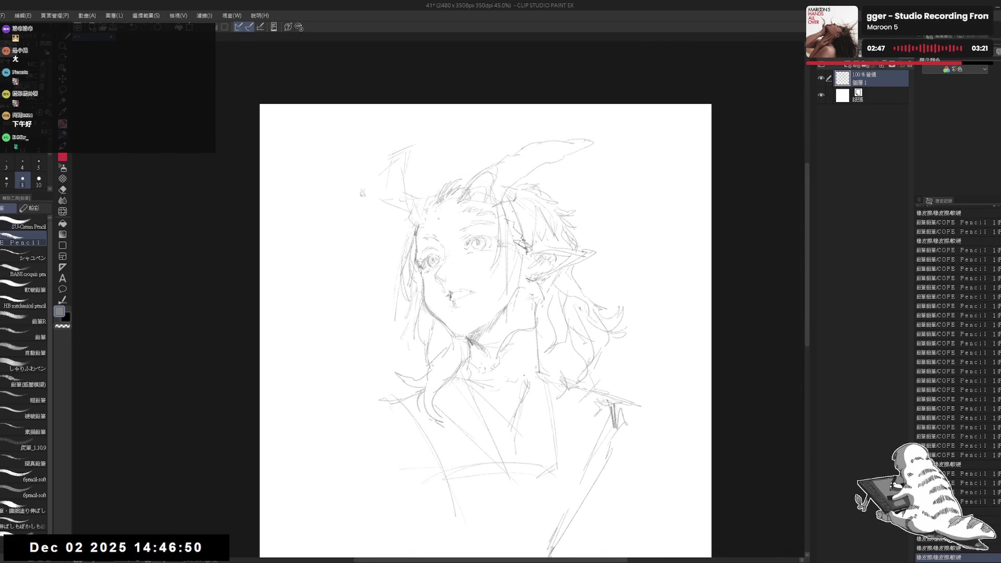
scroll(518, 372, up, 1)
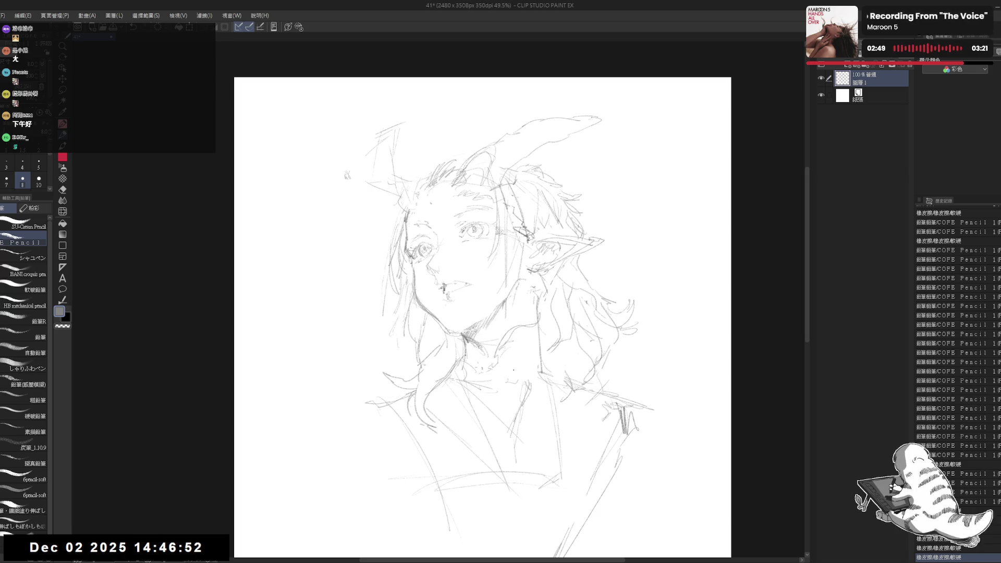
mouse_move(514, 370)
mouse_down()
mouse_move(469, 369)
mouse_move(453, 347)
mouse_up()
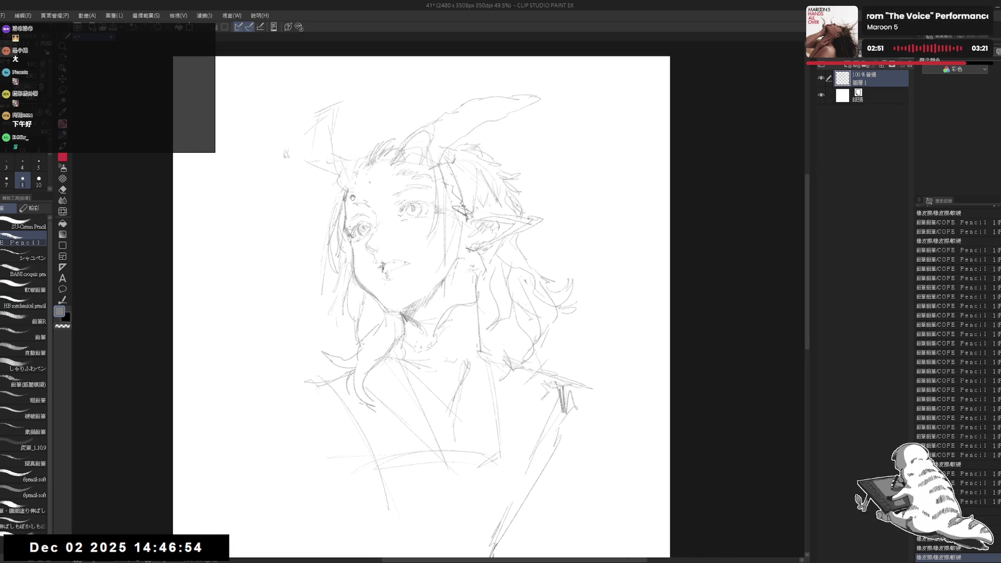
- Lasso the eye nearer the ear, then slightly resize and tilt it with Scale/Rotate
key(m)
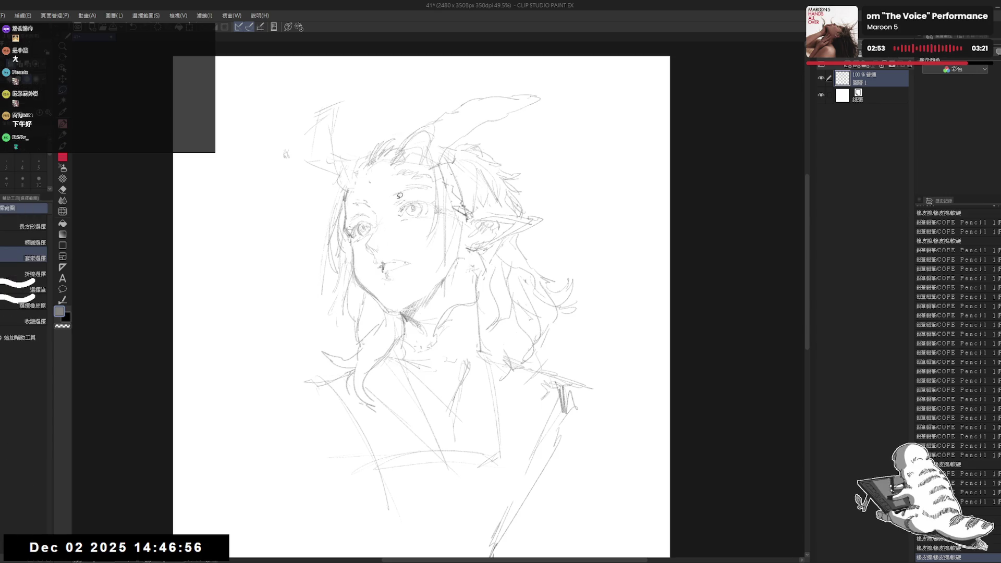
mouse_move(400, 196)
mouse_down()
mouse_move(407, 220)
mouse_move(434, 185)
mouse_move(423, 211)
mouse_up()
key(ctrl+t)
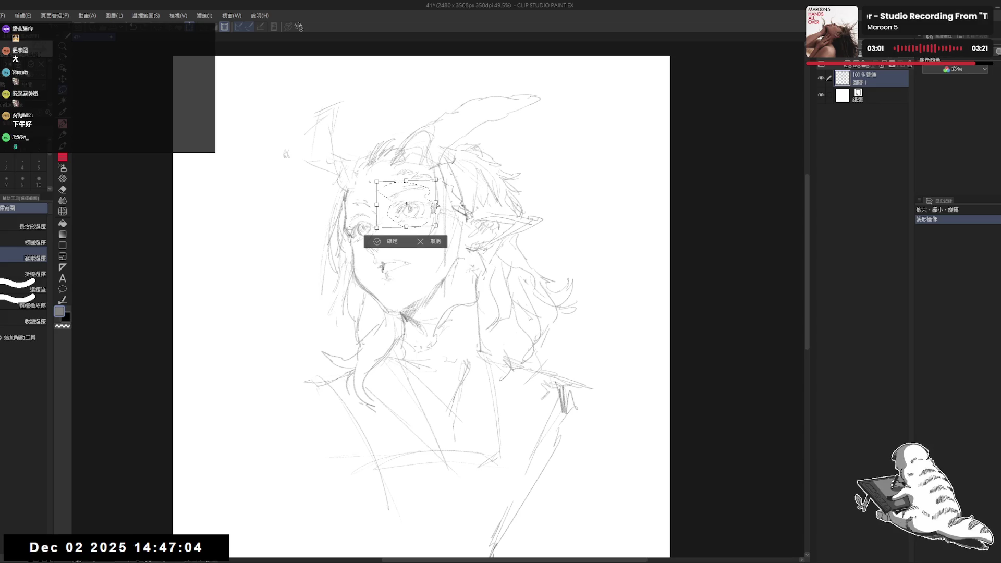
drag(436, 205, 433, 198)
click(377, 241)
- Erase a small mark near the eye and add a short stroke at the top of the head
key(h)
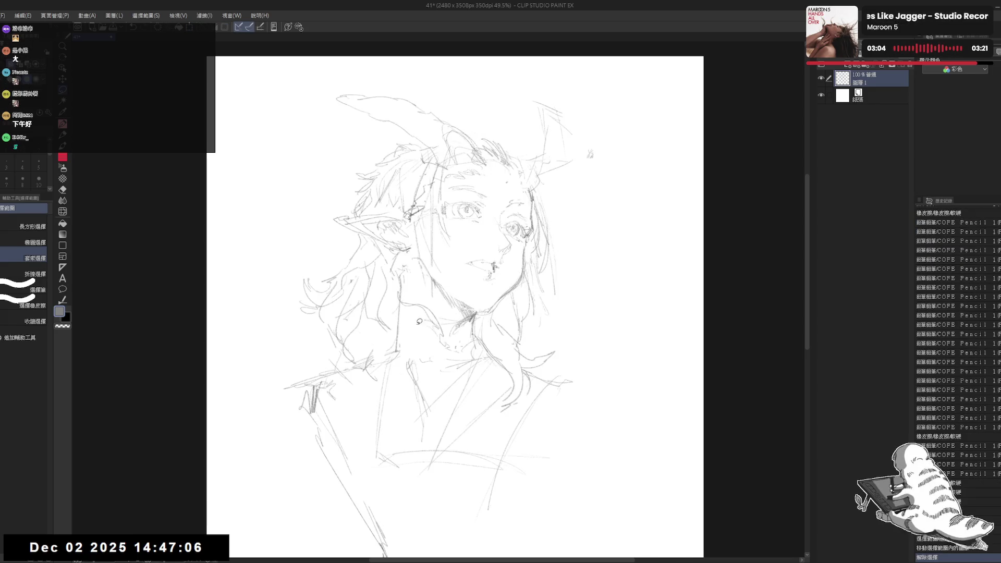
key(h)
key(p)
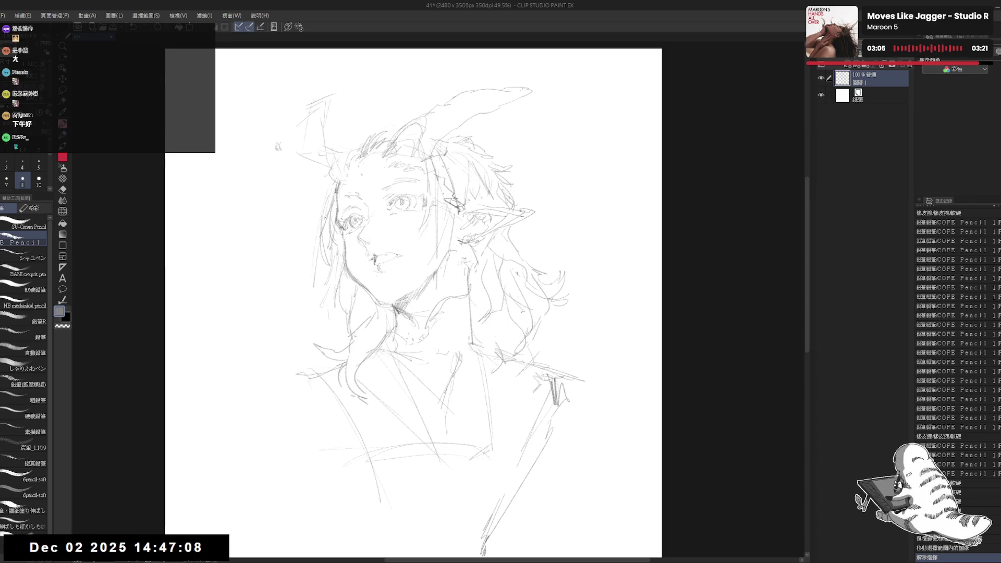
key(e)
drag(391, 215, 377, 193)
key(p)
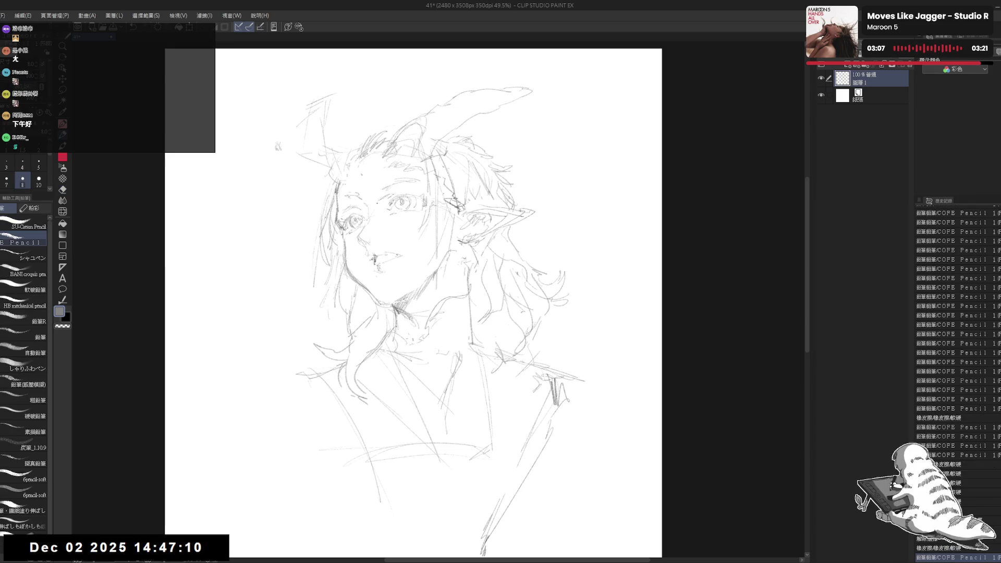
key(e)
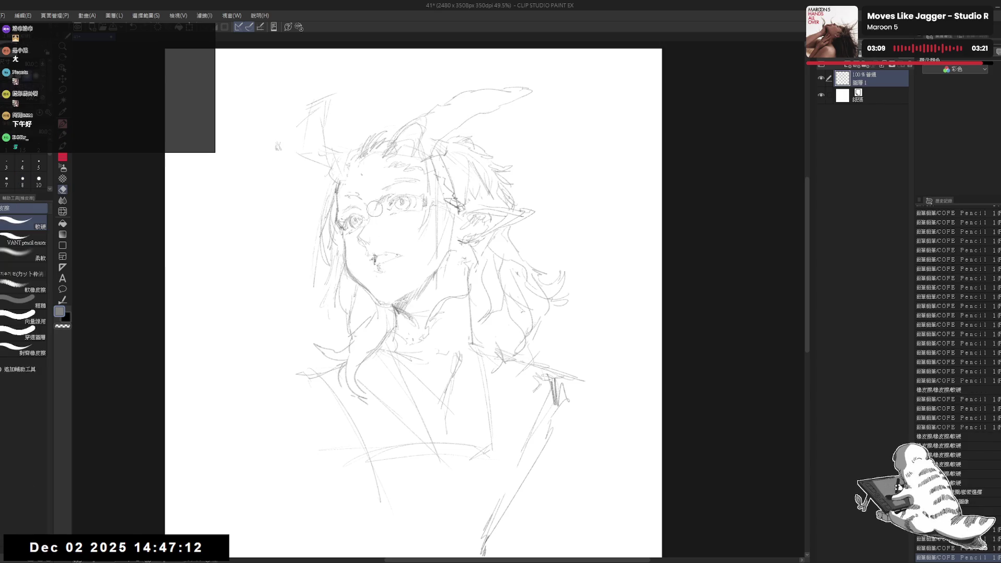
key(p)
drag(508, 238, 507, 209)
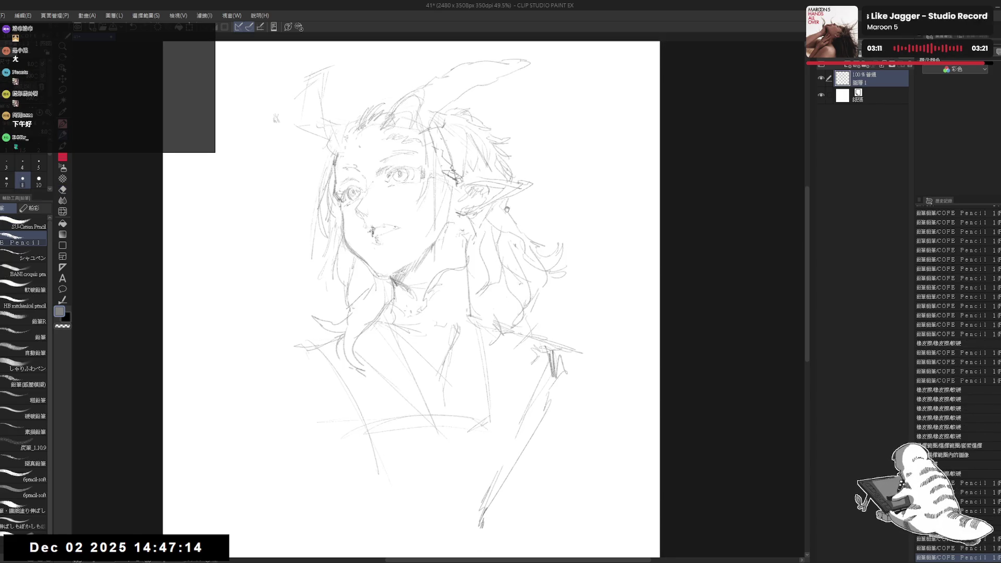
mouse_move(329, 150)
mouse_down()
mouse_move(334, 184)
mouse_move(348, 197)
mouse_up()
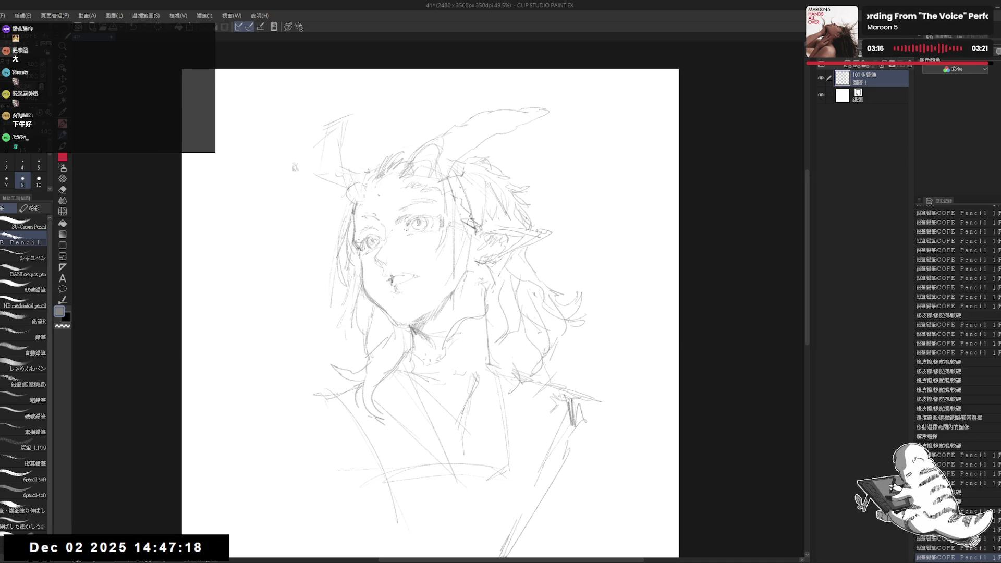
key(e)
key(p)
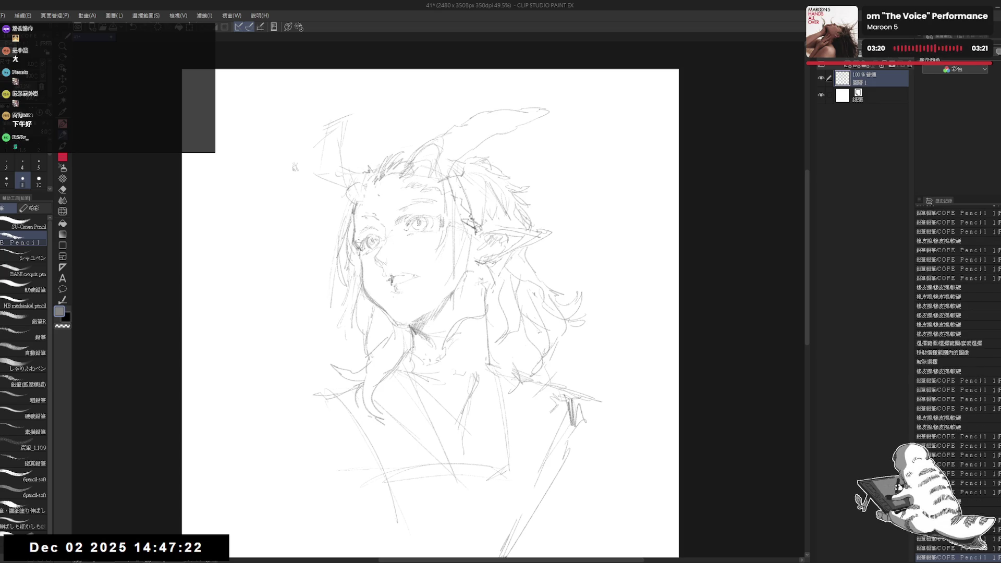
drag(364, 171, 375, 161)
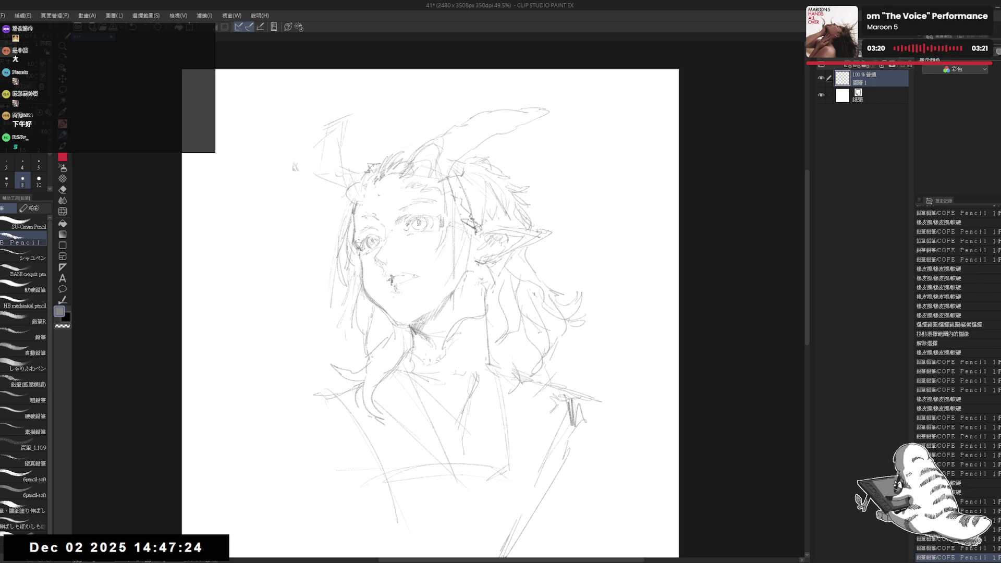
- Redraw the left edge of the face and a strand along the left hair edge, erasing stray cheek lines
key(h)
key(h)
drag(356, 238, 365, 233)
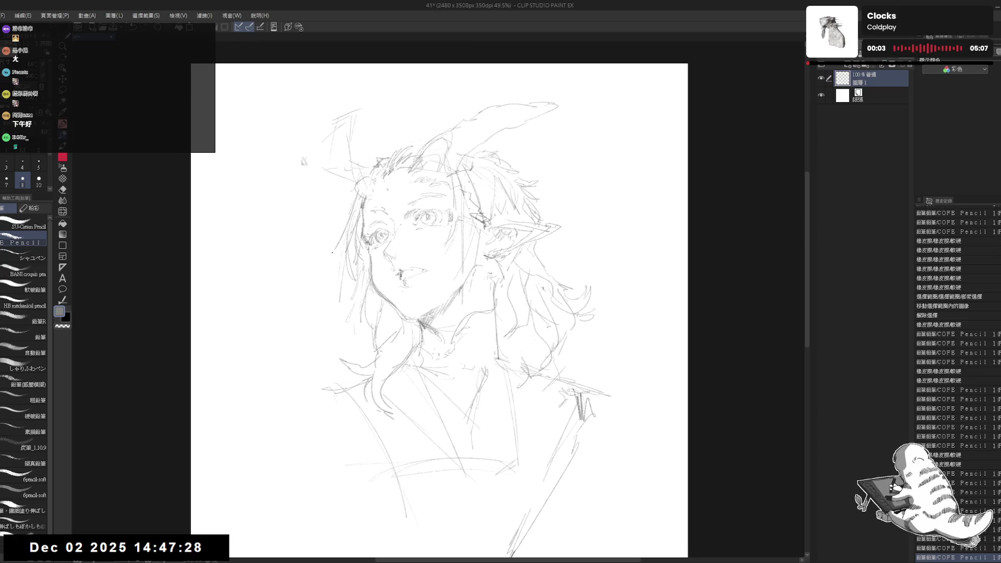
mouse_move(359, 193)
mouse_down()
mouse_move(334, 251)
mouse_move(367, 207)
mouse_move(356, 225)
mouse_up()
key(e)
drag(346, 229, 353, 253)
key(p)
drag(348, 209, 338, 245)
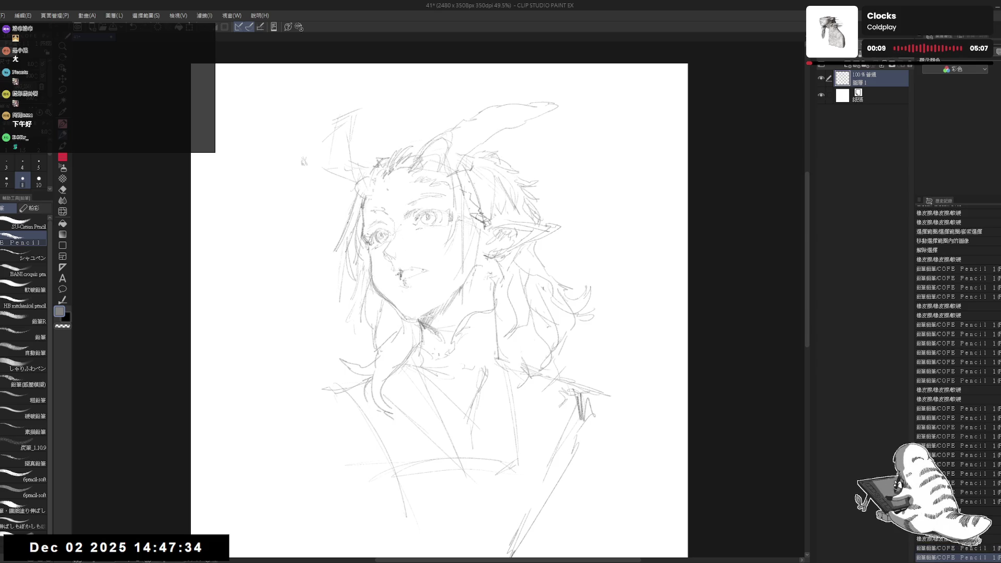
drag(358, 206, 335, 291)
key(e)
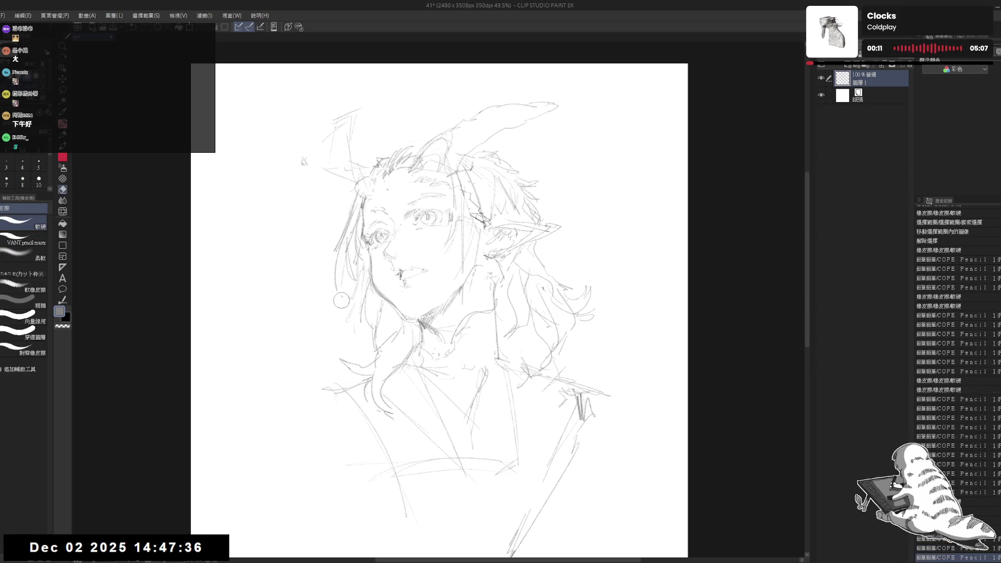
drag(341, 251, 341, 299)
mouse_move(340, 245)
mouse_down()
mouse_move(341, 295)
mouse_move(344, 243)
mouse_move(338, 283)
mouse_up()
key(p)
key(h)
key(h)
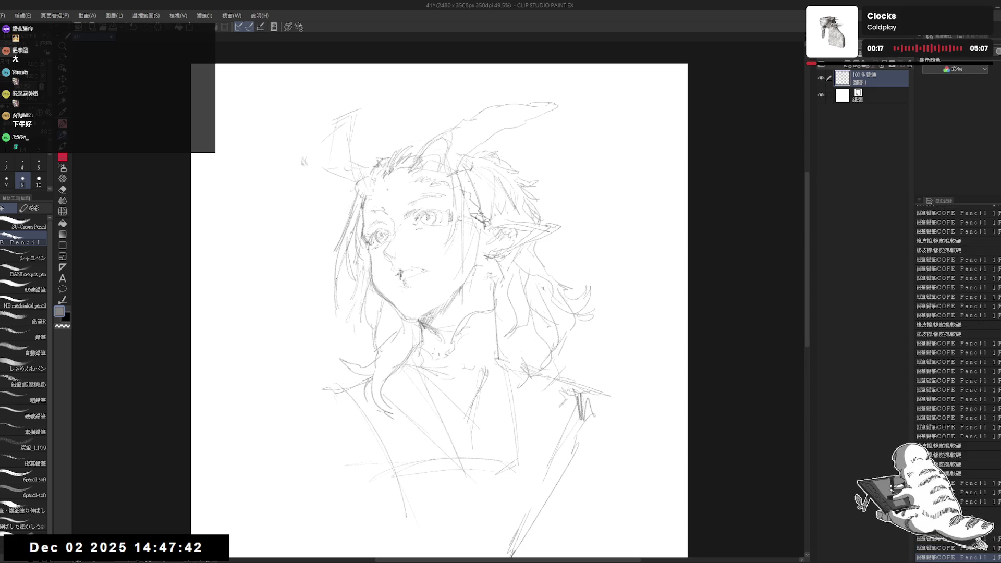
- Clean faint lines near the left cheek and eye, then add short strokes to the left hair
key(e)
mouse_move(341, 250)
mouse_down()
mouse_move(334, 302)
mouse_move(341, 282)
mouse_up()
key(p)
mouse_move(344, 292)
mouse_down()
mouse_move(354, 264)
mouse_move(345, 287)
mouse_up()
key(e)
key(p)
drag(344, 268, 348, 284)
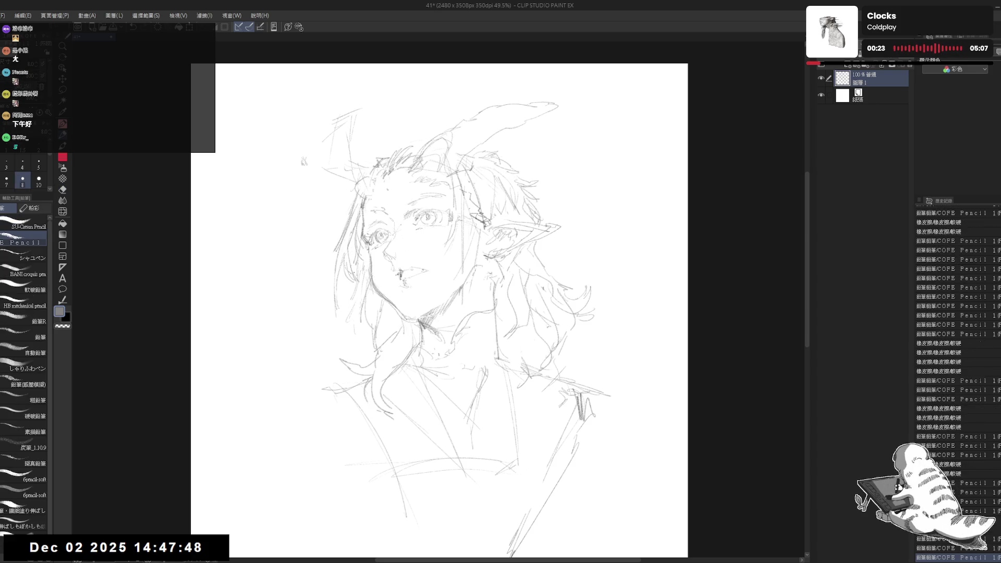
key(e)
mouse_move(354, 245)
mouse_down()
mouse_move(373, 271)
mouse_move(344, 330)
mouse_up()
key(p)
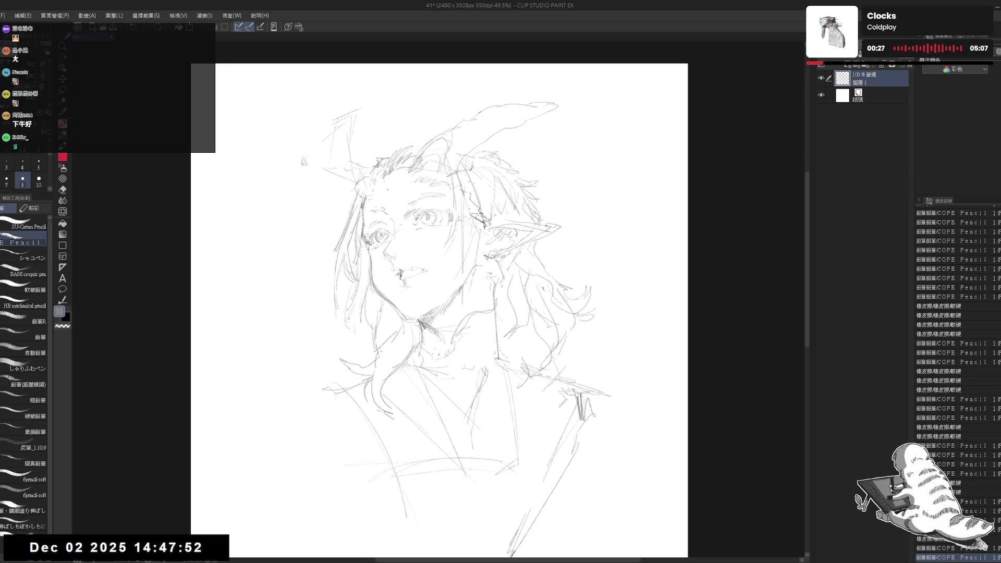
drag(386, 380, 379, 387)
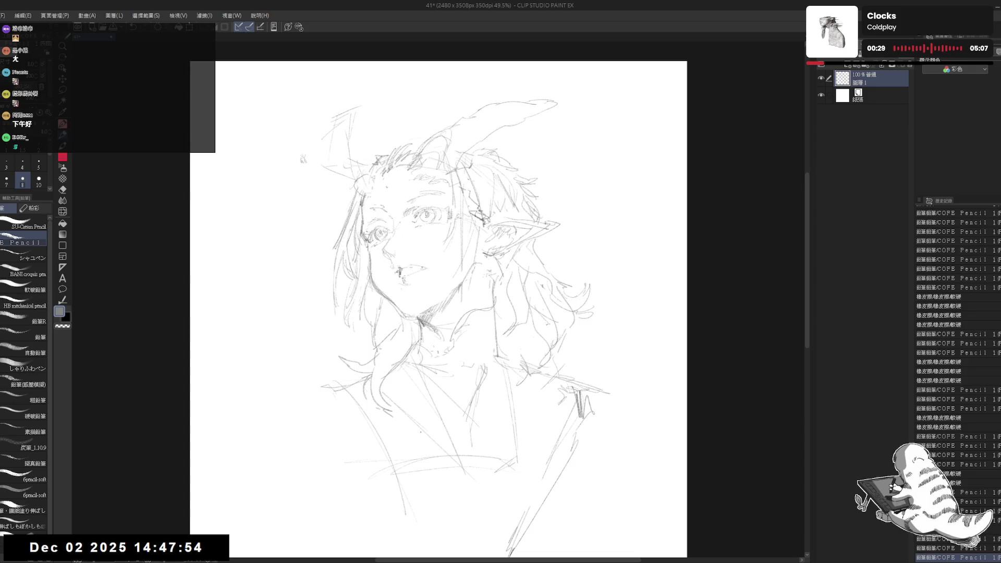
- Erase the stray pencil marks around the neck and collar
key(e)
drag(419, 325, 409, 351)
key(p)
key(e)
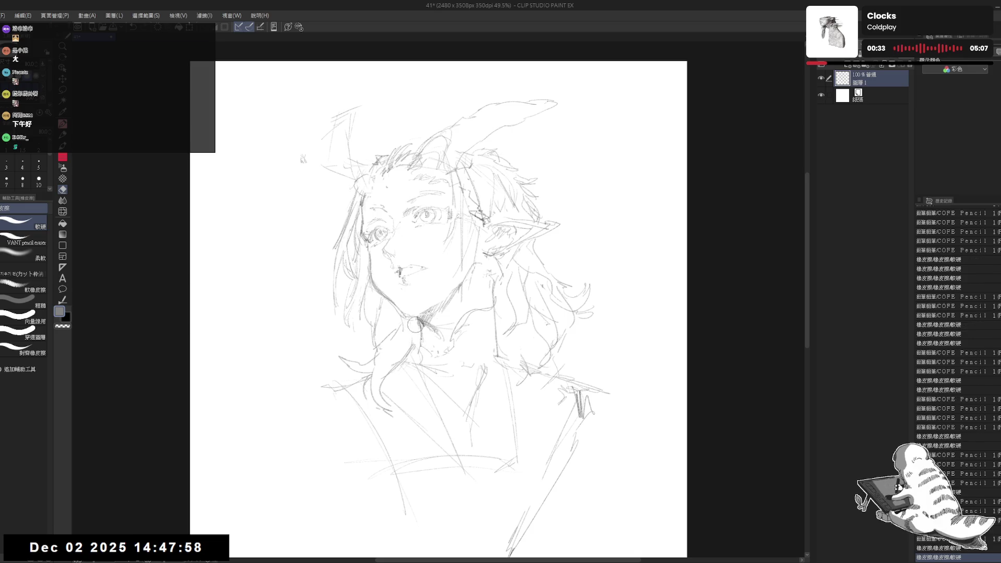
drag(425, 318, 407, 359)
key(p)
key(e)
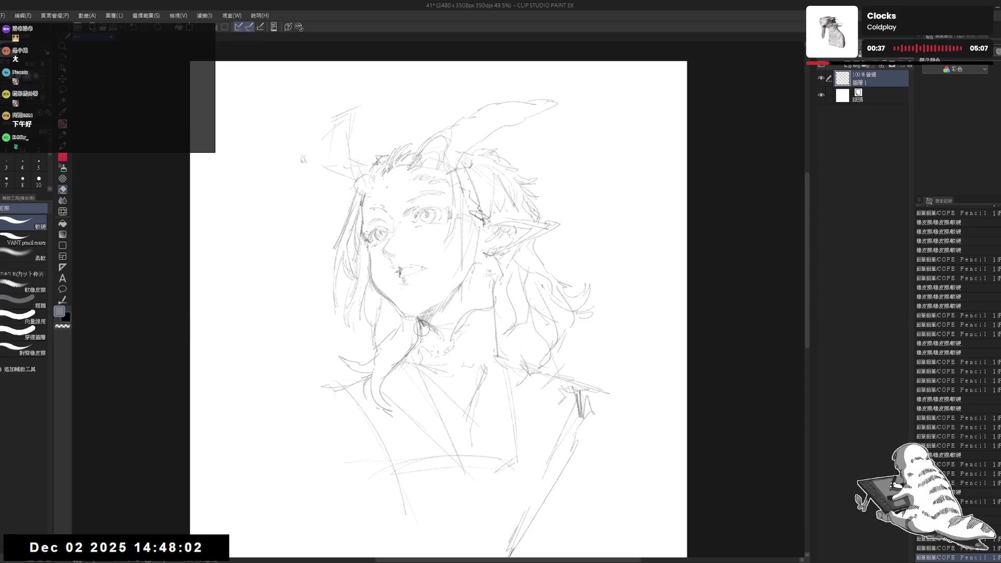
mouse_move(423, 315)
mouse_down()
mouse_move(417, 353)
mouse_move(402, 365)
mouse_up()
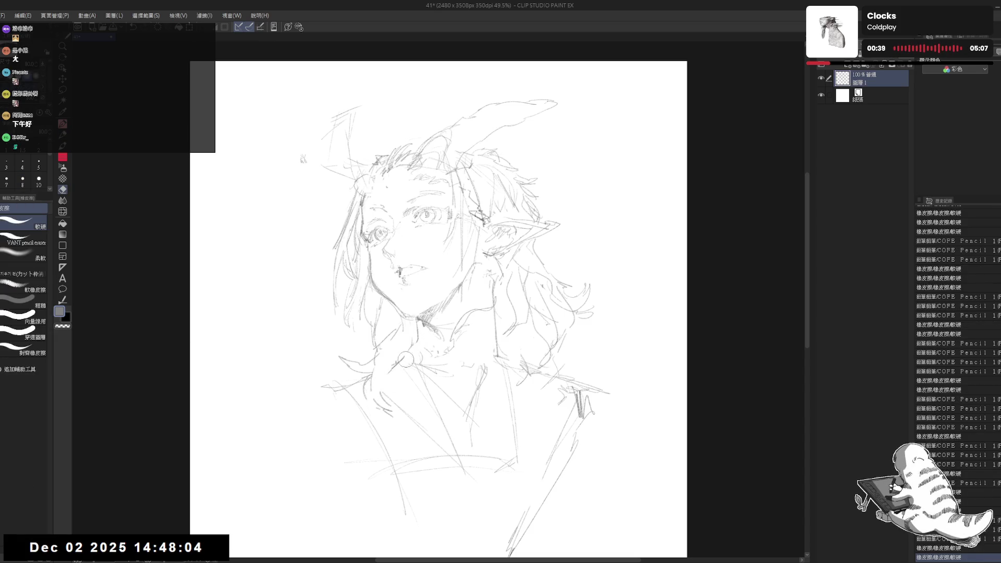
key(p)
scroll(406, 334, down, 1)
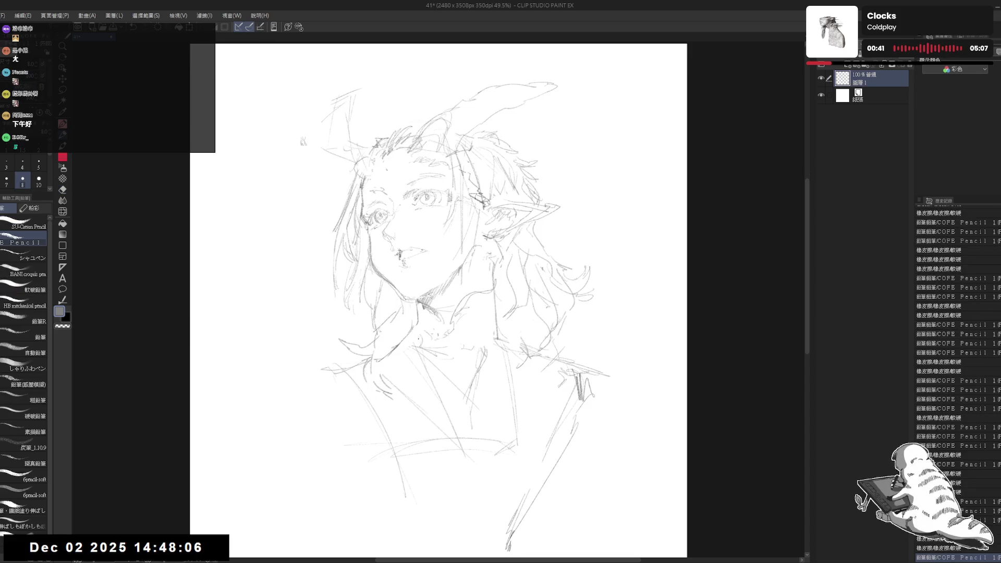
key(e)
drag(414, 312, 401, 345)
key(p)
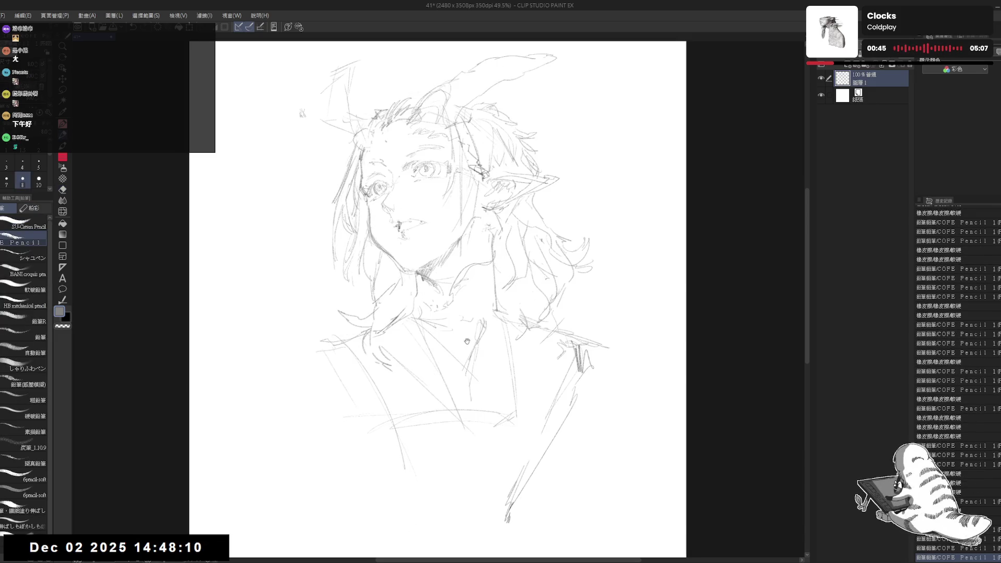
- Sketch strokes at the right shoulder, lower torso, lower-left contour and left shoulder and collar
scroll(438, 300, down, 2)
mouse_move(600, 360)
mouse_down()
mouse_move(611, 373)
mouse_move(603, 427)
mouse_up()
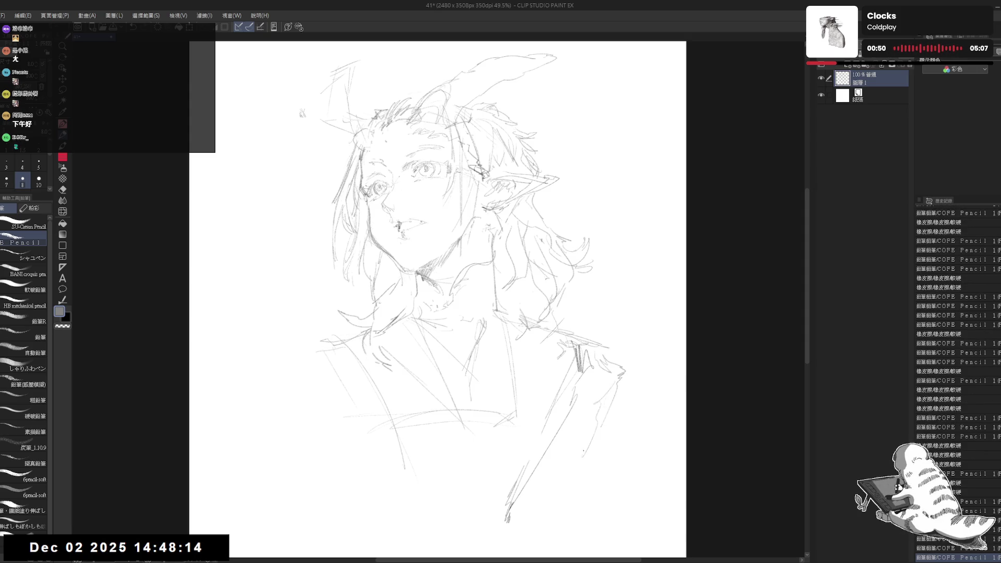
drag(566, 495, 569, 482)
drag(312, 359, 303, 412)
drag(314, 380, 380, 487)
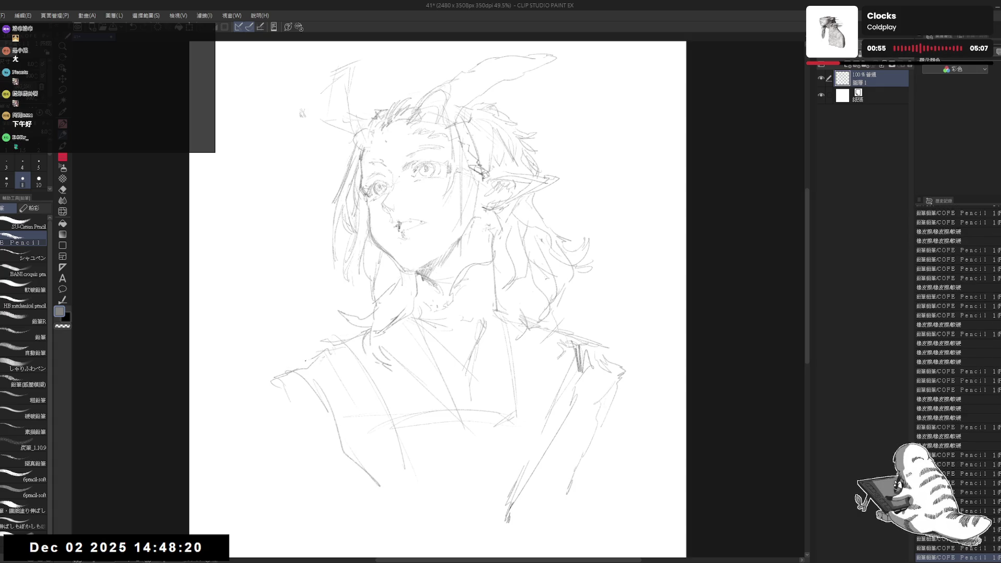
mouse_move(312, 359)
mouse_down()
mouse_move(262, 373)
mouse_move(278, 376)
mouse_up()
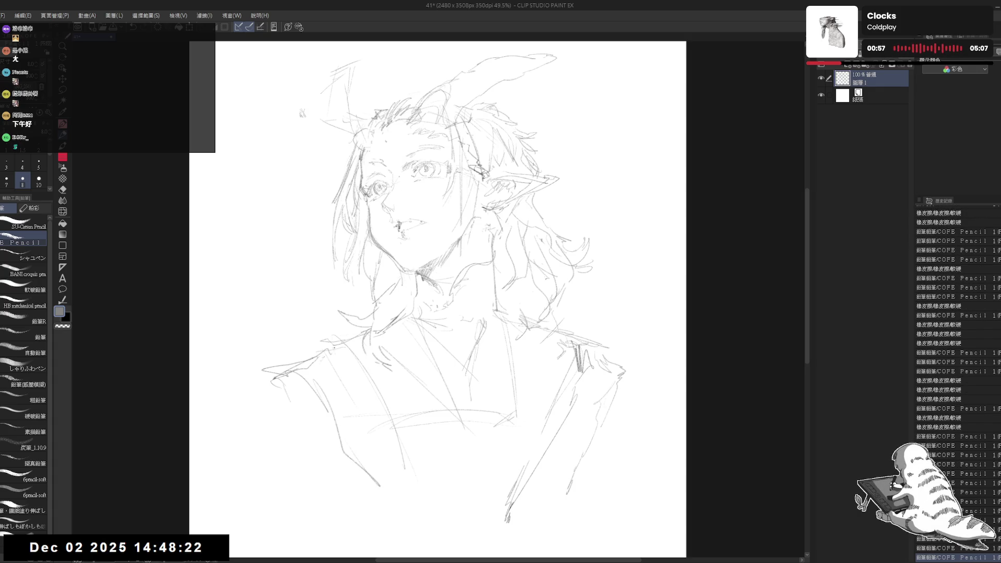
mouse_move(323, 339)
mouse_down()
mouse_move(333, 344)
mouse_move(319, 352)
mouse_up()
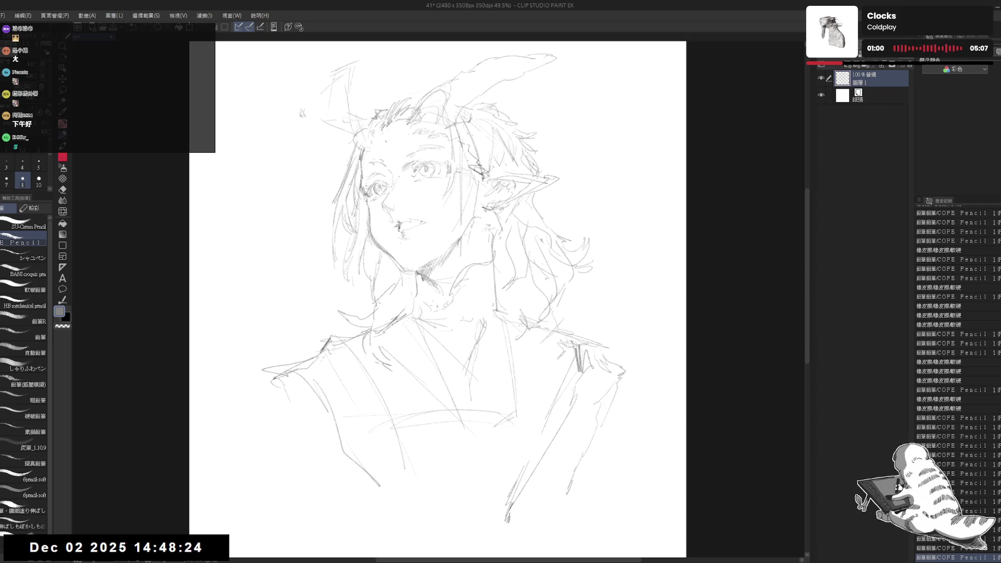
mouse_move(369, 330)
mouse_down()
mouse_move(410, 314)
mouse_move(417, 294)
mouse_up()
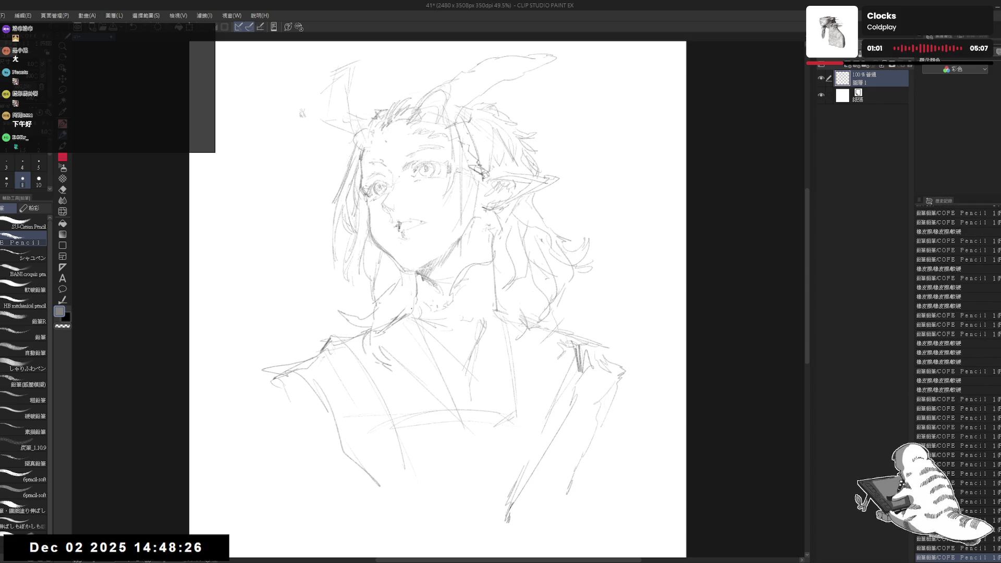
- Erase a small stray stroke below the torso
drag(552, 417, 534, 388)
key(e)
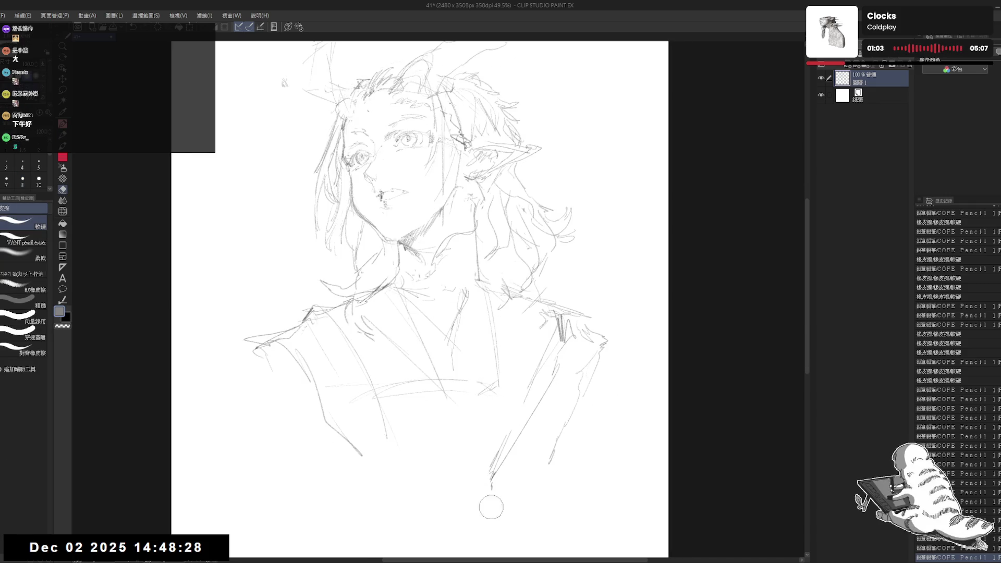
drag(494, 449, 500, 482)
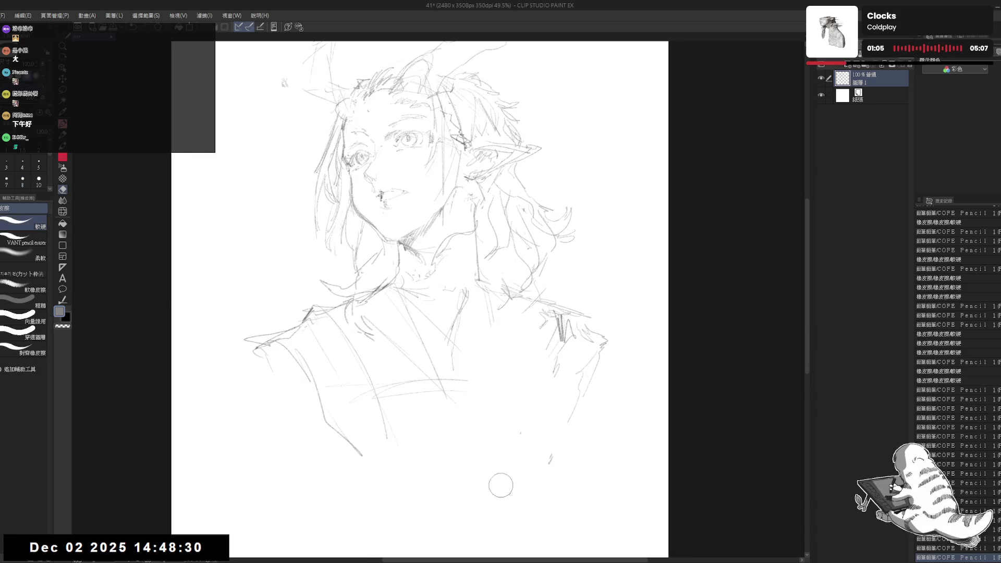
key(p)
drag(518, 358, 535, 369)
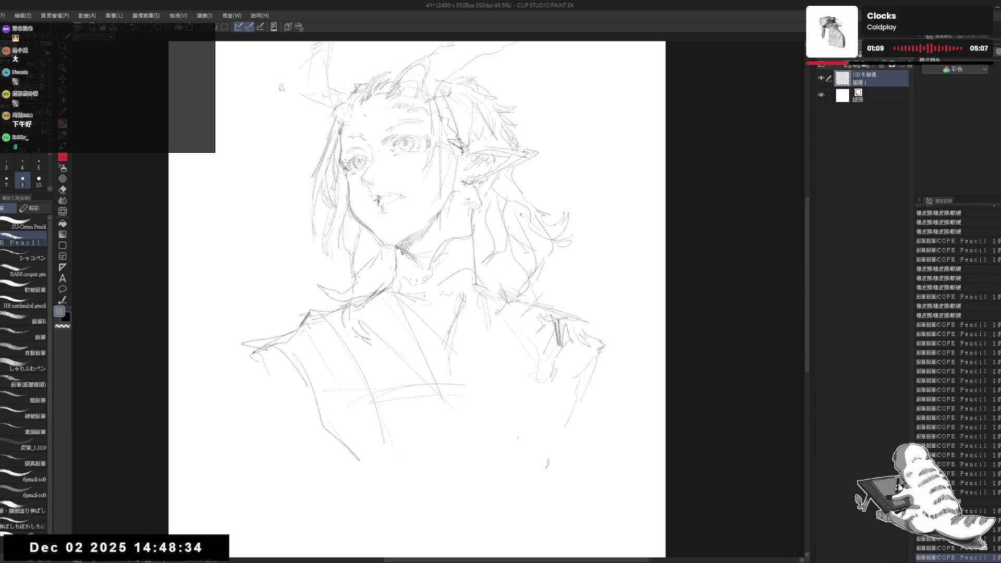
- Sketch faint collar lines and strokes along the right shoulder, then zoom out to the whole page
mouse_move(437, 300)
mouse_down()
mouse_move(476, 280)
mouse_move(514, 288)
mouse_up()
mouse_move(543, 376)
mouse_down()
mouse_move(572, 423)
mouse_move(568, 412)
mouse_up()
mouse_move(550, 380)
mouse_down()
mouse_move(574, 420)
mouse_move(565, 417)
mouse_up()
drag(552, 376, 571, 406)
drag(523, 213, 524, 215)
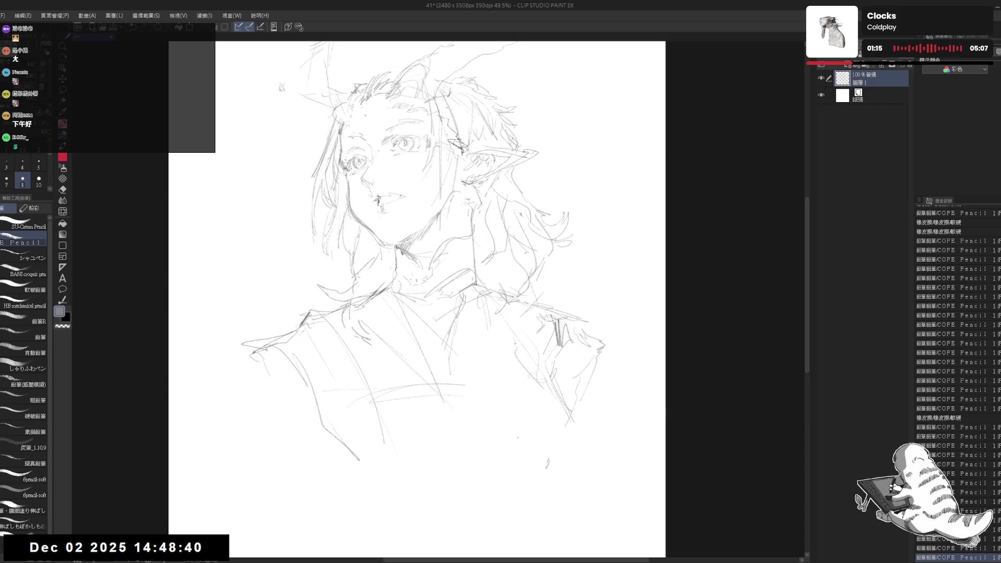
drag(534, 357, 535, 357)
key(ctrl+minus)
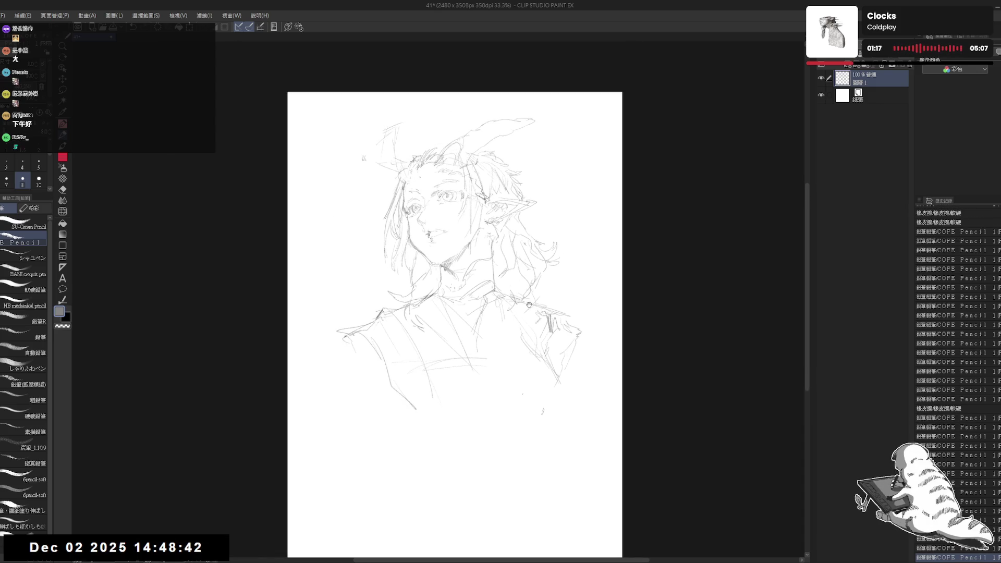
- Erase and redraw the left-shoulder lines and clear old lines from the lower torso
key(e)
mouse_move(364, 328)
mouse_down()
mouse_move(380, 309)
mouse_move(367, 318)
mouse_up()
key(p)
drag(364, 314, 371, 316)
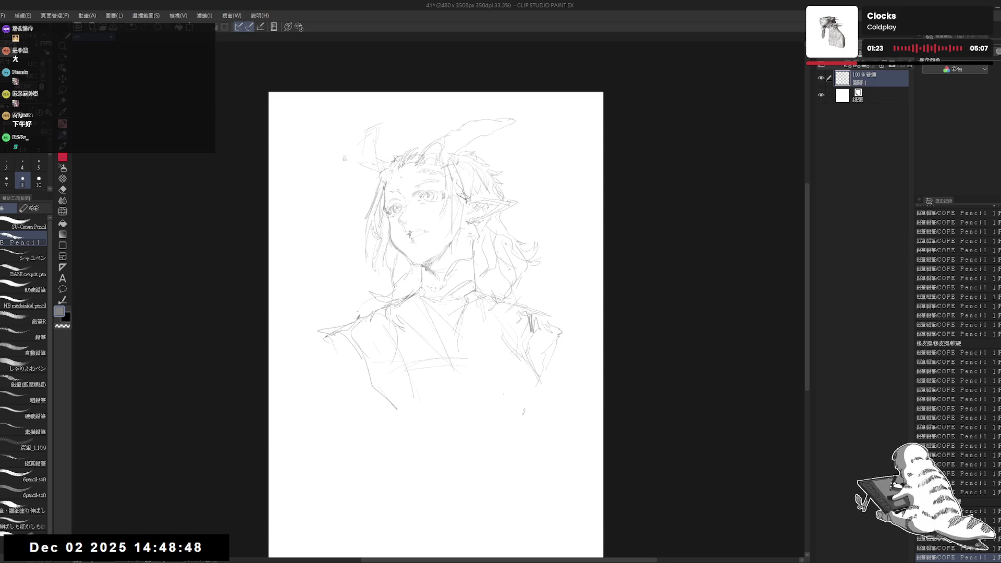
drag(456, 279, 456, 304)
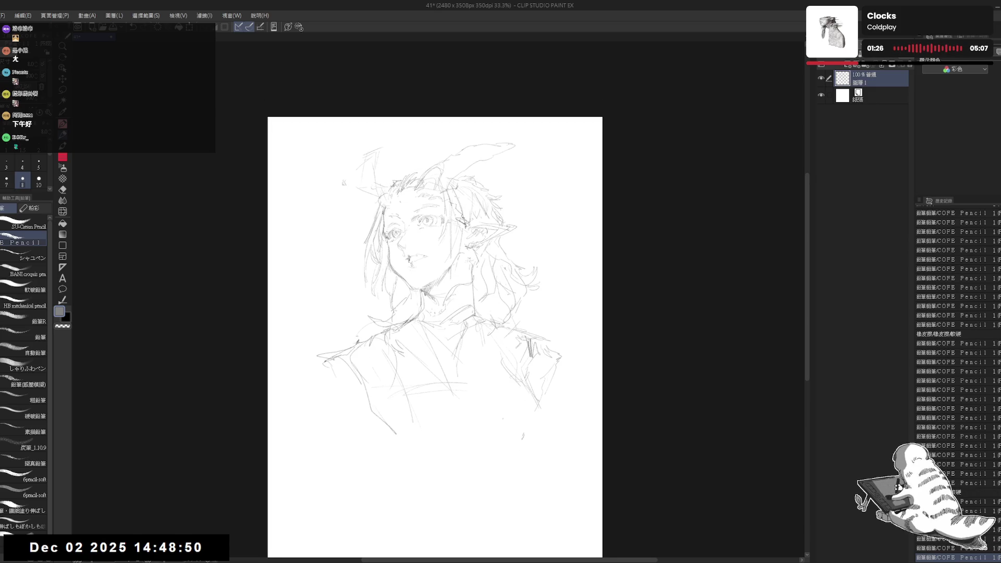
key(e)
drag(340, 333, 391, 398)
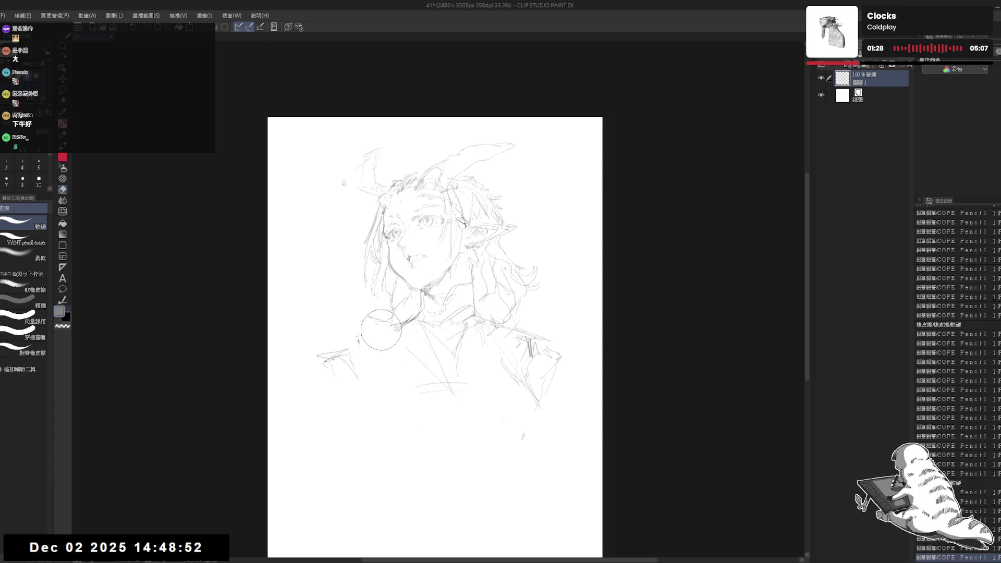
drag(381, 330, 338, 360)
key(p)
click(484, 344)
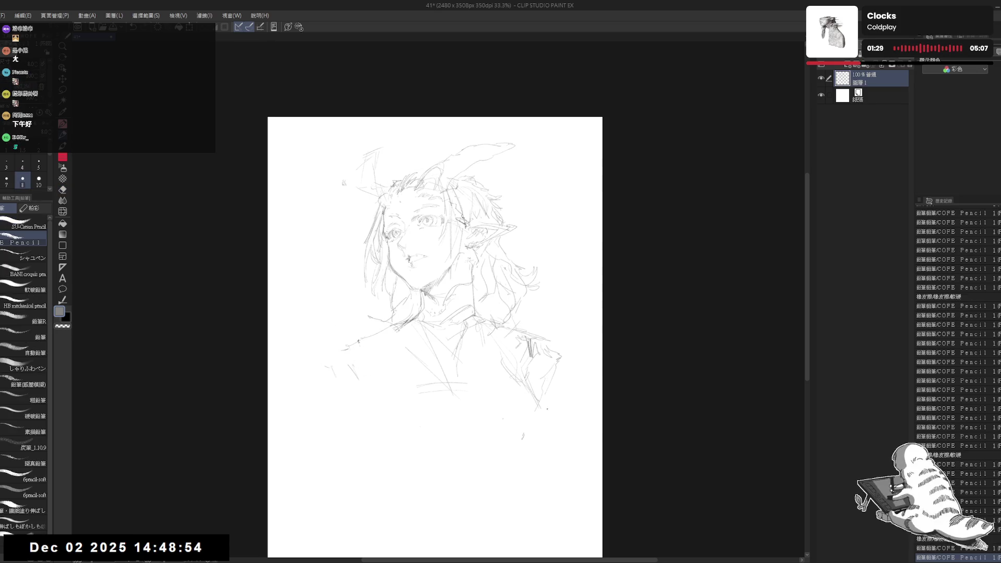
- Draw the chest curve down the torso's right side and a diagonal line across the lower torso
drag(518, 365, 553, 438)
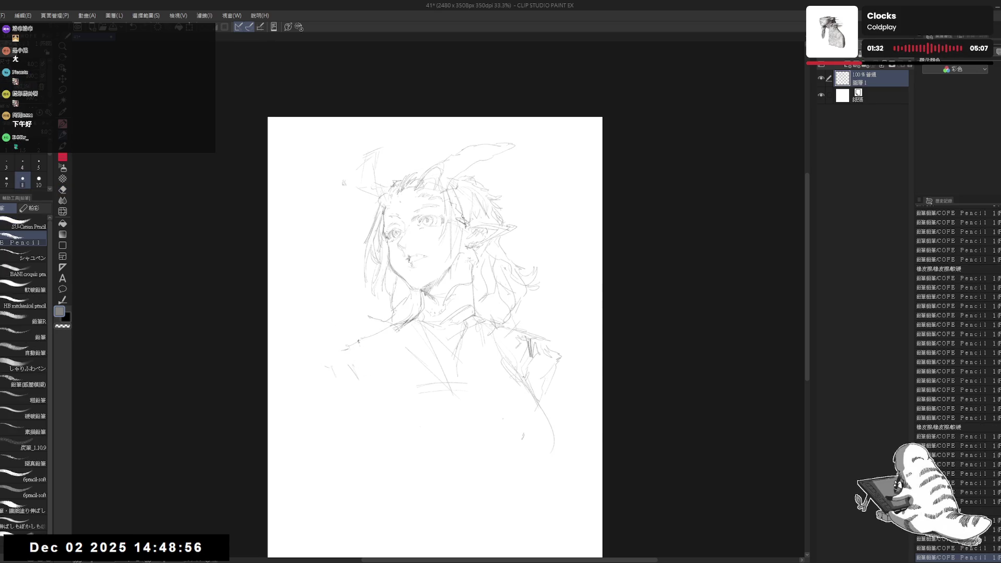
drag(548, 389, 531, 462)
key(e)
mouse_move(537, 365)
mouse_down()
mouse_move(516, 406)
mouse_move(500, 412)
mouse_move(552, 449)
mouse_move(553, 462)
mouse_up()
key(p)
click(480, 385)
key(e)
drag(477, 383, 483, 387)
key(p)
click(494, 439)
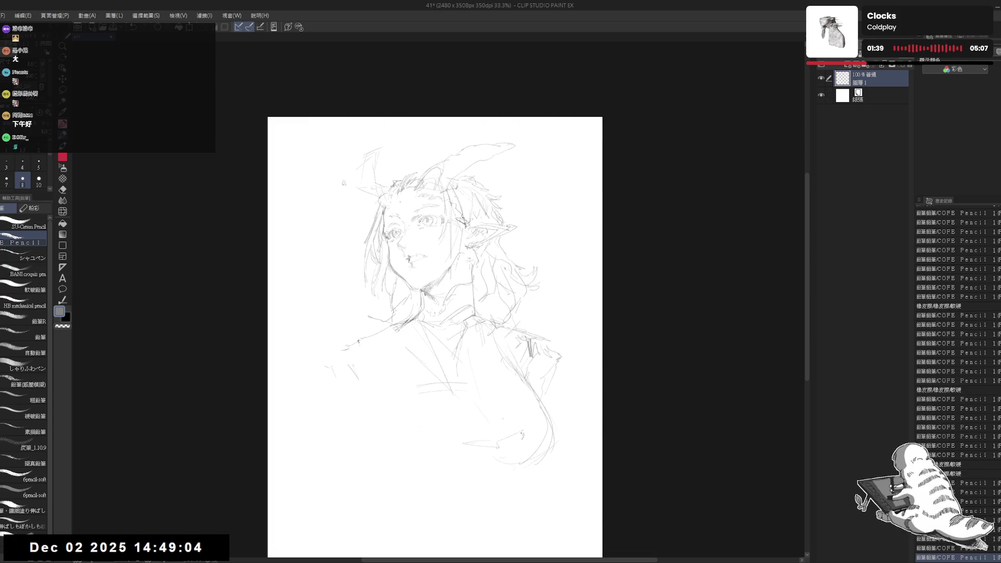
drag(523, 434, 466, 463)
- Add near-vertical lines and short strokes to the lower-left torso
mouse_move(401, 347)
mouse_down()
mouse_move(422, 435)
mouse_move(412, 427)
mouse_up()
drag(412, 365, 425, 437)
drag(485, 376, 477, 365)
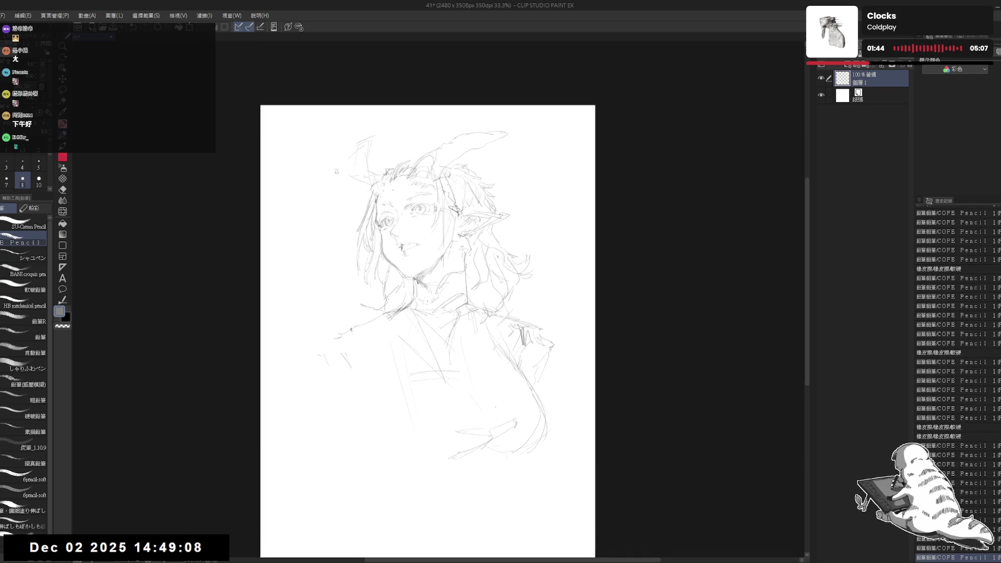
drag(478, 256, 488, 276)
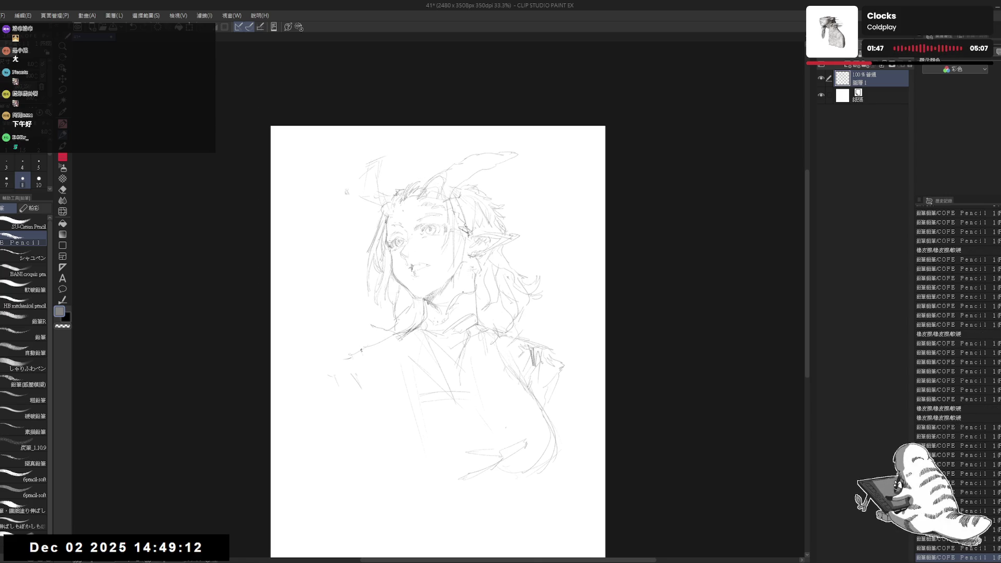
drag(500, 348, 490, 355)
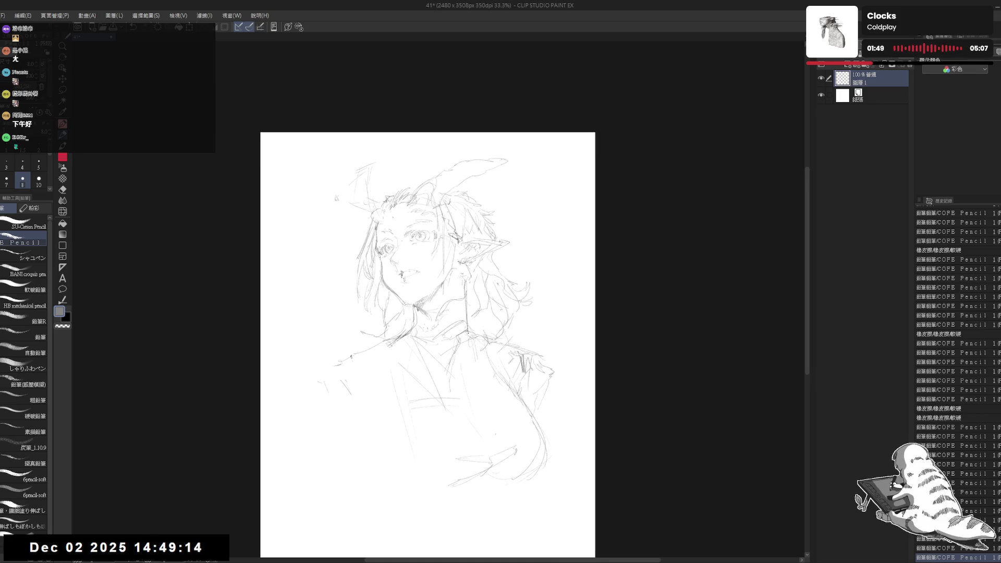
mouse_move(385, 407)
mouse_down()
mouse_move(363, 390)
mouse_move(379, 433)
mouse_up()
click(381, 428)
drag(353, 402, 374, 412)
drag(358, 361, 371, 394)
click(360, 413)
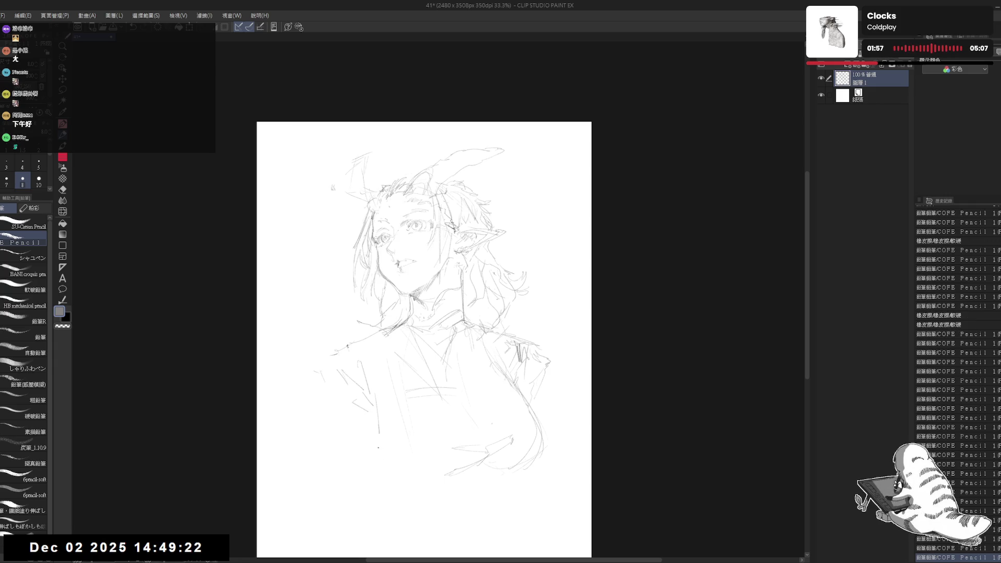
mouse_move(369, 468)
mouse_down()
mouse_move(390, 484)
mouse_move(374, 485)
mouse_move(365, 454)
mouse_up()
click(420, 488)
- Erase the cross marks at lower left and clean up strokes by the horn and hair
key(e)
key(p)
drag(443, 473, 409, 489)
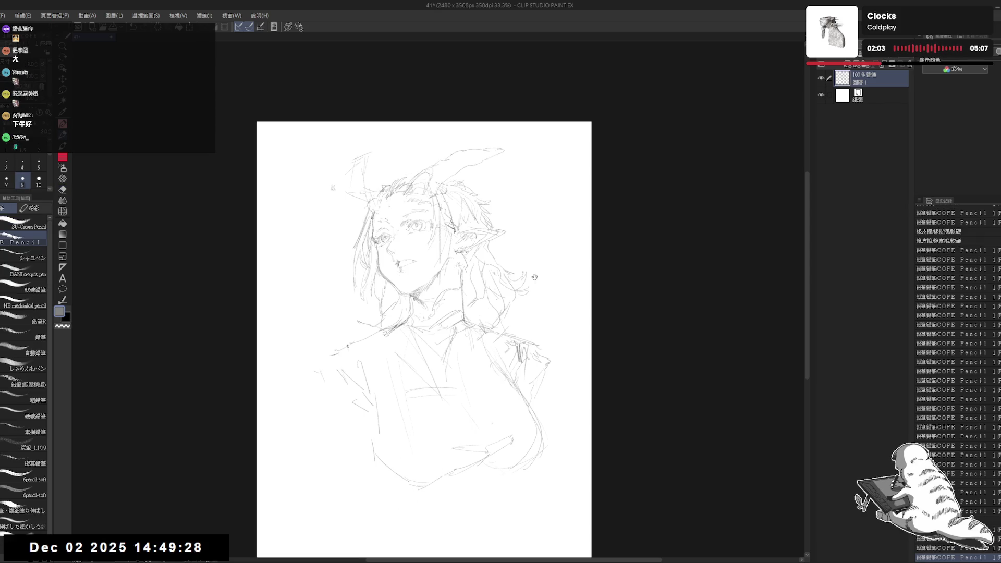
scroll(476, 166, up, 1)
drag(483, 156, 478, 157)
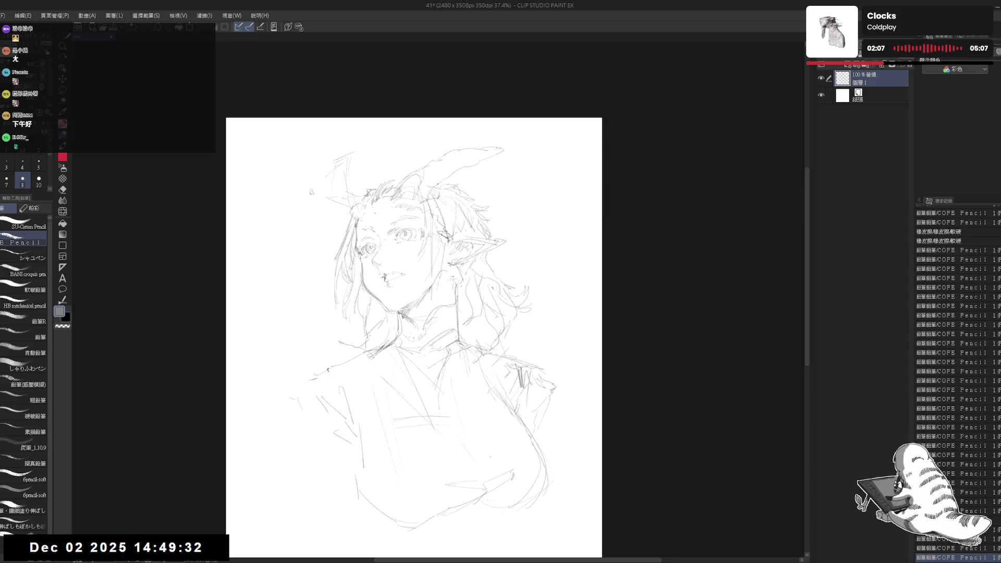
key(e)
mouse_move(432, 172)
mouse_down()
mouse_move(472, 206)
mouse_move(459, 188)
mouse_up()
key(p)
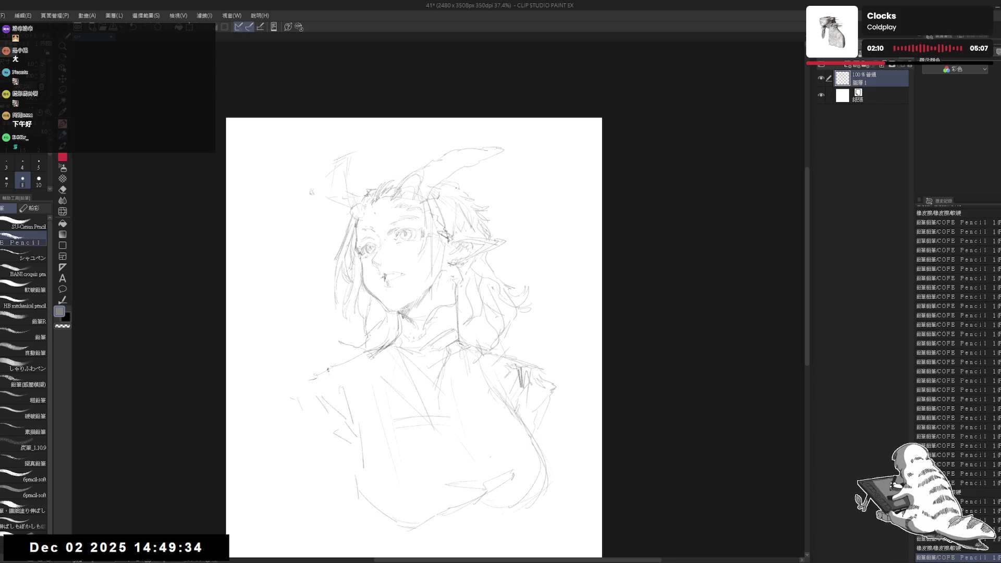
- In the mirrored view, erase stray marks near the horn and hair and add a small horn stroke
key(h)
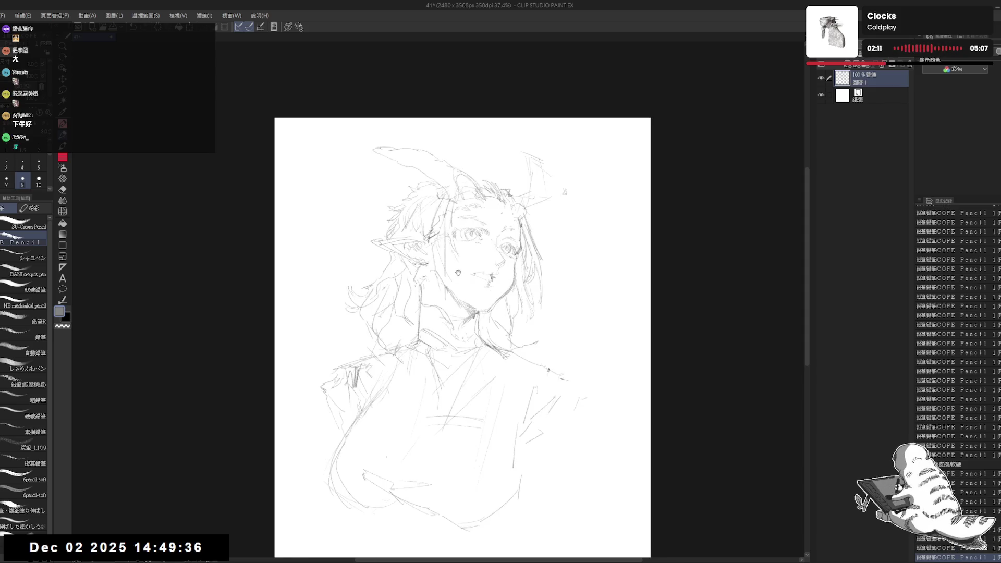
scroll(535, 167, up, 1)
key(e)
mouse_move(471, 190)
mouse_down()
mouse_move(480, 172)
mouse_move(485, 182)
mouse_up()
key(p)
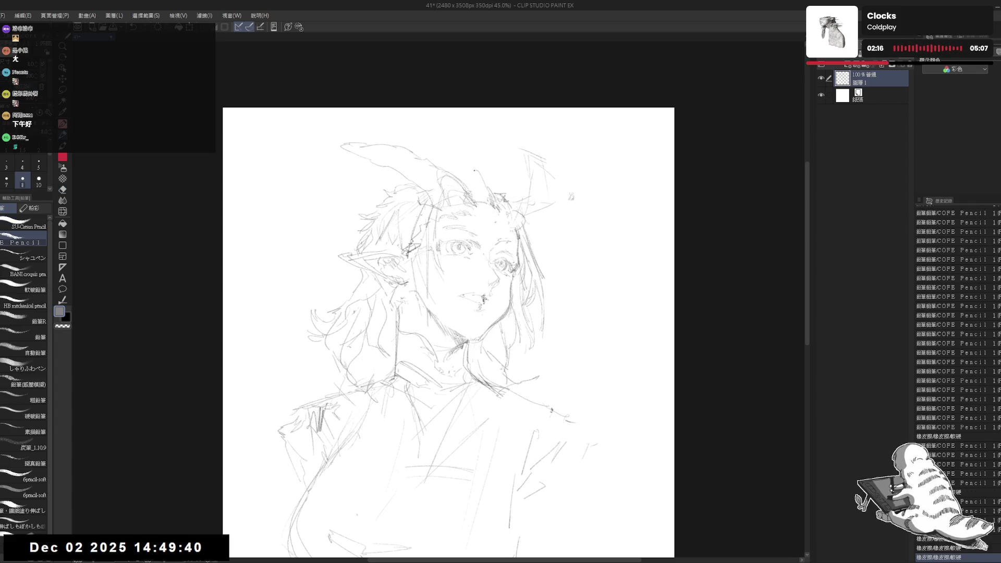
key(e)
drag(472, 172, 516, 224)
key(p)
mouse_move(479, 180)
mouse_down()
mouse_move(505, 191)
mouse_move(517, 217)
mouse_move(508, 222)
mouse_up()
- Add faint strokes near the horn, unflip the view, and erase marks lower in the sketch
key(e)
key(p)
key(e)
key(p)
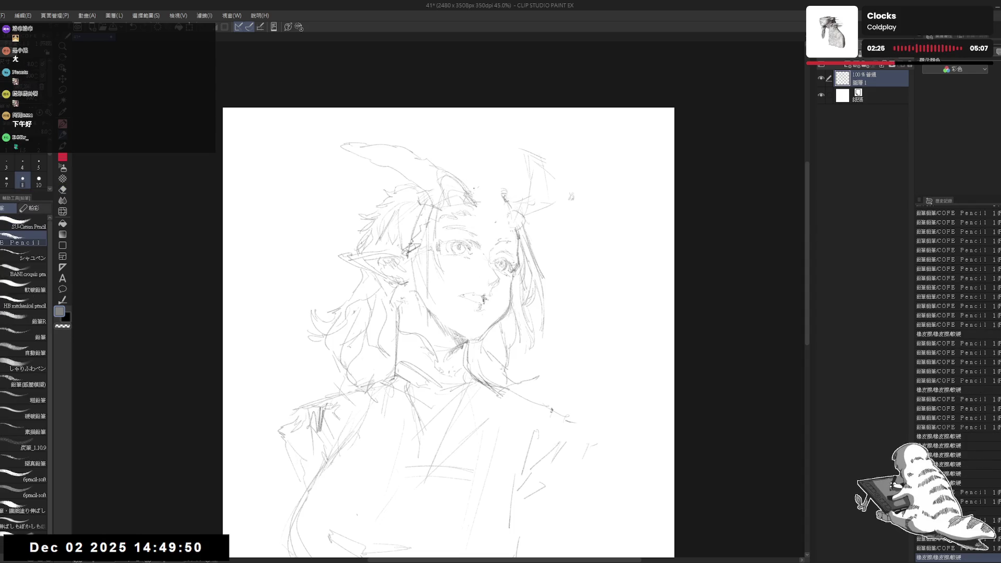
drag(464, 193, 474, 201)
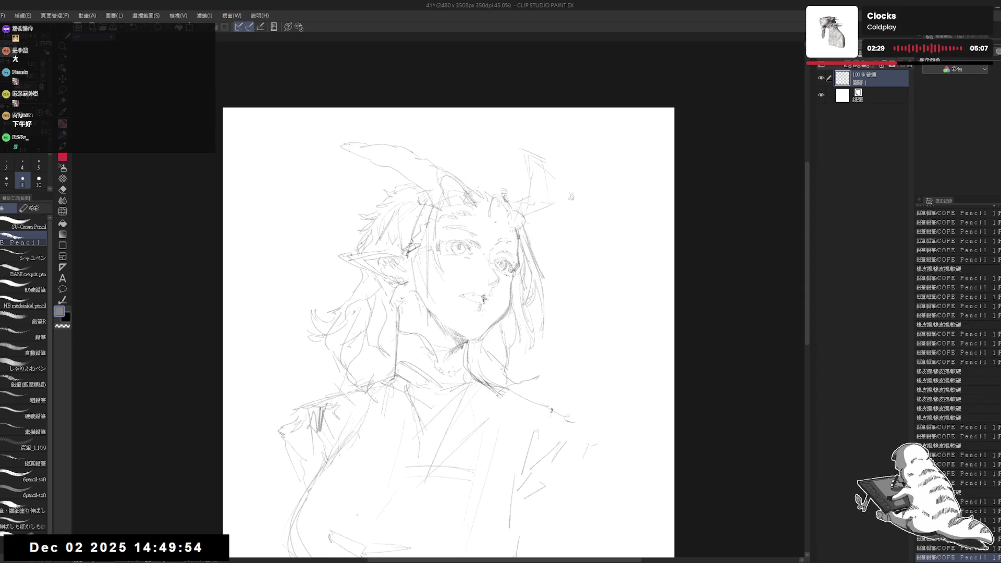
key(h)
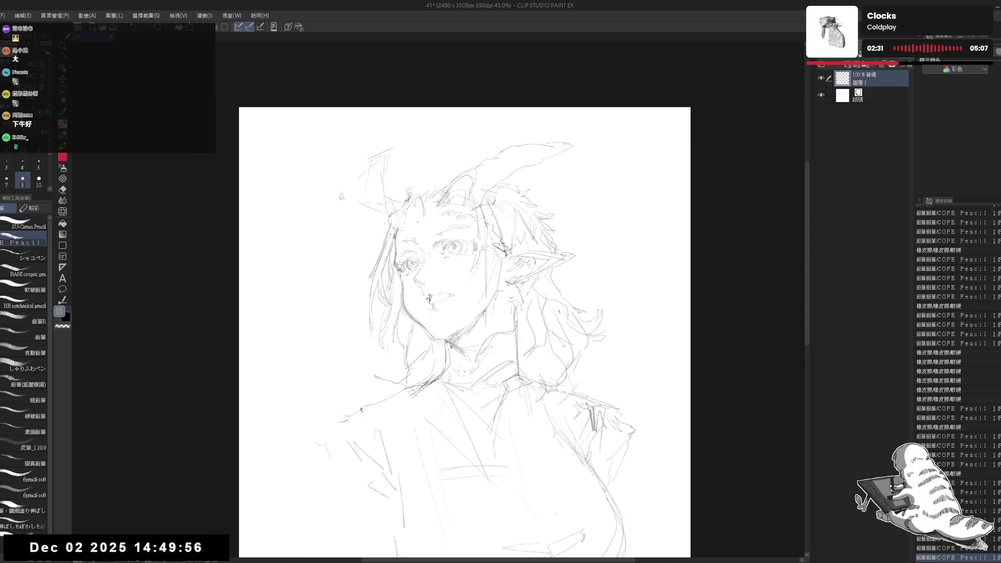
key(e)
mouse_move(383, 222)
mouse_down()
mouse_move(394, 232)
mouse_move(379, 256)
mouse_move(402, 258)
mouse_up()
key(p)
- Rotate the page view about 20° counter-clockwise
key(e)
key(p)
key(e)
key(p)
key(h)
key(h)
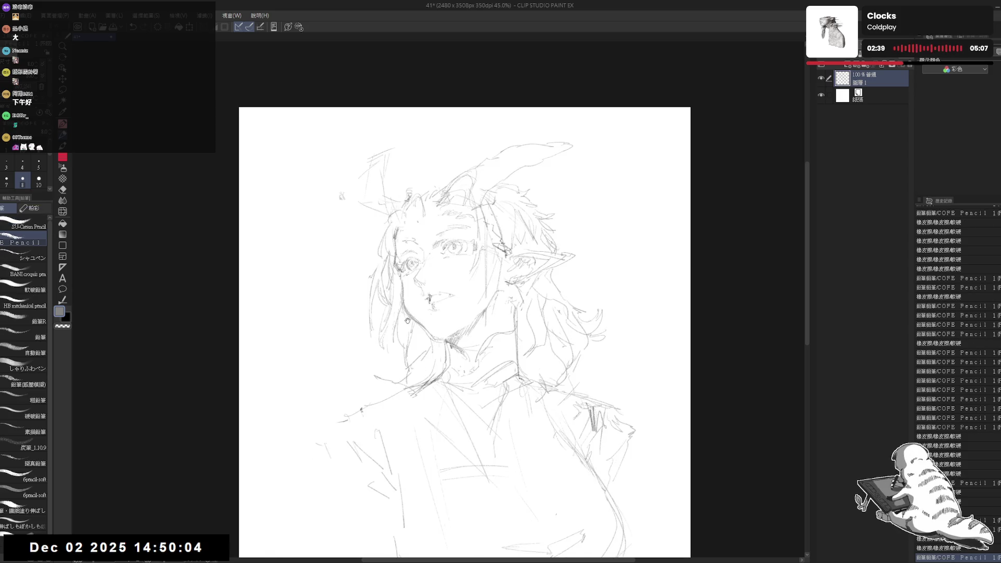
key(r)
drag(407, 321, 417, 355)
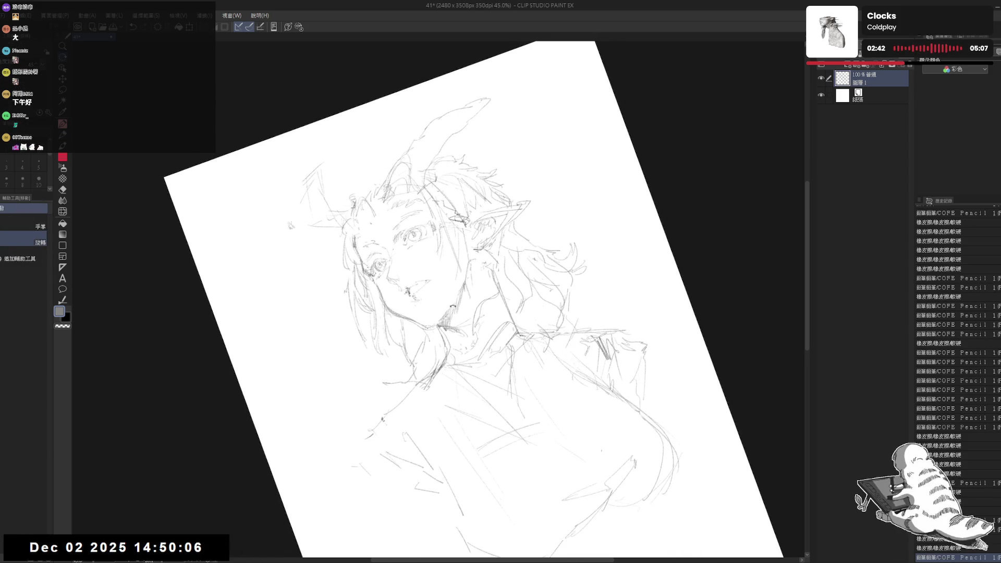
- Erase and redraw the chin lines, then reset the canvas rotation to upright
key(e)
drag(469, 274, 427, 333)
key(p)
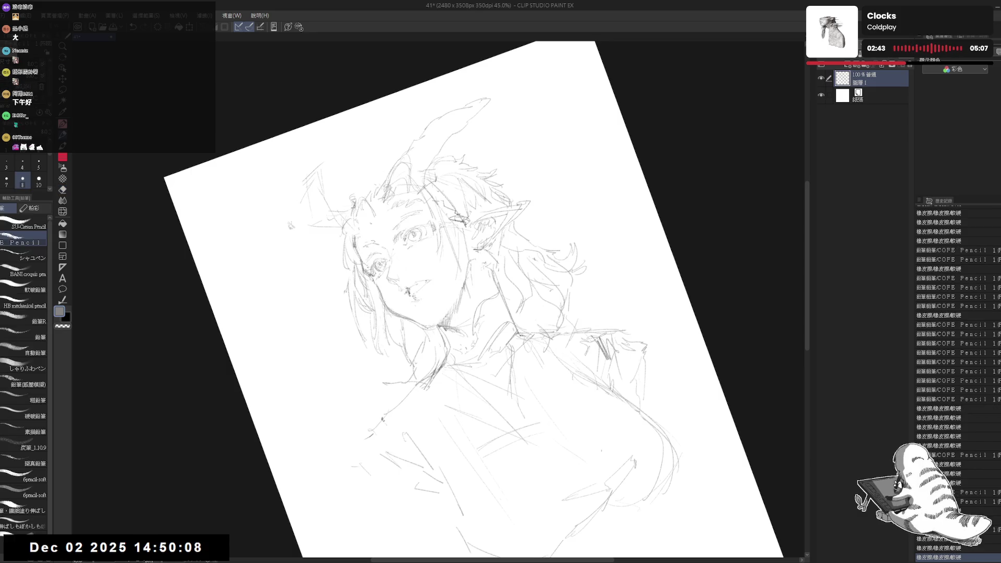
drag(464, 289, 440, 323)
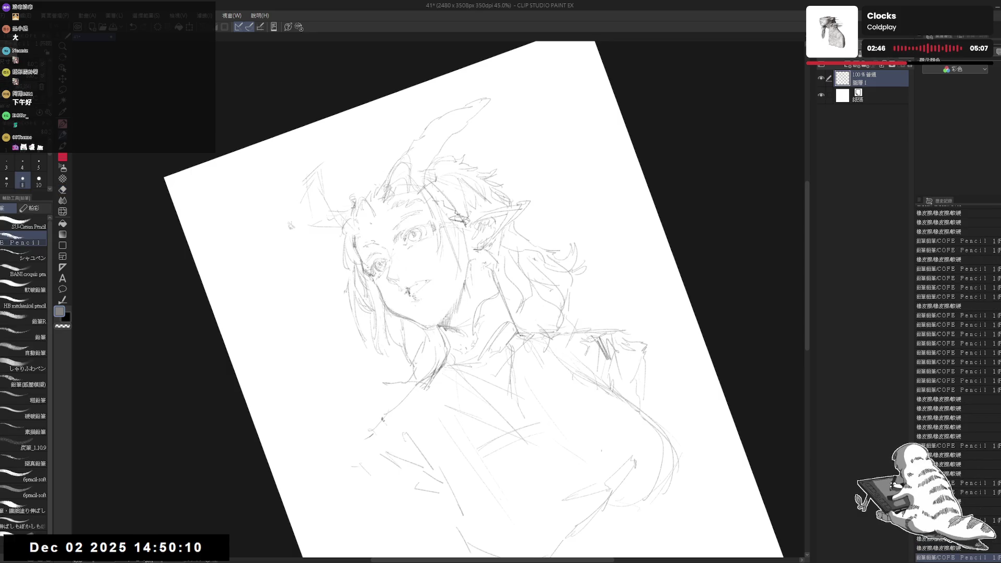
drag(464, 289, 440, 323)
key(ctrl+0)
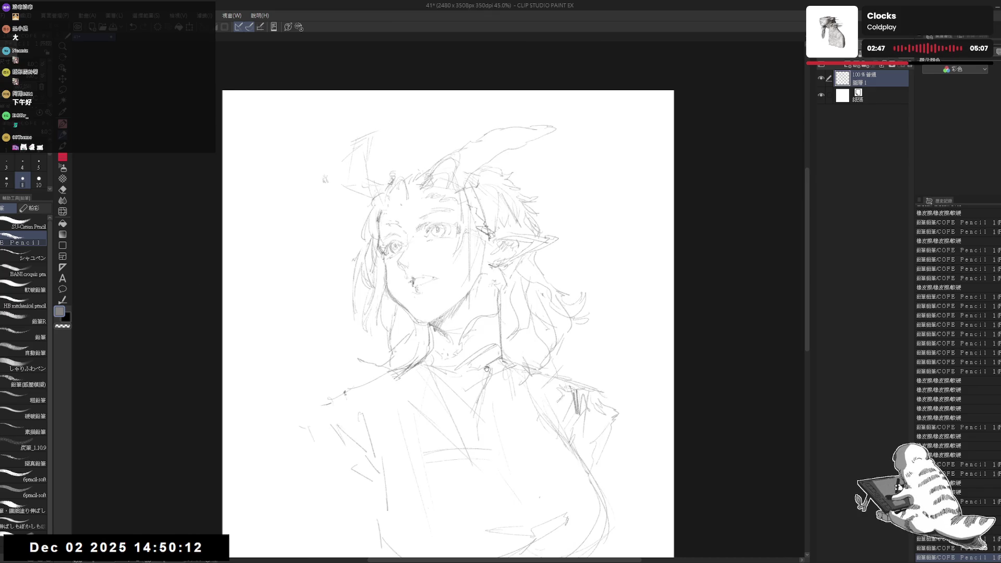
drag(487, 369, 490, 374)
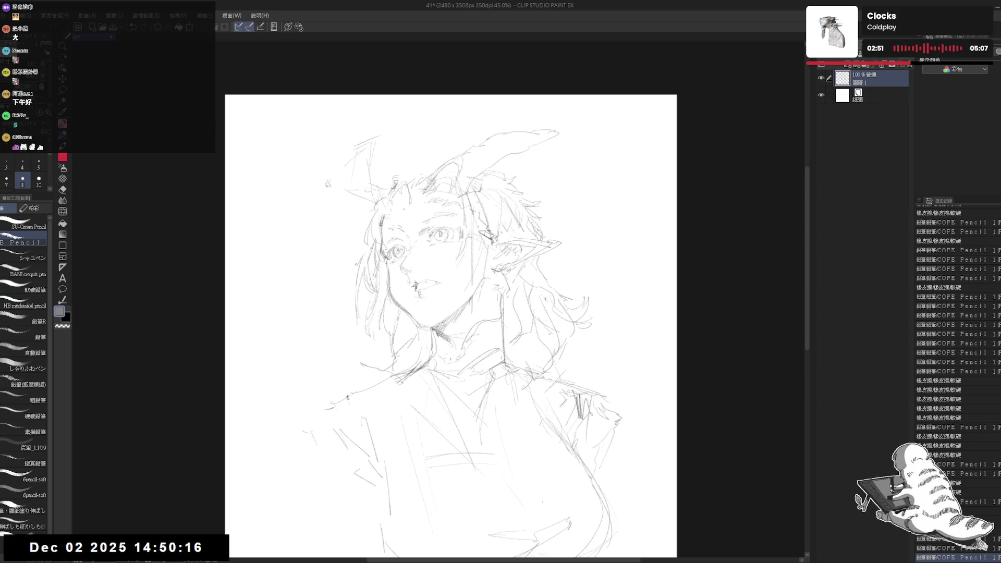
- Add tiny strokes at the chin and neck and erase a stray mark
drag(436, 328, 446, 339)
drag(433, 327, 447, 340)
drag(462, 374, 464, 382)
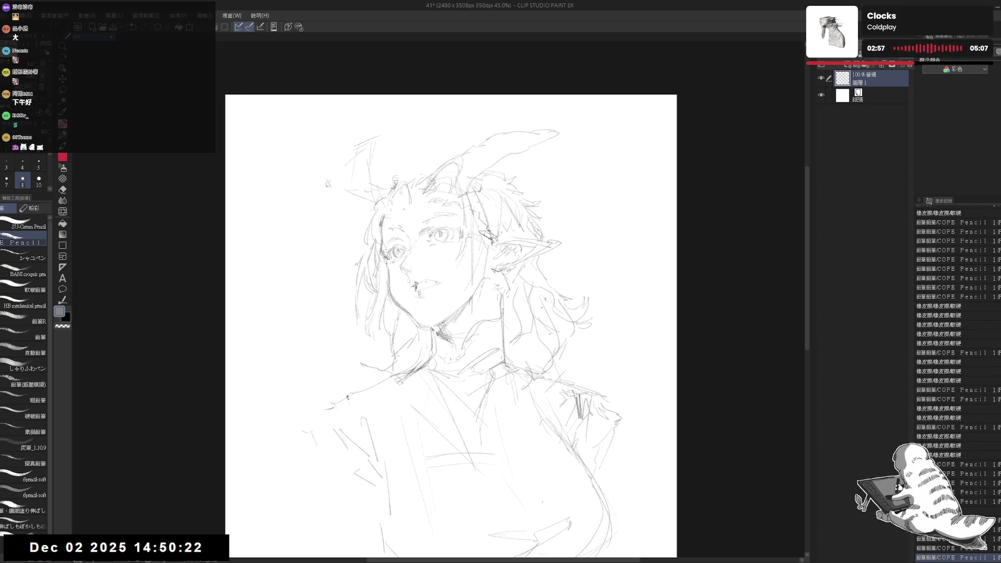
drag(515, 331, 516, 333)
drag(507, 305, 500, 289)
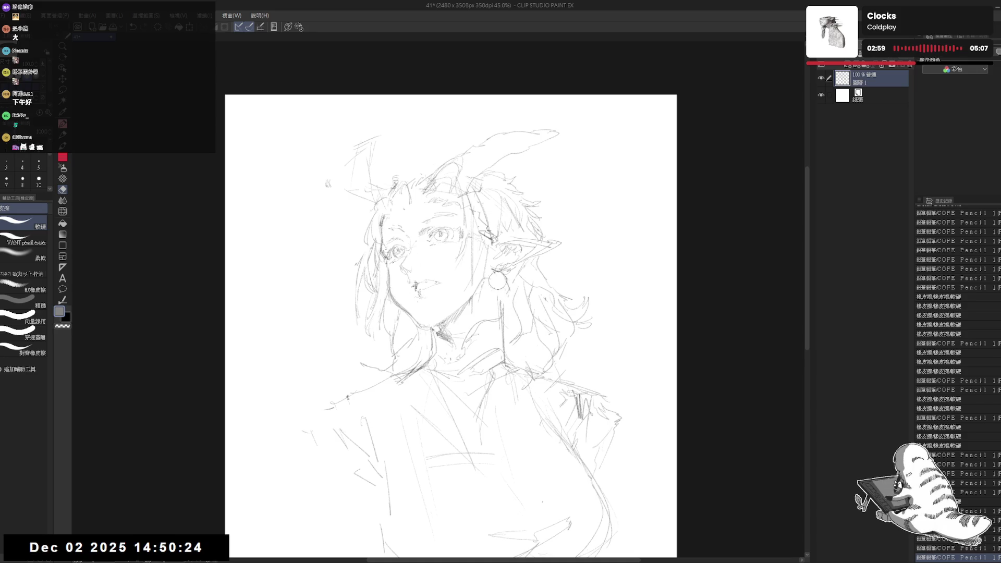
key(p)
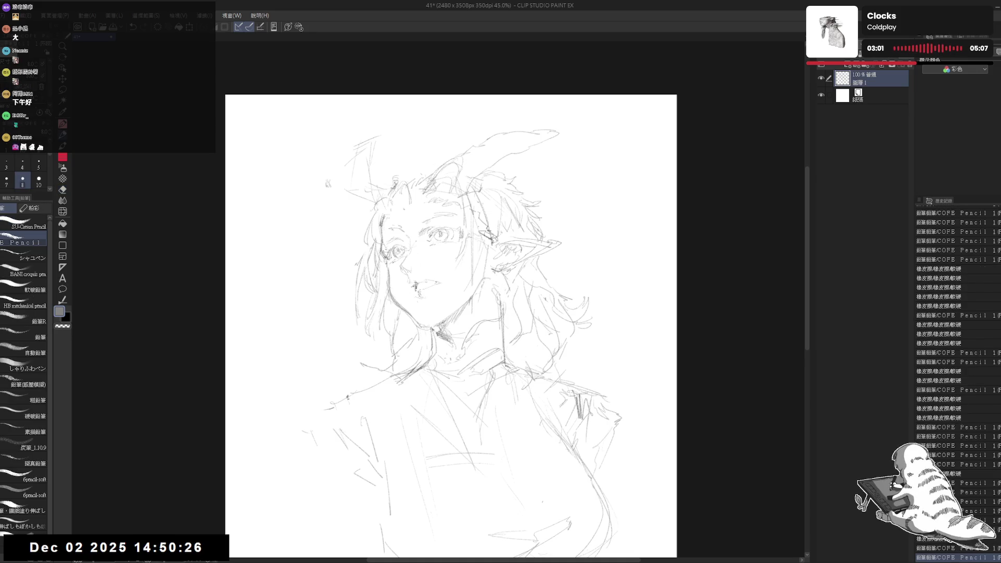
scroll(448, 299, down, 2)
scroll(593, 283, down, 1)
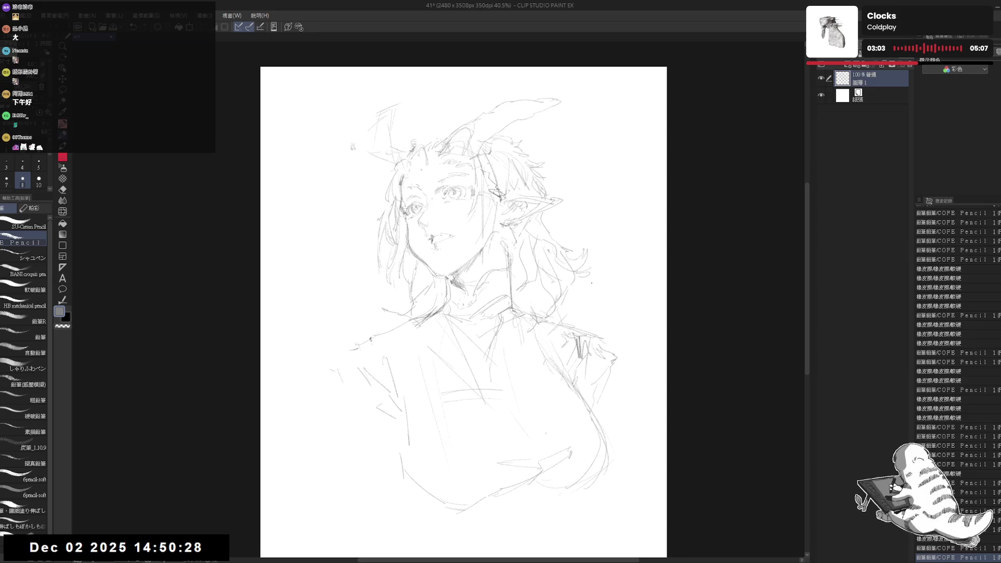
- Erase stray lines beside the left shoulder and redraw short strokes at the neck and chin
key(e)
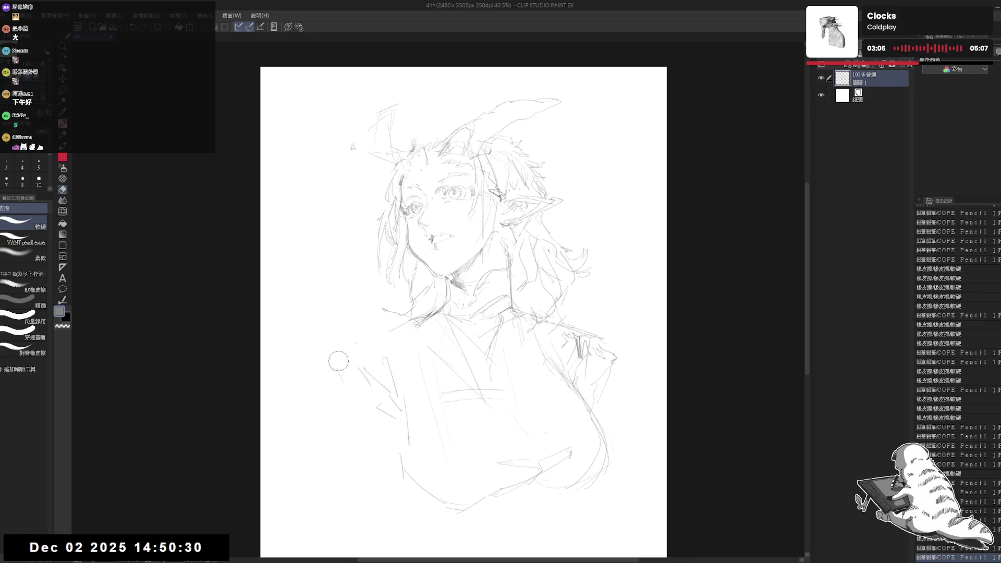
mouse_move(342, 374)
mouse_down()
mouse_move(371, 414)
mouse_move(406, 417)
mouse_up()
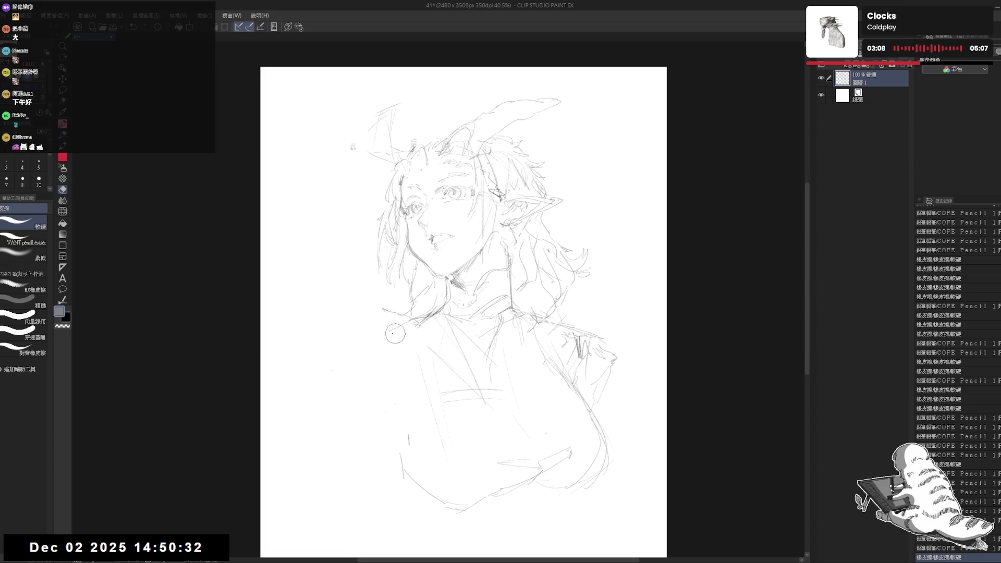
key(p)
key(e)
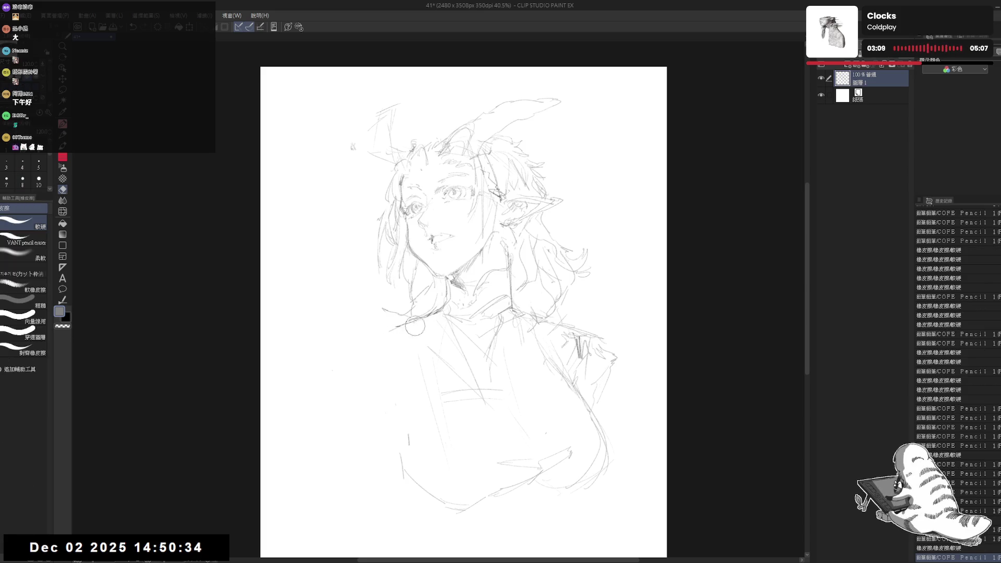
key(p)
drag(449, 303, 448, 315)
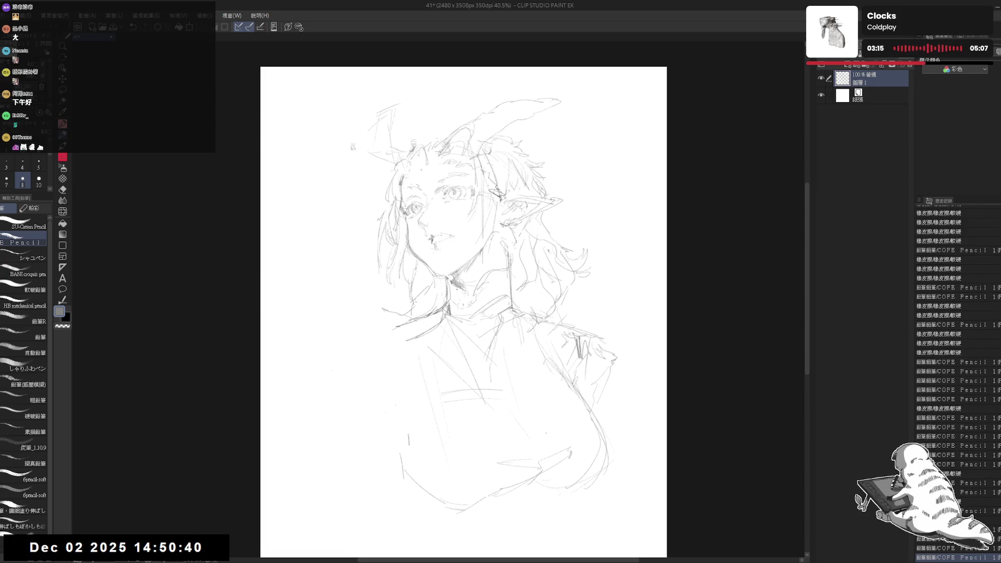
mouse_move(456, 284)
mouse_down()
mouse_move(464, 294)
mouse_move(485, 271)
mouse_up()
- Draw a new shoulder line and lower-left torso strokes, then erase some lower-torso lines
key(e)
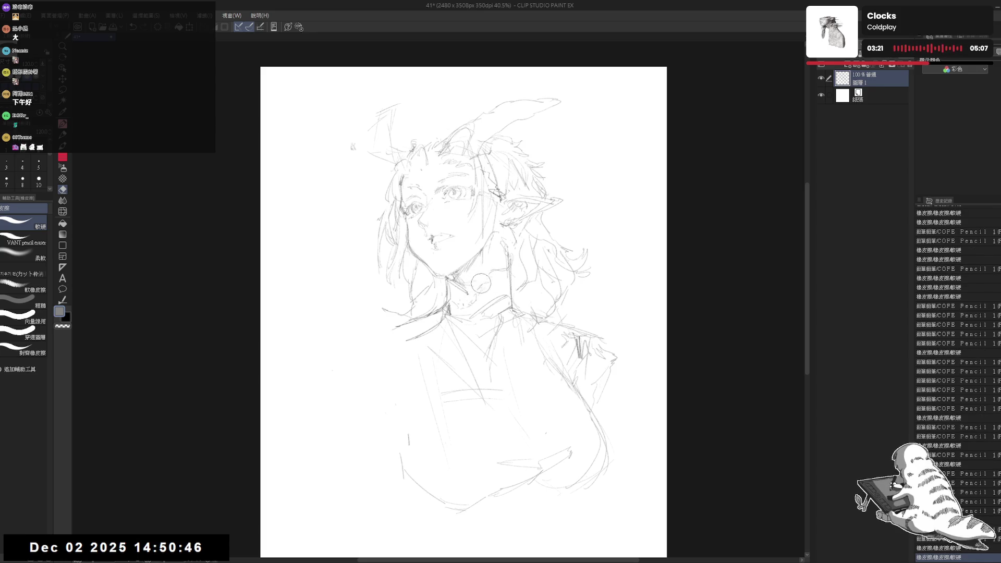
key(p)
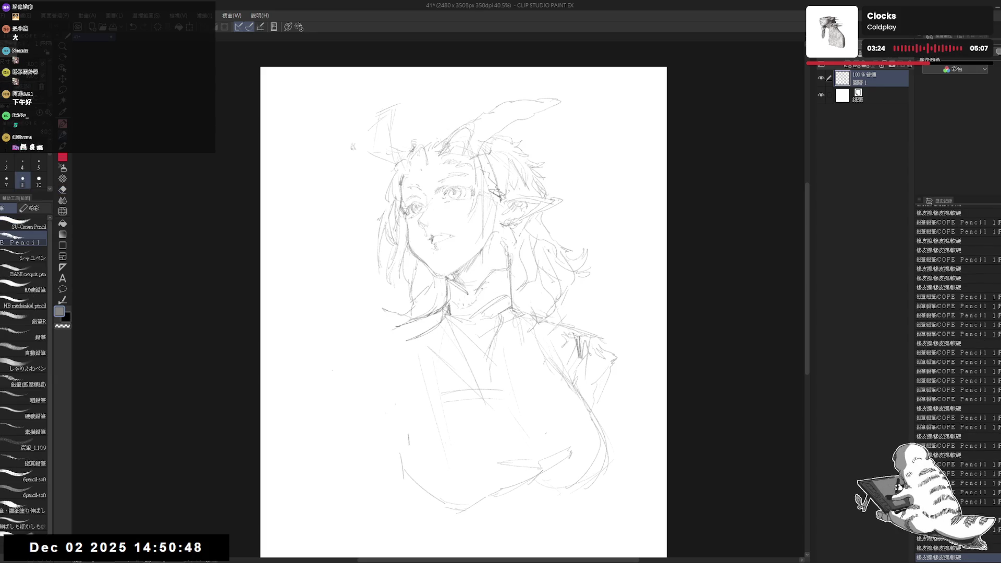
drag(396, 333, 390, 398)
key(ctrl+z)
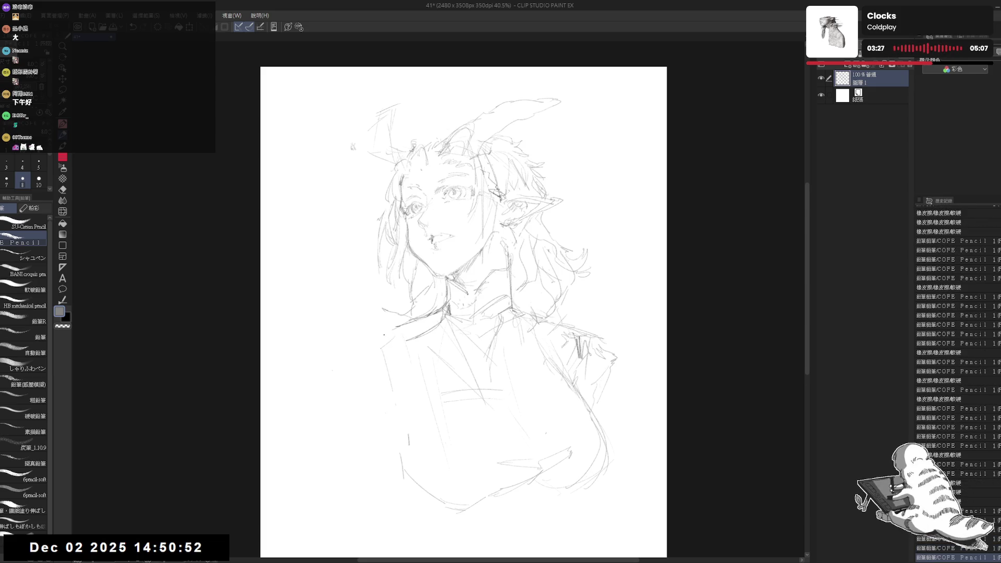
mouse_move(382, 340)
mouse_down()
mouse_move(404, 469)
mouse_move(403, 538)
mouse_up()
drag(395, 516, 396, 531)
mouse_move(410, 349)
mouse_down()
mouse_move(415, 329)
mouse_move(411, 338)
mouse_up()
key(e)
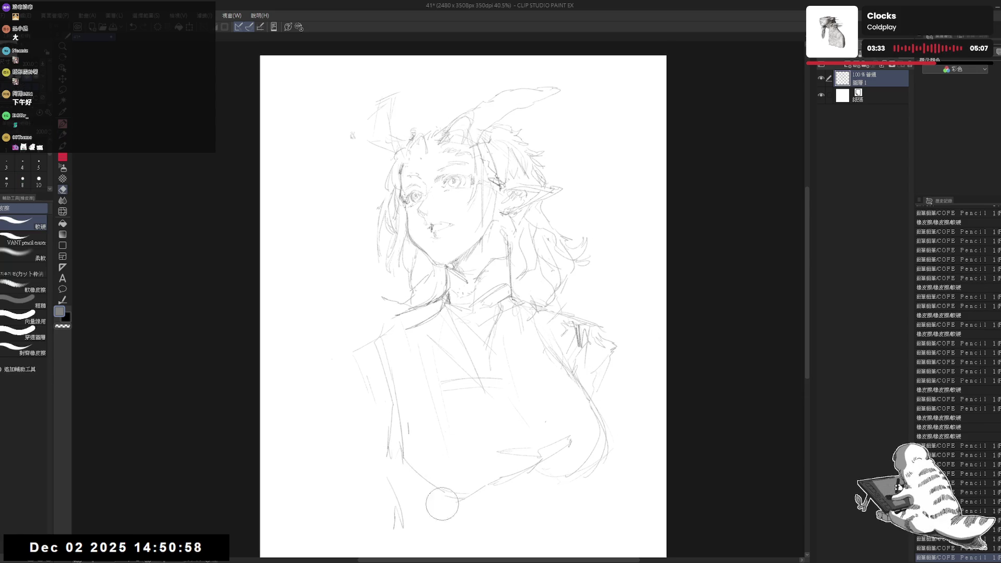
key(p)
drag(442, 503, 411, 466)
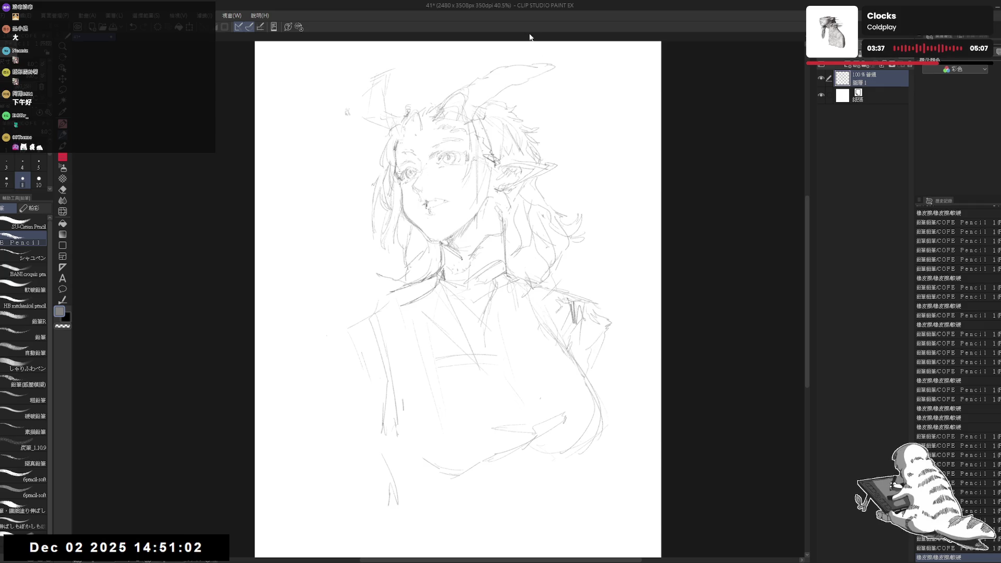
mouse_move(502, 68)
mouse_down()
mouse_move(496, 116)
mouse_move(549, 121)
mouse_move(542, 126)
mouse_move(558, 140)
mouse_move(519, 130)
mouse_up()
- Erase the circle earring by the ear
key(e)
key(p)
scroll(558, 139, up, 1)
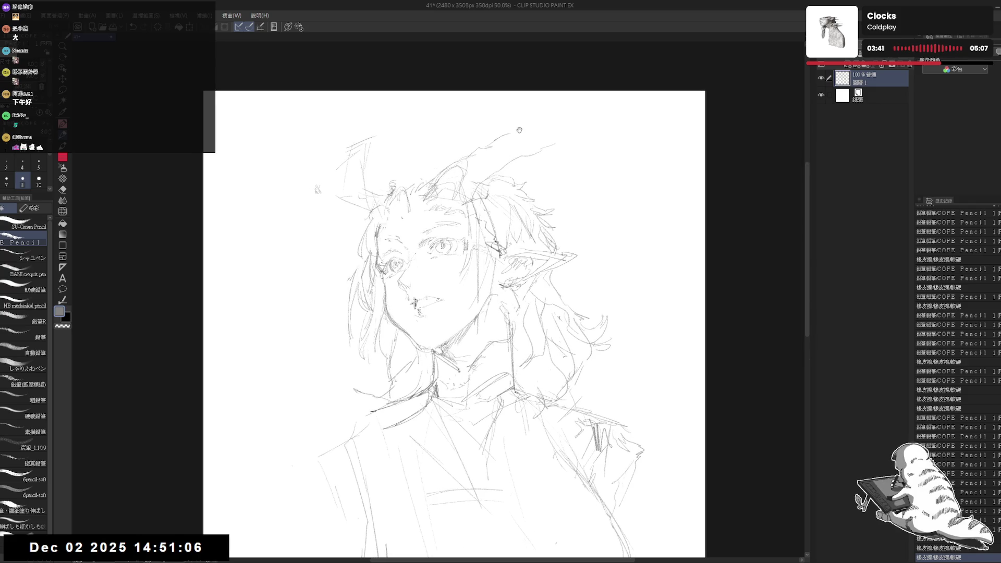
key(e)
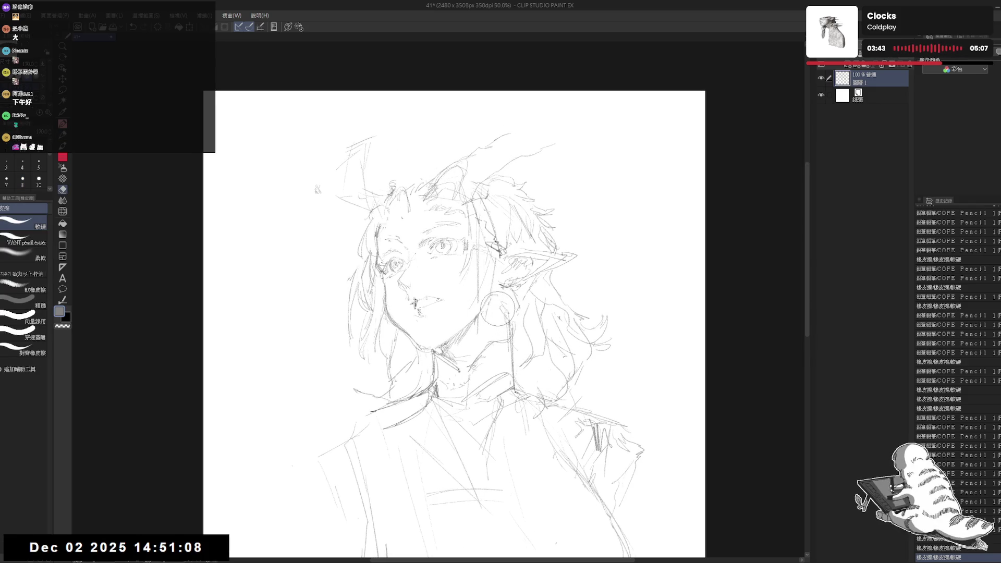
drag(498, 307, 511, 318)
drag(556, 344, 542, 318)
- Erase marks at the top of the hair and redraw the strokes there in the mirrored view
key(p)
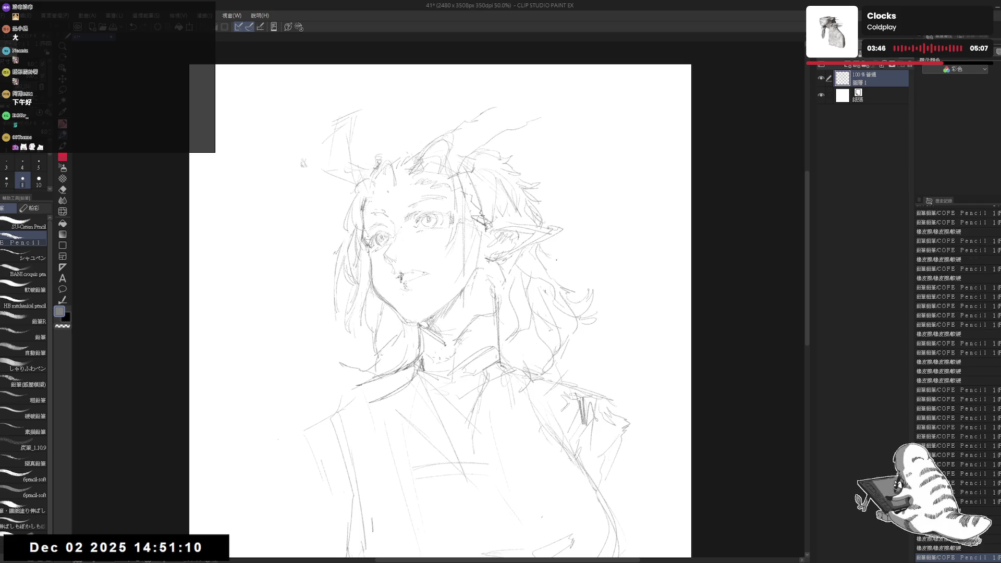
key(e)
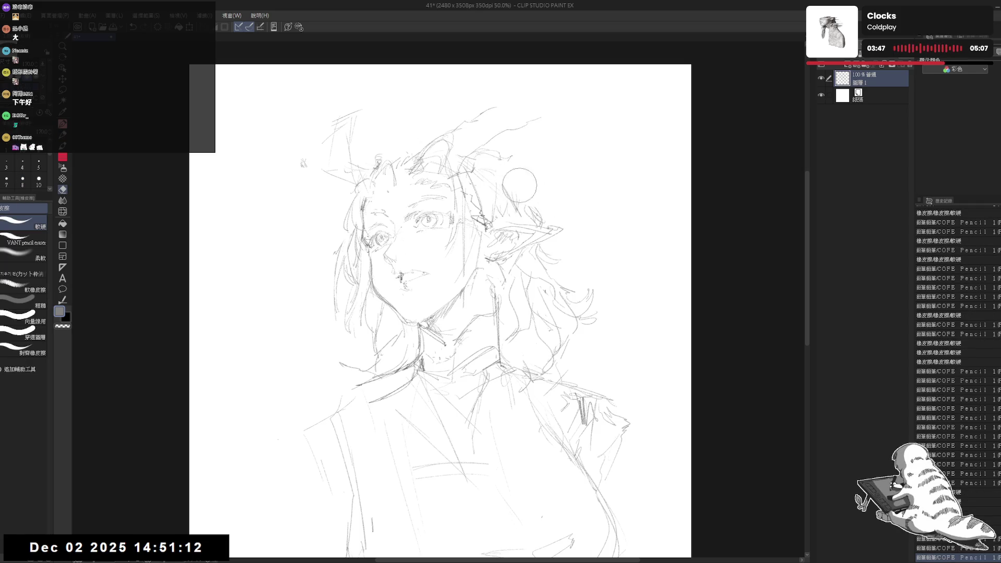
drag(519, 185, 537, 198)
key(p)
drag(561, 200, 553, 205)
drag(493, 161, 522, 185)
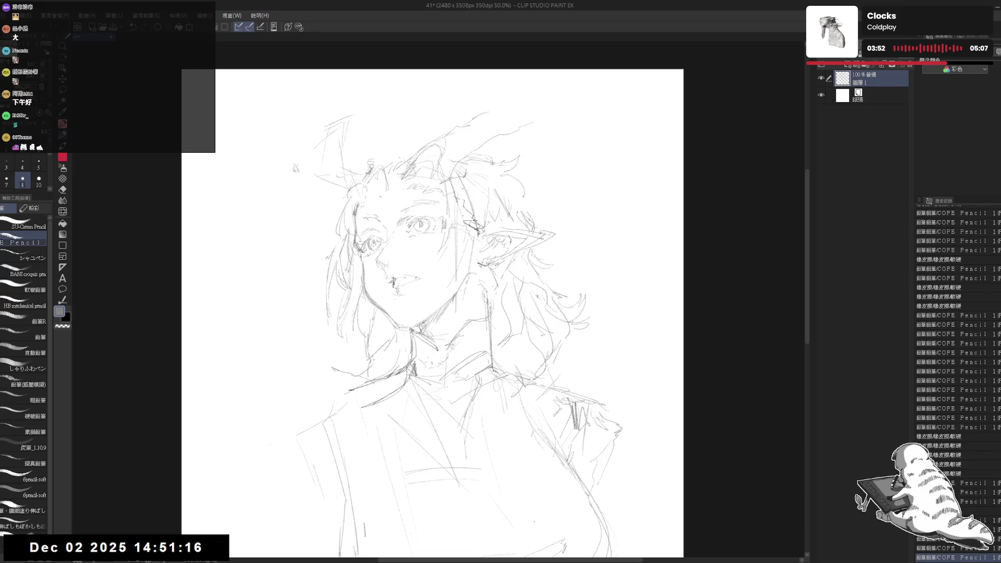
key(h)
key(h)
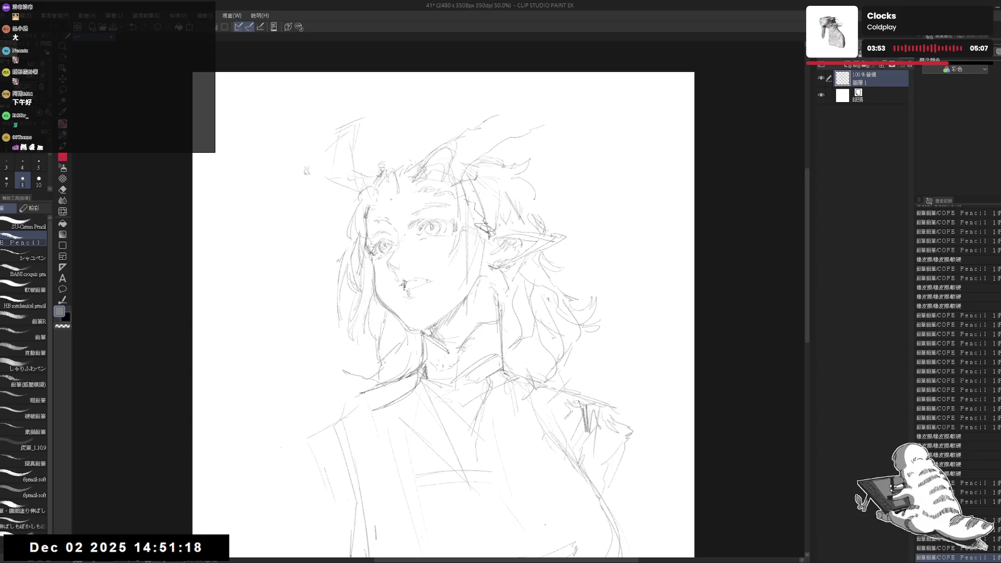
mouse_move(388, 151)
mouse_down()
mouse_move(412, 169)
mouse_move(428, 163)
mouse_move(413, 163)
mouse_move(480, 188)
mouse_up()
- Rework the hair strokes at the crown and add a small stroke above the hair at right
key(e)
key(p)
key(e)
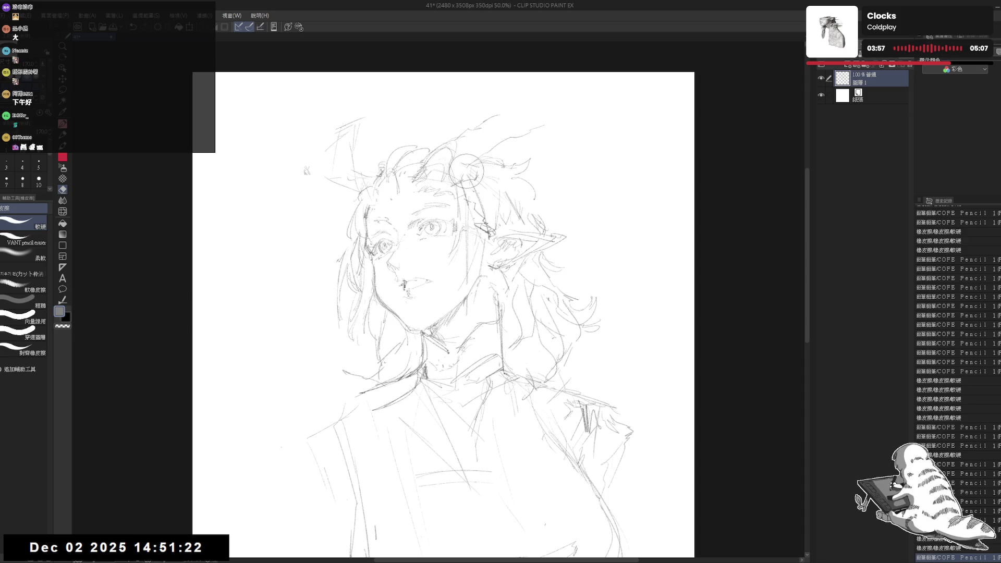
mouse_move(451, 153)
mouse_down()
mouse_move(485, 194)
mouse_move(475, 177)
mouse_up()
key(p)
mouse_move(457, 159)
mouse_down()
mouse_move(477, 180)
mouse_move(428, 172)
mouse_up()
key(e)
key(p)
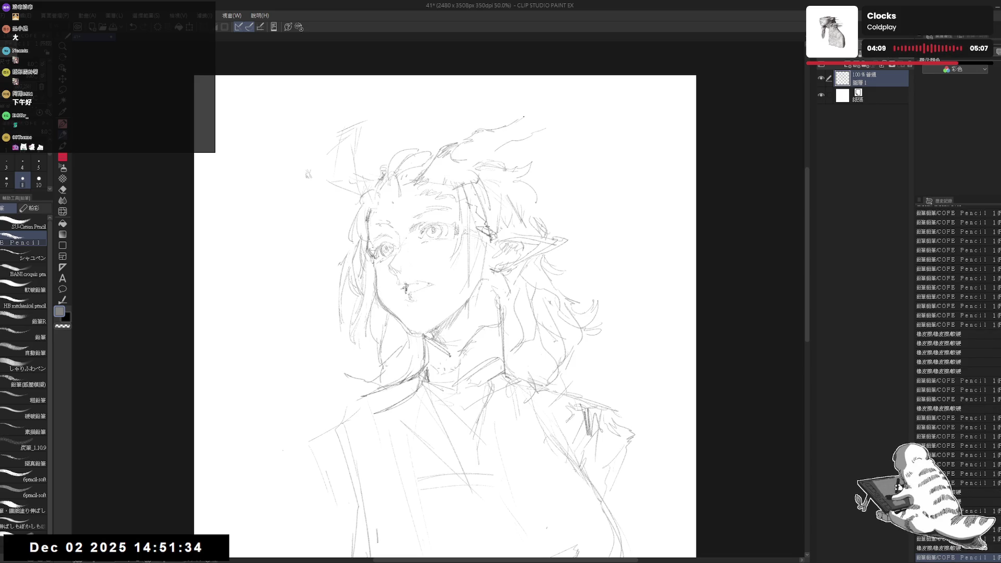
mouse_move(545, 110)
mouse_down()
mouse_move(563, 105)
mouse_move(490, 159)
mouse_up()
- Redo the forehead hair strand and add strokes along the upper-right hair
key(e)
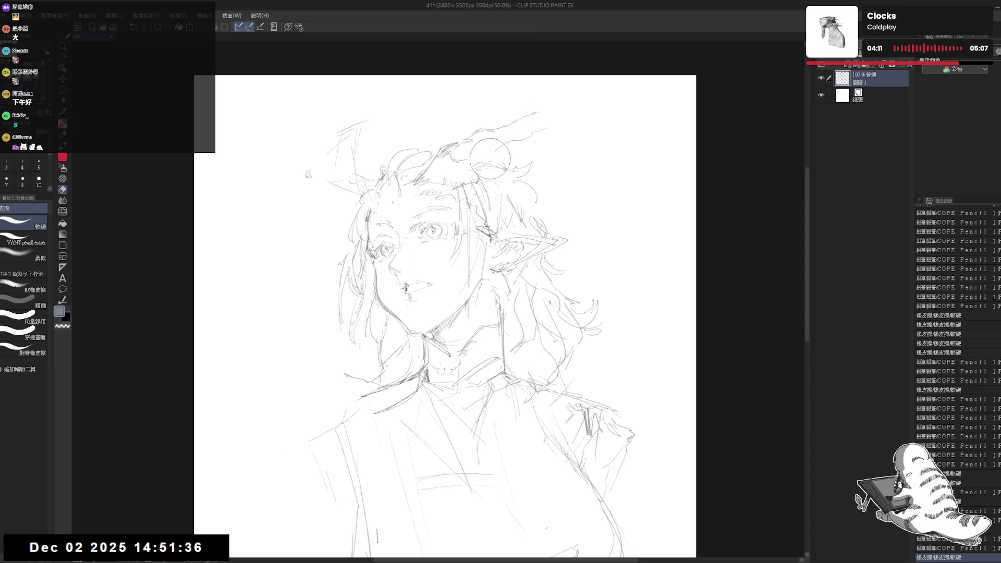
key(p)
drag(418, 187, 408, 207)
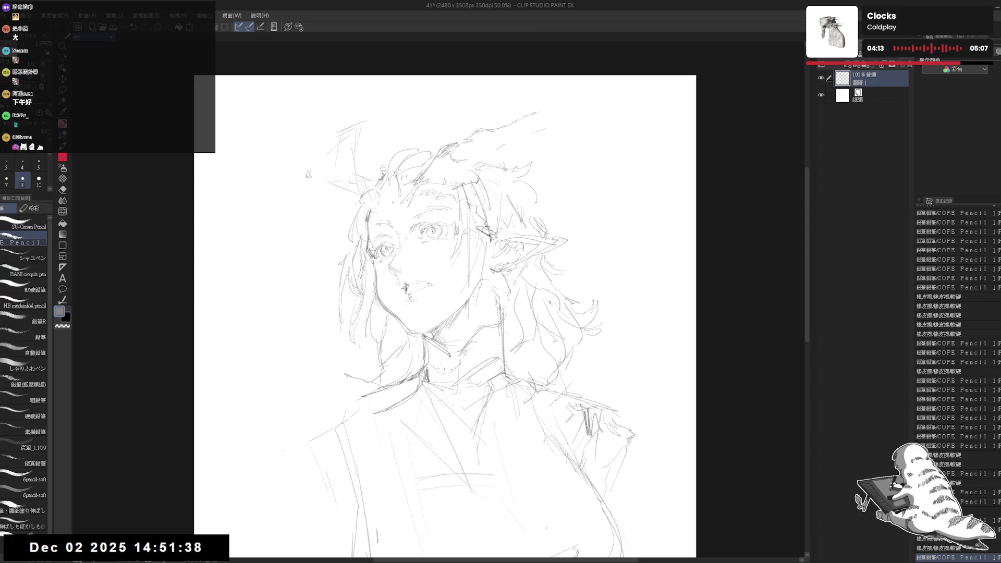
key(e)
drag(462, 156, 420, 204)
key(p)
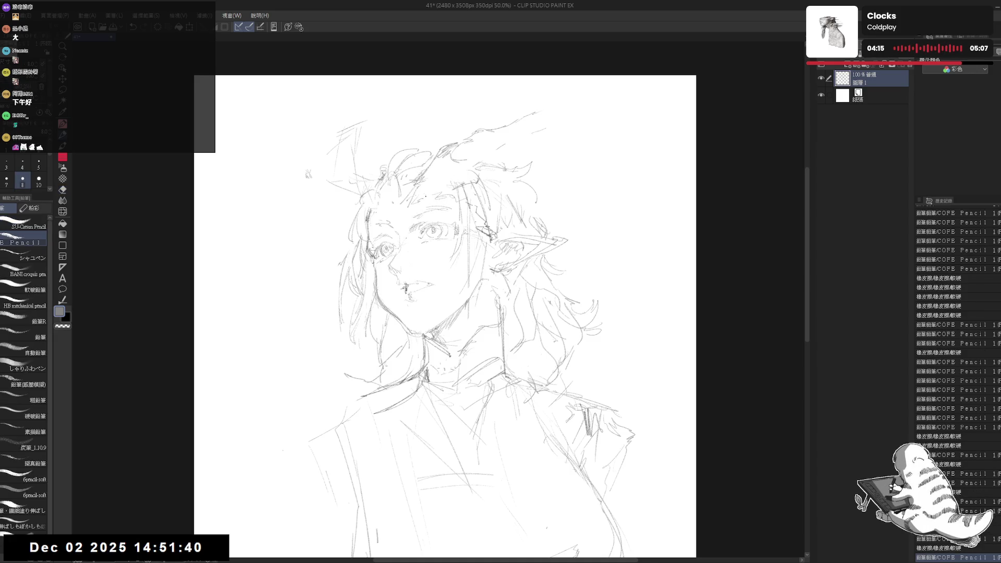
key(h)
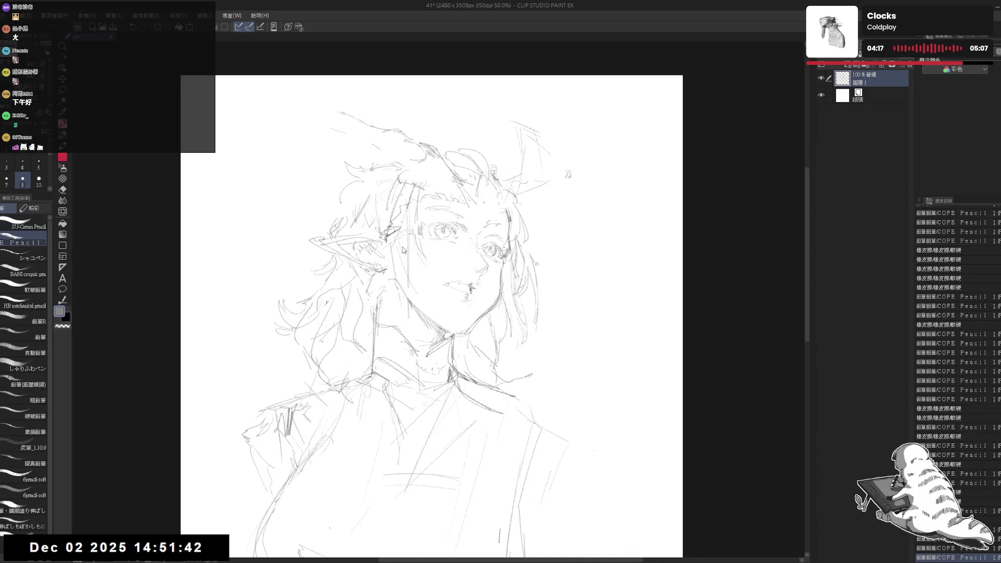
key(h)
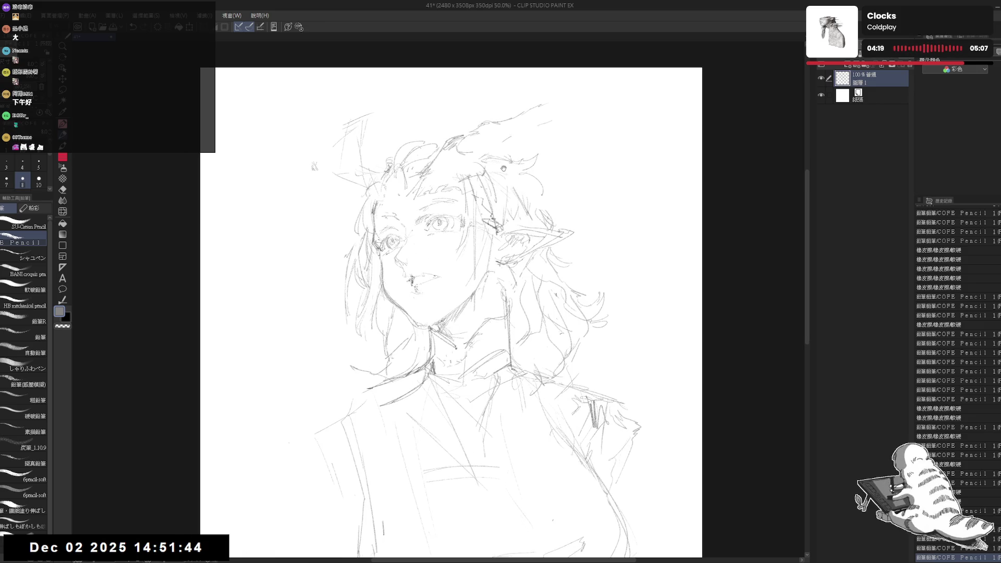
drag(541, 170, 536, 179)
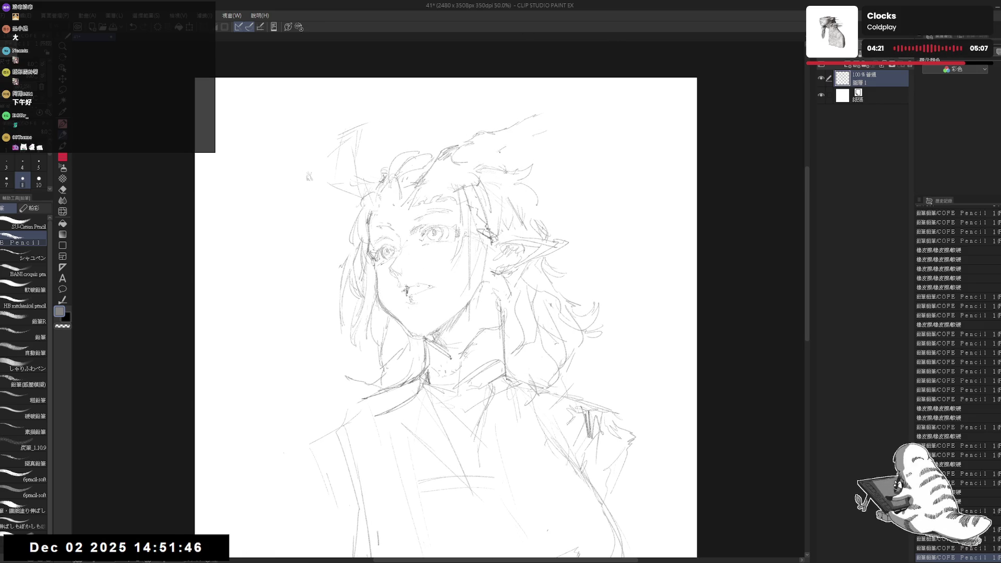
drag(464, 176, 582, 103)
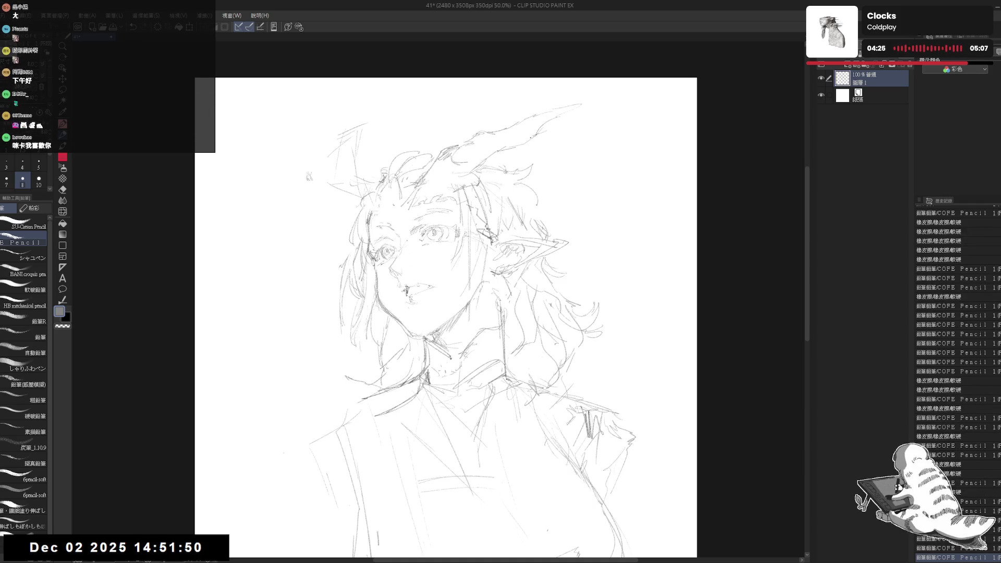
- Erase upper-left stray strokes and sketch the second horn above the head
key(e)
mouse_move(358, 156)
mouse_down()
mouse_move(315, 168)
mouse_move(327, 175)
mouse_move(319, 185)
mouse_up()
key(p)
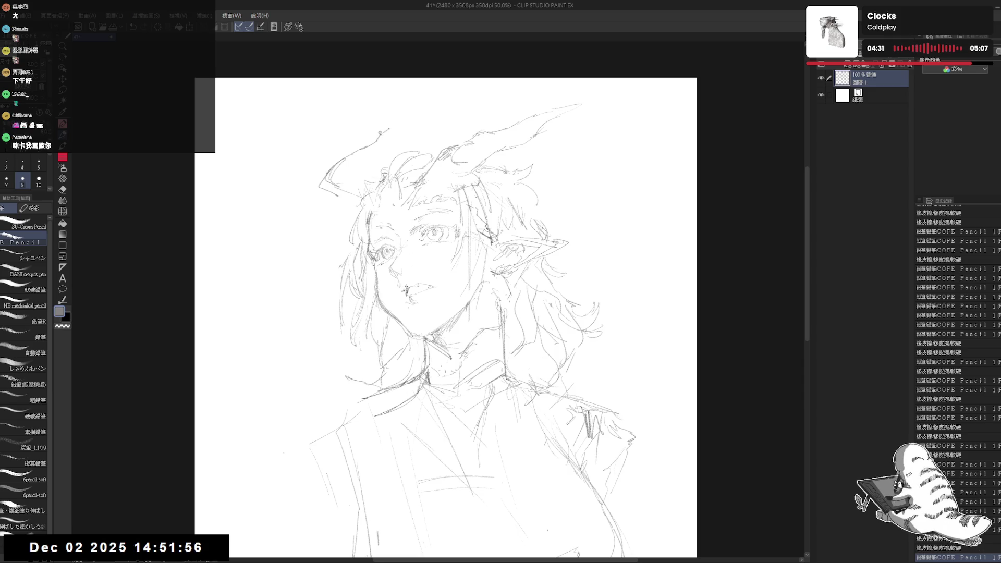
drag(380, 158, 370, 171)
key(e)
key(p)
drag(407, 121, 331, 192)
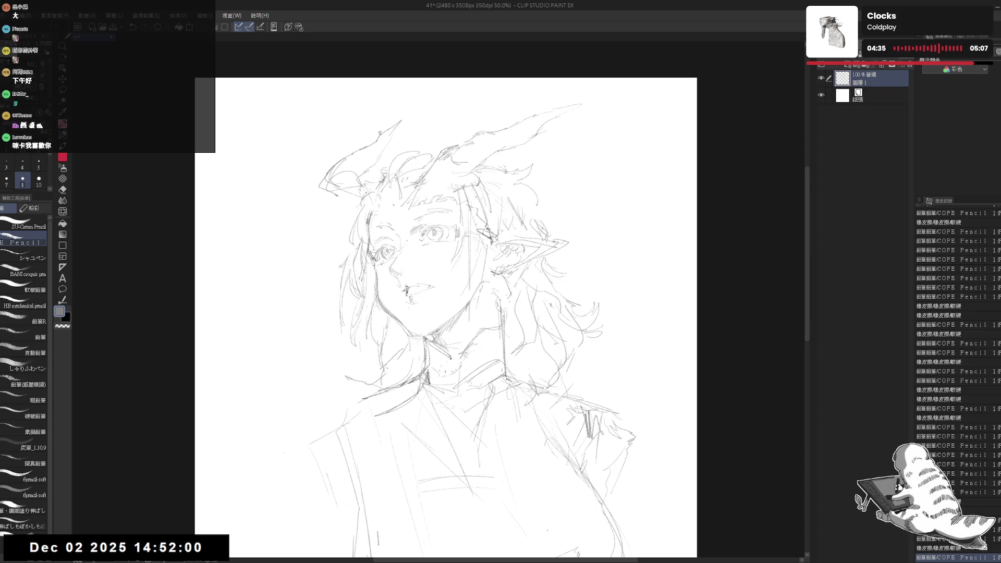
key(h)
key(h)
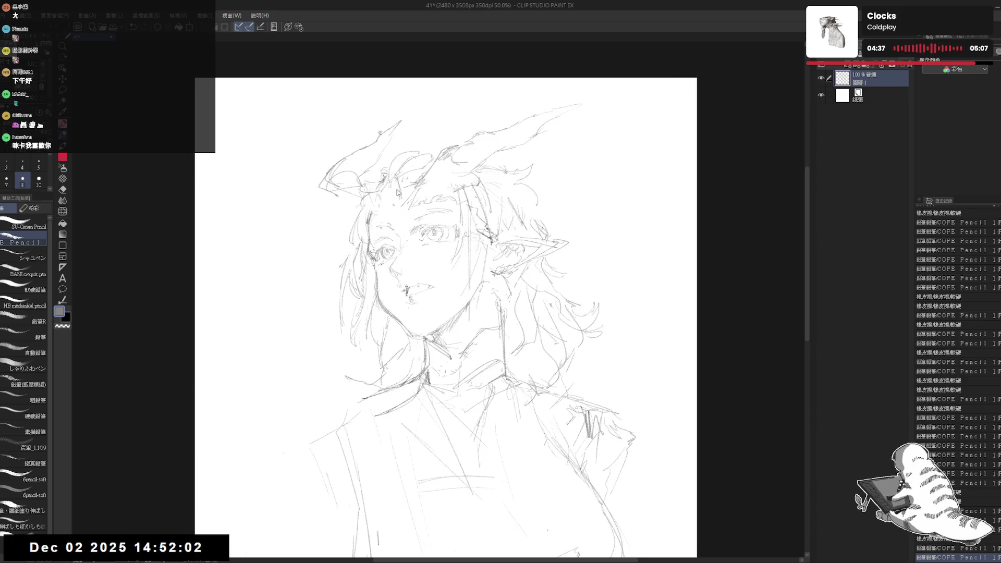
- Darken the collar with short dark vertical strokes
drag(521, 289, 511, 266)
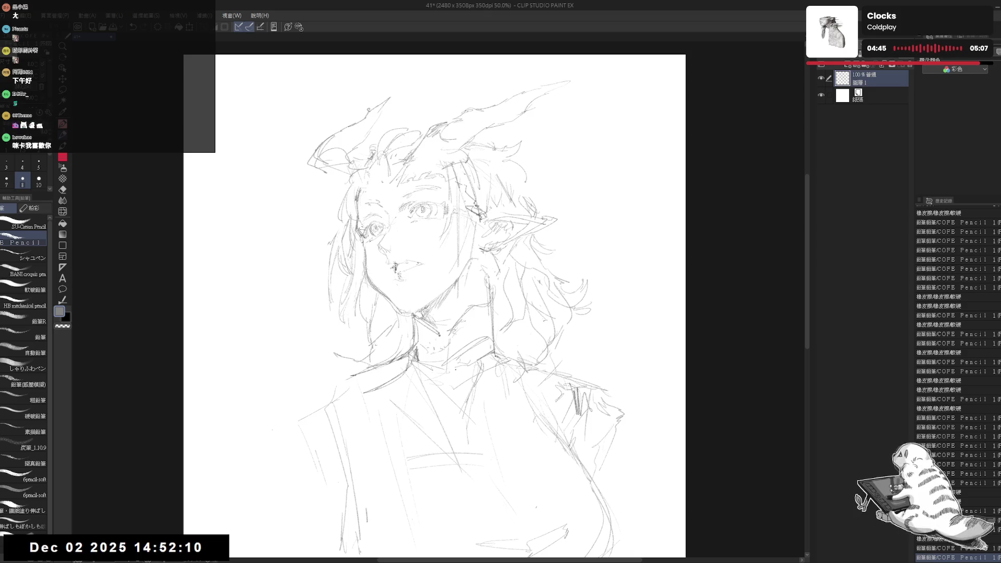
drag(457, 345, 447, 331)
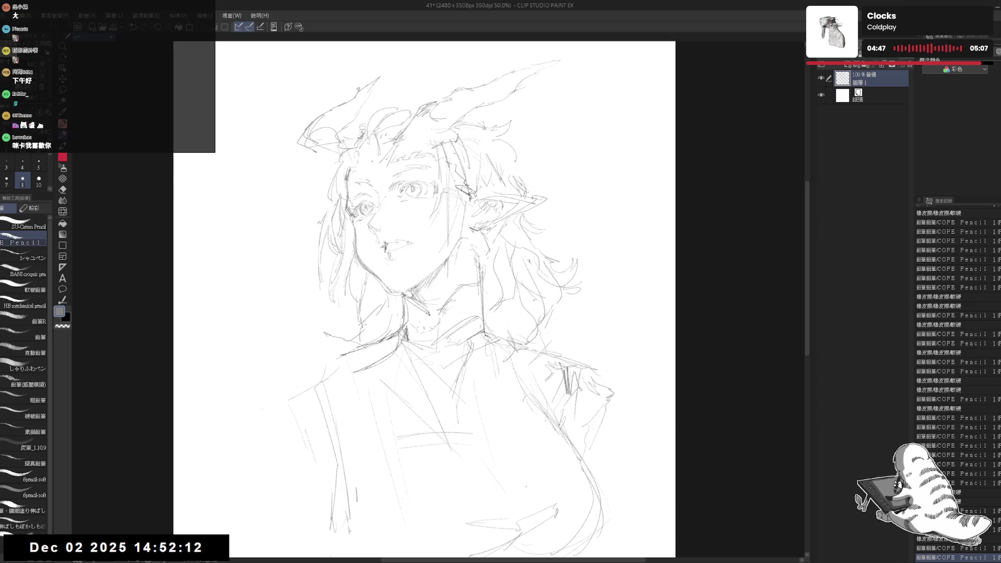
mouse_move(405, 298)
mouse_down()
mouse_move(422, 309)
mouse_move(406, 307)
mouse_move(407, 325)
mouse_up()
drag(410, 305, 410, 327)
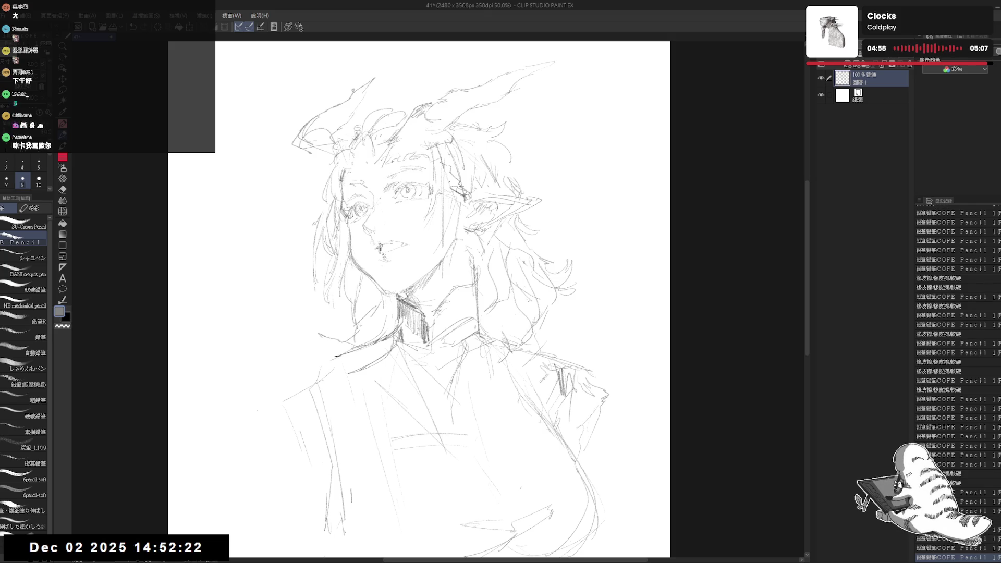
- Hatch-shade the neck and high collar and erase a stray line beside it
key(e)
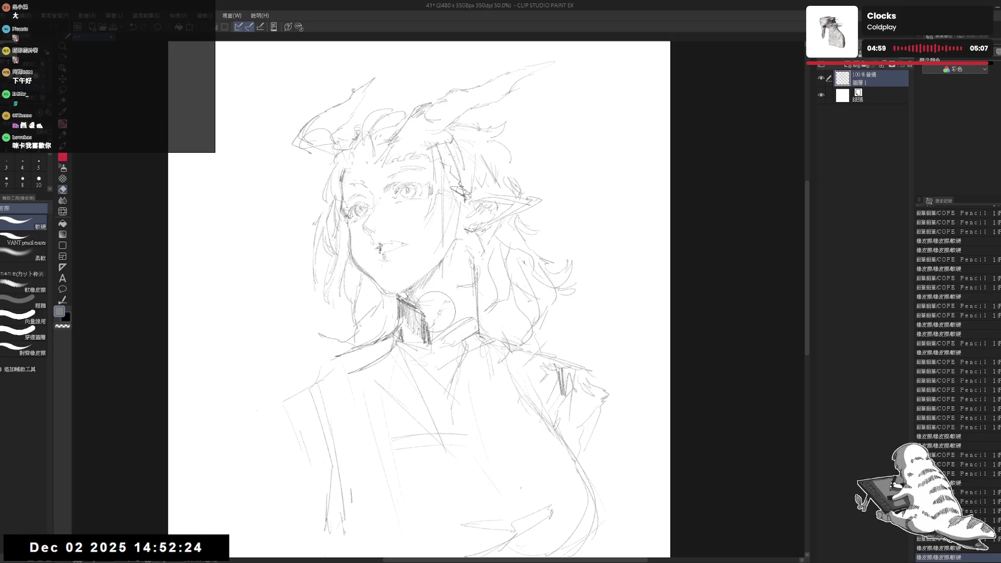
key(p)
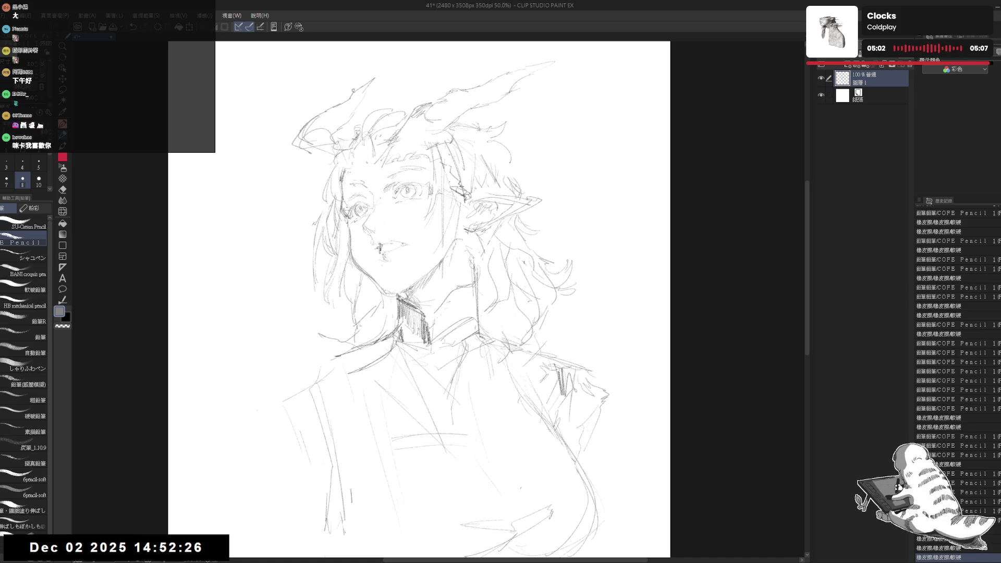
mouse_move(459, 286)
mouse_down()
mouse_move(440, 312)
mouse_move(454, 312)
mouse_up()
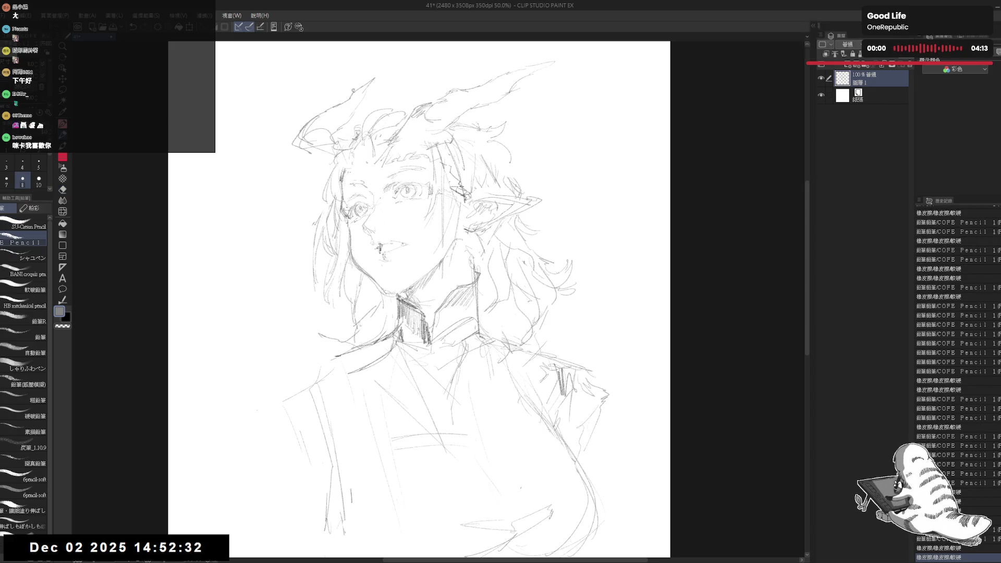
mouse_move(434, 319)
mouse_down()
mouse_move(431, 338)
mouse_move(445, 359)
mouse_up()
mouse_move(404, 407)
mouse_down()
mouse_move(400, 307)
mouse_move(375, 306)
mouse_move(403, 288)
mouse_move(401, 273)
mouse_up()
scroll(399, 315, down, 2)
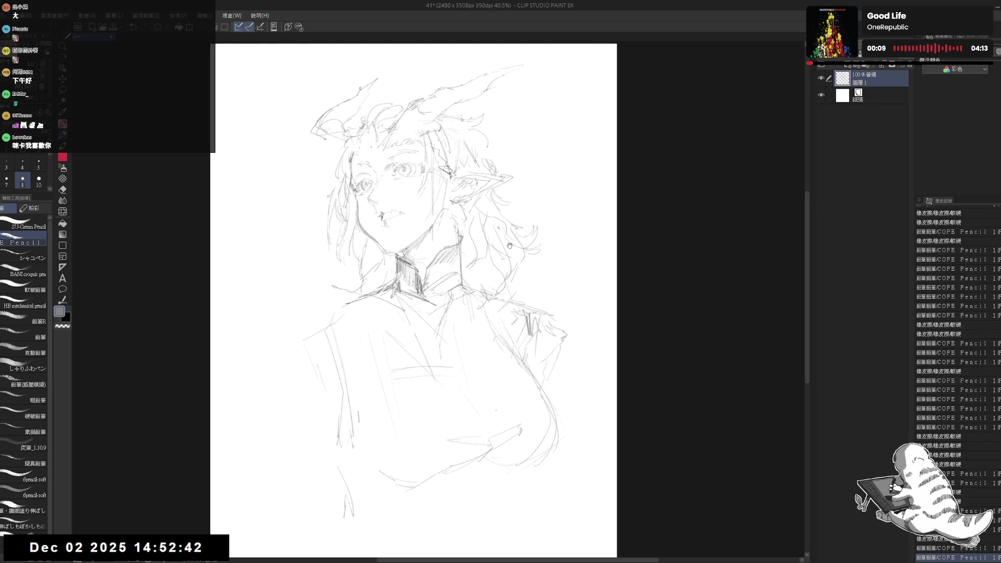
key(e)
key(p)
drag(469, 295, 510, 297)
drag(501, 358, 496, 358)
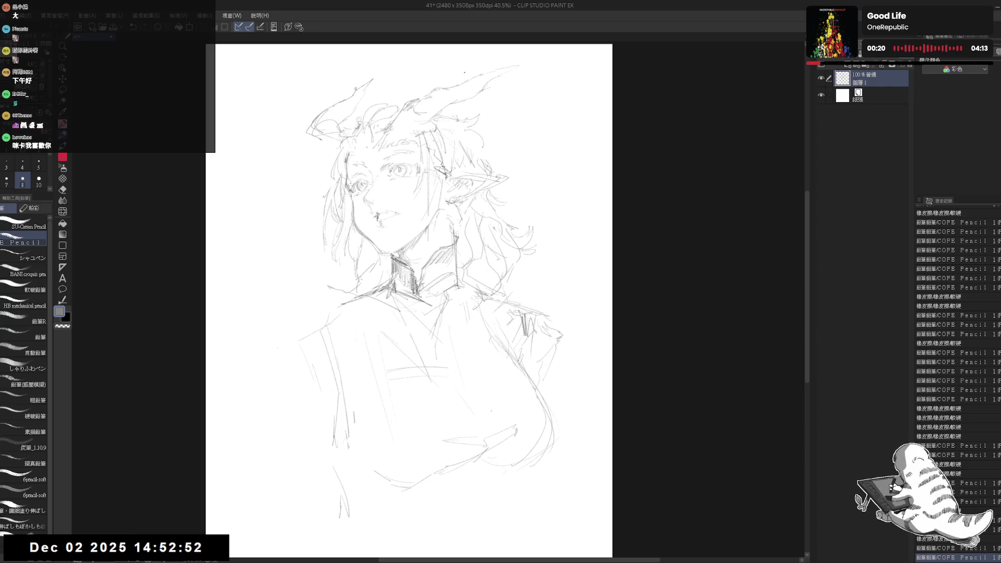
- Lasso-select the head and horns and start a scale transform on them
drag(459, 221, 458, 225)
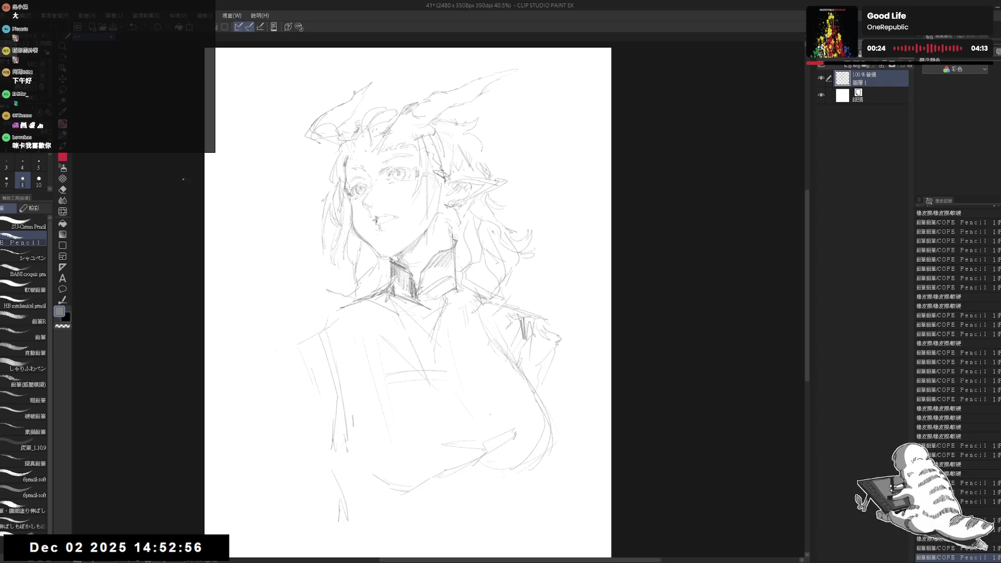
scroll(416, 175, up, 1)
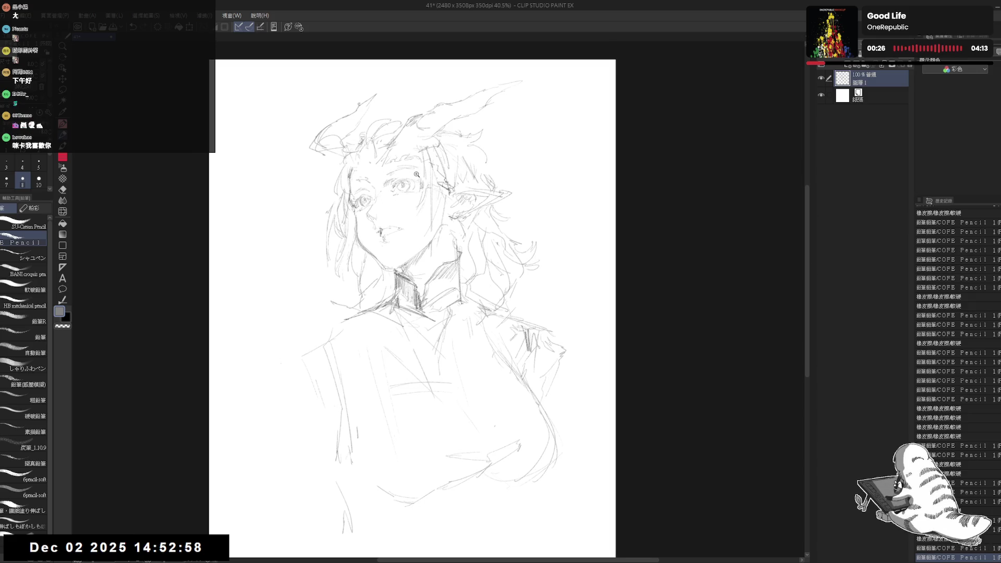
key(m)
mouse_move(360, 85)
mouse_down()
mouse_move(308, 173)
mouse_move(394, 252)
mouse_move(482, 229)
mouse_move(558, 73)
mouse_move(391, 71)
mouse_move(429, 69)
mouse_up()
key(ctrl+t)
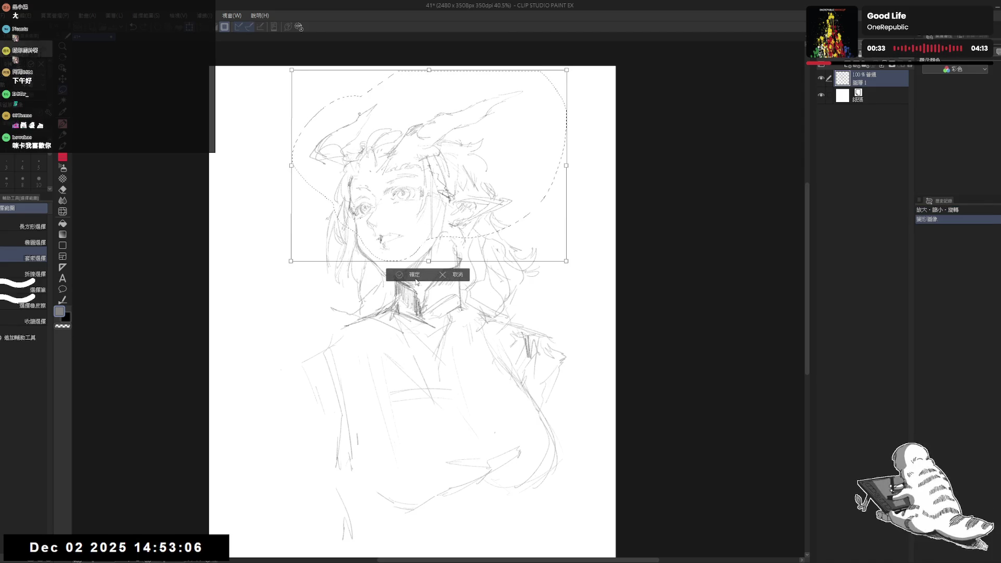
- Apply the head transform, deselect, and erase stray lines near the face in the mirrored view
click(416, 282)
key(ctrl+d)
key(h)
key(h)
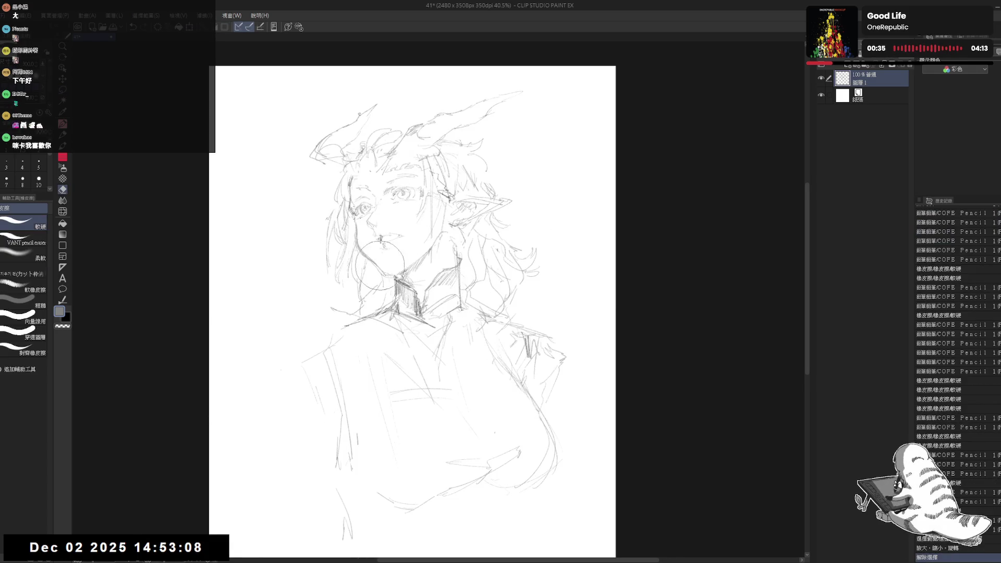
mouse_move(360, 250)
mouse_down()
mouse_move(385, 282)
mouse_move(373, 243)
mouse_up()
key(p)
key(e)
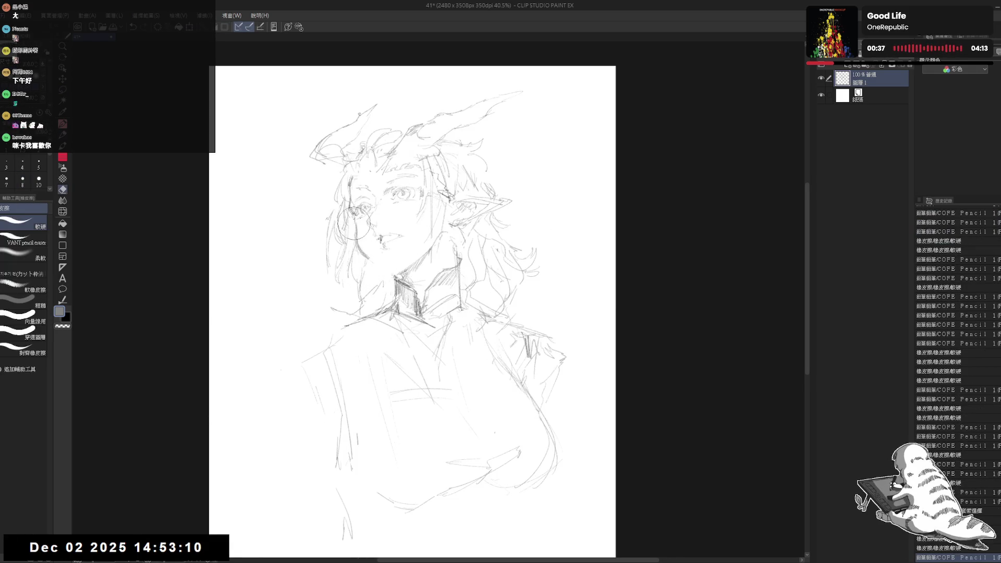
mouse_move(341, 211)
mouse_down()
mouse_move(385, 276)
mouse_move(380, 224)
mouse_move(396, 234)
mouse_move(384, 241)
mouse_up()
key(p)
- With the view flipped back to normal, add pencil strokes near the face
key(e)
key(p)
key(e)
key(p)
key(h)
key(h)
key(e)
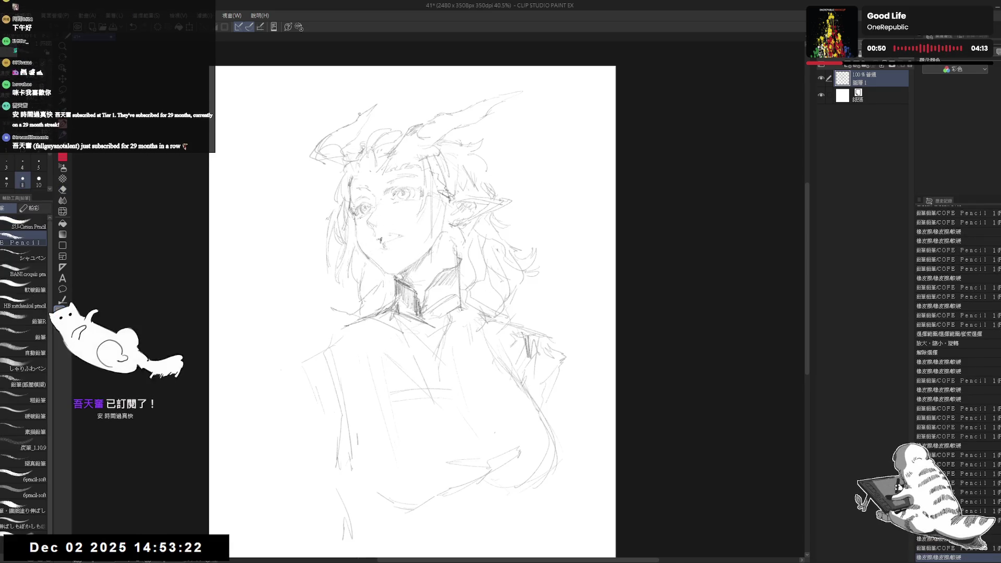
drag(383, 312, 396, 308)
mouse_move(386, 315)
mouse_down()
mouse_move(399, 312)
mouse_move(371, 295)
mouse_up()
key(e)
key(p)
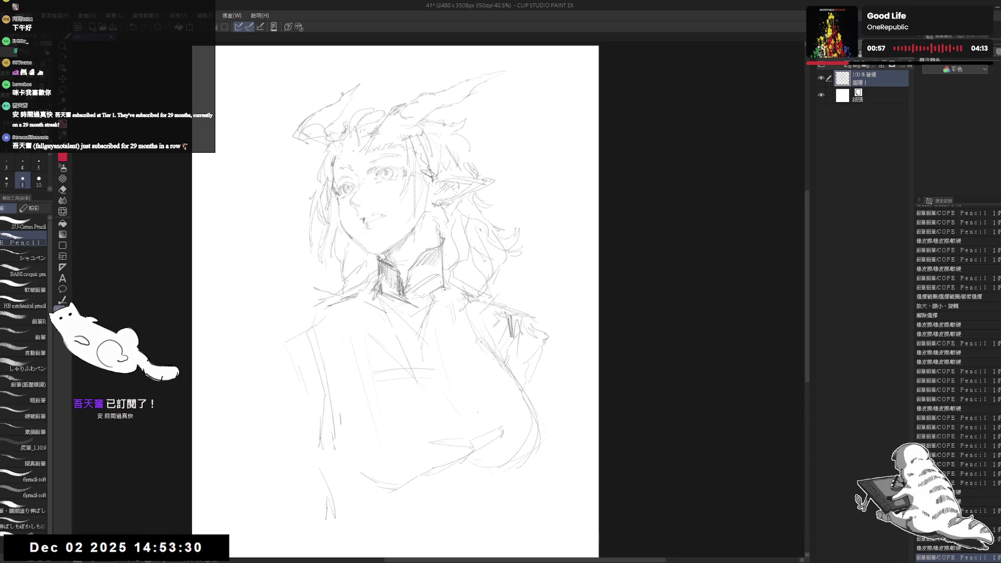
drag(387, 345, 388, 374)
- Erase stray lines at the lower left, then draw lines below the collar and down the right chest
key(e)
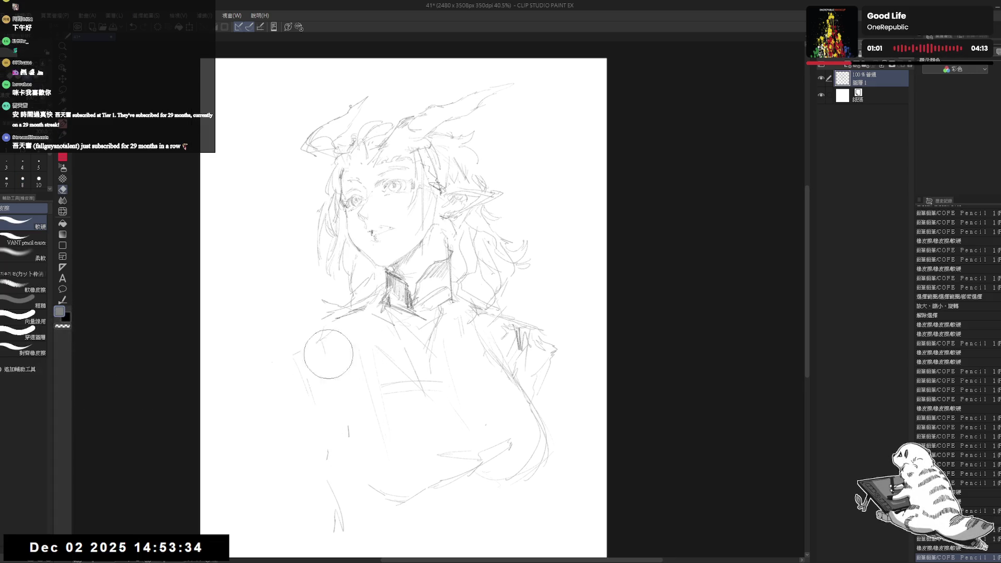
mouse_move(328, 354)
mouse_down()
mouse_move(339, 538)
mouse_move(440, 521)
mouse_move(450, 472)
mouse_move(344, 385)
mouse_move(365, 344)
mouse_move(466, 343)
mouse_move(424, 313)
mouse_move(412, 326)
mouse_up()
key(p)
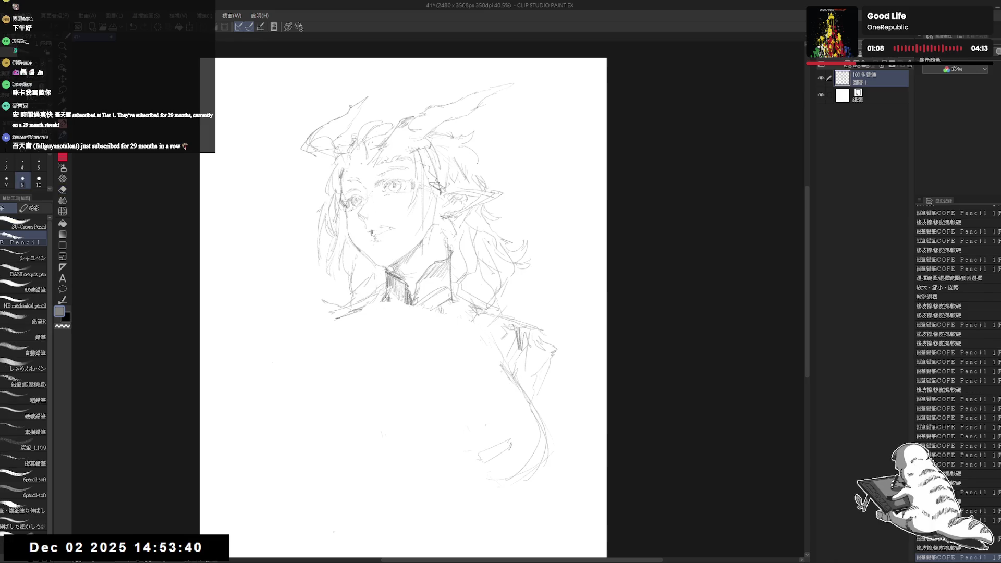
drag(355, 303, 425, 327)
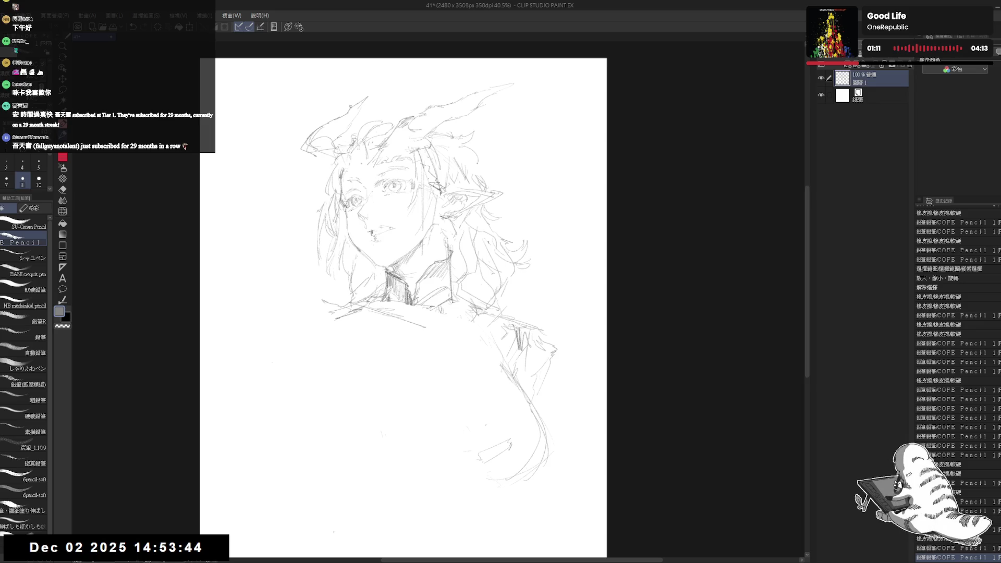
mouse_move(413, 306)
mouse_down()
mouse_move(420, 325)
mouse_move(396, 344)
mouse_up()
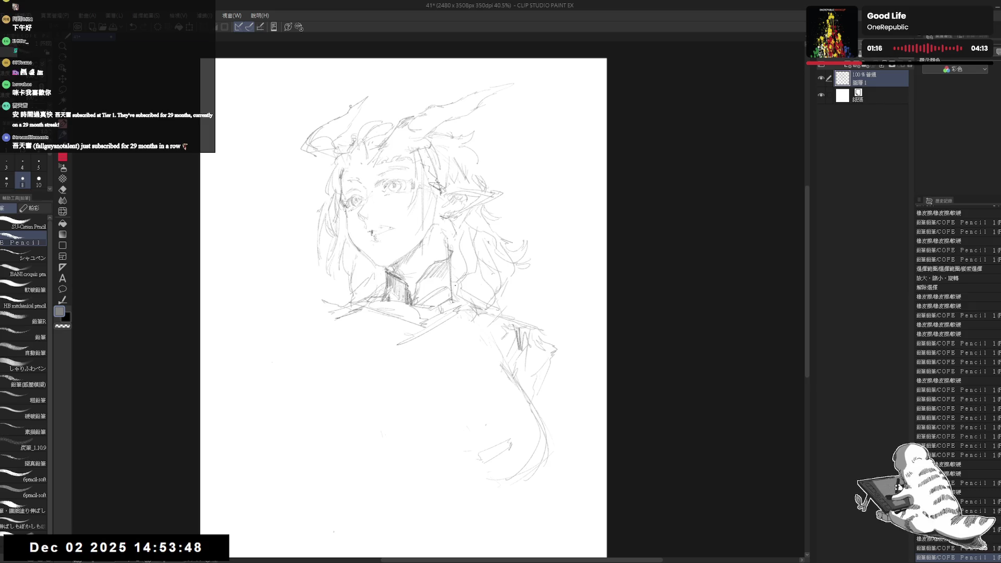
drag(467, 292, 444, 353)
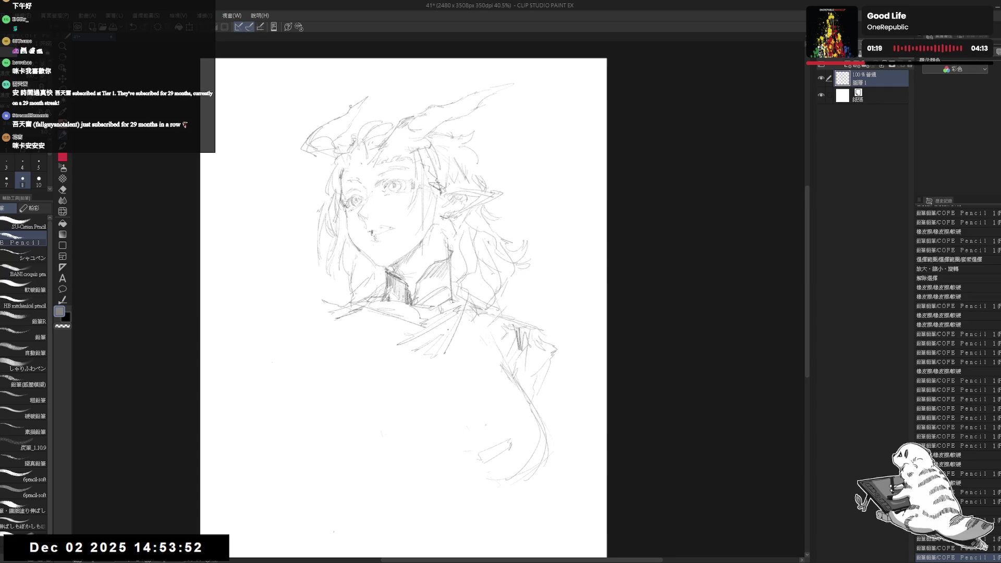
- Sketch the left shoulder outline and a line across the chest
drag(336, 324, 365, 388)
drag(347, 344, 368, 393)
drag(319, 305, 365, 393)
drag(327, 325, 343, 357)
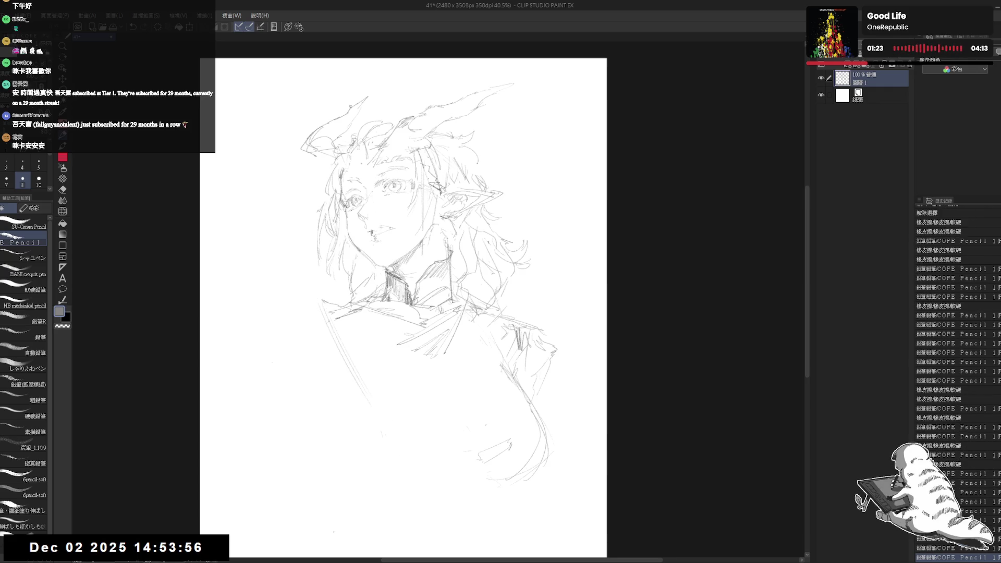
mouse_move(323, 307)
mouse_down()
mouse_move(336, 339)
mouse_move(321, 305)
mouse_up()
key(e)
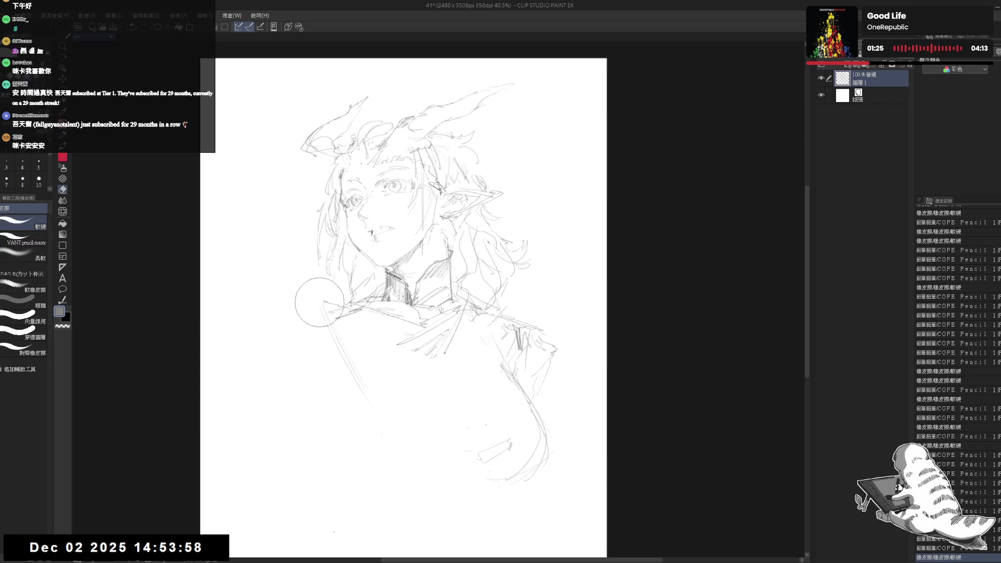
key(p)
mouse_move(383, 408)
mouse_down()
mouse_move(391, 414)
mouse_move(368, 402)
mouse_up()
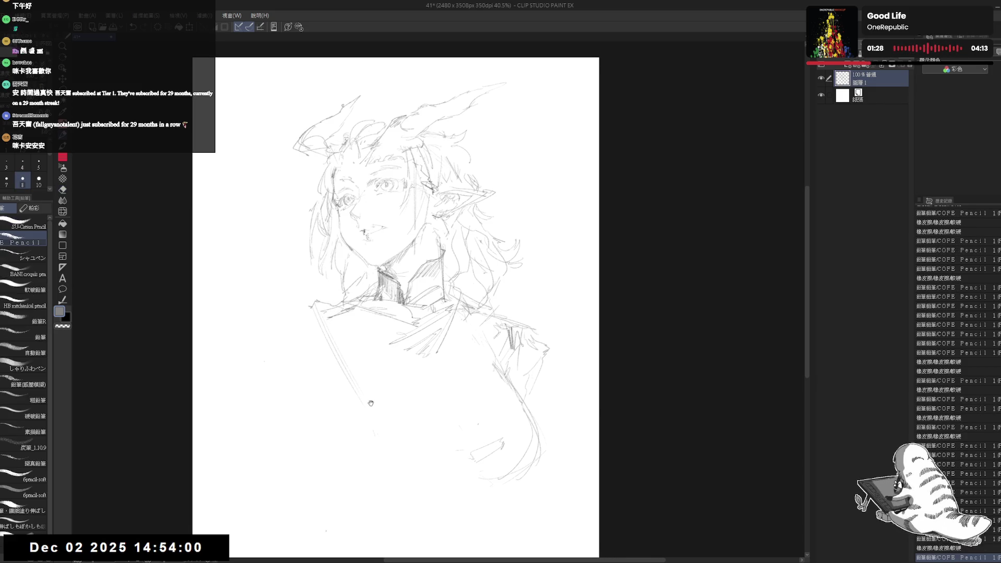
drag(388, 343, 433, 325)
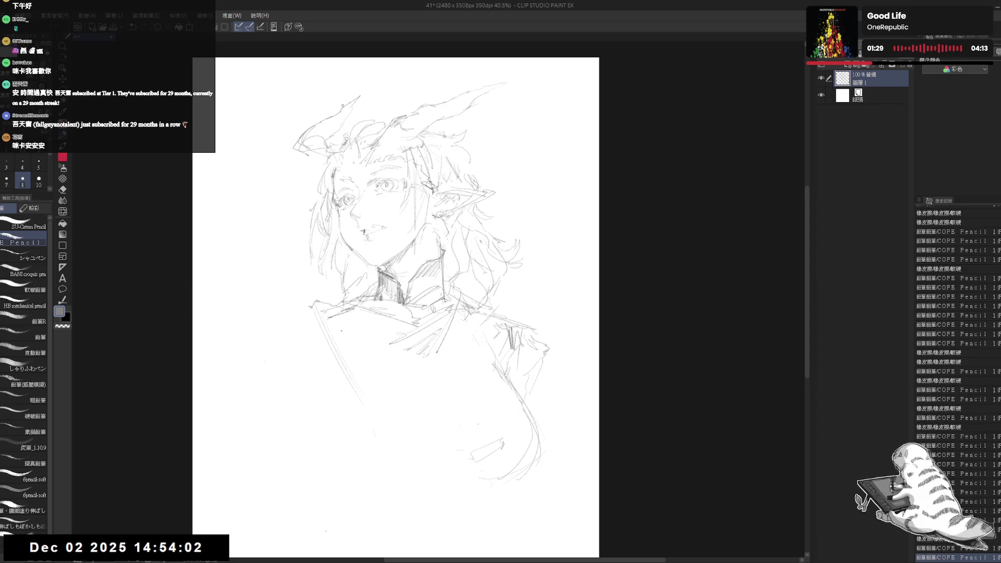
- Erase stray strokes on the left body and lower torso, and add a small mark on the shoulder
key(e)
mouse_move(312, 308)
mouse_down()
mouse_move(354, 333)
mouse_move(365, 313)
mouse_move(335, 324)
mouse_up()
key(p)
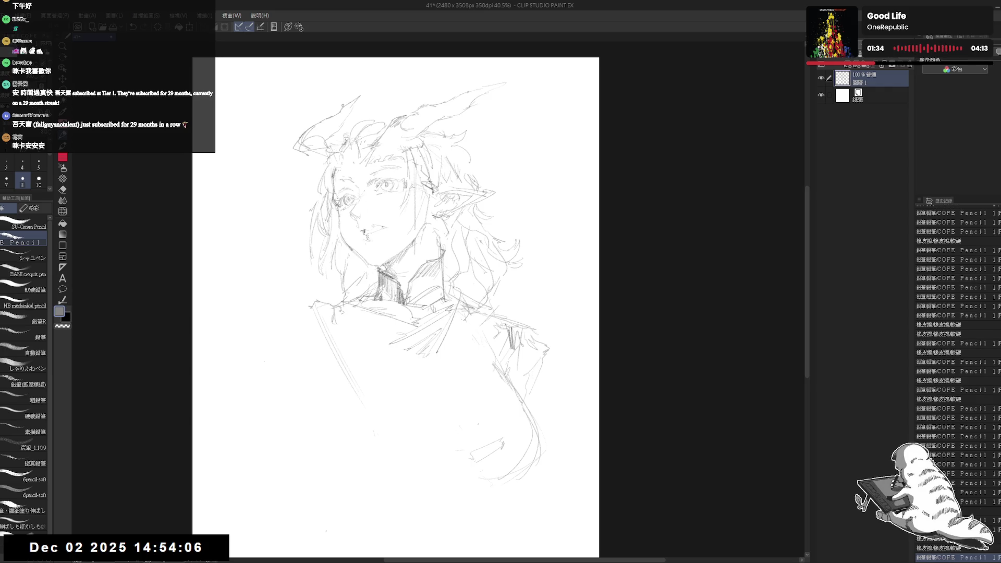
key(e)
drag(518, 361, 542, 359)
key(p)
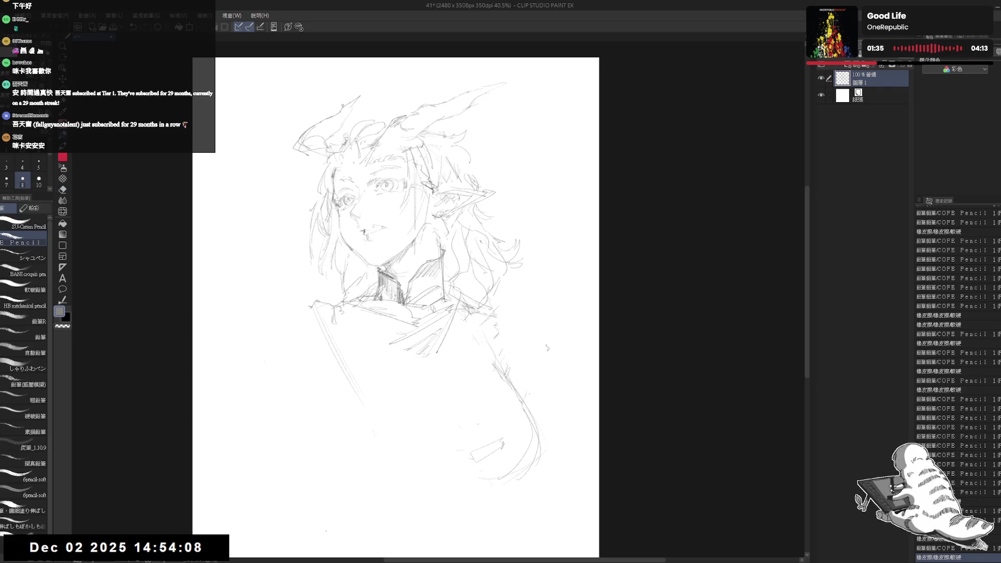
click(480, 390)
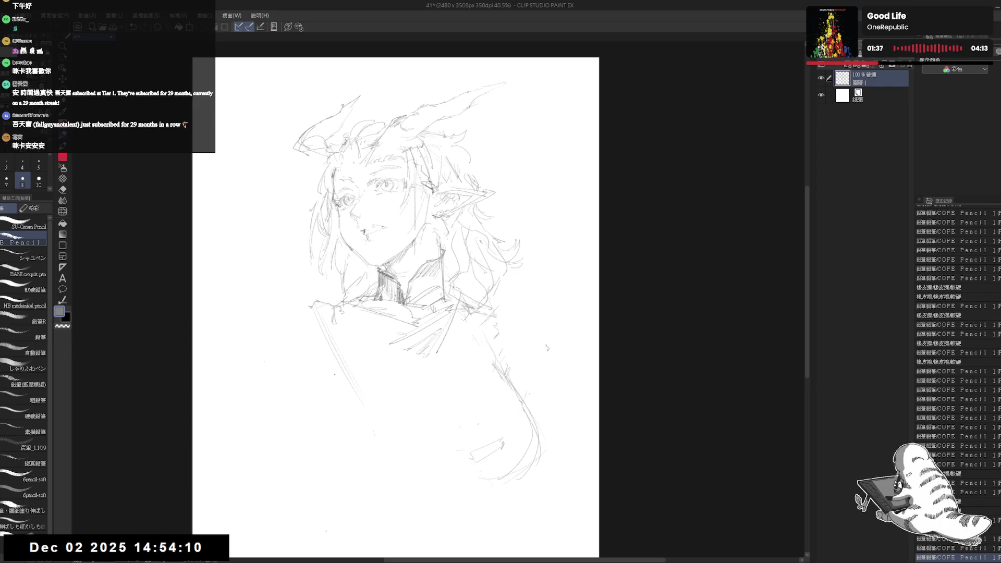
drag(334, 374, 339, 379)
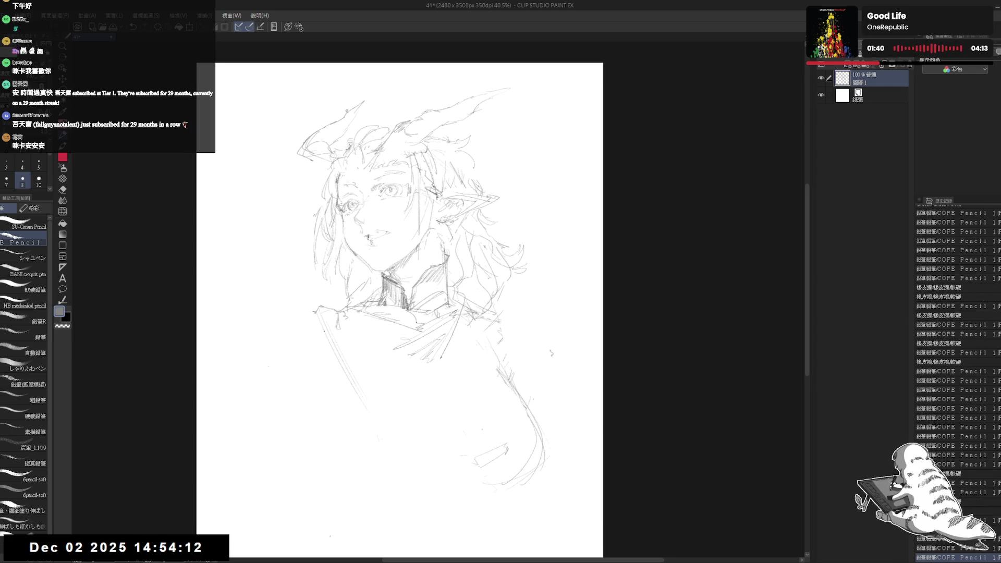
drag(323, 331, 317, 323)
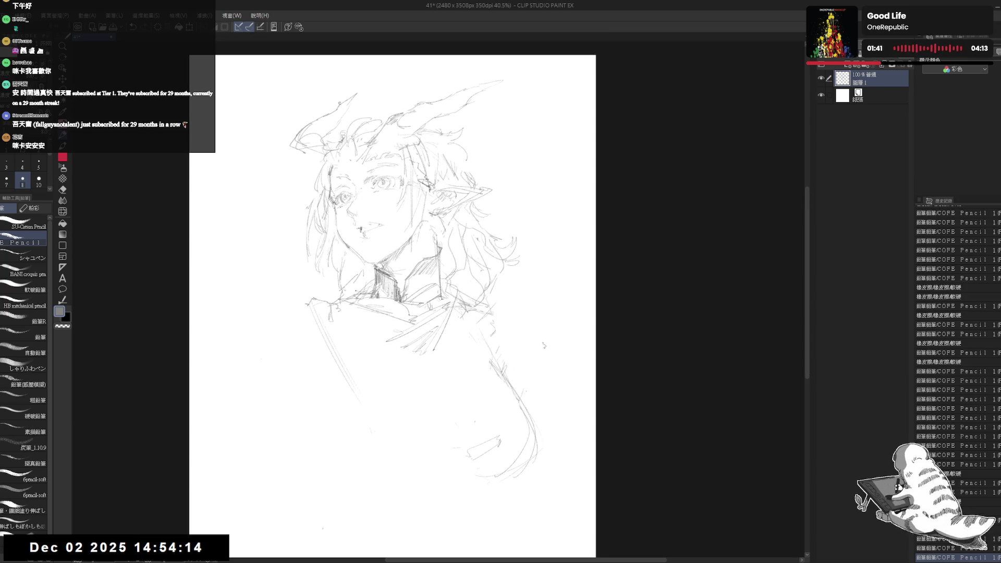
scroll(385, 233, up, 2)
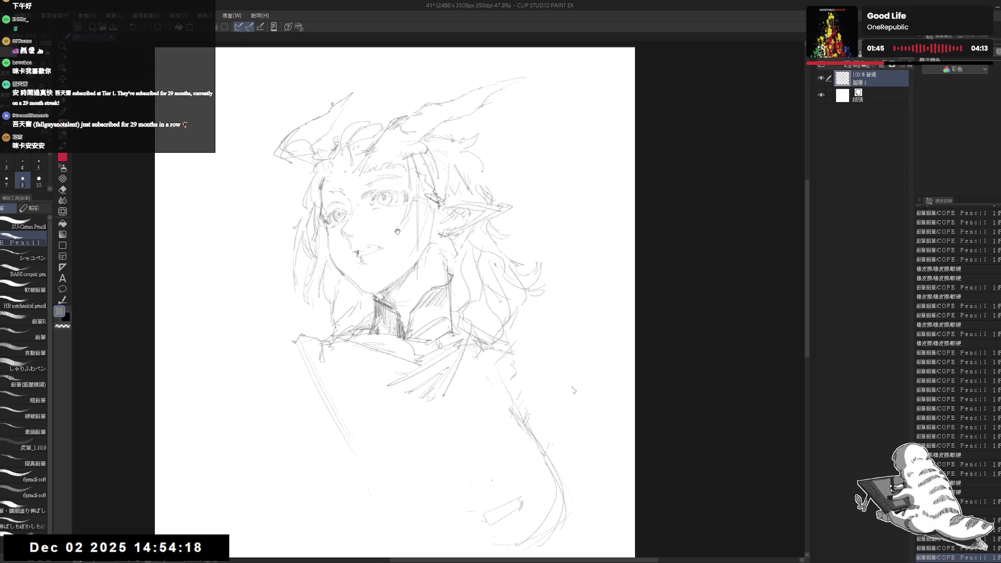
- Redraw the mouth as a few small horizontal pencil marks
drag(362, 209, 338, 263)
key(e)
key(p)
key(e)
key(p)
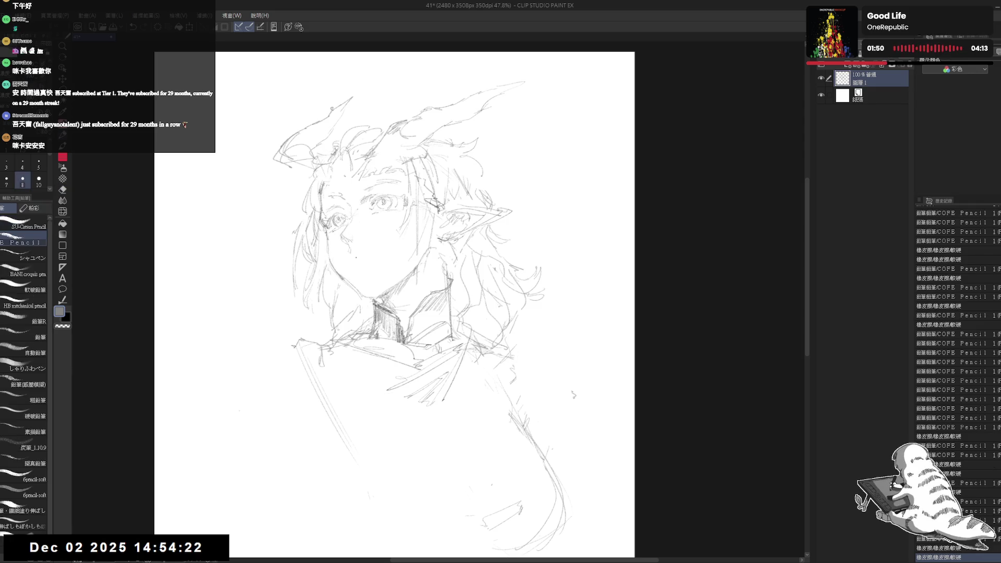
drag(353, 254, 371, 254)
drag(372, 254, 367, 255)
drag(367, 254, 358, 256)
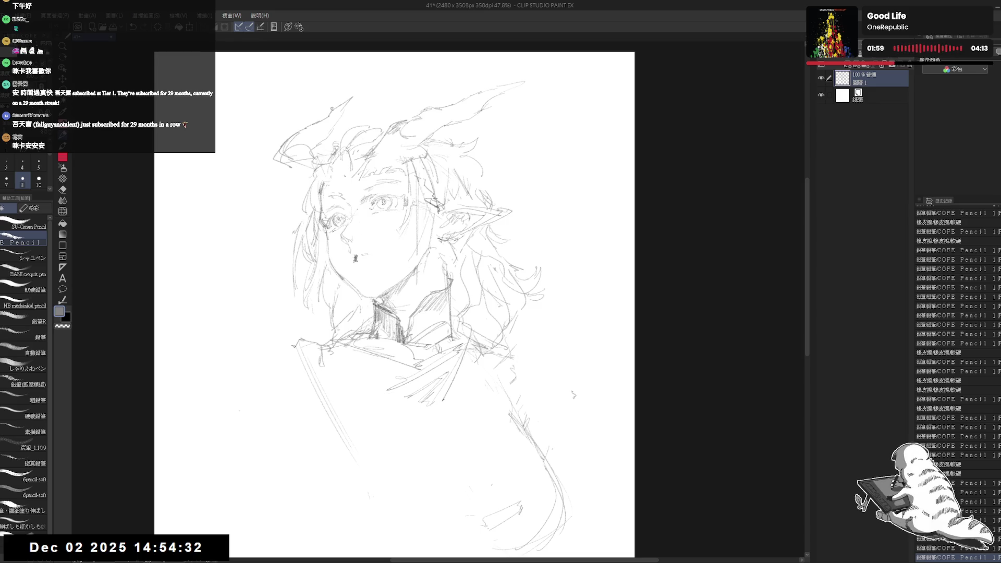
drag(353, 257, 360, 260)
drag(354, 255, 360, 254)
- Mirror the canvas to check, undo the stray stroke beside the mouth, redraw it, and touch up near the eye
key(e)
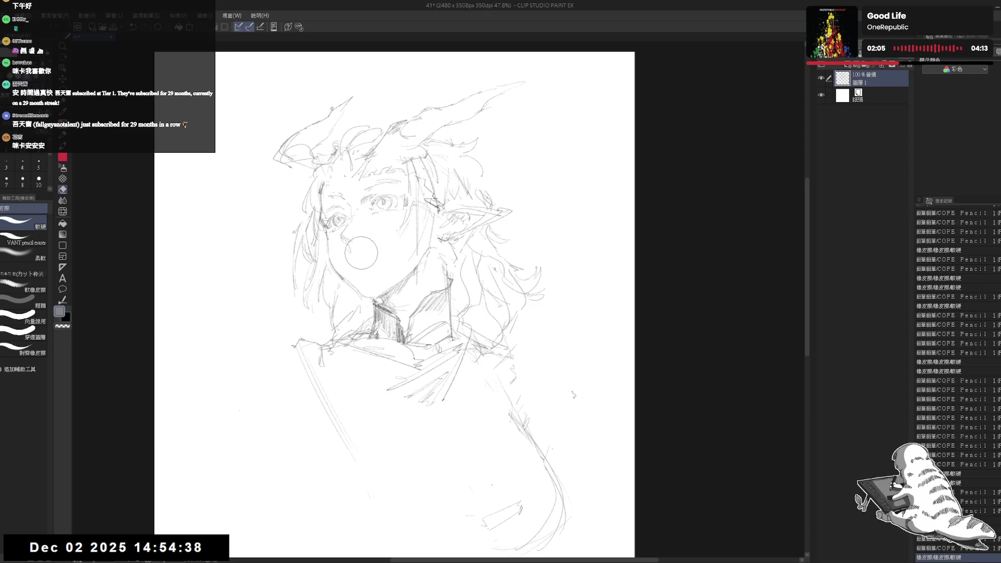
key(p)
key(h)
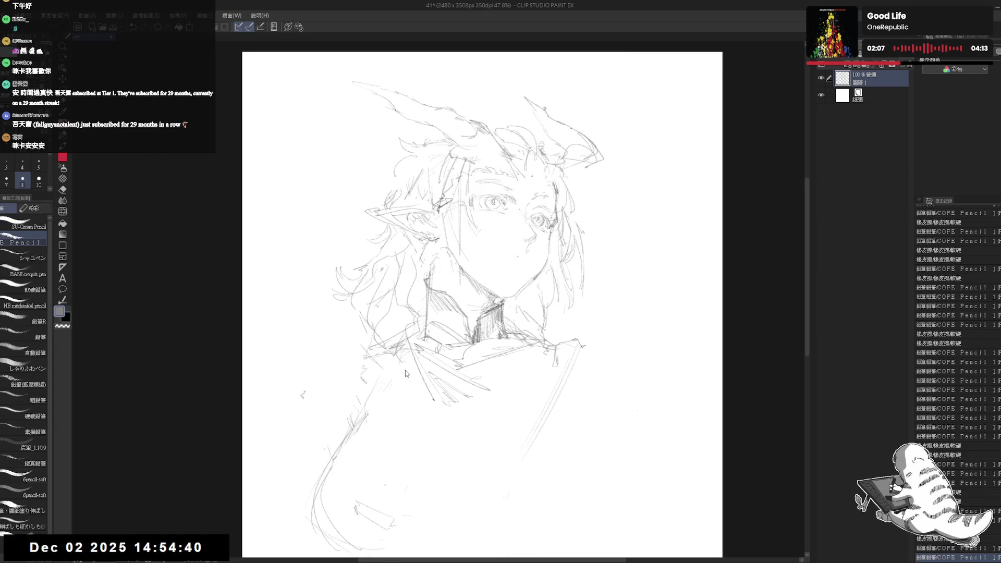
key(h)
drag(371, 256, 376, 265)
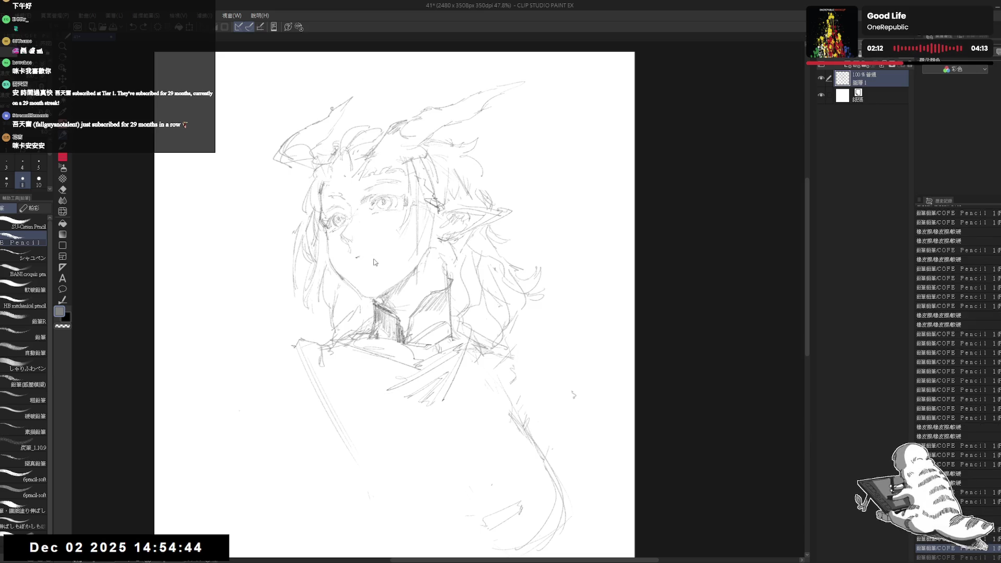
key(ctrl+z)
key(e)
key(p)
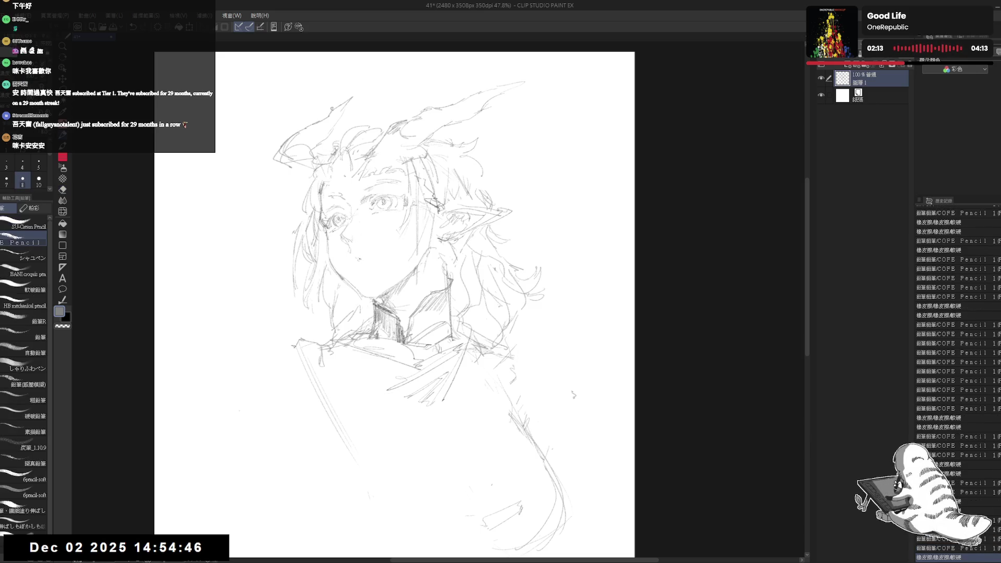
click(373, 257)
drag(368, 257, 378, 256)
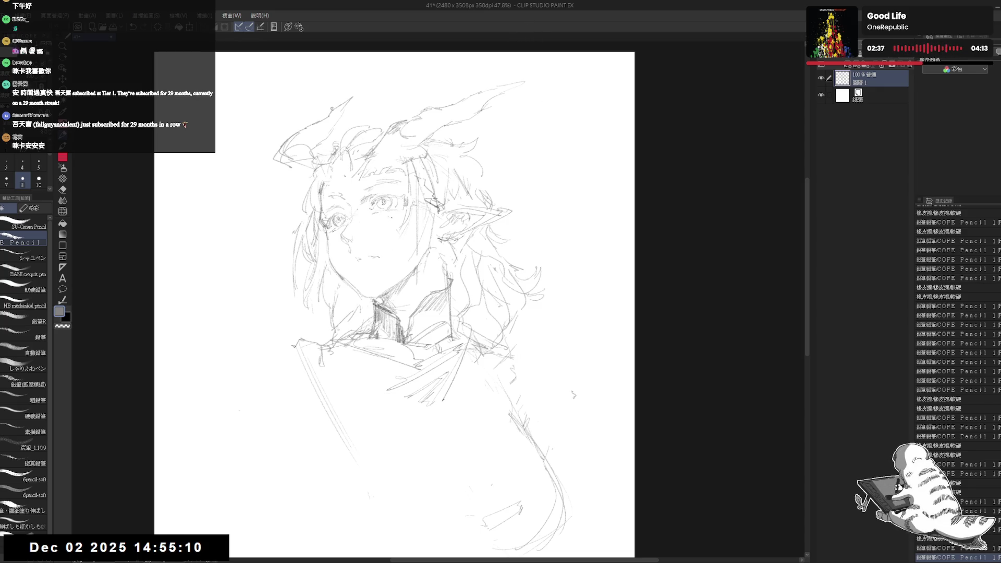
drag(406, 226, 411, 228)
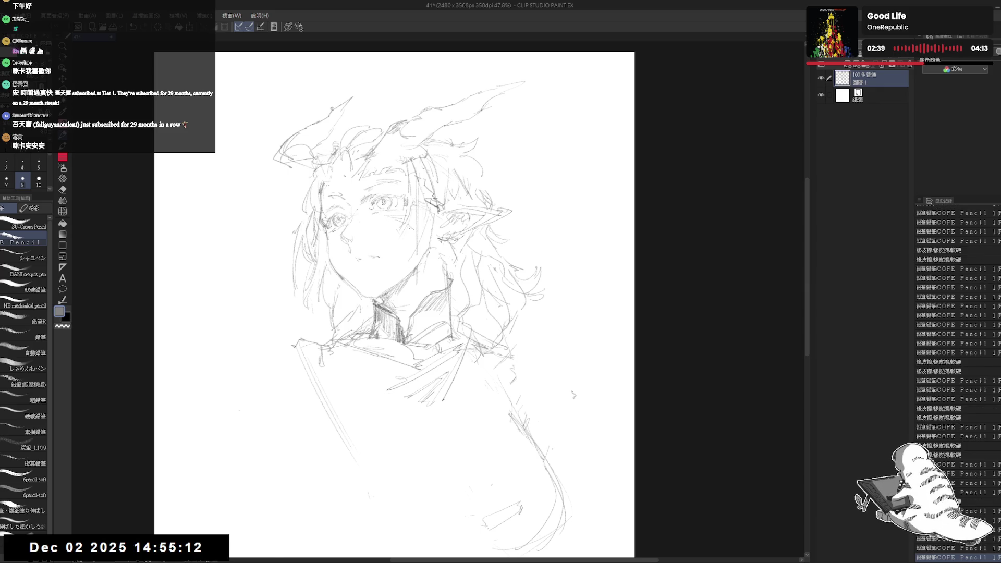
- Zoom in on the mirrored face, erase stray lines near the left eye and add small marks around it
key(ctrl+plus)
key(h)
key(ctrl+plus)
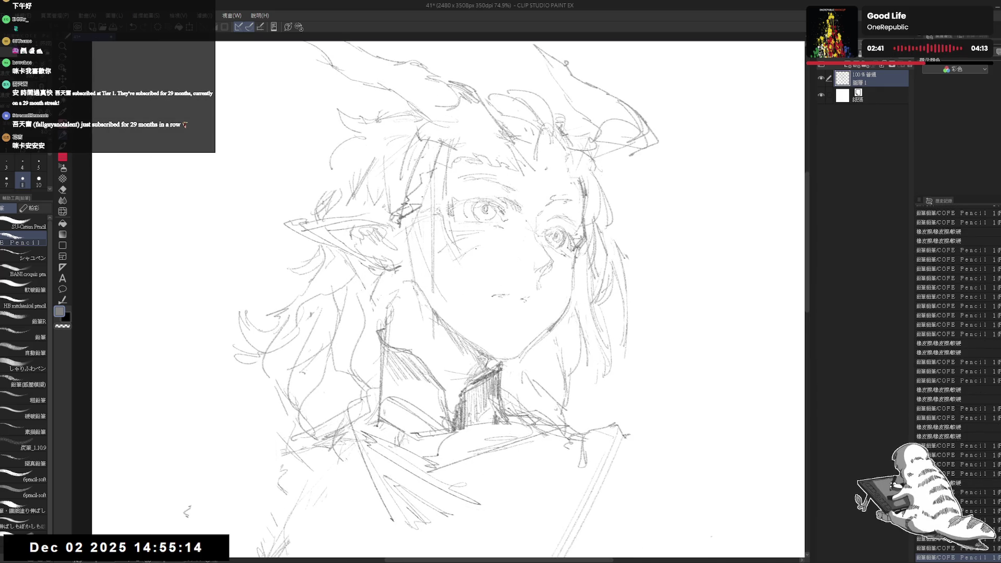
drag(602, 296, 580, 284)
mouse_move(466, 195)
mouse_down()
mouse_move(493, 214)
mouse_move(456, 204)
mouse_move(475, 201)
mouse_up()
key(e)
key(p)
mouse_move(461, 191)
mouse_down()
mouse_move(476, 203)
mouse_move(441, 200)
mouse_move(436, 214)
mouse_up()
drag(430, 209, 449, 227)
- Hatch diagonal strokes across the cheek, reworking them with the eraser, and add a stroke near the eye
key(h)
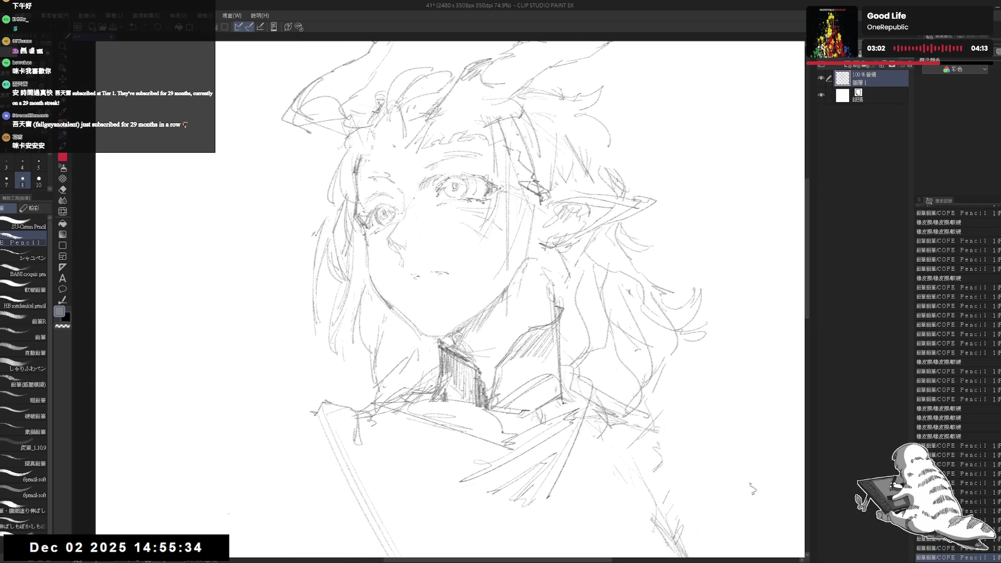
drag(413, 331, 449, 227)
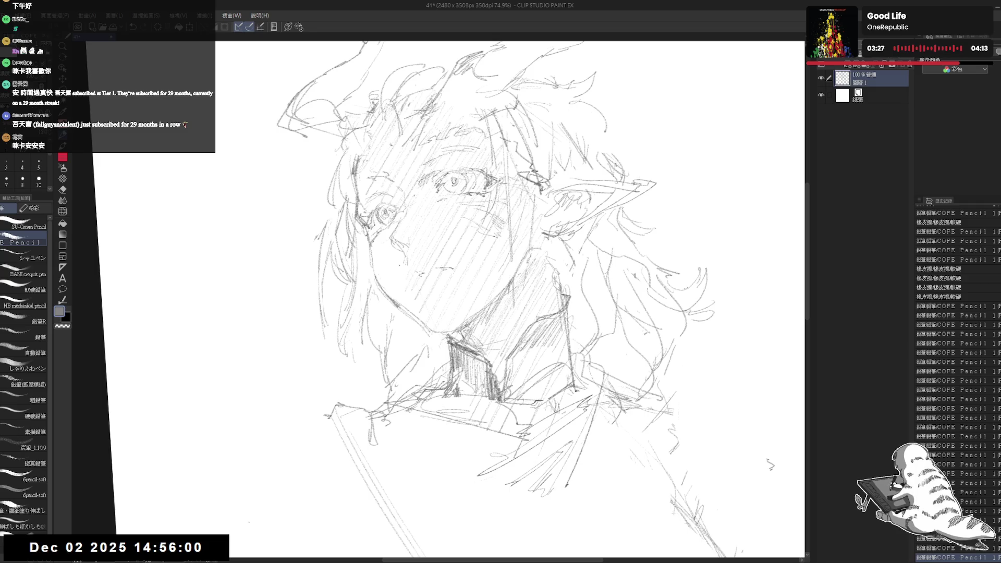
drag(399, 269, 423, 324)
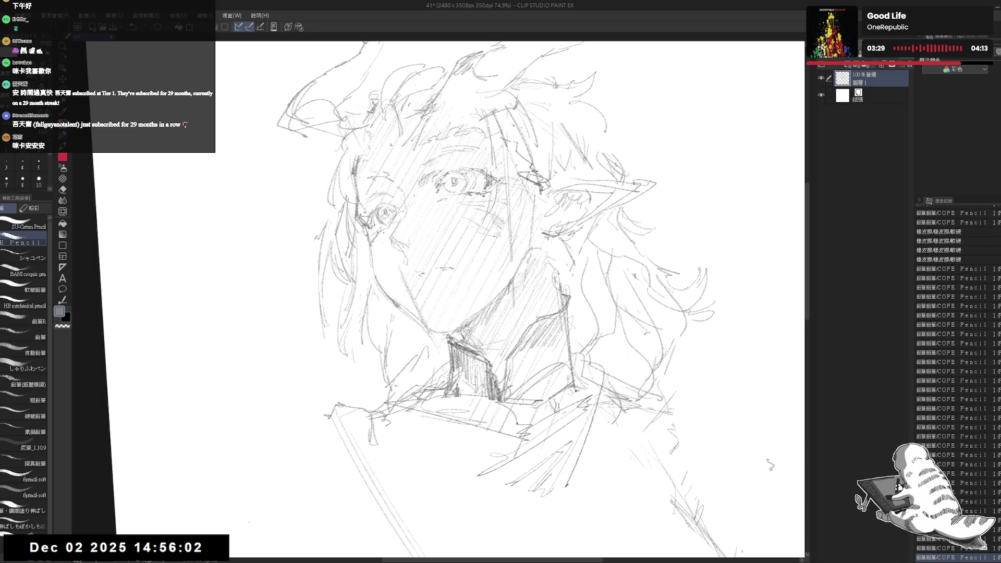
key(e)
drag(392, 267, 426, 316)
key(p)
drag(394, 260, 412, 299)
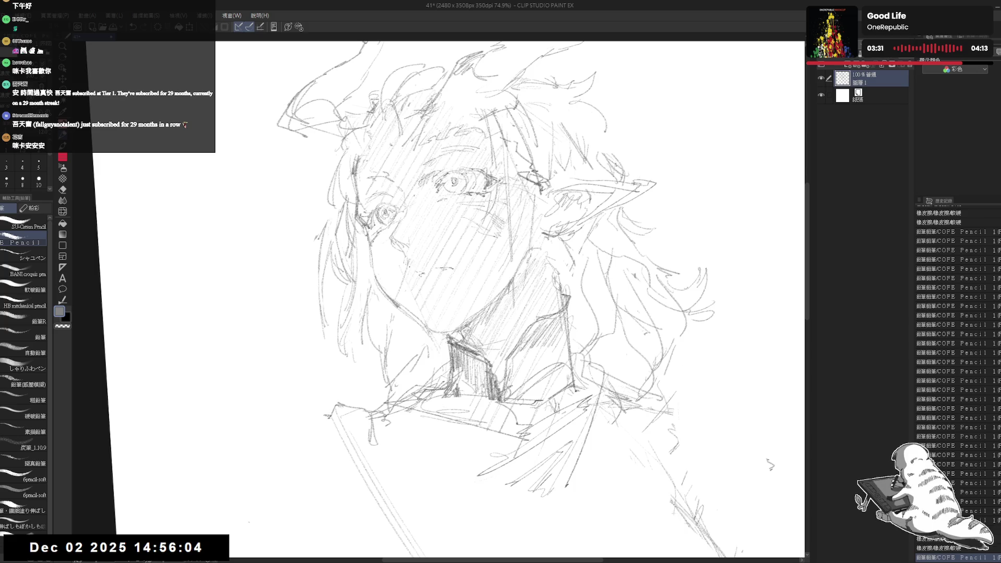
key(e)
drag(394, 253, 411, 277)
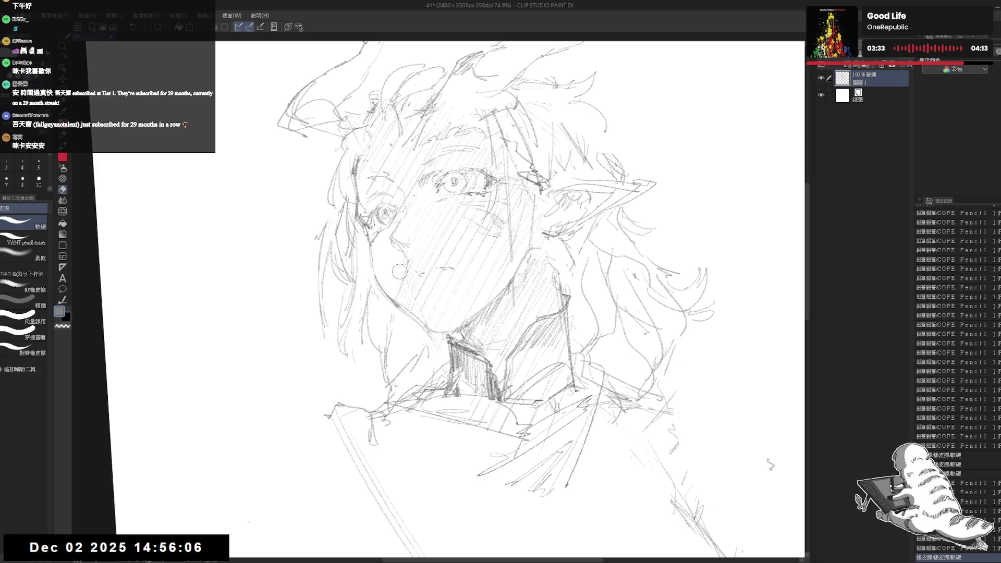
key(p)
drag(377, 224, 389, 239)
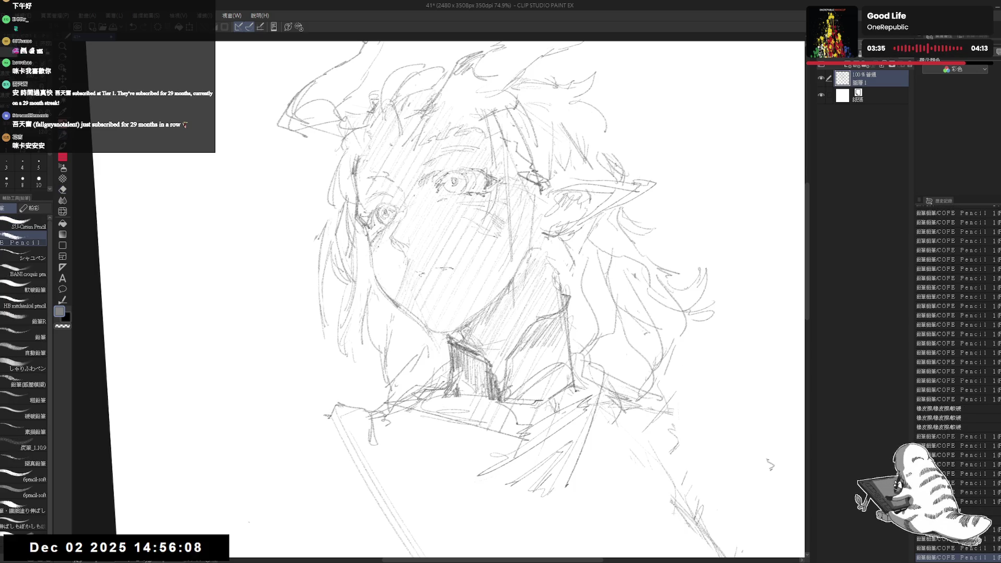
- Flip the canvas and erase stray lines on the face
key(e)
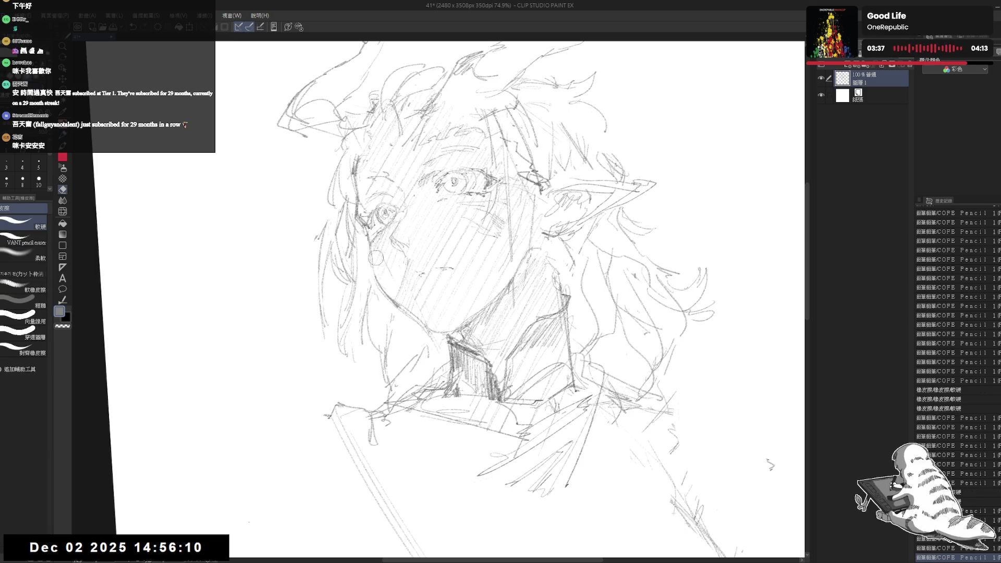
key(p)
key(h)
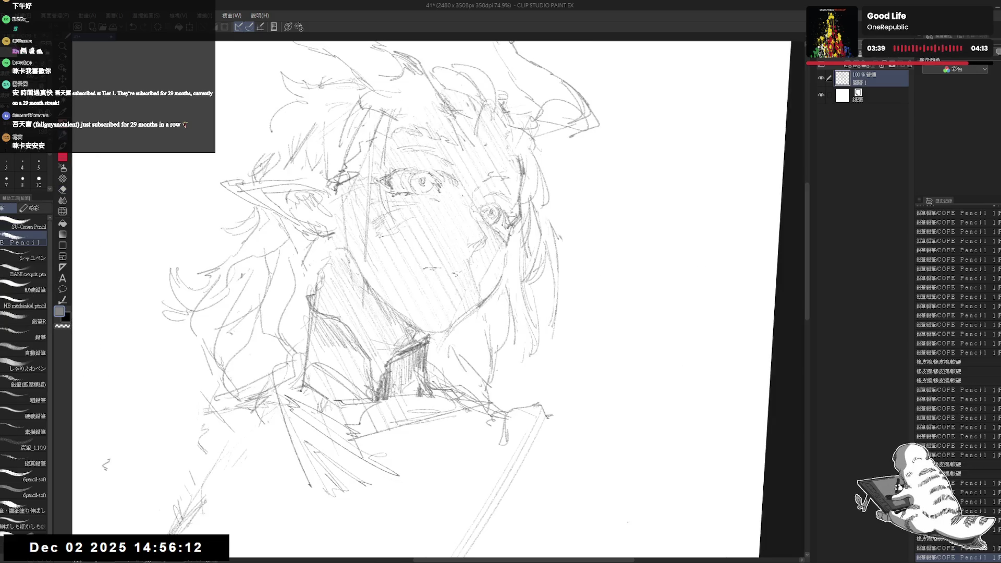
key(e)
mouse_move(463, 208)
mouse_down()
mouse_move(438, 216)
mouse_move(471, 235)
mouse_move(488, 229)
mouse_move(489, 245)
mouse_up()
key(p)
key(e)
key(p)
key(e)
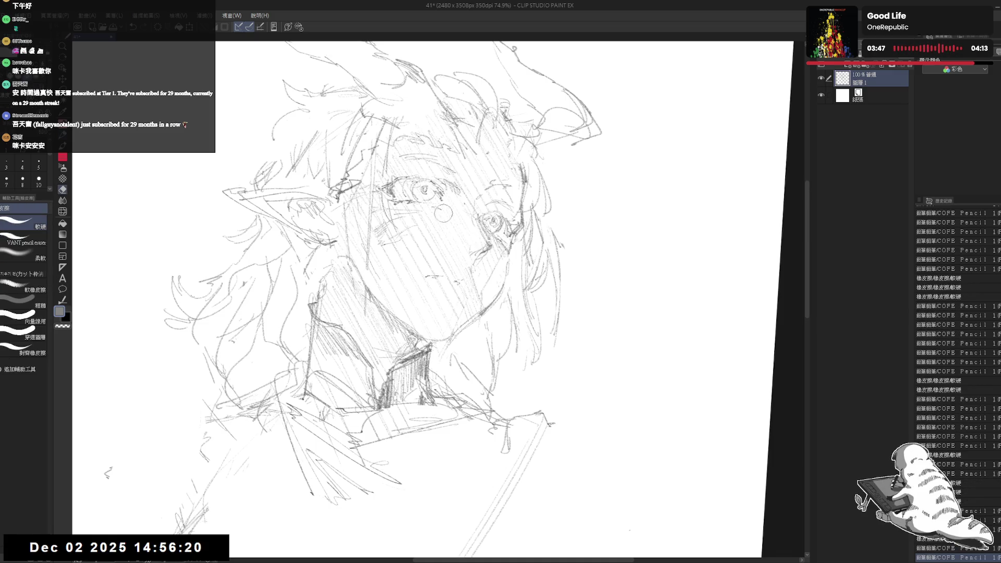
key(p)
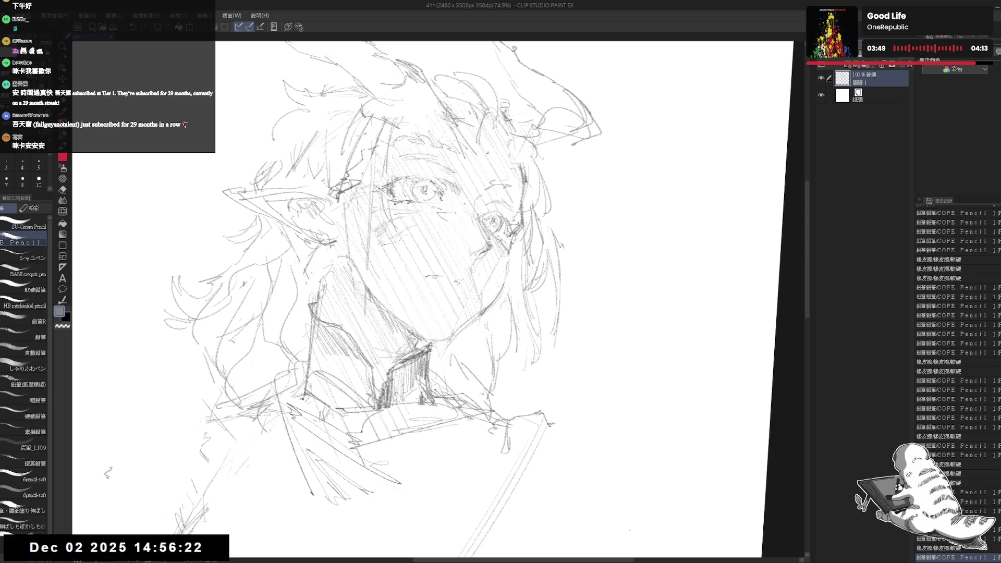
key(h)
key(h)
key(h)
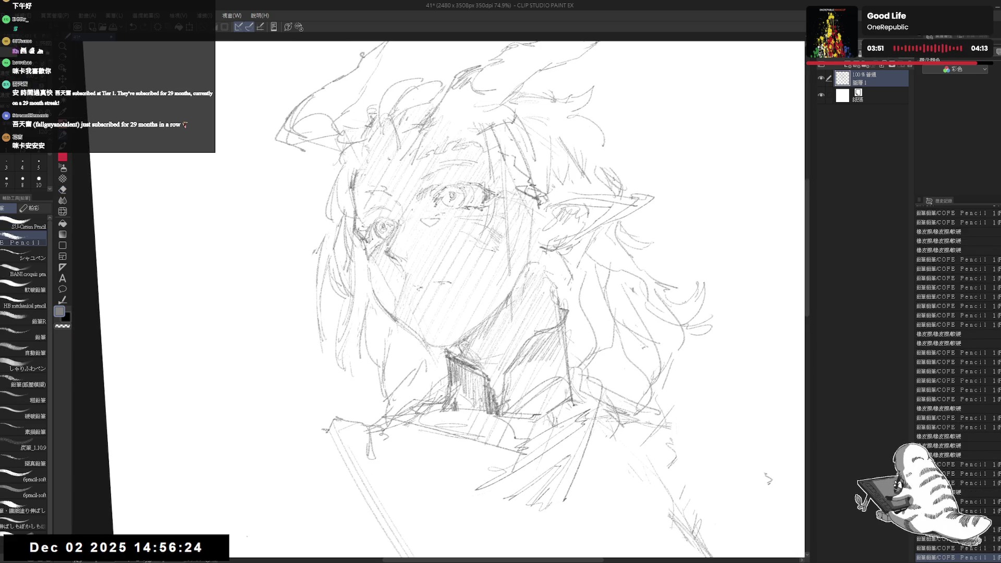
- Erase small marks in and near the left eye, then zoom out to the whole bust
key(e)
drag(441, 187, 454, 204)
key(p)
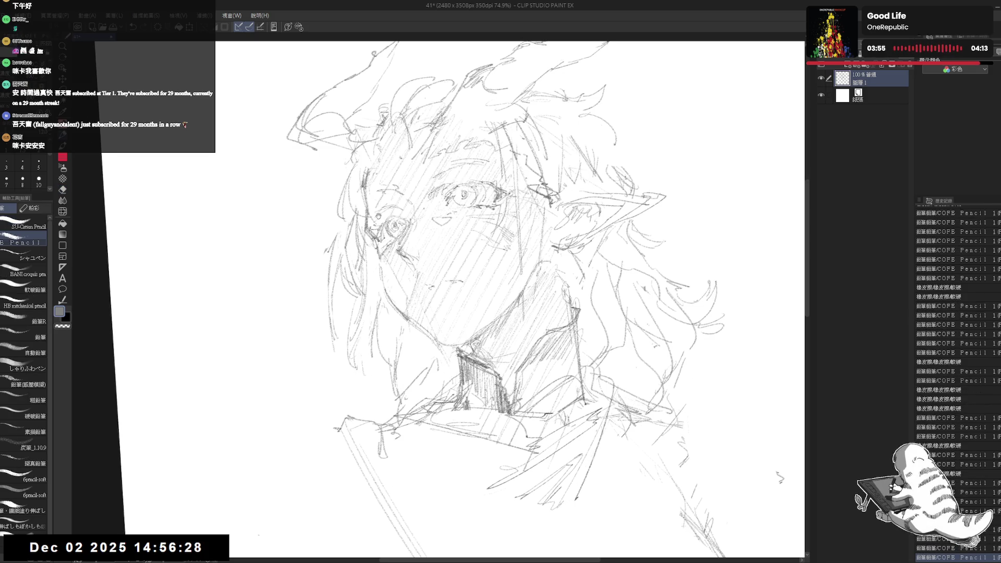
key(e)
mouse_move(394, 205)
mouse_down()
mouse_move(394, 233)
mouse_move(392, 225)
mouse_up()
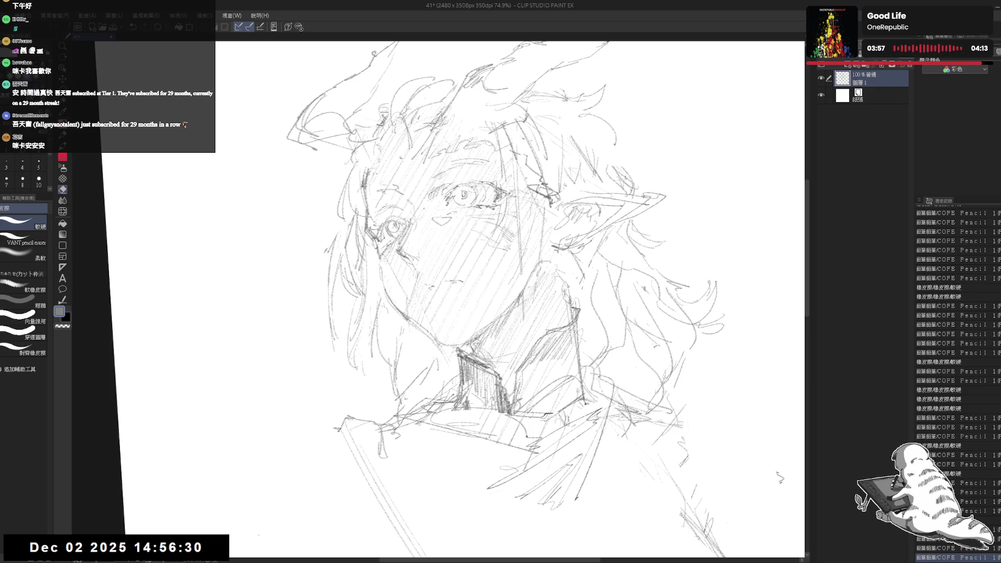
key(p)
drag(451, 334, 449, 287)
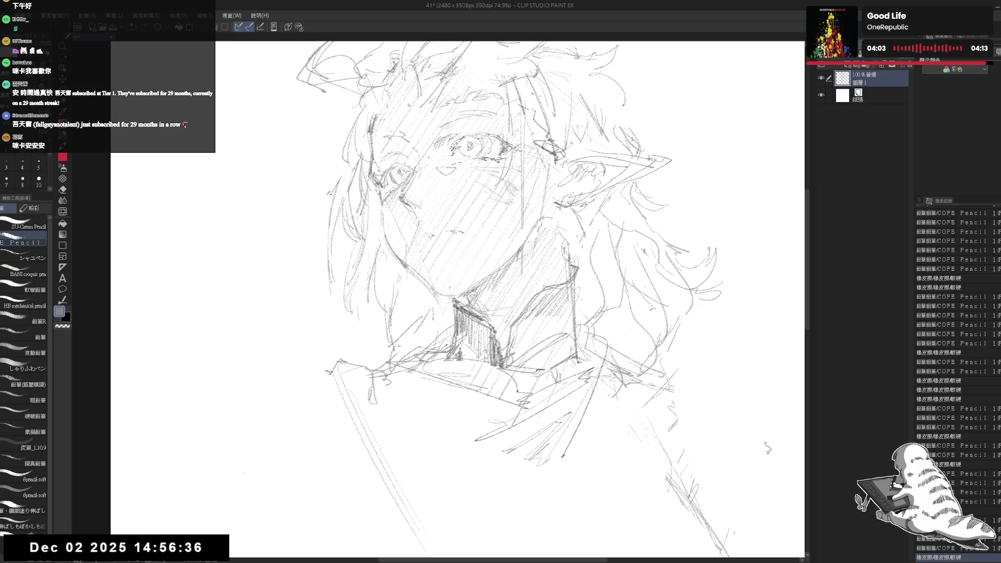
key(ctrl+minus)
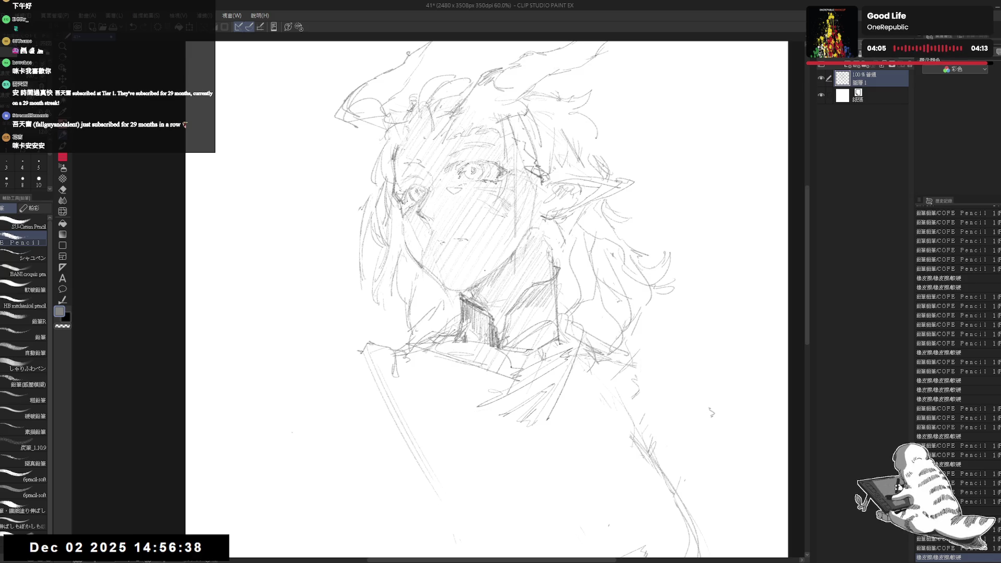
- Hatch diagonal shading over the horns, hair and around the ear, adding small hair strands
drag(552, 116, 537, 148)
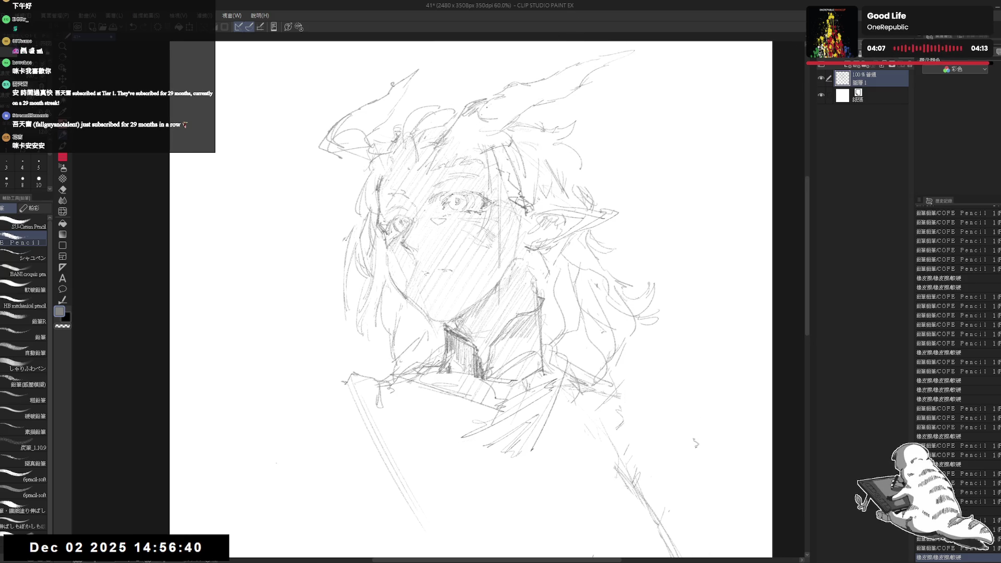
drag(461, 154, 550, 81)
mouse_move(498, 138)
mouse_down()
mouse_move(568, 68)
mouse_move(609, 57)
mouse_up()
drag(472, 120, 507, 95)
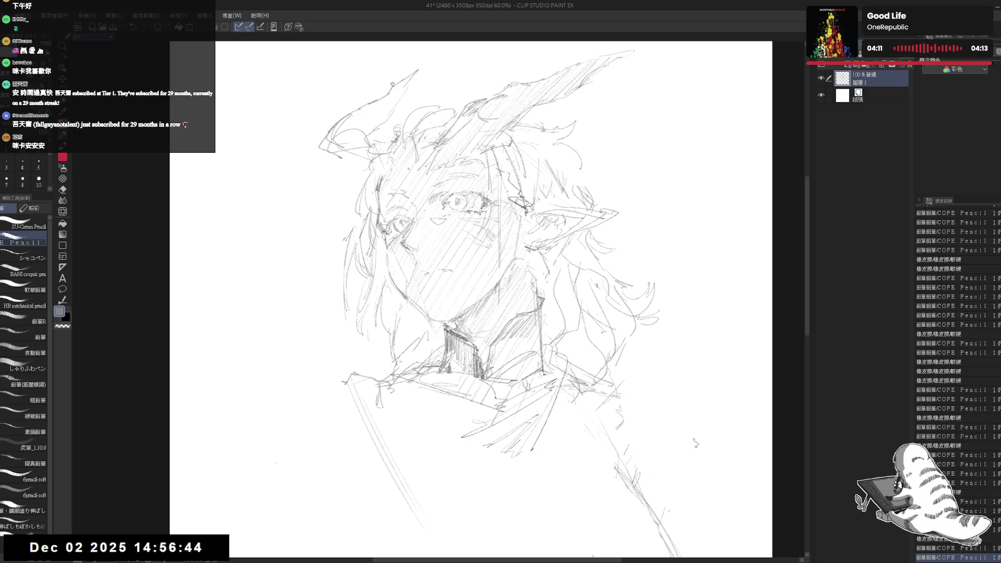
drag(399, 91, 370, 130)
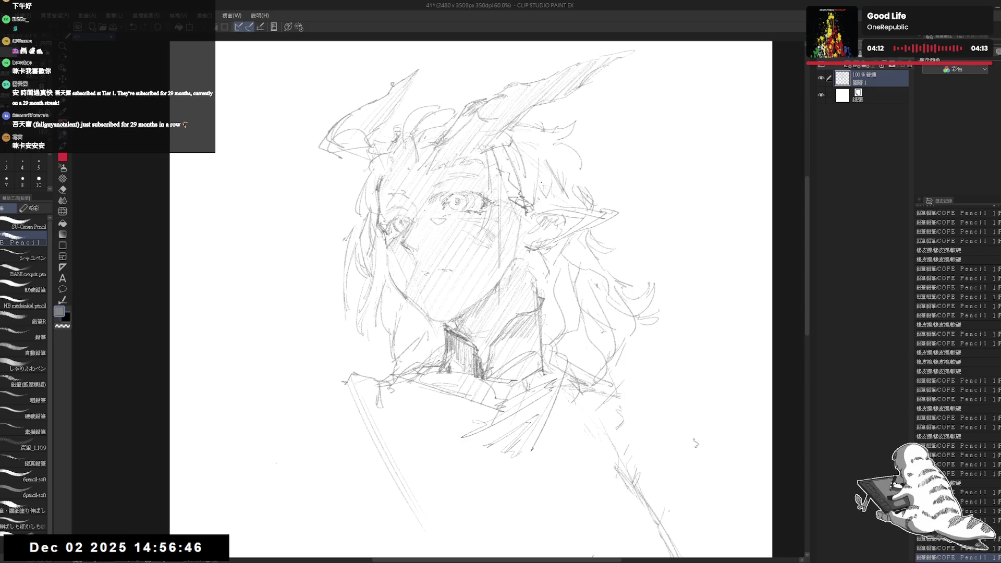
mouse_move(513, 159)
mouse_down()
mouse_move(501, 173)
mouse_move(549, 135)
mouse_up()
drag(504, 186, 563, 145)
drag(526, 204, 540, 187)
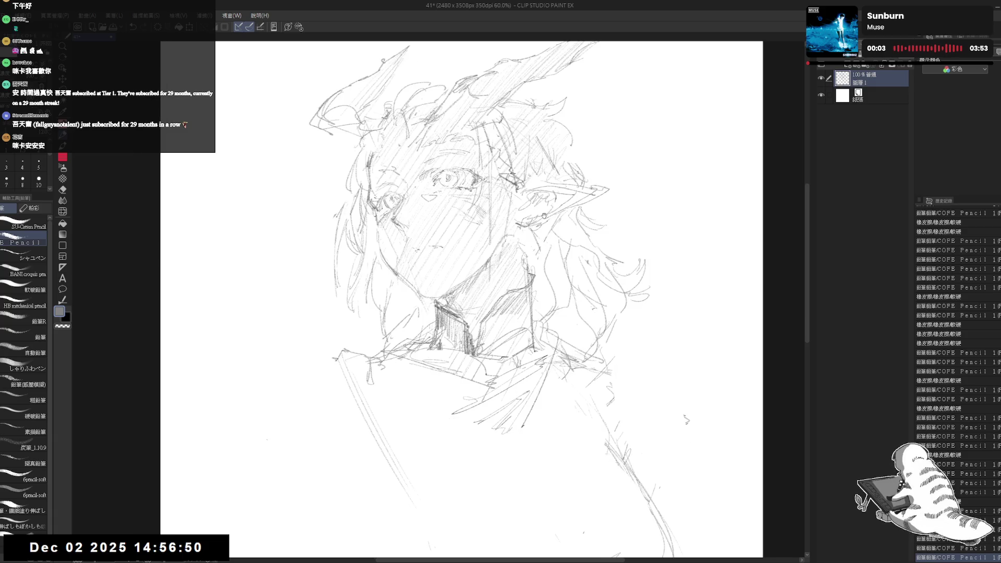
- Erase a stray mark near the left eye and mirror the canvas to check proportions
drag(484, 297, 475, 273)
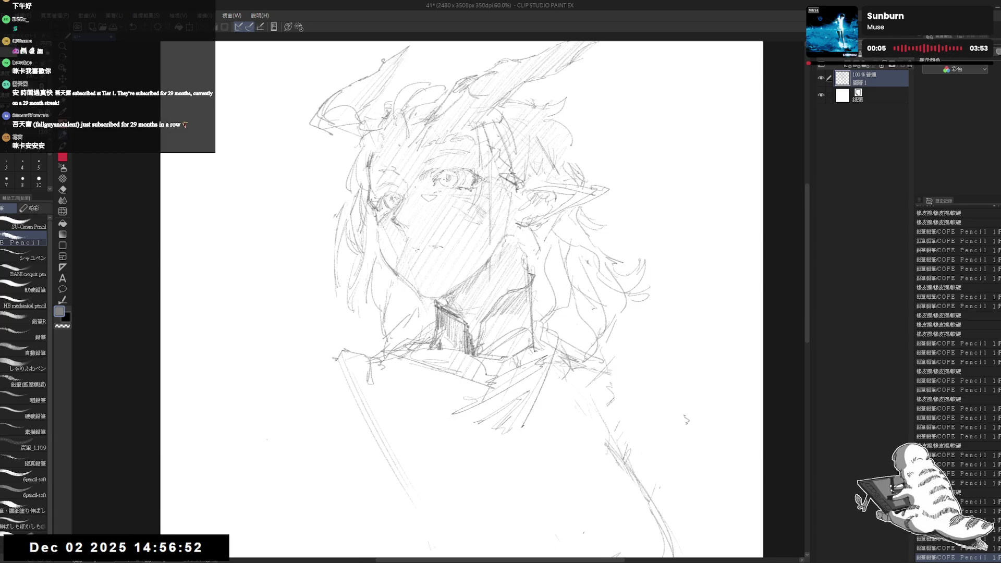
mouse_move(441, 169)
mouse_down()
mouse_move(453, 181)
mouse_move(445, 181)
mouse_up()
drag(441, 176, 444, 187)
key(e)
key(p)
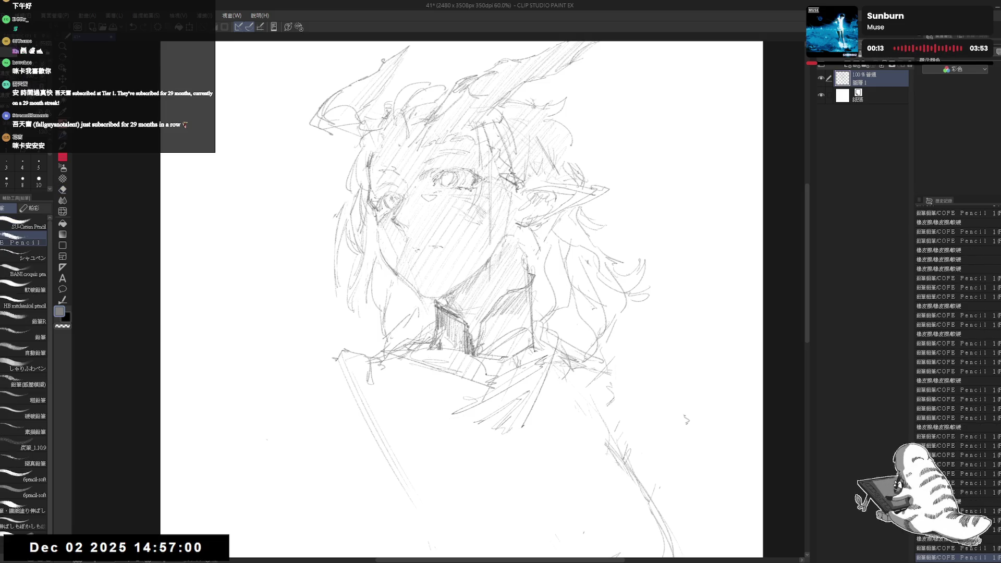
key(h)
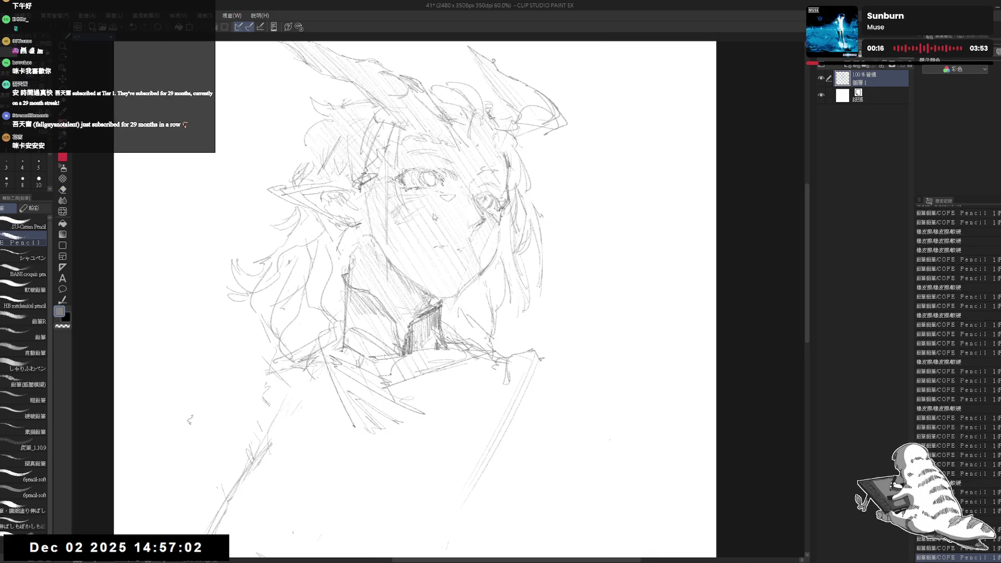
key(h)
- Erase a spot beside the eye, redraw a small mark there, and add a short stroke near the neck
key(e)
drag(444, 174, 453, 184)
key(p)
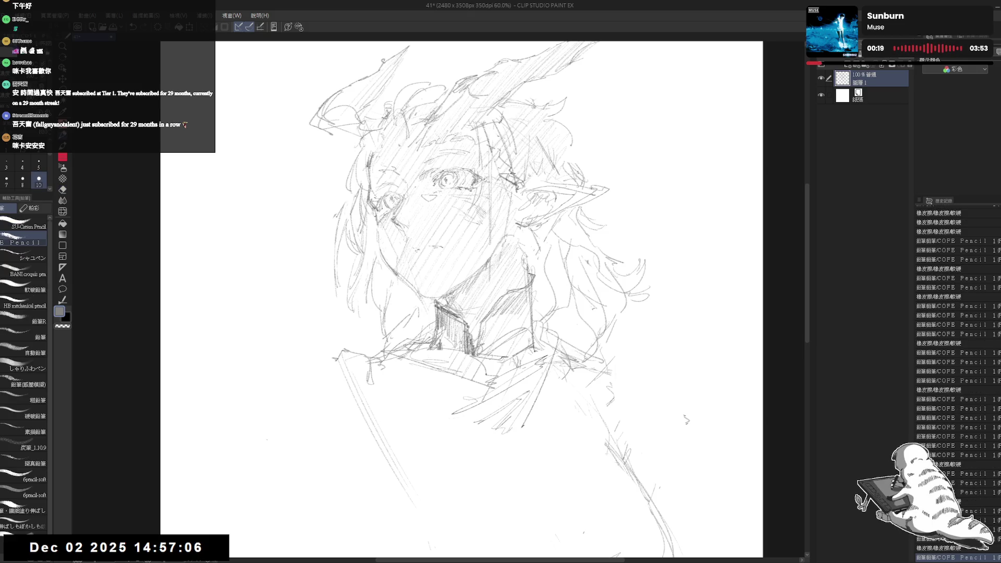
key(ctrl+z)
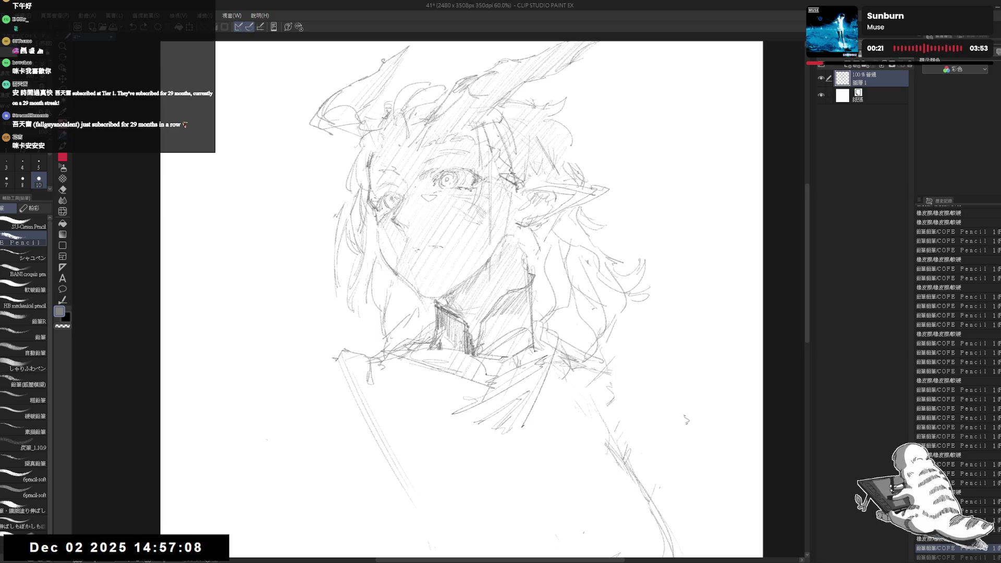
key(ctrl+y)
drag(437, 176, 448, 184)
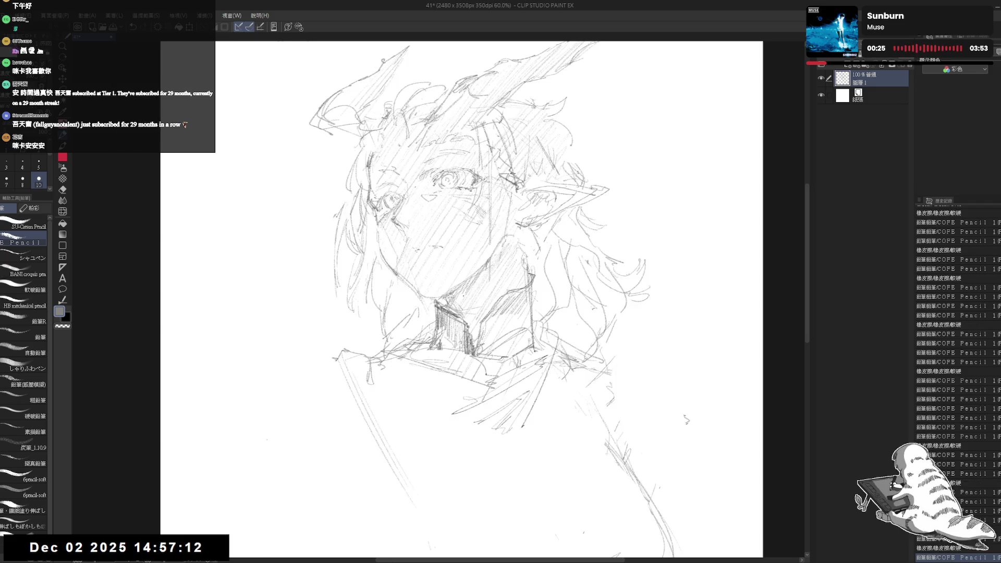
mouse_move(454, 261)
mouse_down()
mouse_move(438, 259)
mouse_move(436, 228)
mouse_up()
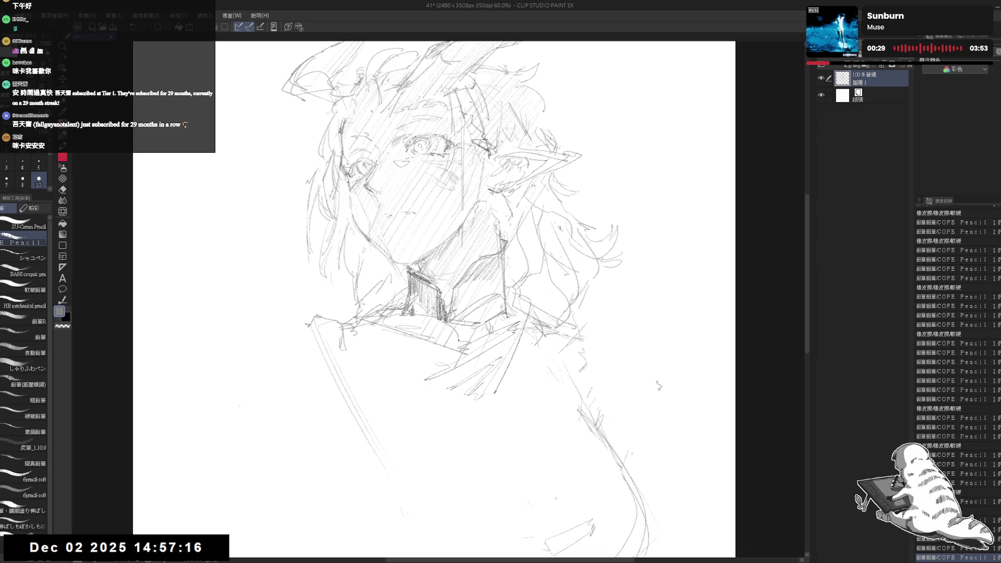
mouse_move(521, 264)
mouse_down()
mouse_move(506, 290)
mouse_move(520, 316)
mouse_up()
- Hatch diagonal shading below the neck and down the lower-right shoulder
drag(570, 274, 564, 292)
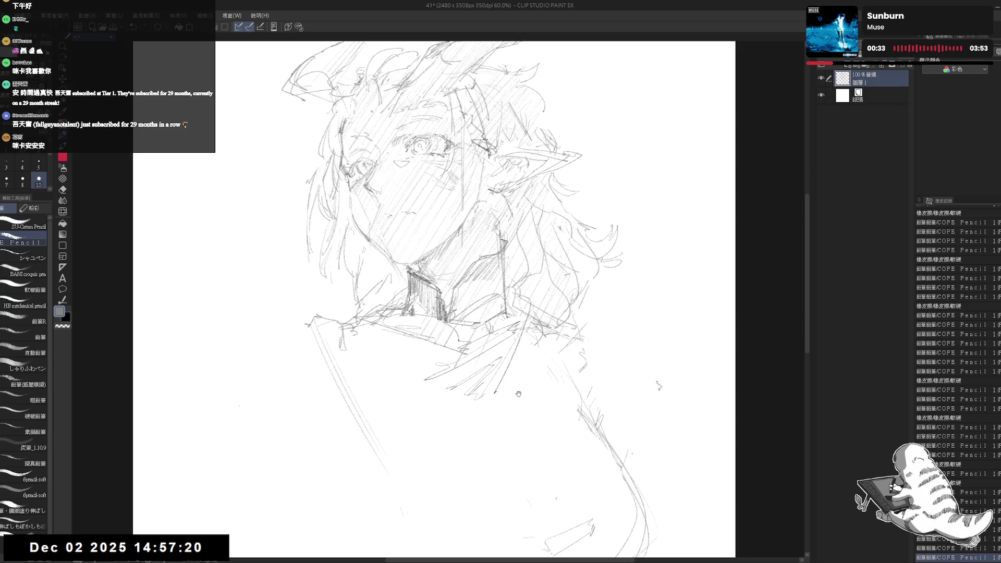
mouse_move(518, 394)
mouse_down()
mouse_move(515, 343)
mouse_move(496, 381)
mouse_up()
mouse_move(548, 339)
mouse_down()
mouse_move(526, 377)
mouse_move(538, 408)
mouse_up()
drag(580, 366, 549, 433)
drag(625, 449, 591, 498)
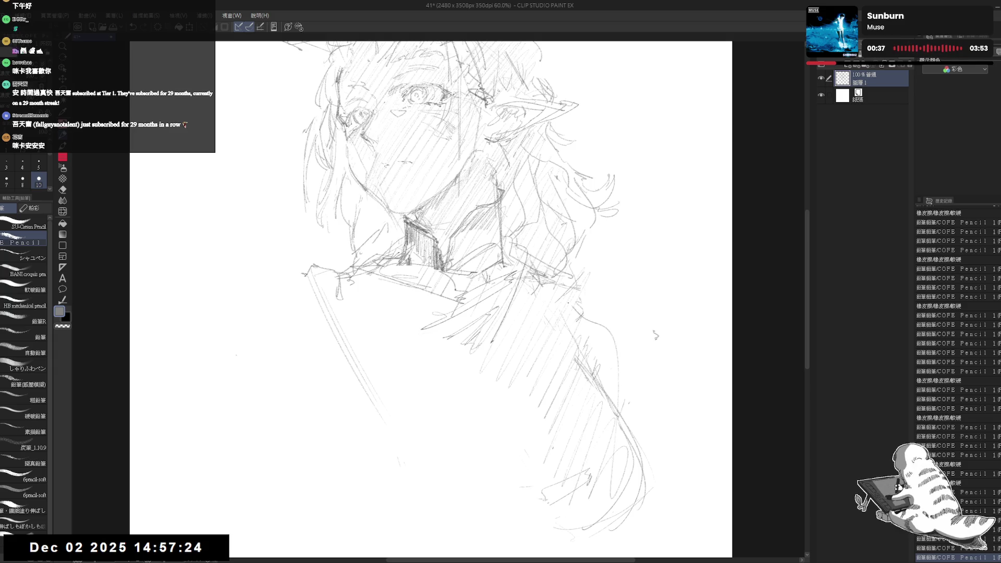
drag(615, 308, 568, 370)
drag(646, 381, 600, 479)
- Hatch the lower-left torso with diagonal pencil strokes
mouse_move(439, 325)
mouse_down()
mouse_move(454, 355)
mouse_move(471, 283)
mouse_up()
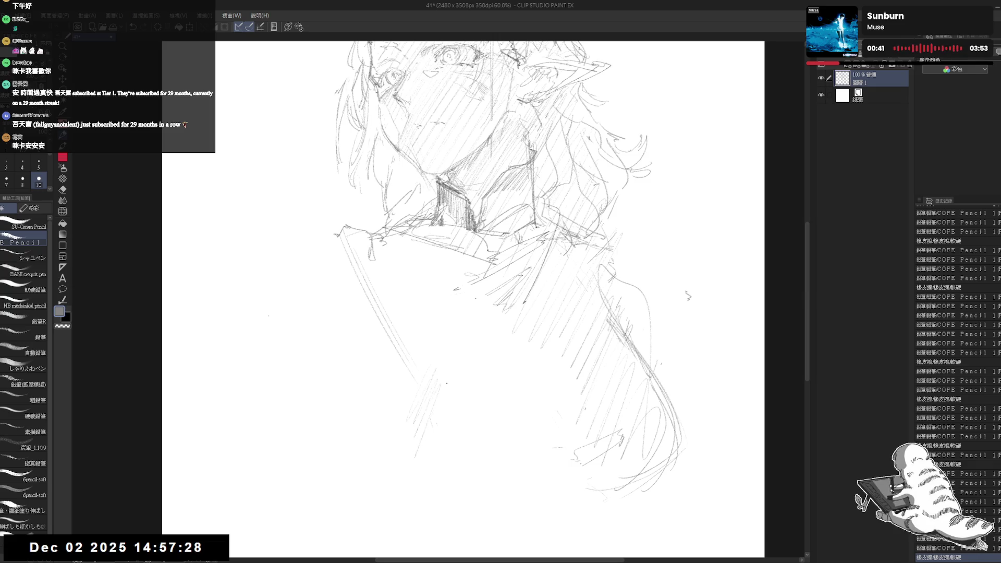
drag(430, 458, 421, 482)
mouse_move(457, 413)
mouse_down()
mouse_move(440, 455)
mouse_move(470, 482)
mouse_up()
mouse_move(502, 423)
mouse_down()
mouse_move(490, 471)
mouse_move(579, 448)
mouse_move(508, 378)
mouse_move(415, 411)
mouse_up()
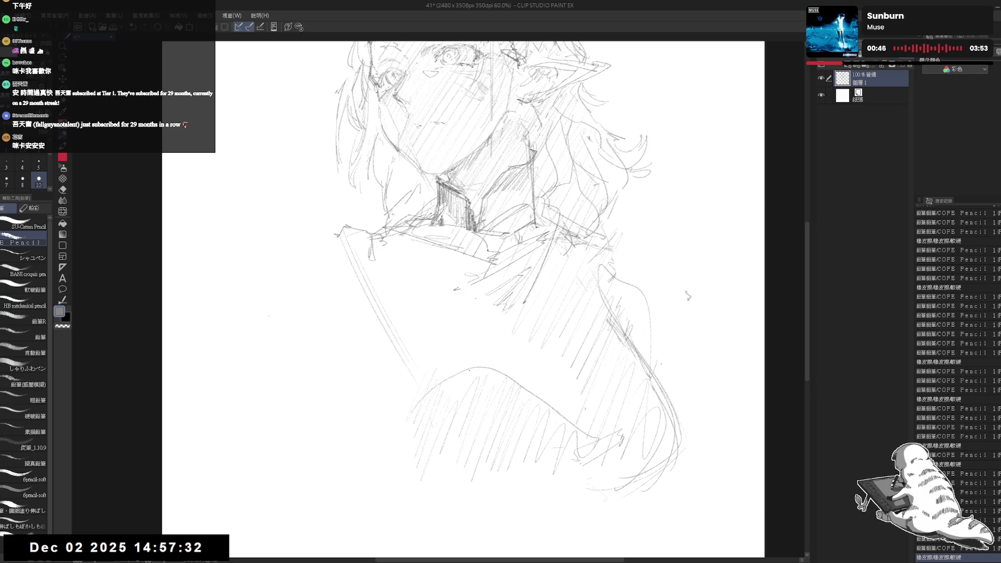
drag(469, 292, 479, 314)
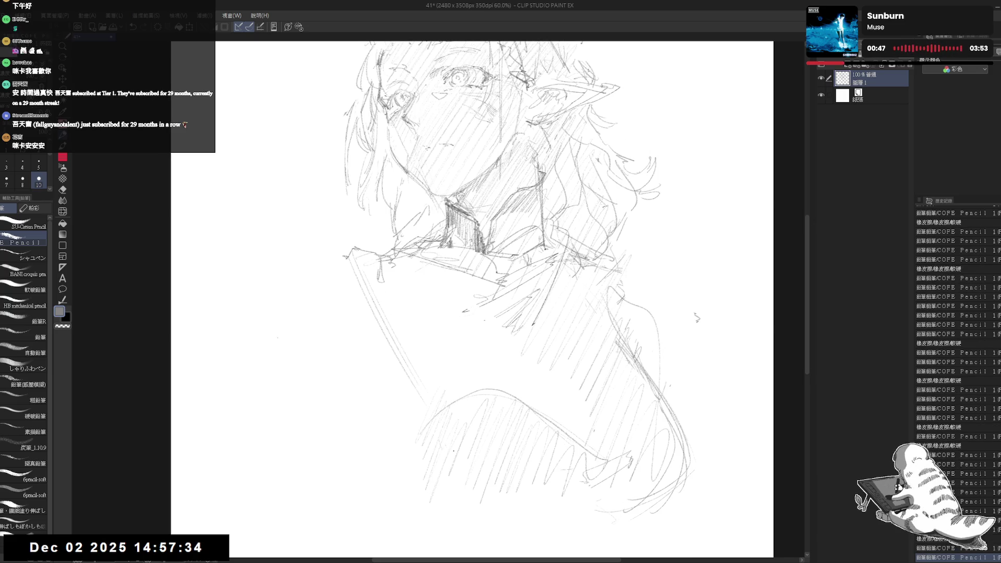
drag(483, 392, 454, 413)
drag(569, 391, 496, 458)
- Touch up with the eraser, then redraw the collar and torso lines in pencil
key(e)
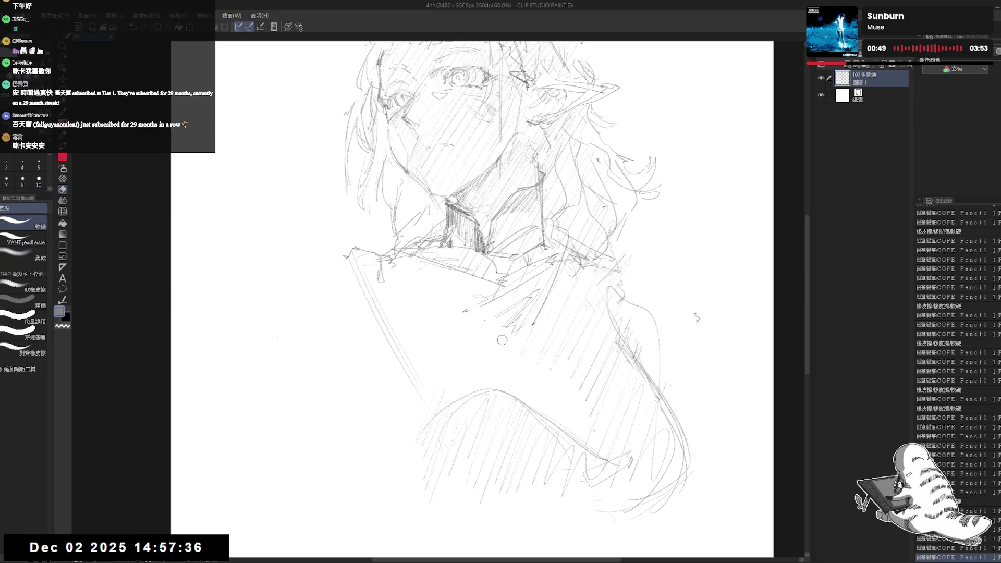
key(p)
mouse_move(490, 307)
mouse_down()
mouse_move(511, 307)
mouse_move(573, 368)
mouse_up()
drag(576, 365, 586, 411)
drag(531, 326, 574, 369)
drag(579, 367, 585, 409)
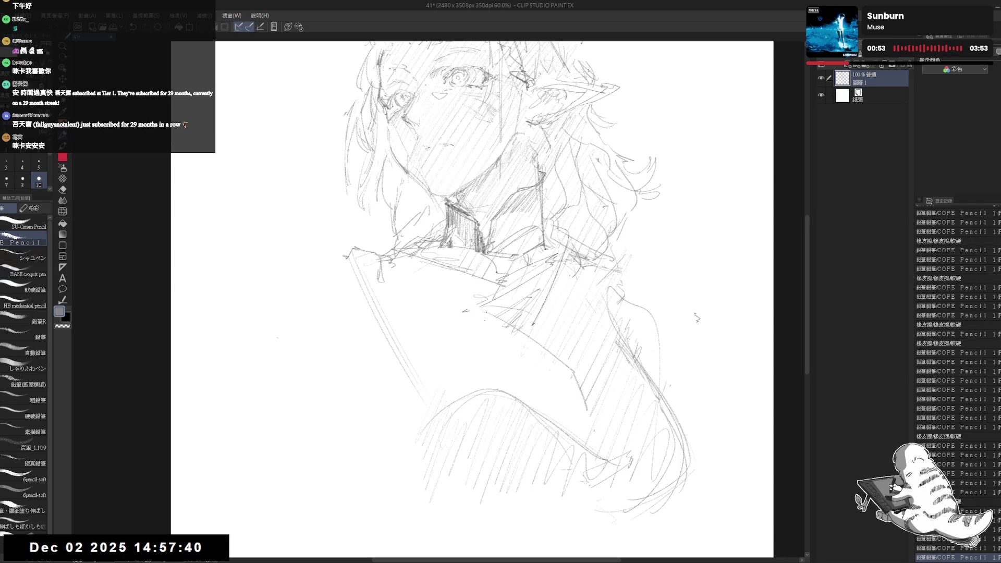
- Hatch the left shoulder and add a faint horizontal line across the chest
drag(469, 261, 493, 302)
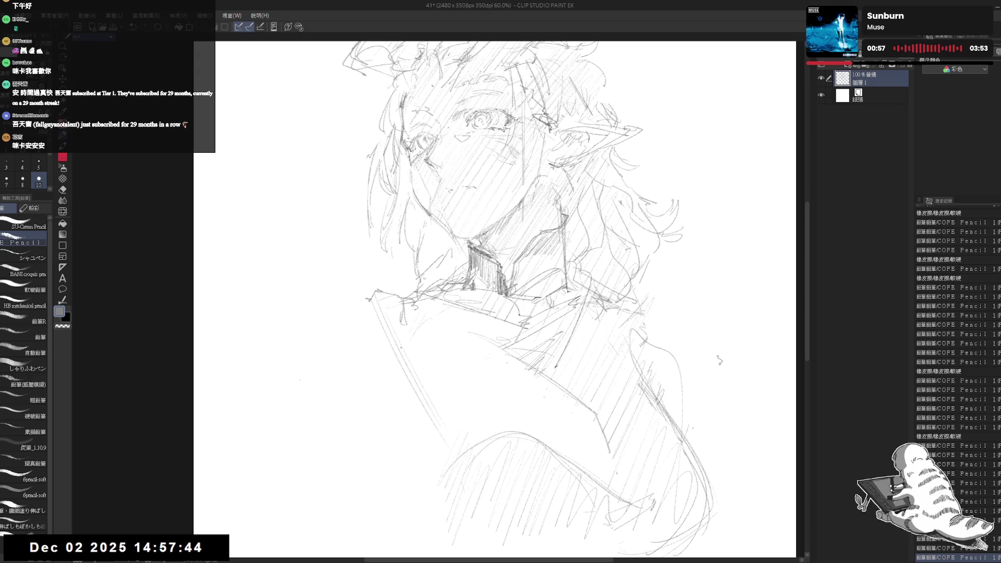
drag(451, 321, 429, 363)
drag(477, 334, 435, 343)
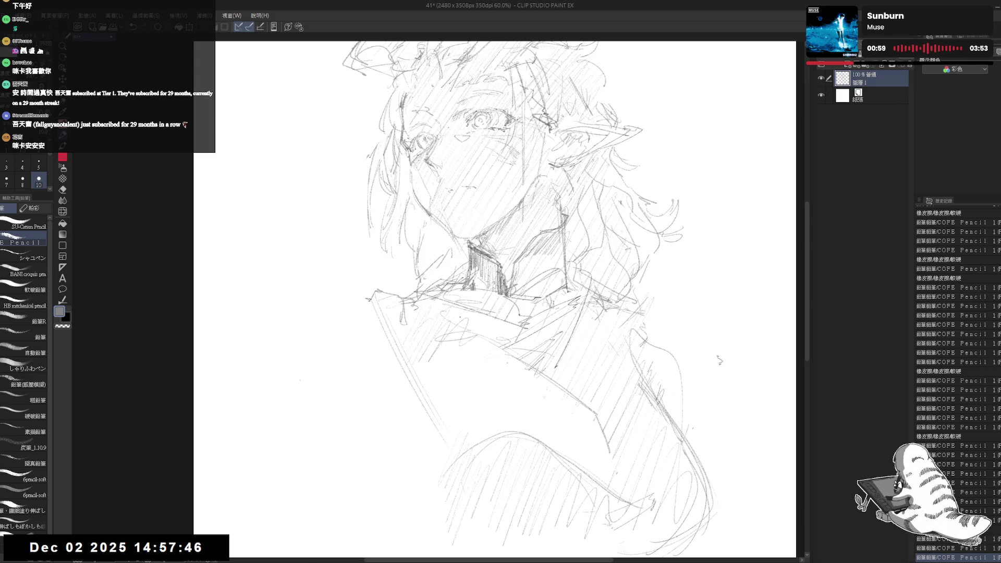
mouse_move(491, 311)
mouse_down()
mouse_move(407, 371)
mouse_move(534, 387)
mouse_up()
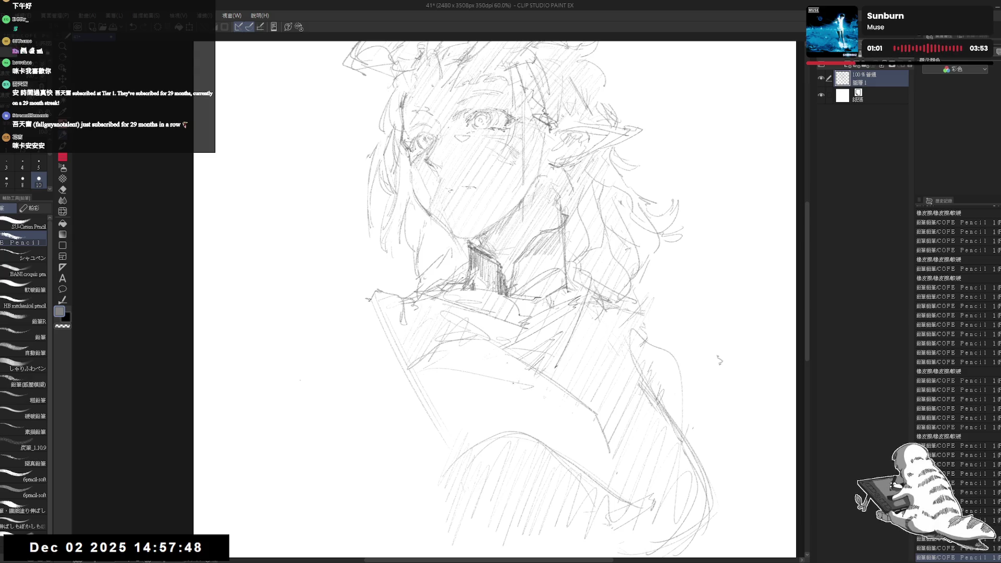
mouse_move(468, 369)
mouse_down()
mouse_move(429, 372)
mouse_move(415, 401)
mouse_move(404, 396)
mouse_move(422, 393)
mouse_up()
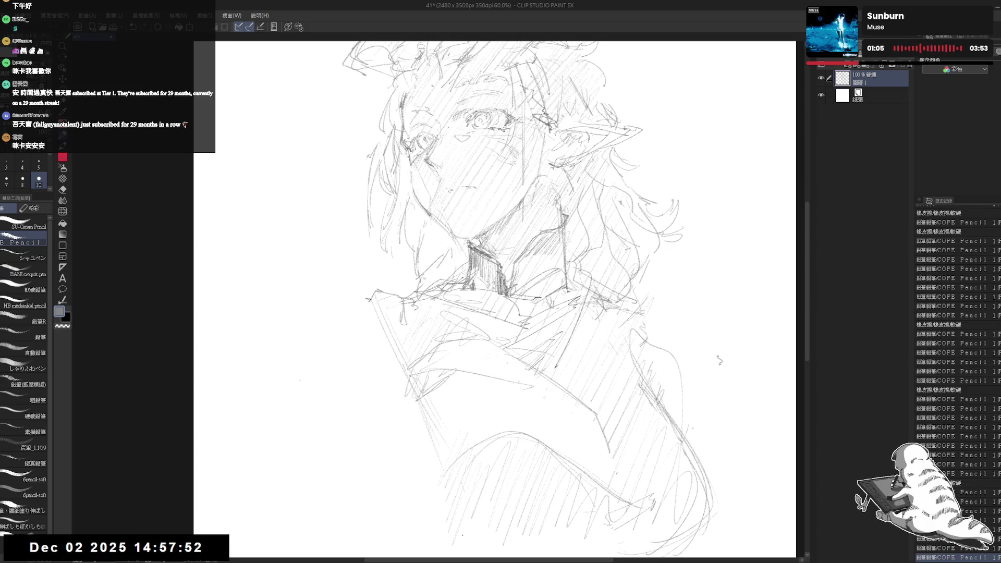
drag(625, 305, 632, 312)
- Refine the right shoulder outline and hatch the right side of the torso
drag(501, 260, 491, 264)
mouse_move(566, 254)
mouse_down()
mouse_move(558, 288)
mouse_move(628, 308)
mouse_up()
drag(500, 260, 496, 237)
drag(535, 369, 592, 435)
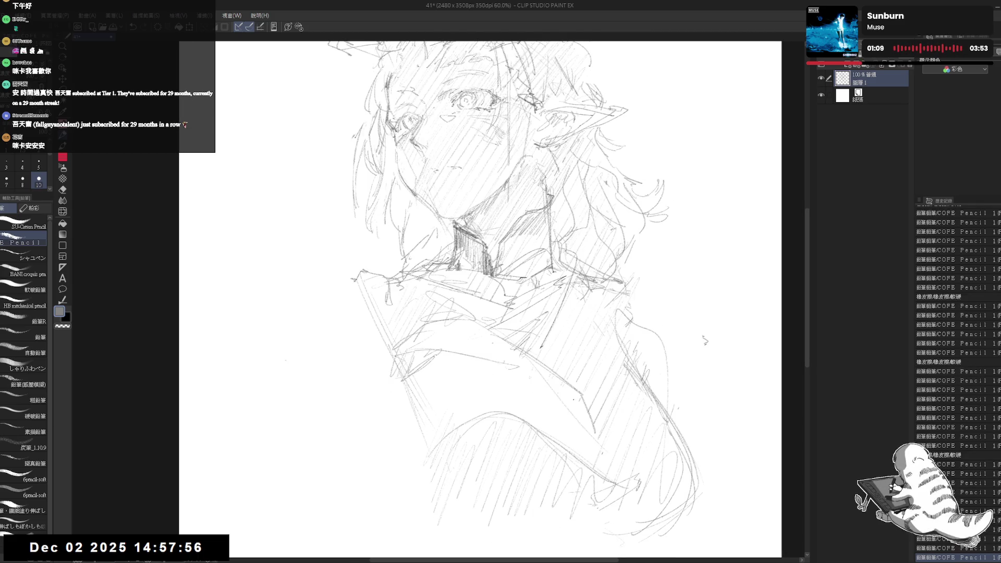
mouse_move(566, 386)
mouse_down()
mouse_move(559, 404)
mouse_move(590, 440)
mouse_up()
- Add hatching low on the torso, then zoom out to 50%
drag(573, 347, 505, 413)
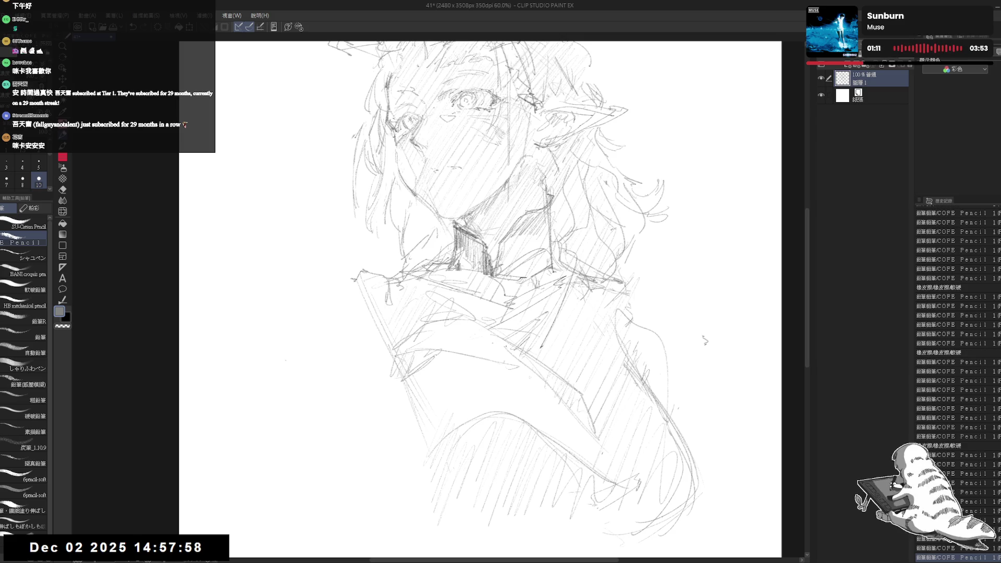
mouse_move(581, 398)
mouse_down()
mouse_move(566, 432)
mouse_move(575, 469)
mouse_up()
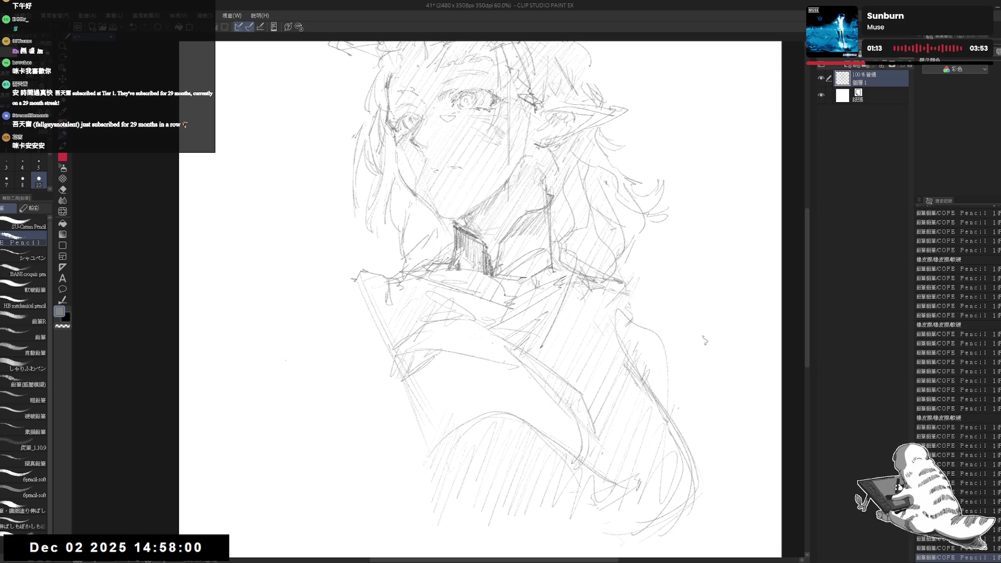
drag(500, 313, 485, 315)
drag(609, 330, 611, 334)
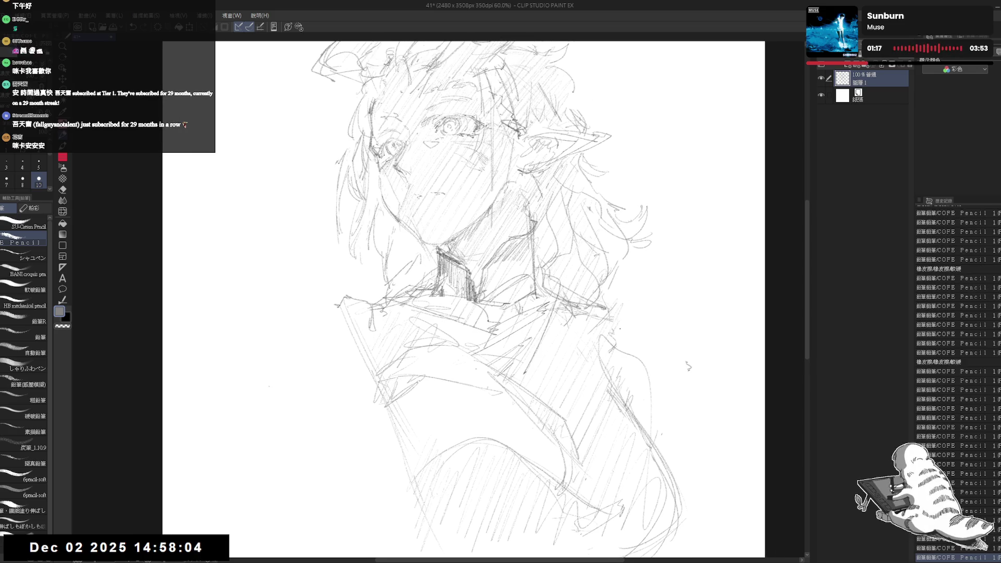
scroll(620, 325, down, 1)
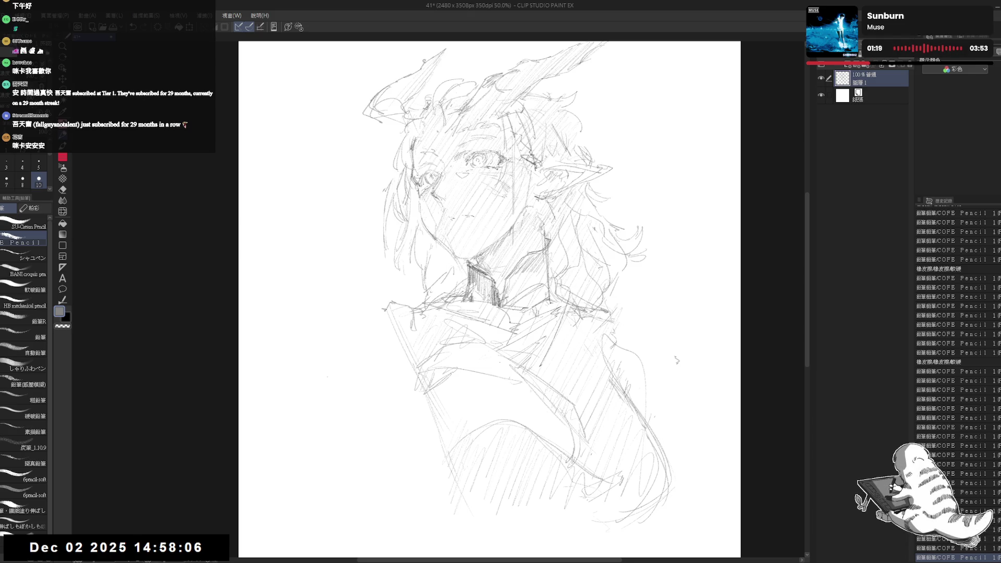
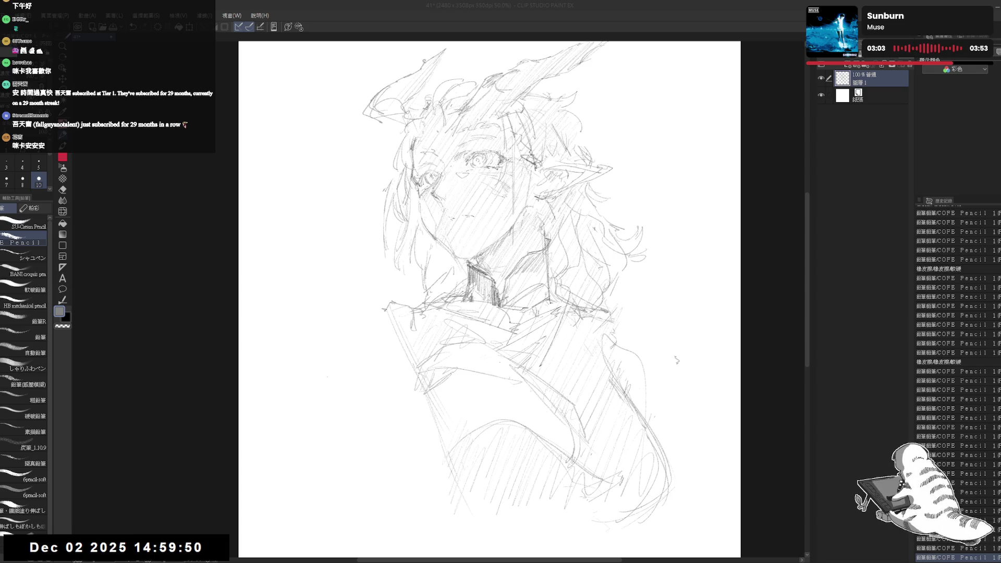
- Add short pencil strokes along the collar and rework a line near the neck
drag(677, 360, 650, 359)
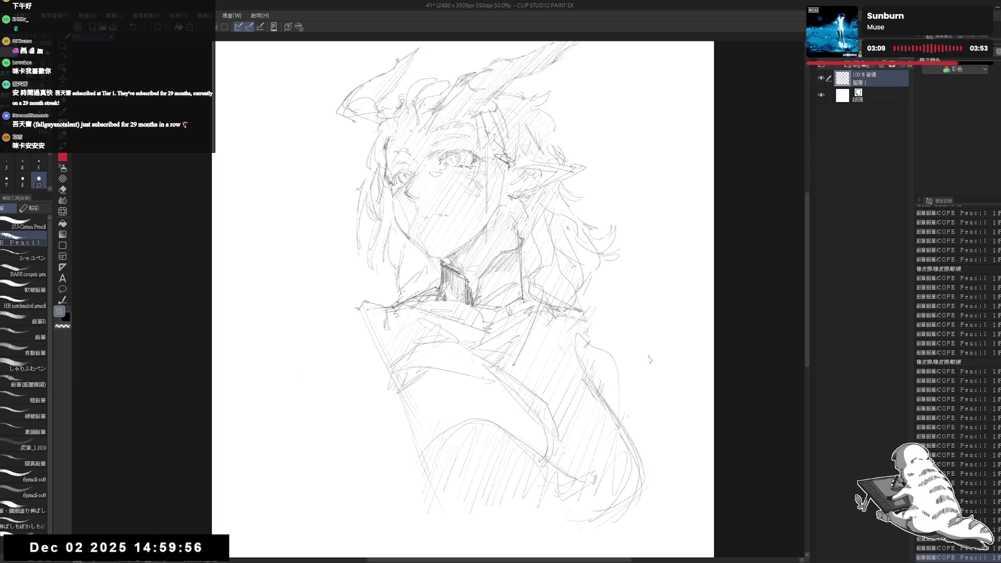
drag(368, 311, 425, 315)
drag(613, 294, 581, 288)
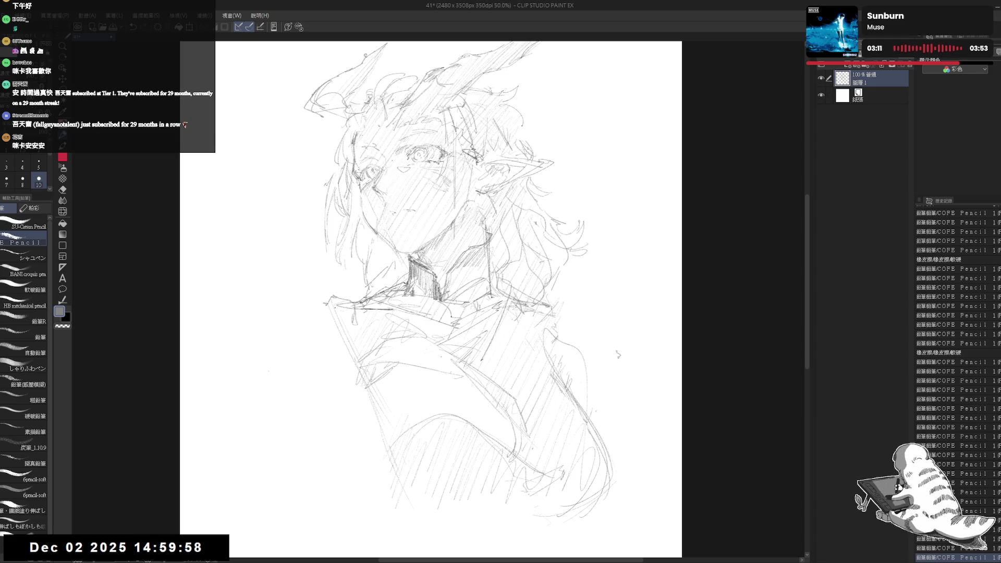
mouse_move(334, 310)
mouse_down()
mouse_move(385, 316)
mouse_move(301, 320)
mouse_up()
drag(617, 355, 587, 360)
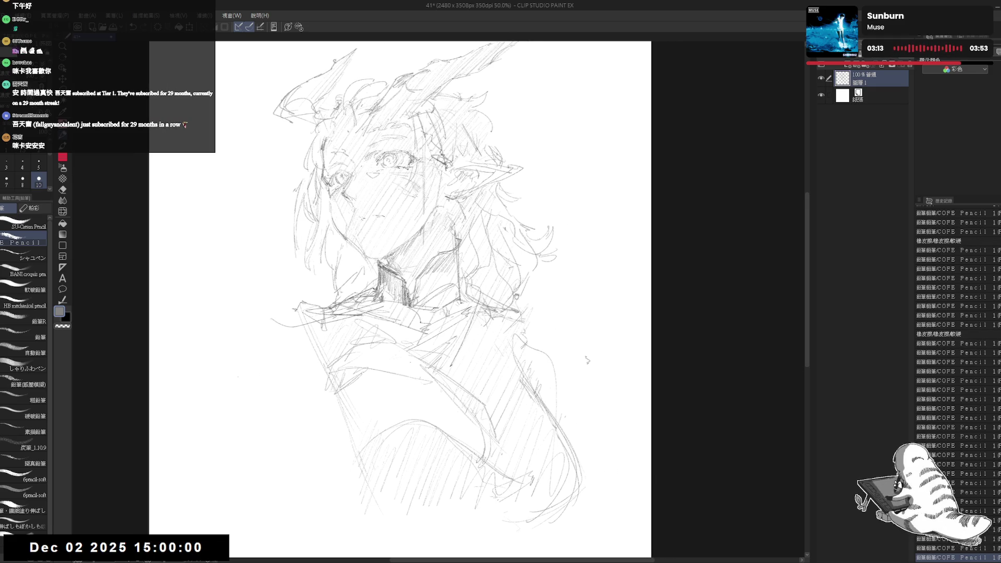
key(e)
mouse_move(485, 297)
mouse_down()
mouse_move(497, 290)
mouse_move(463, 295)
mouse_move(542, 313)
mouse_up()
key(p)
- Mirror the canvas to check proportions, then sketch marks on the right ear
key(h)
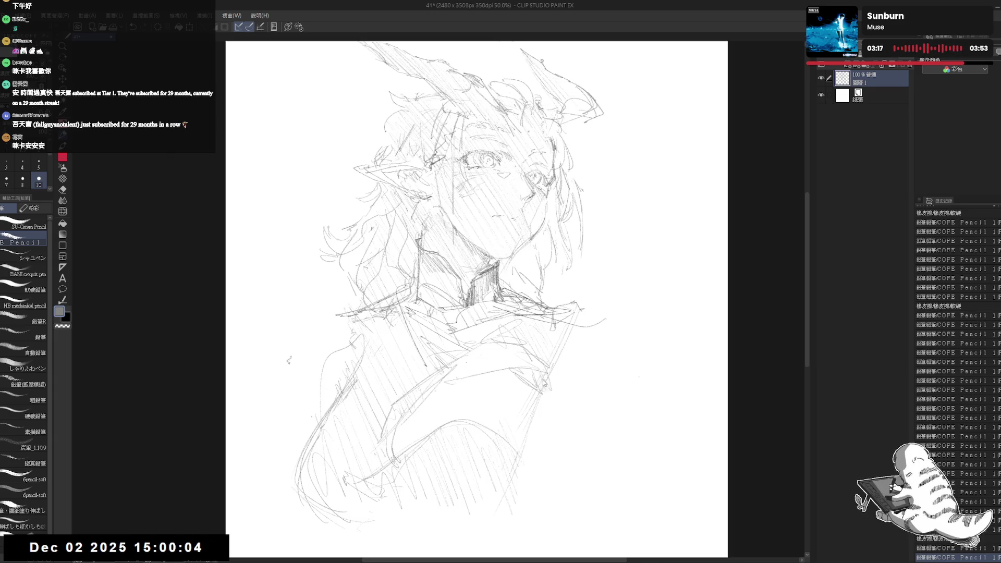
key(h)
drag(609, 234, 479, 234)
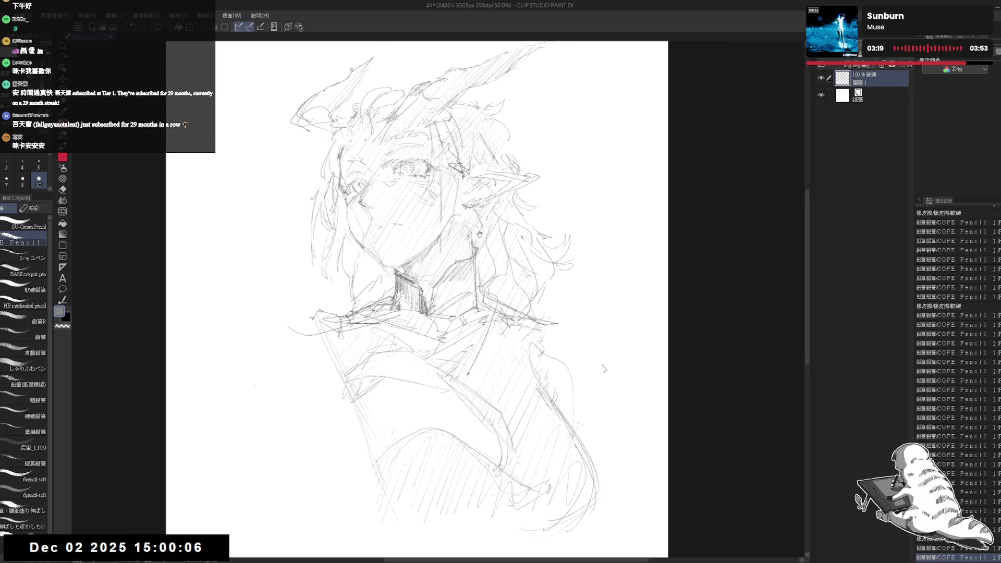
click(445, 248)
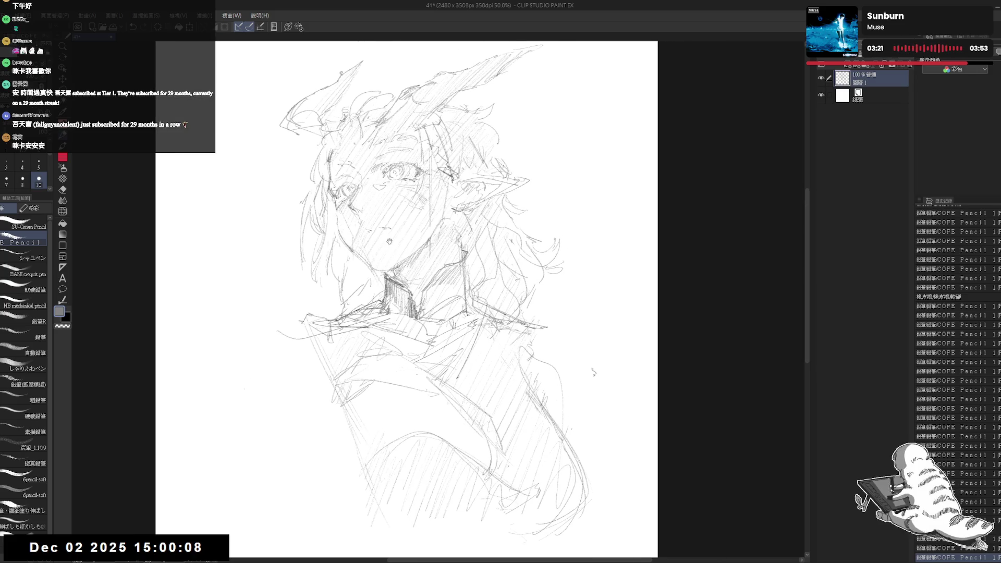
drag(371, 228, 361, 232)
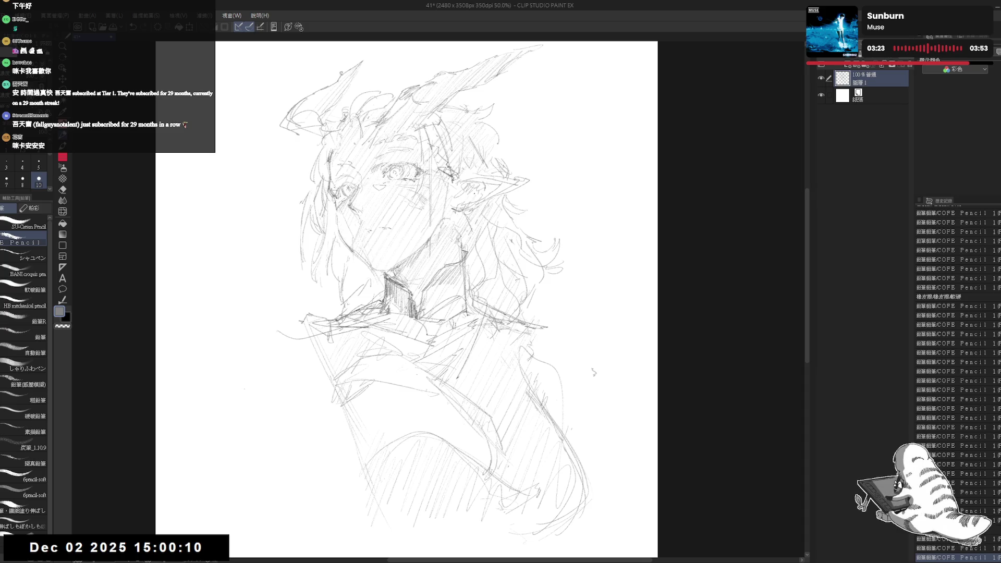
drag(461, 180, 456, 198)
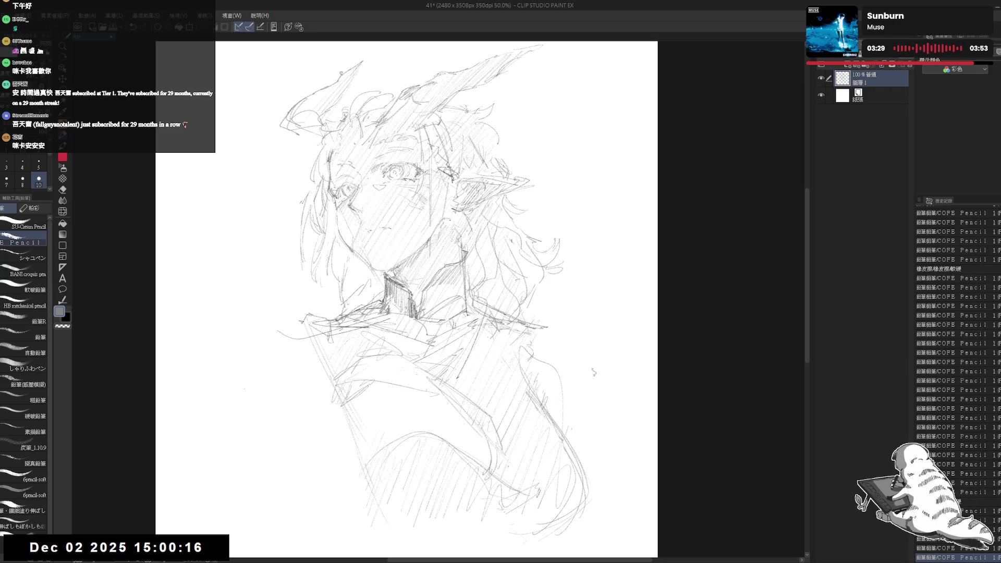
drag(439, 218, 450, 231)
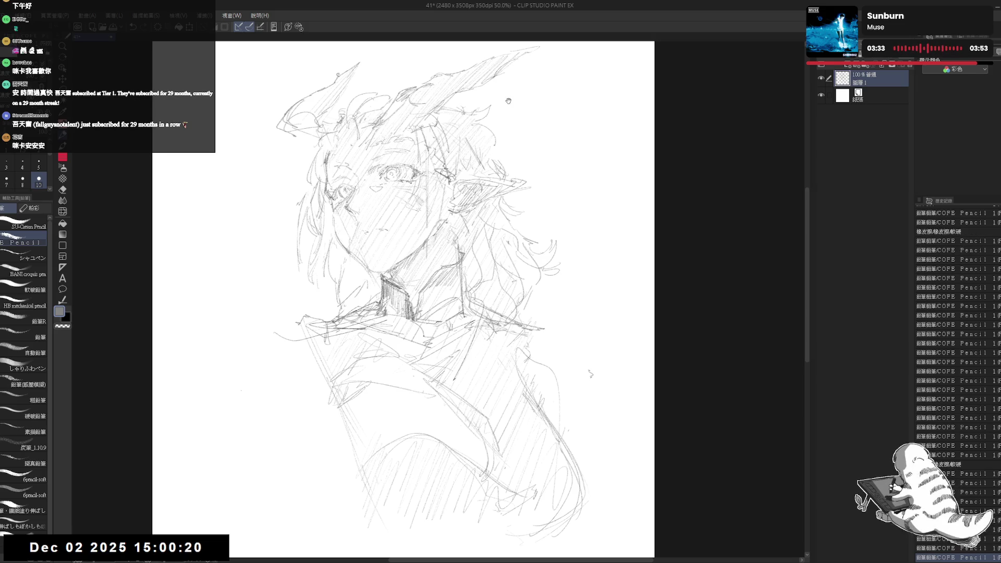
- Erase stray marks and redraw the outline of the pointed ear
key(e)
drag(460, 96, 465, 98)
key(p)
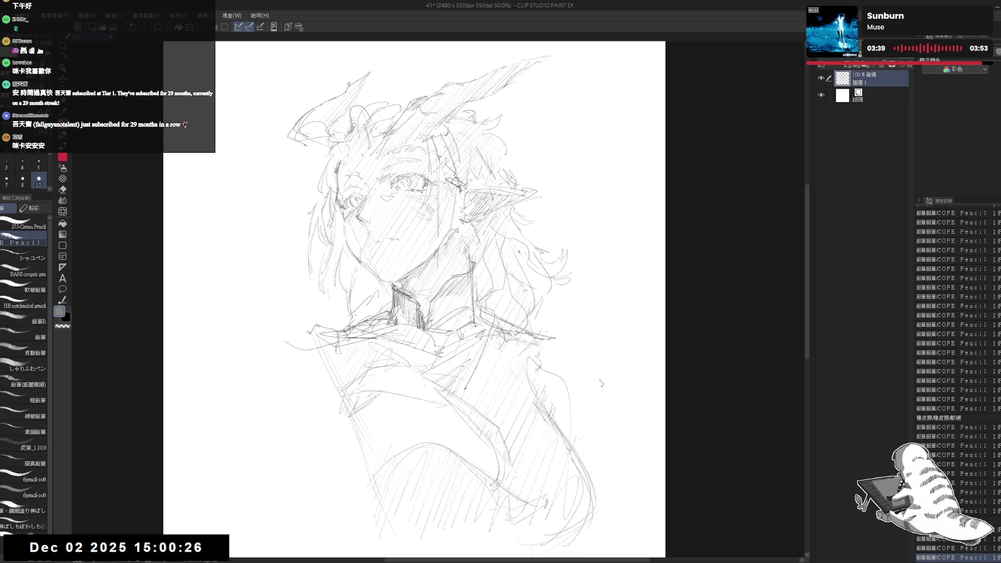
key(e)
key(p)
mouse_move(378, 98)
mouse_down()
mouse_move(363, 115)
mouse_move(373, 145)
mouse_up()
drag(354, 108, 376, 153)
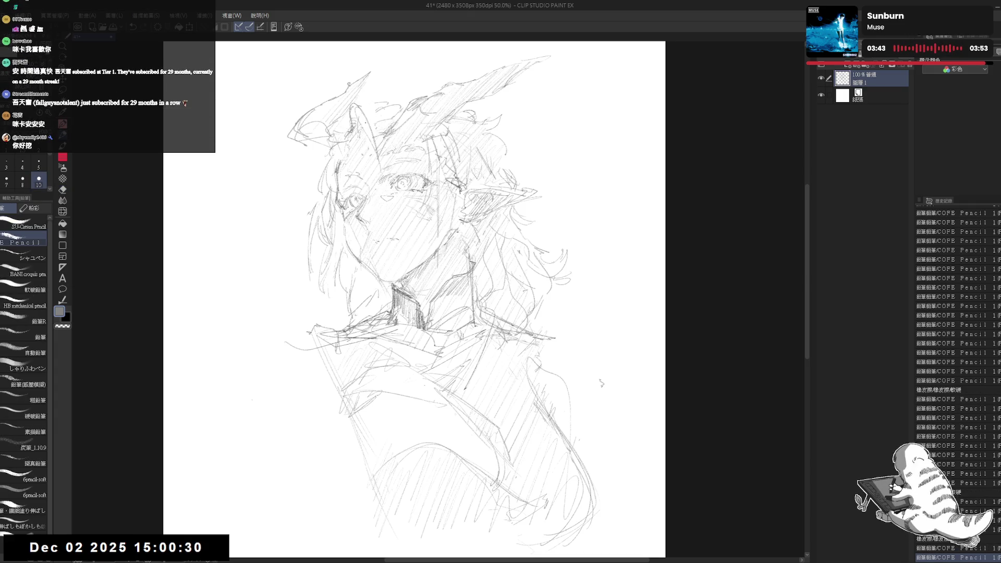
mouse_move(358, 113)
mouse_down()
mouse_move(369, 107)
mouse_move(397, 163)
mouse_up()
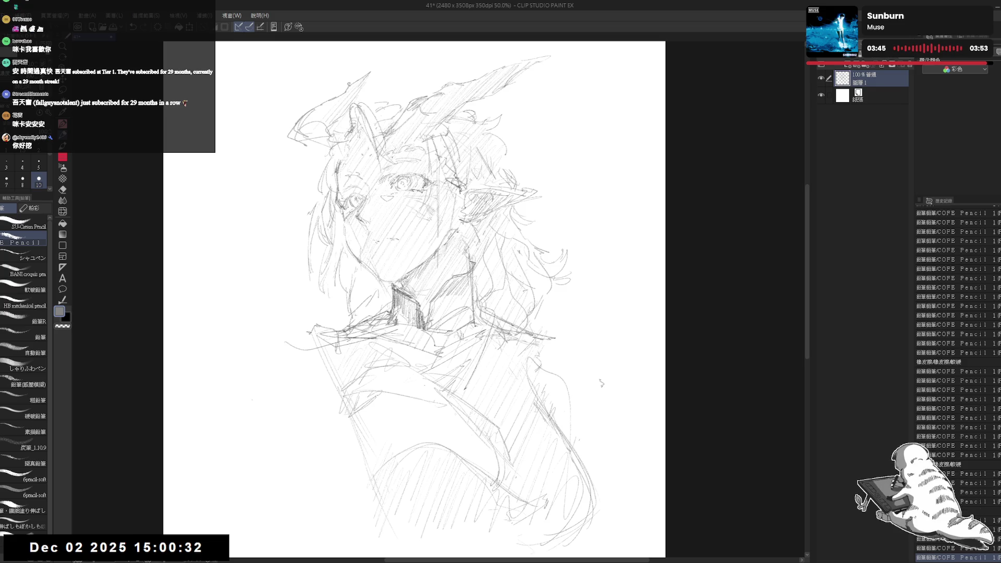
- Clean up around the ear, then sketch the horn base and the top of the head
key(h)
key(h)
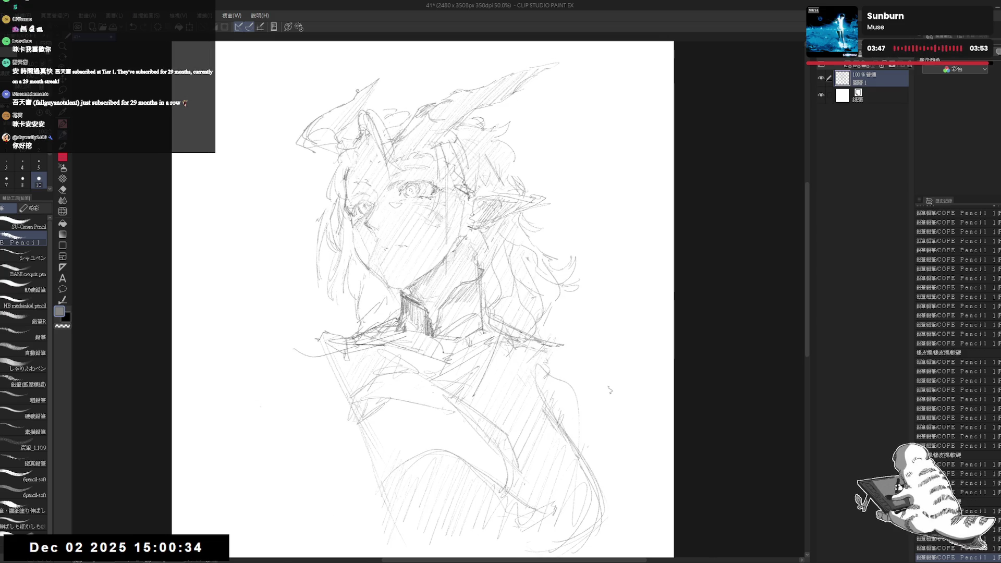
key(e)
drag(374, 130, 385, 143)
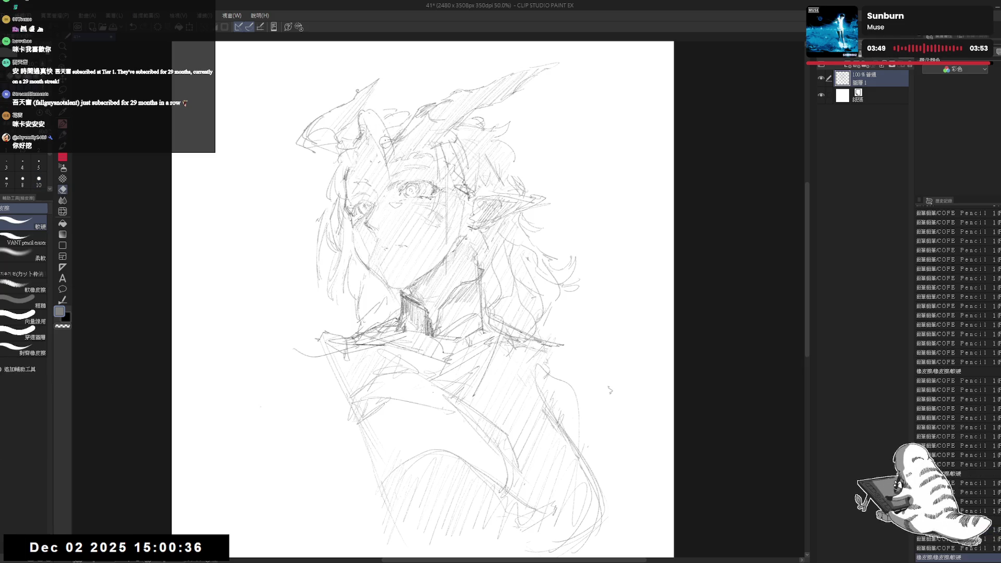
key(p)
mouse_move(371, 103)
mouse_down()
mouse_move(405, 128)
mouse_move(420, 109)
mouse_up()
drag(490, 131, 508, 123)
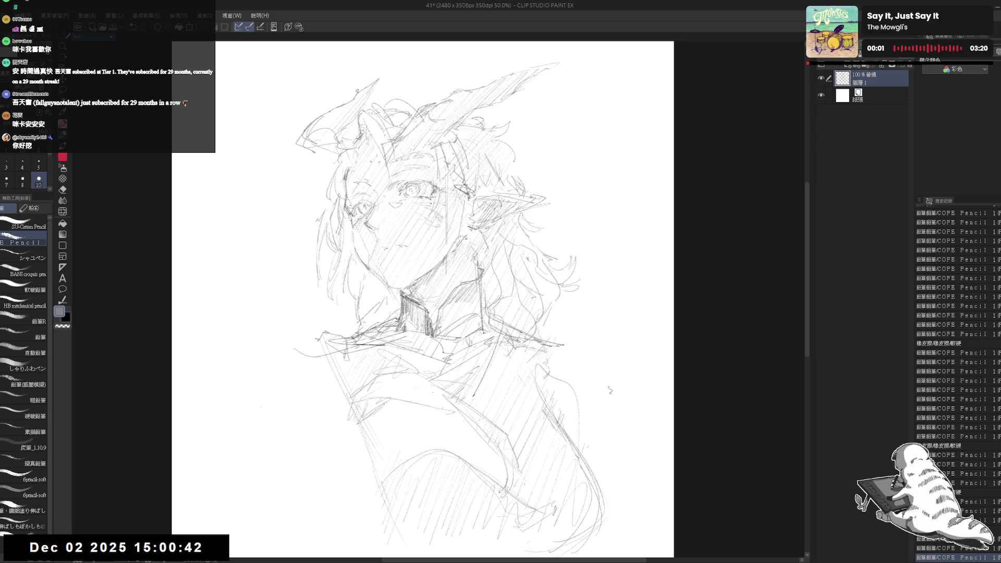
scroll(436, 156, down, 2)
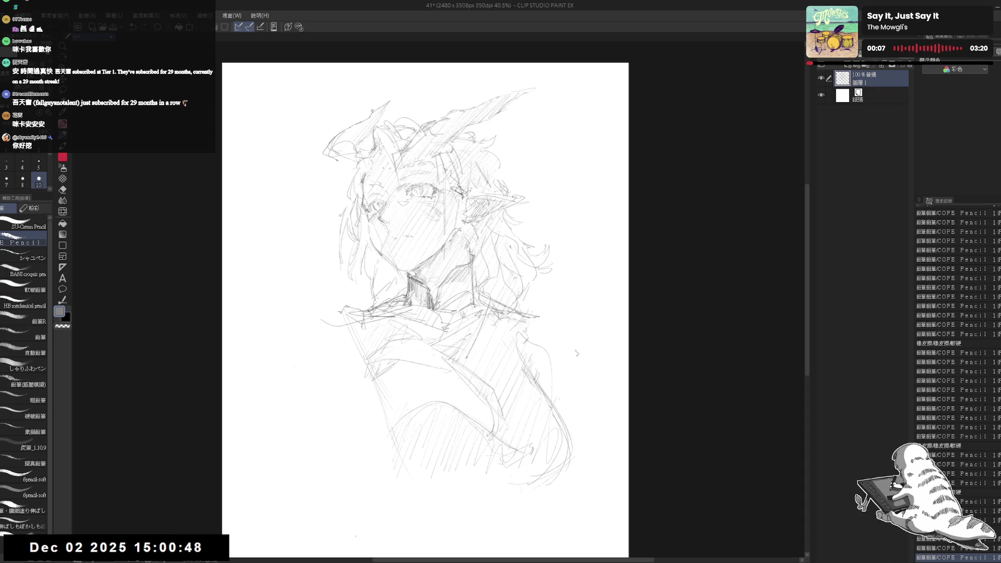
- Erase the old marks inside the eye
drag(466, 238, 463, 231)
key(e)
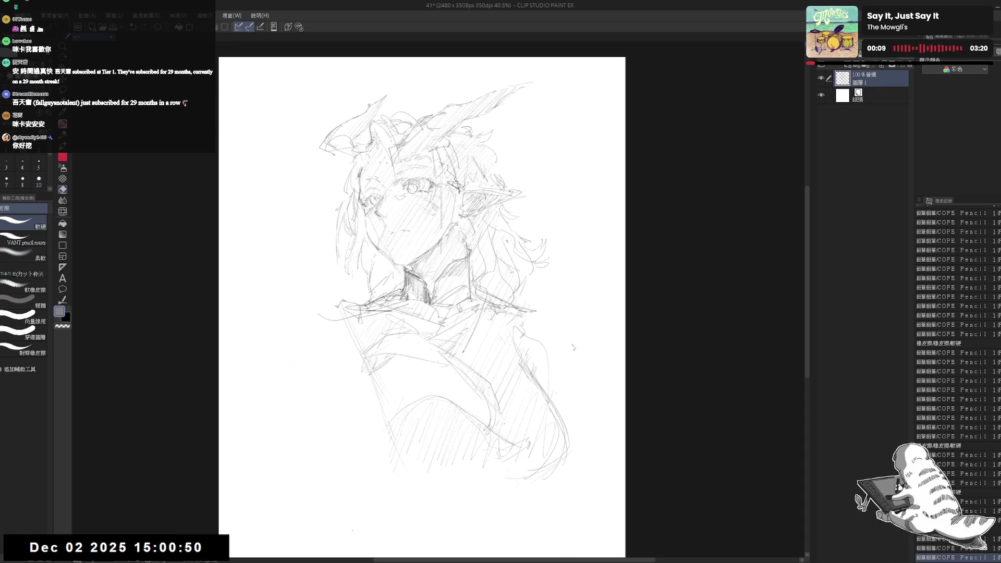
drag(412, 188, 412, 180)
key(p)
key(e)
key(p)
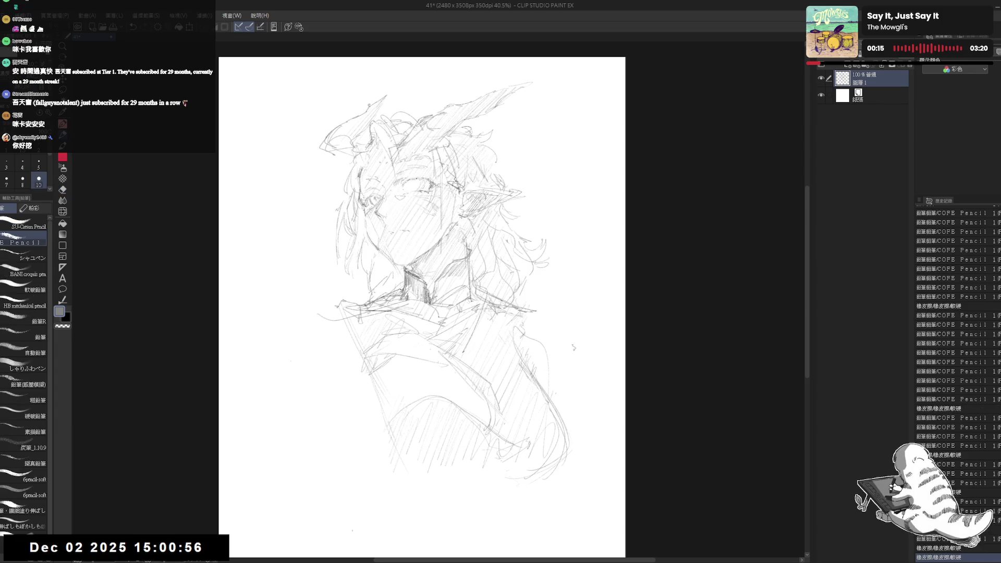
- Draw a new iris circle in the eye and refine it with small strokes
click(409, 185)
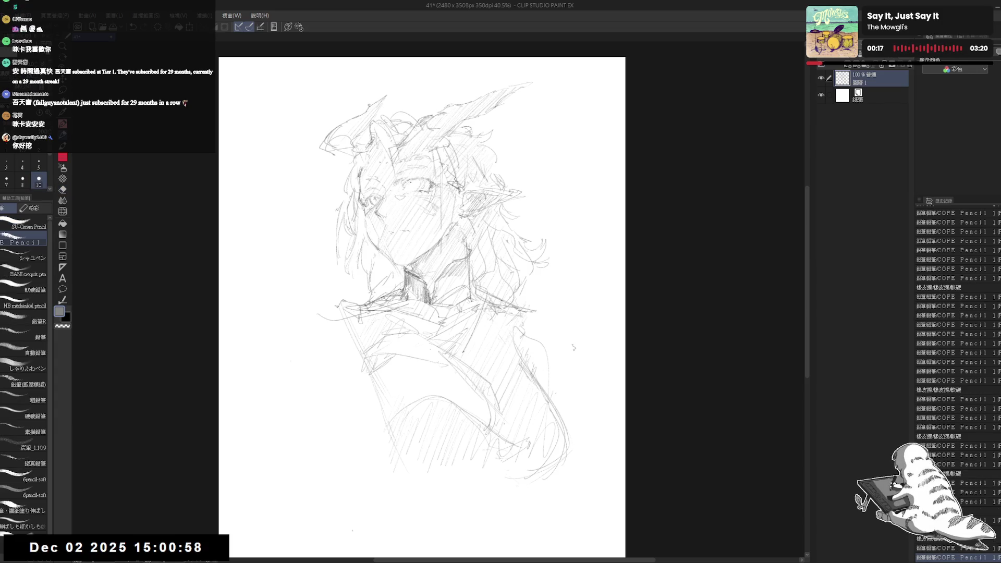
click(409, 185)
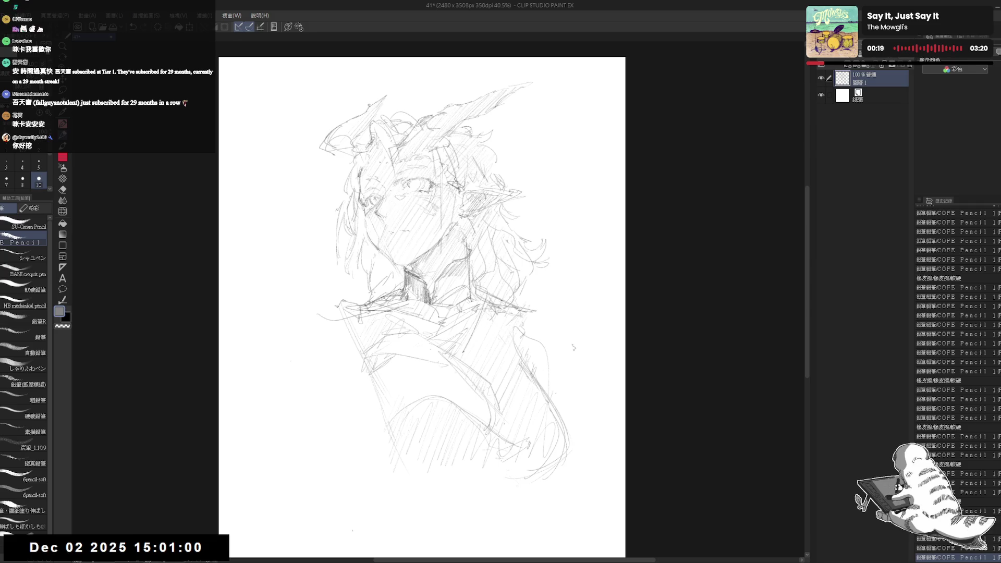
click(418, 182)
drag(411, 180, 412, 187)
key(e)
click(417, 183)
key(p)
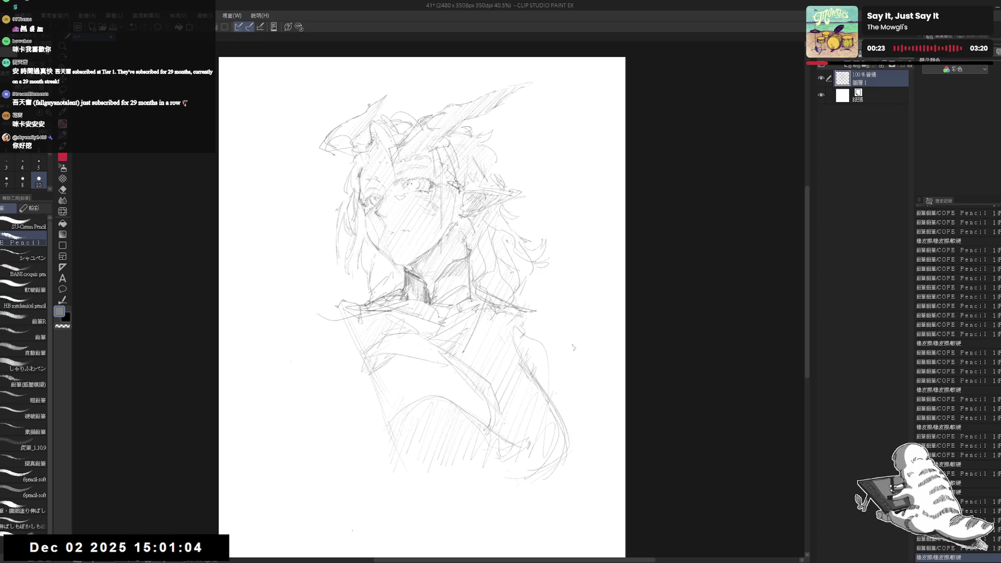
drag(410, 182, 414, 187)
drag(411, 183, 415, 188)
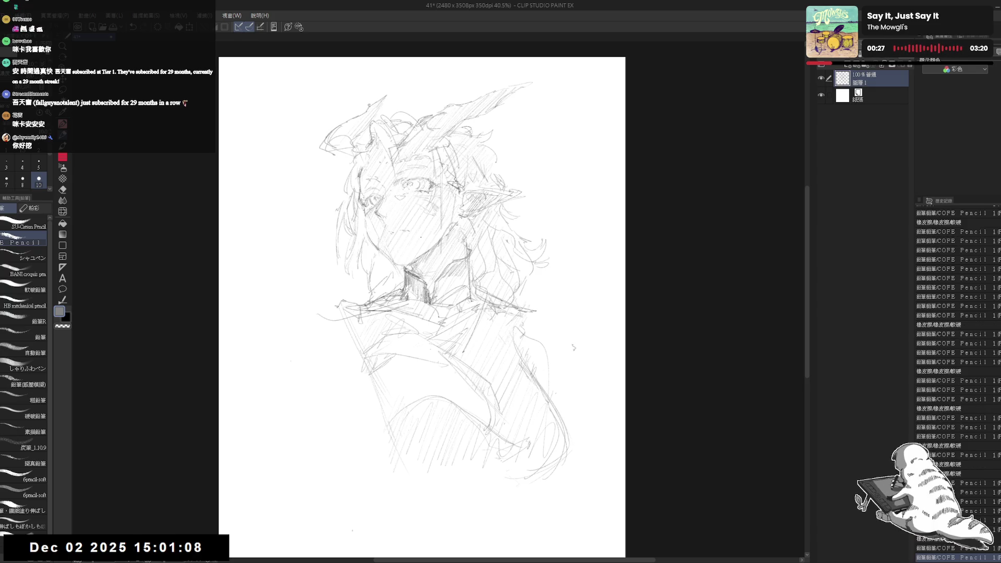
key(ctrl+y)
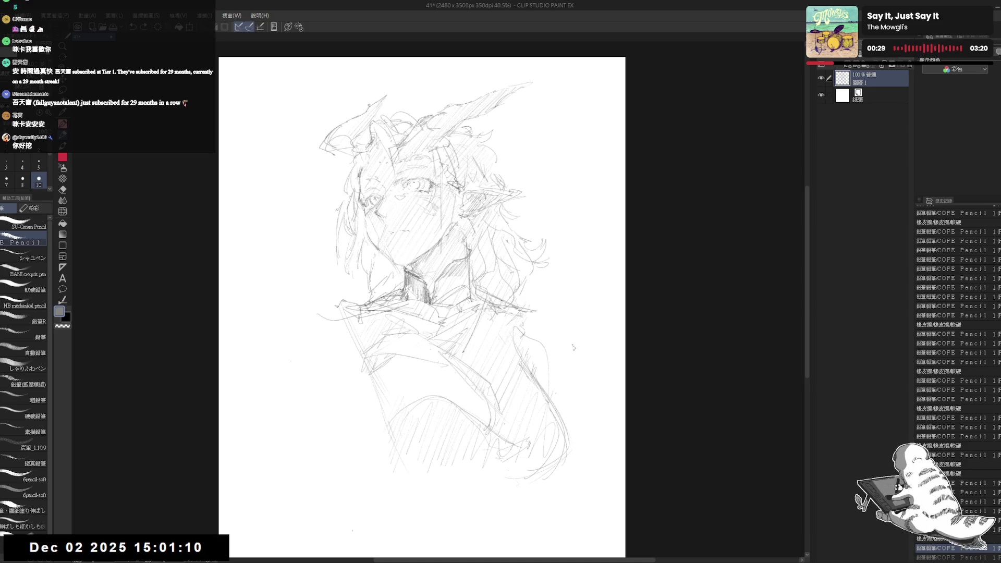
- Check the eye in the mirrored view and lightly erase marks around it
key(h)
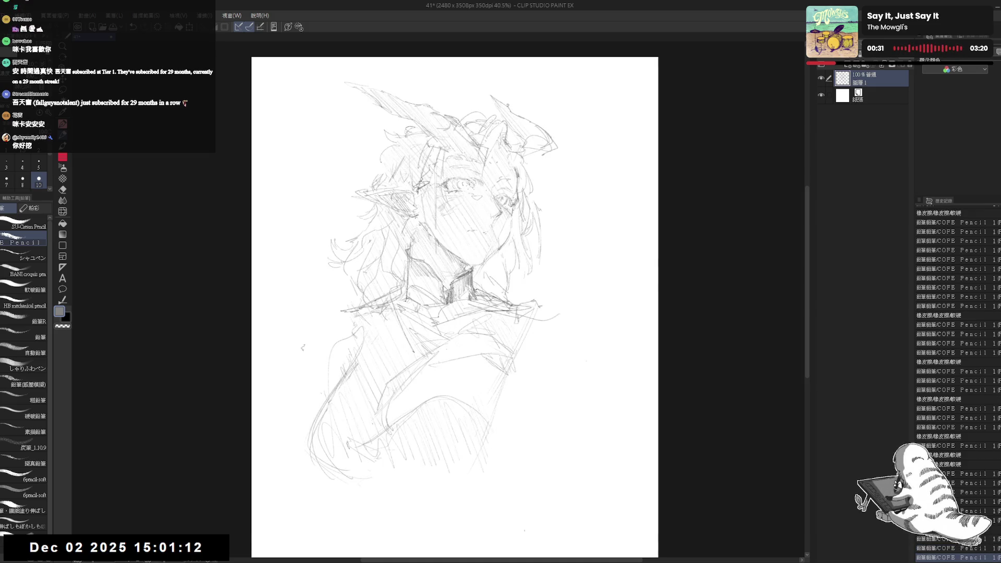
key(h)
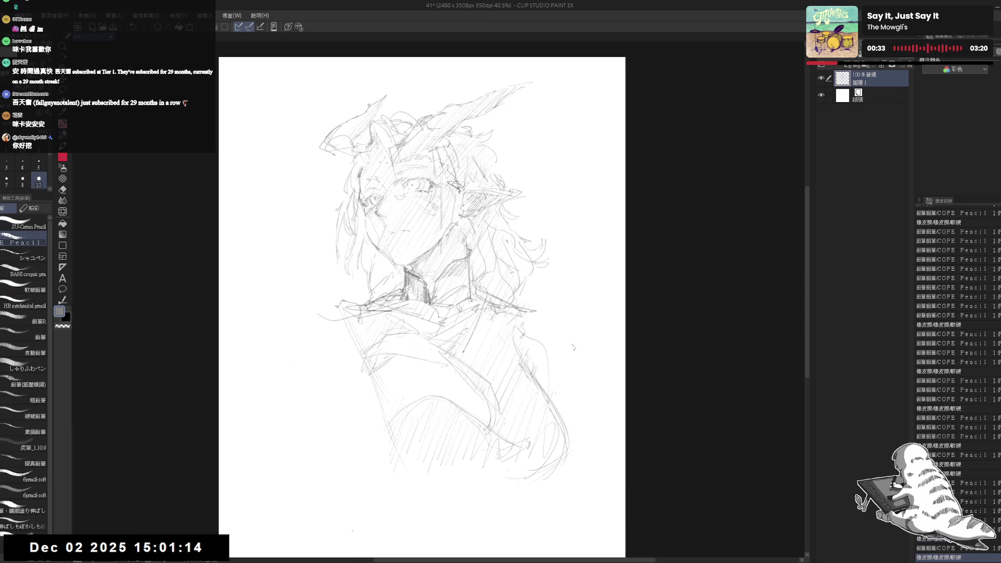
scroll(410, 177, up, 1)
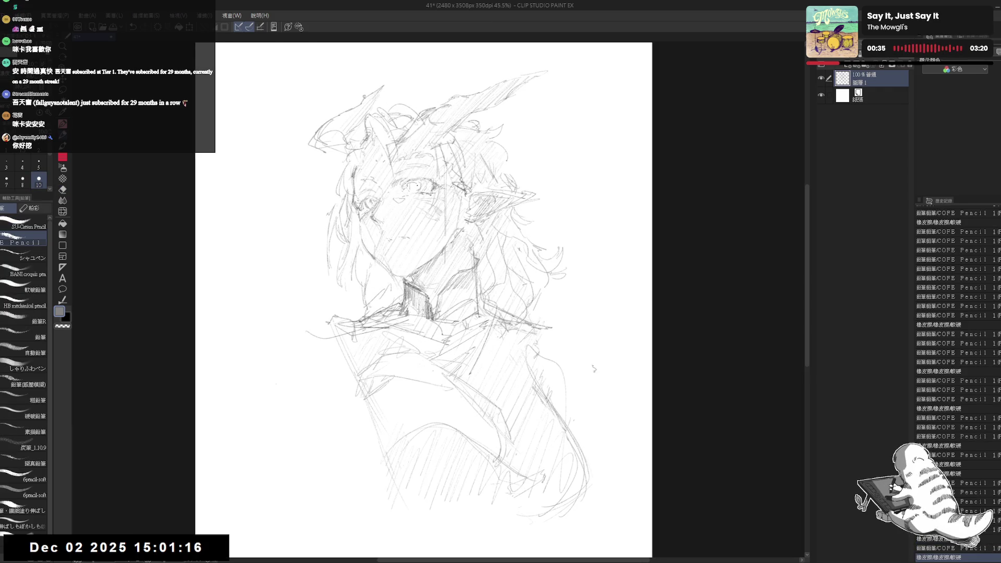
mouse_move(407, 188)
mouse_down()
mouse_move(419, 182)
mouse_move(425, 194)
mouse_move(422, 185)
mouse_move(427, 193)
mouse_move(412, 194)
mouse_move(420, 183)
mouse_up()
key(e)
key(p)
mouse_move(411, 183)
mouse_down()
mouse_move(419, 186)
mouse_move(401, 200)
mouse_move(417, 182)
mouse_move(428, 185)
mouse_move(420, 188)
mouse_up()
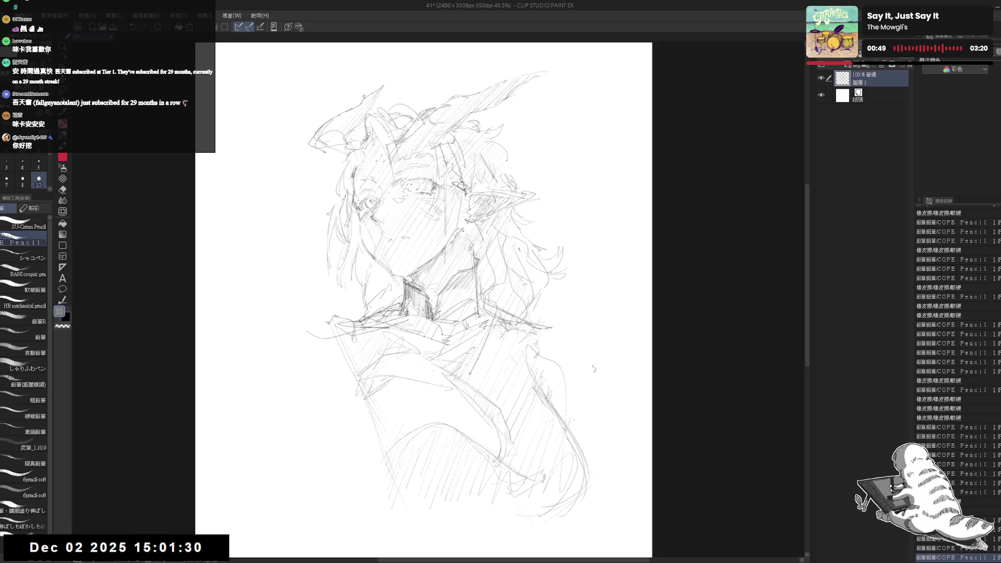
key(h)
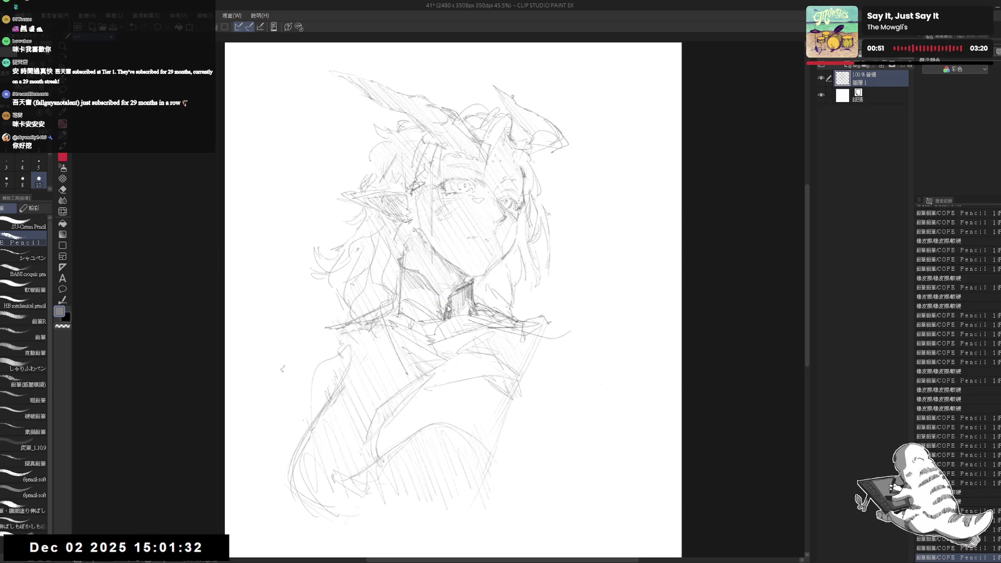
key(h)
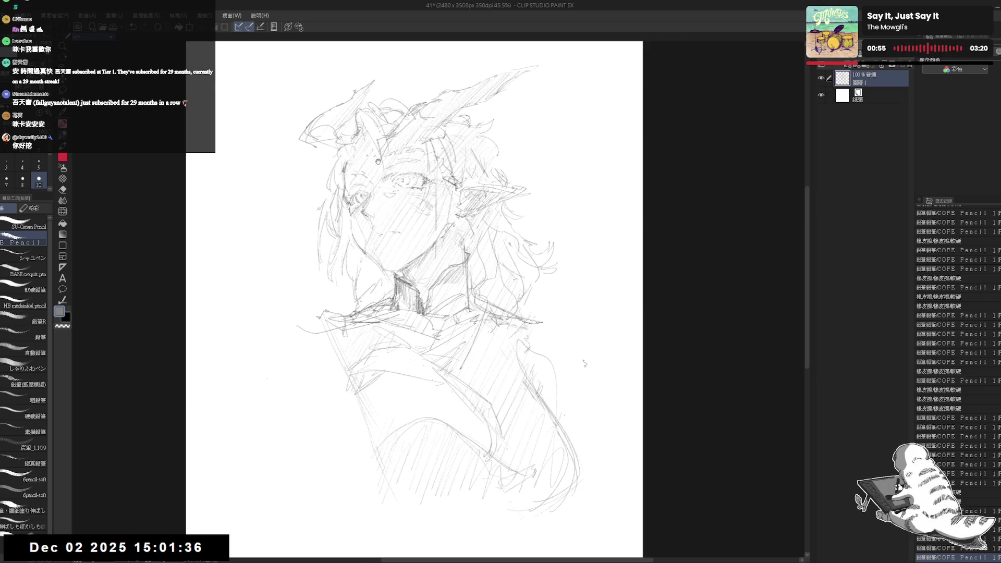
- Erase the lines around the eye with the soft eraser and add small pencil marks
drag(339, 159, 378, 174)
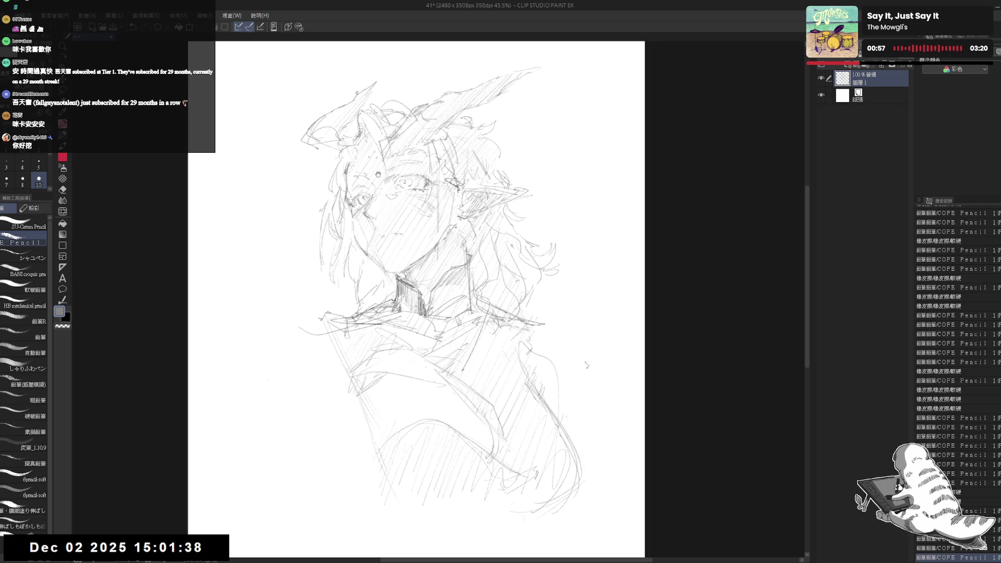
click(587, 365)
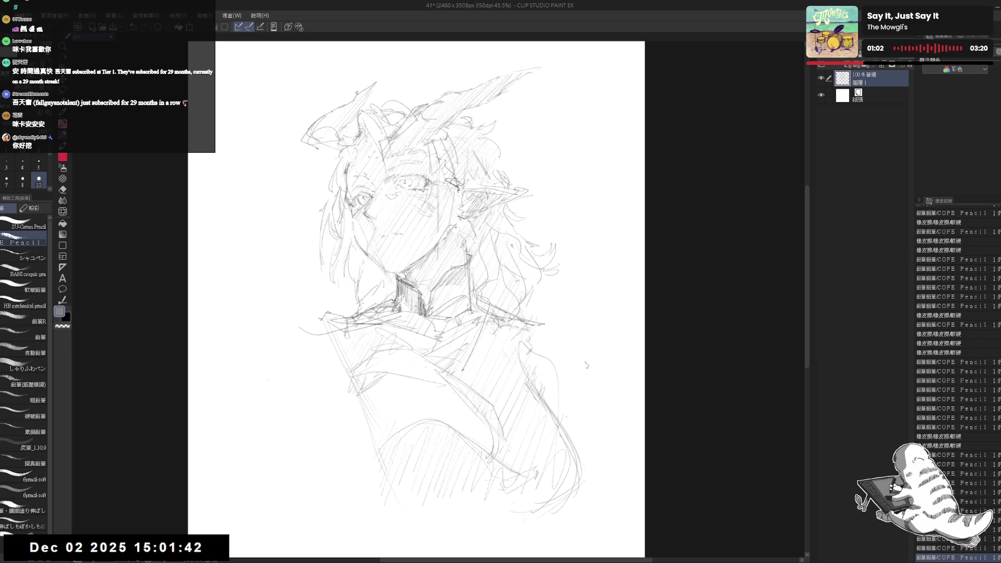
key(e)
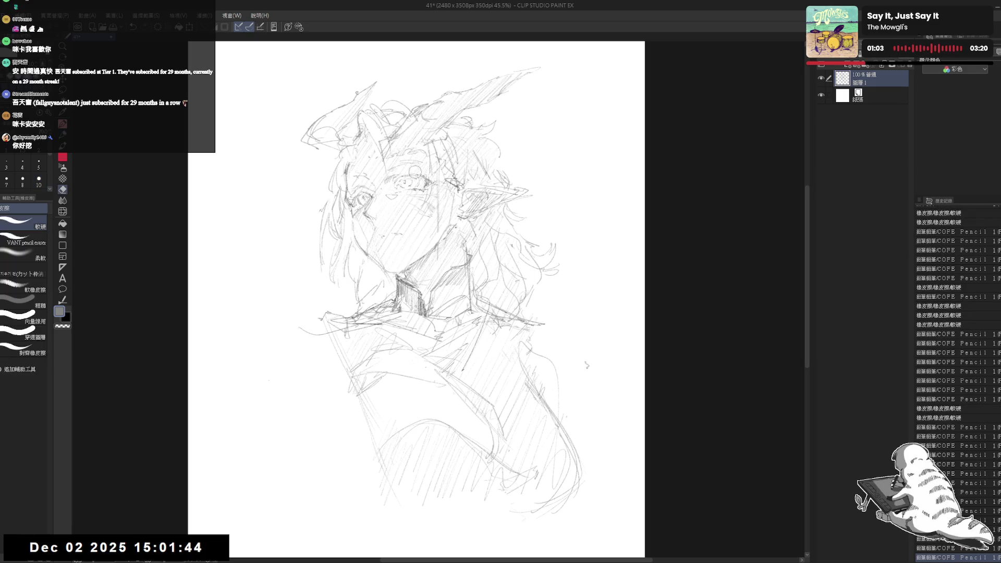
click(23, 254)
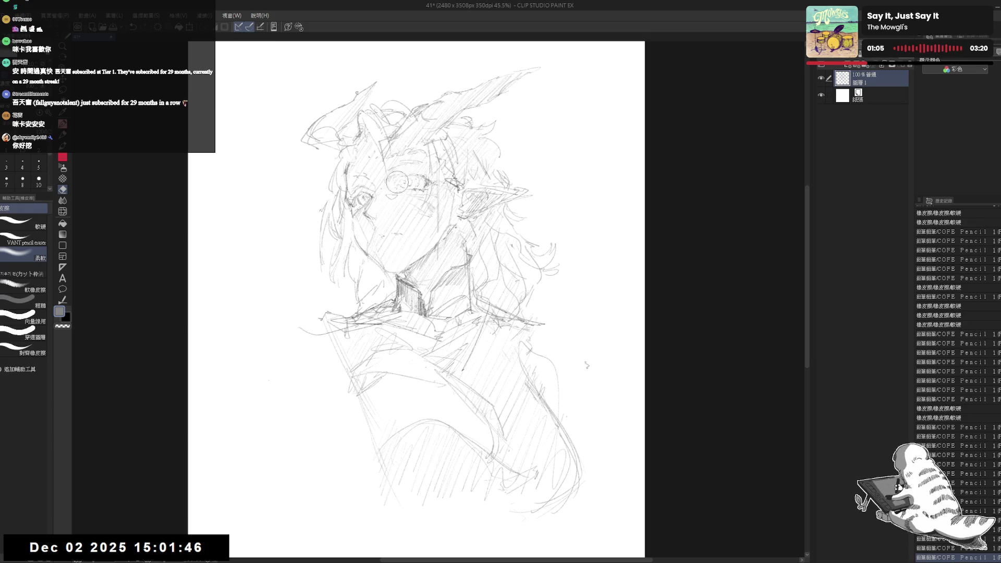
mouse_move(397, 182)
mouse_down()
mouse_move(415, 180)
mouse_move(392, 188)
mouse_up()
key(p)
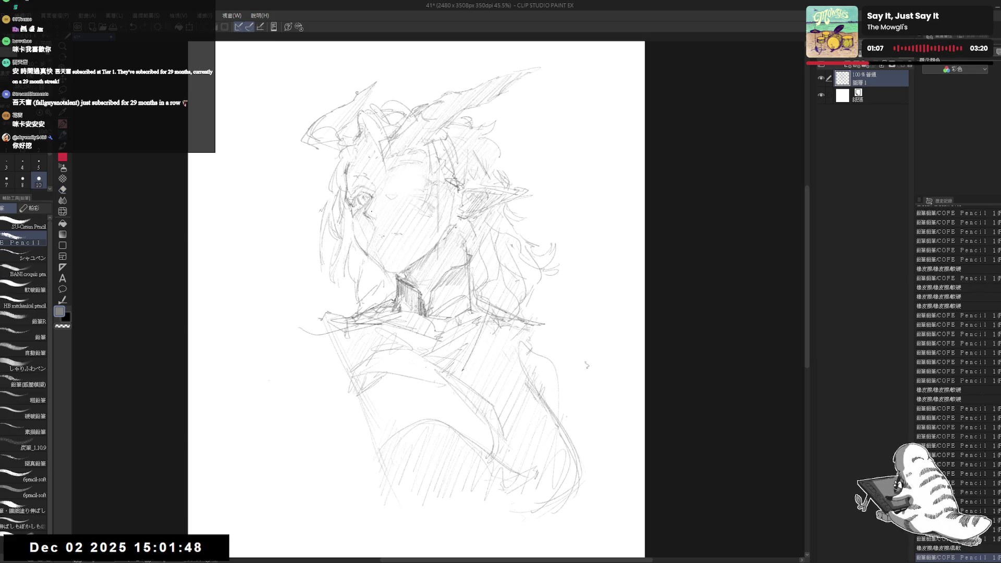
click(396, 176)
click(399, 177)
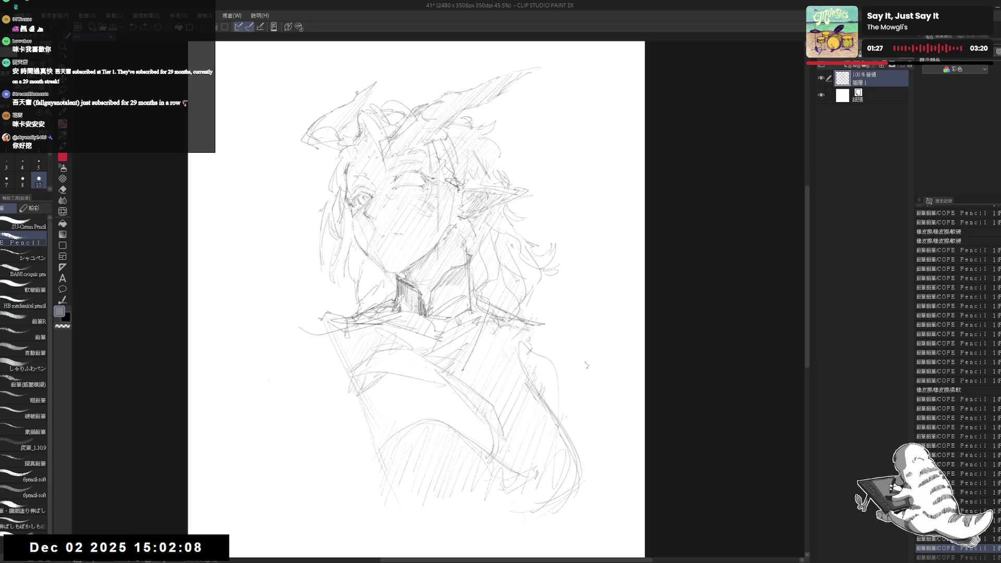
- Check the mirrored view, undo the last stroke, and add short strokes to the eye
key(h)
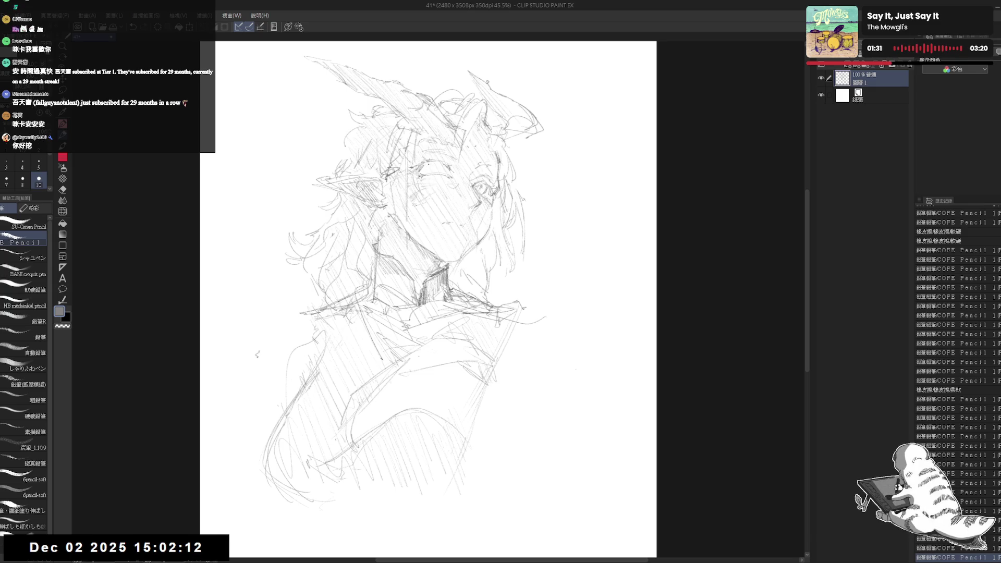
key(h)
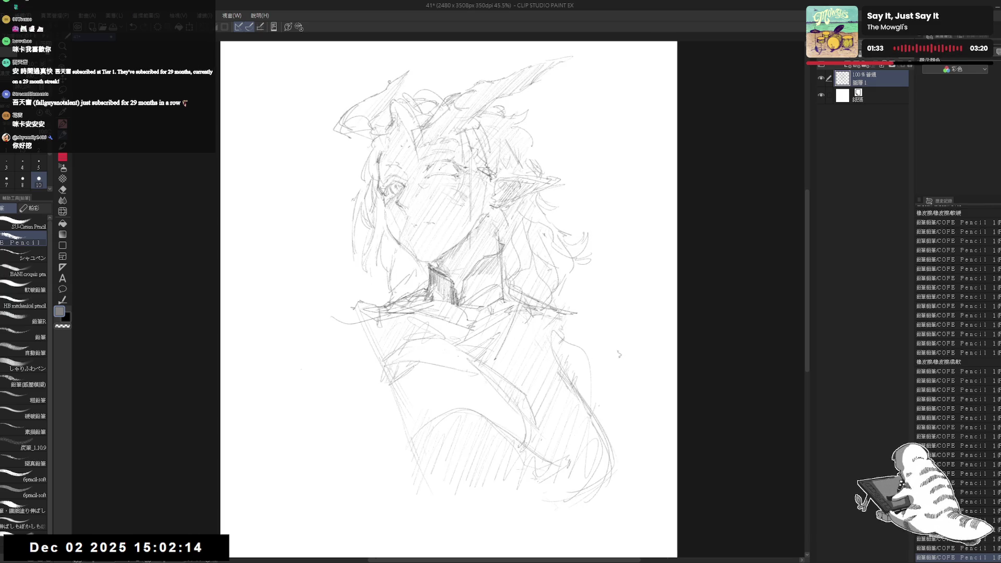
key(ctrl+z)
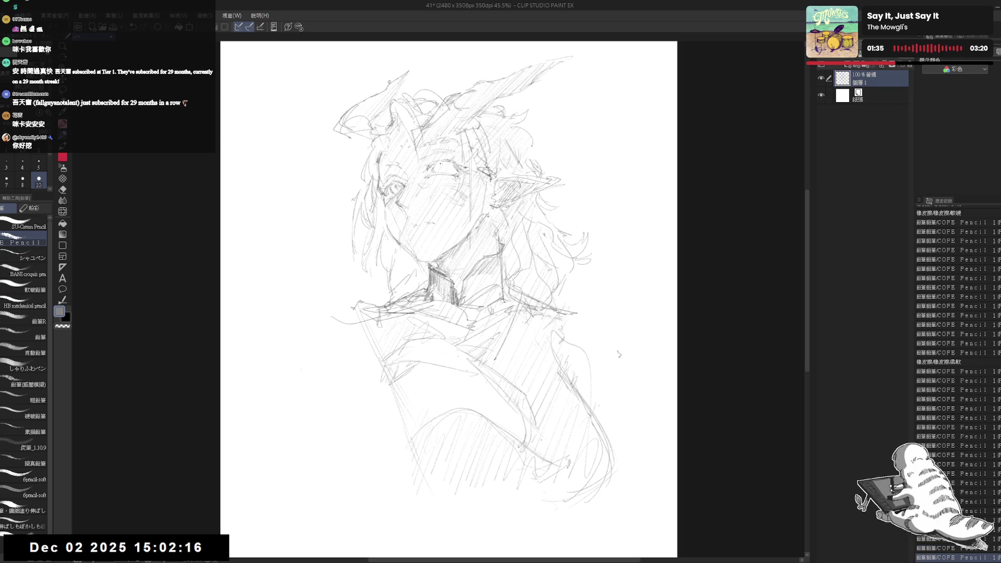
click(619, 355)
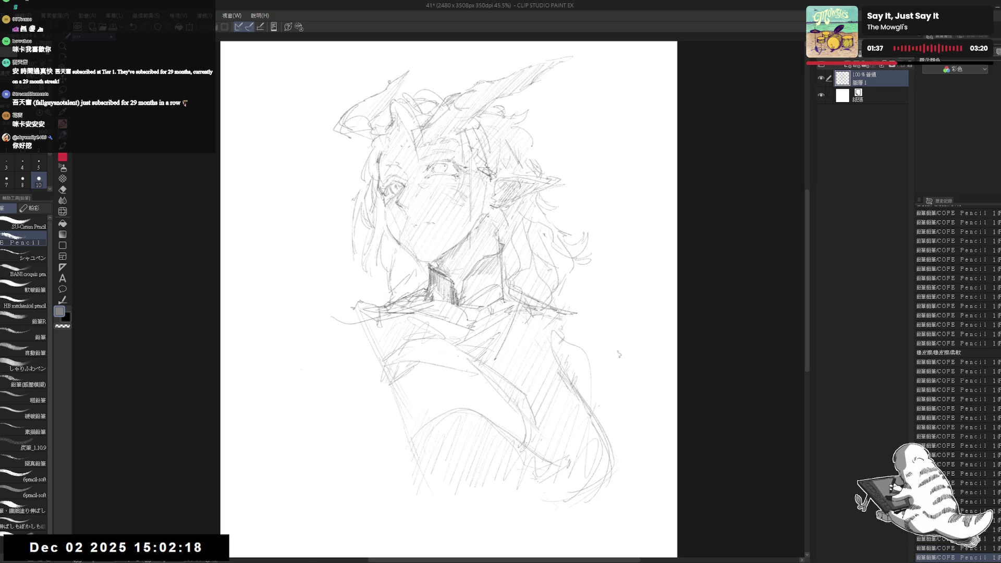
click(620, 354)
click(619, 354)
click(619, 355)
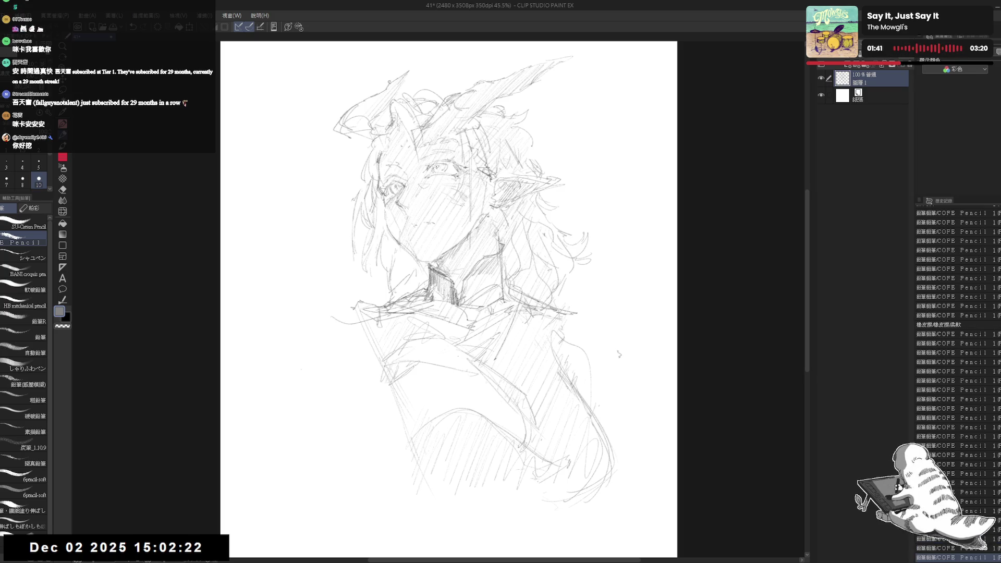
- Erase small areas near the eye and draw new pencil strokes on the face
key(e)
drag(437, 162, 454, 180)
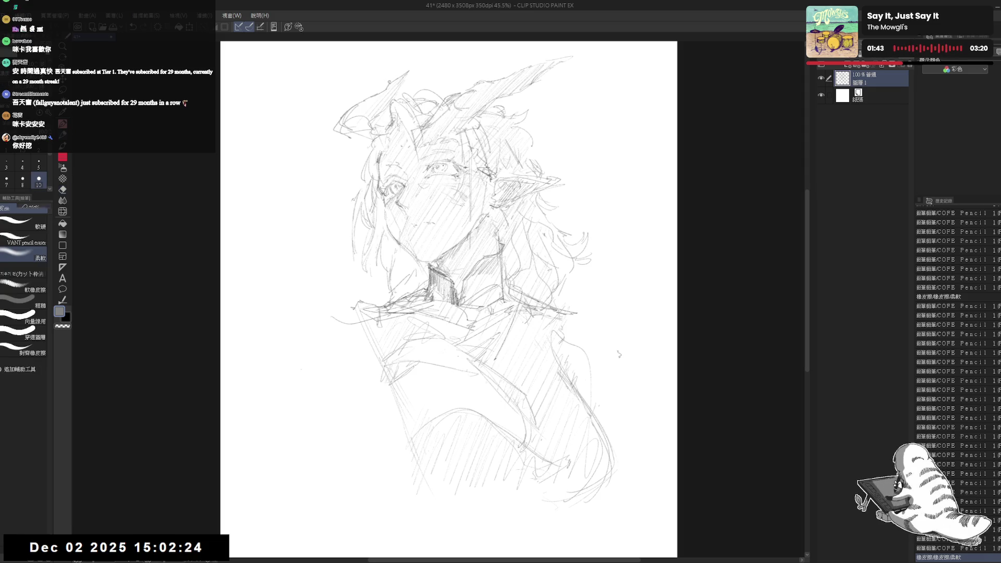
key(p)
drag(463, 316, 469, 327)
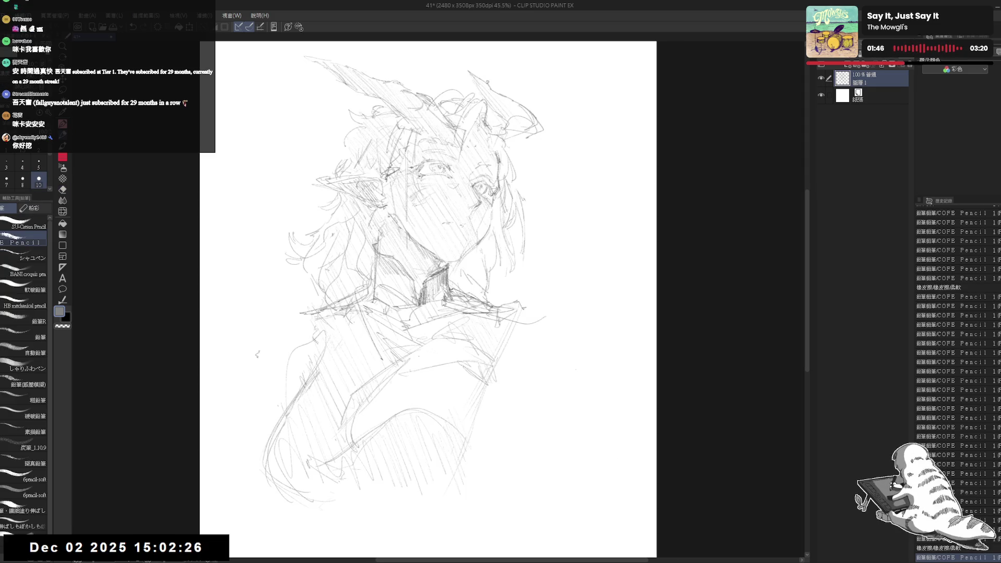
key(e)
drag(423, 159, 443, 180)
key(p)
drag(438, 261, 435, 235)
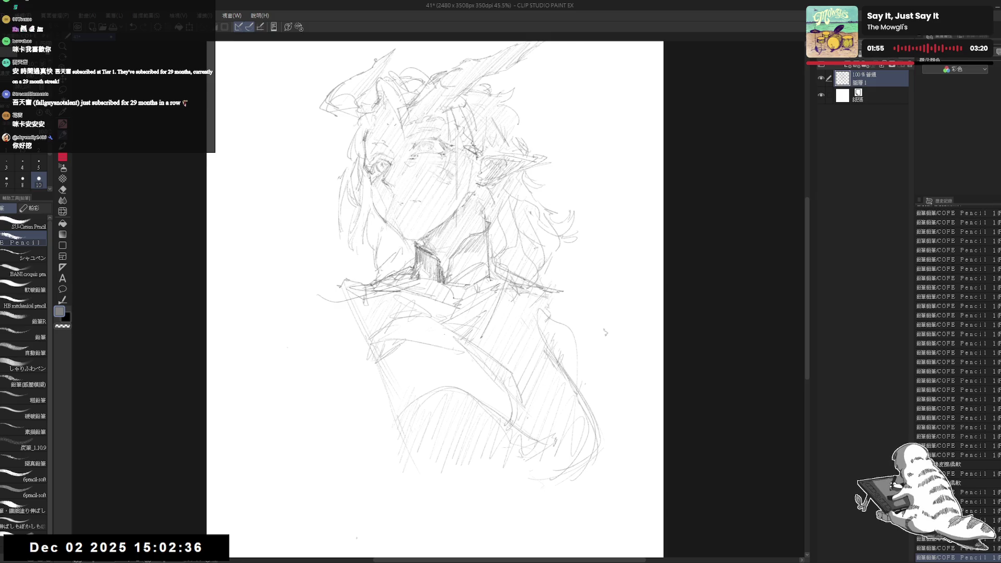
- Clean a face stroke with a harder-edged eraser and try darkening the brow, undoing it
key(e)
click(23, 223)
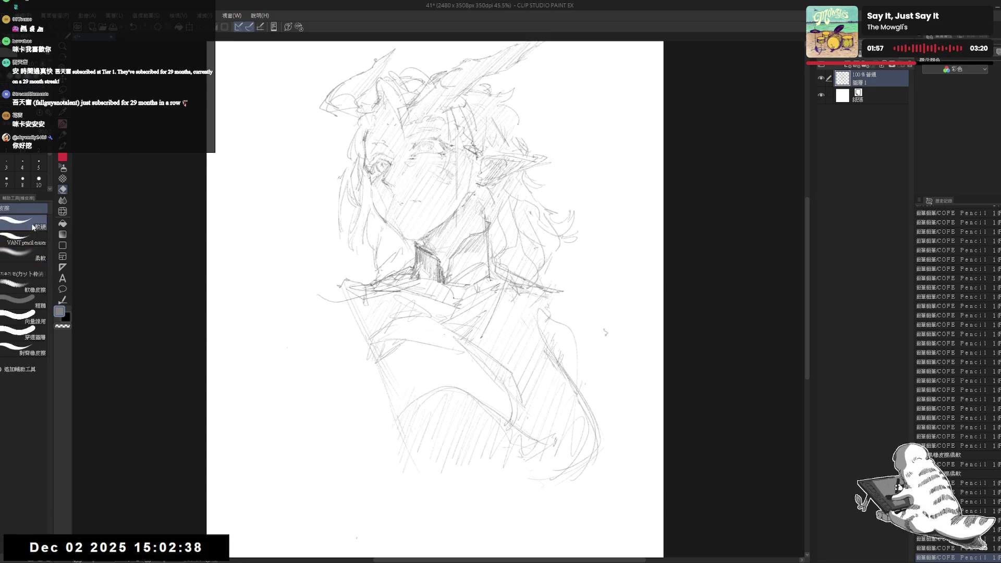
mouse_move(429, 157)
mouse_down()
mouse_move(410, 152)
mouse_move(440, 157)
mouse_move(430, 156)
mouse_up()
key(p)
key(e)
key(p)
key(e)
key(p)
mouse_move(422, 156)
mouse_down()
mouse_move(447, 157)
mouse_move(426, 158)
mouse_up()
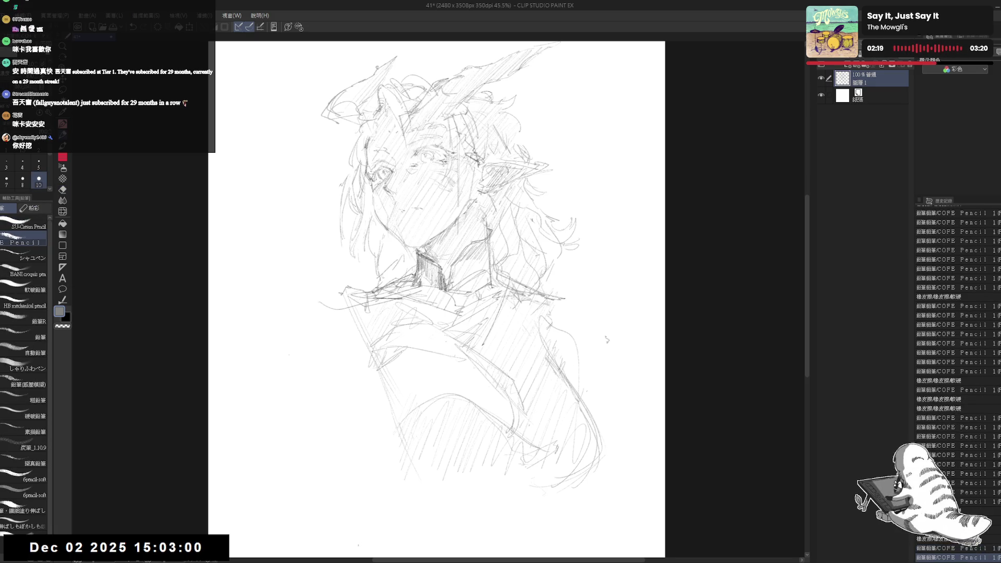
key(ctrl+z)
- Touch up the eye lines, erasing a line on the mirrored sketch and adding a face stroke
key(e)
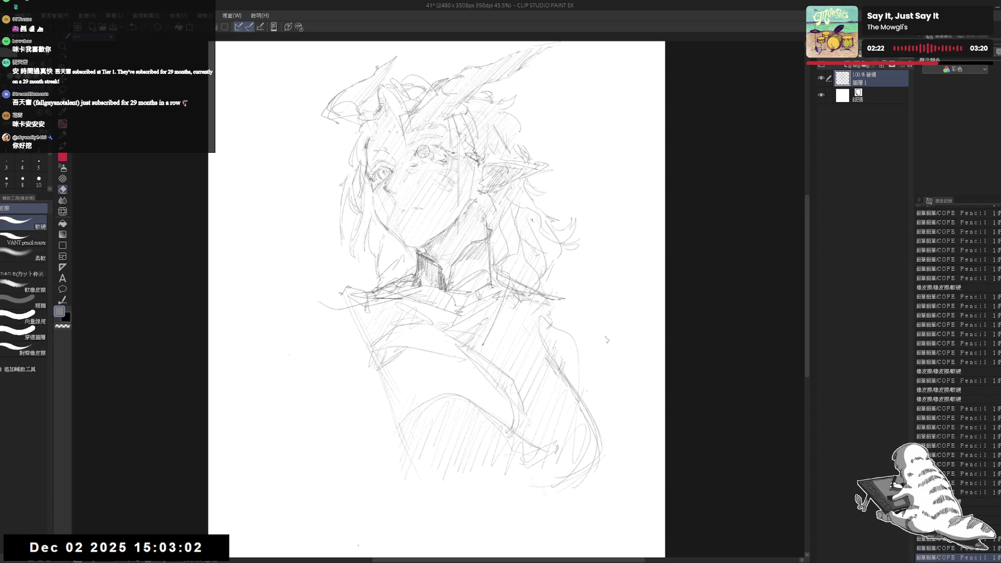
key(p)
drag(433, 150, 446, 156)
key(h)
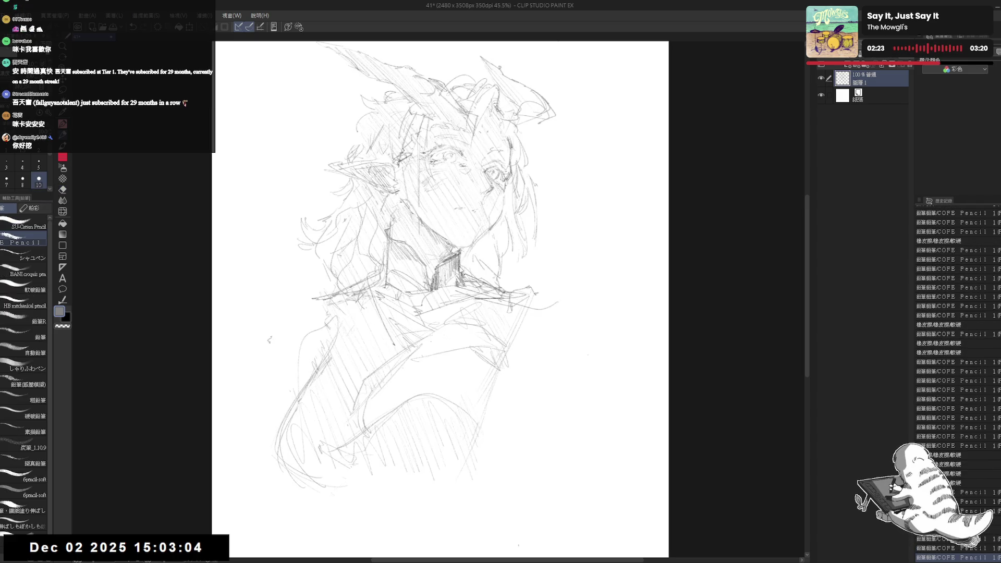
key(h)
key(e)
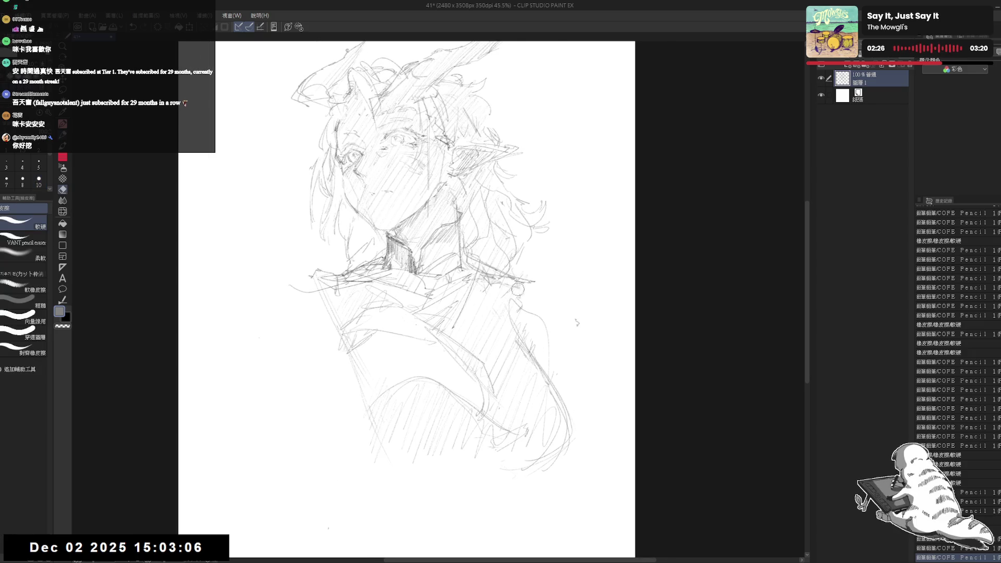
drag(529, 280, 535, 309)
key(p)
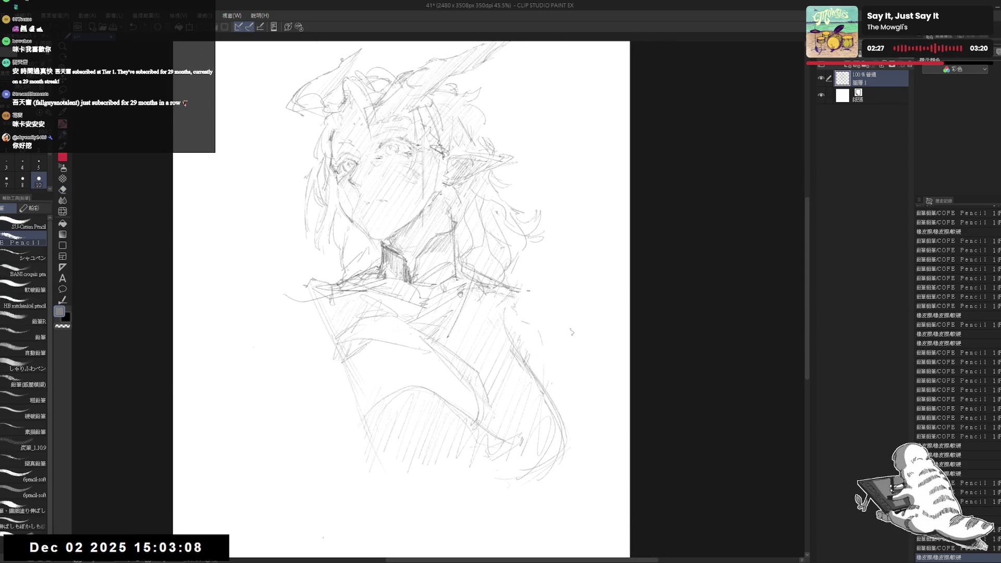
key(h)
drag(386, 157, 396, 167)
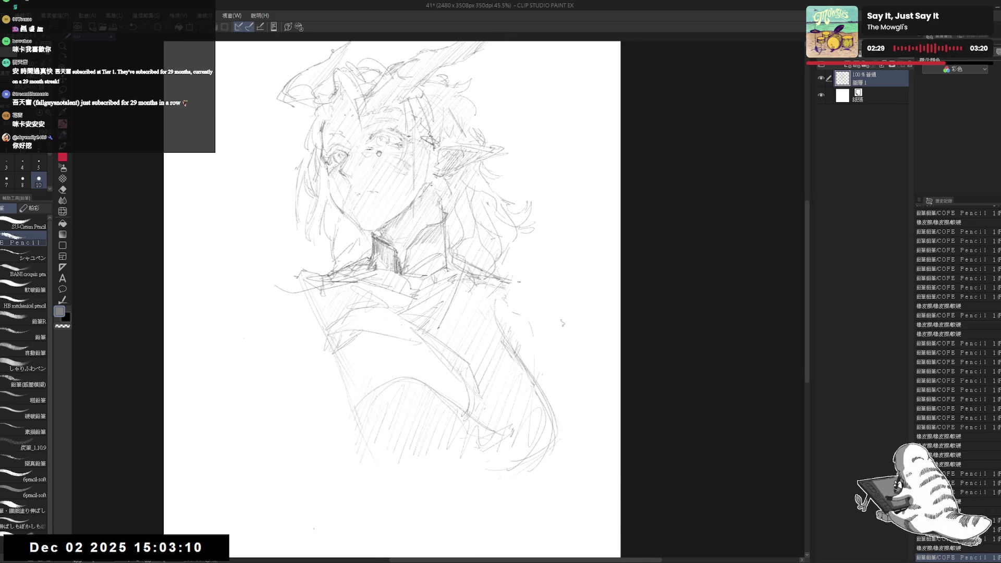
- Soft-erase the face lines and fade the lower body sketch lines
scroll(359, 147, down, 2)
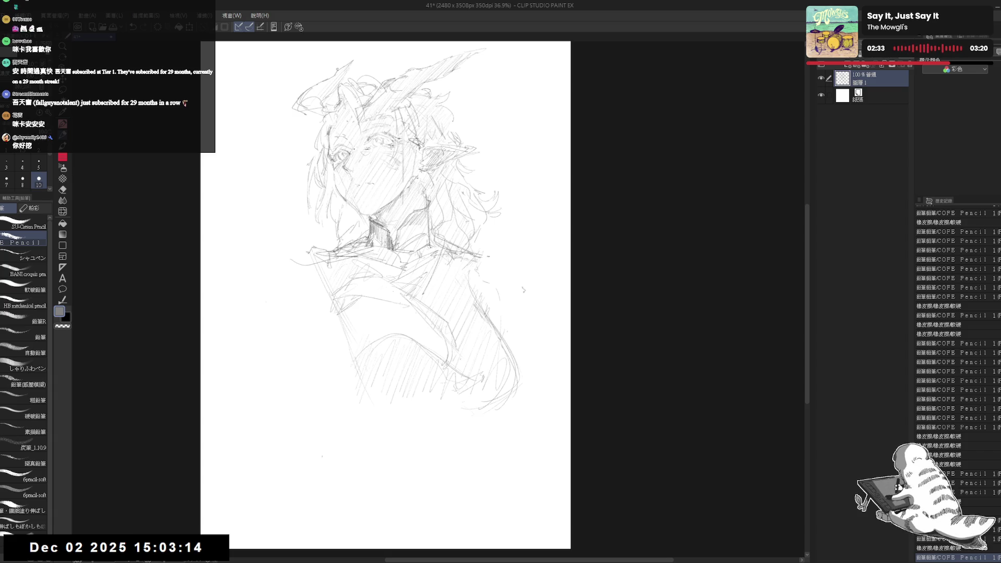
key(e)
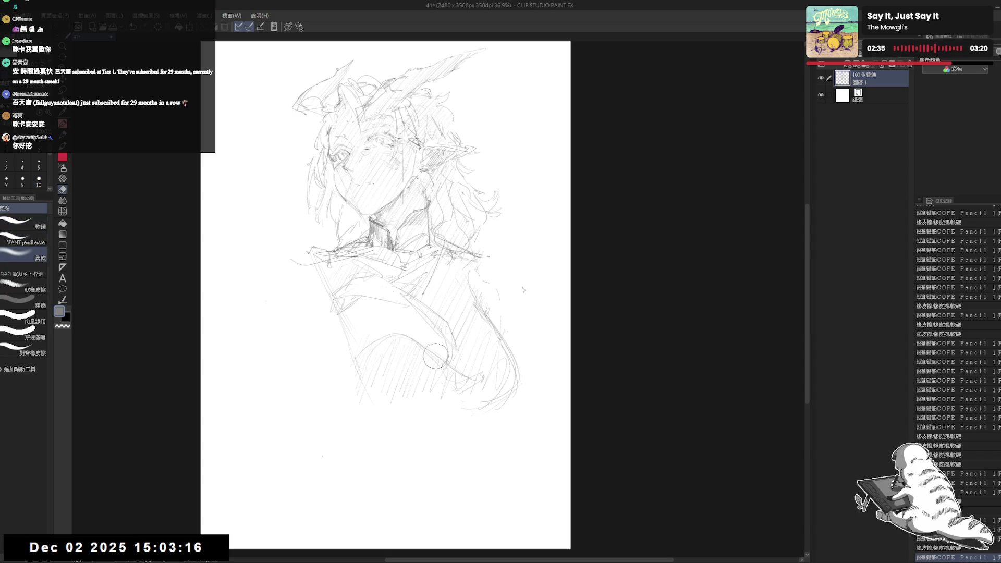
mouse_move(375, 167)
mouse_down()
mouse_move(360, 151)
mouse_move(373, 154)
mouse_up()
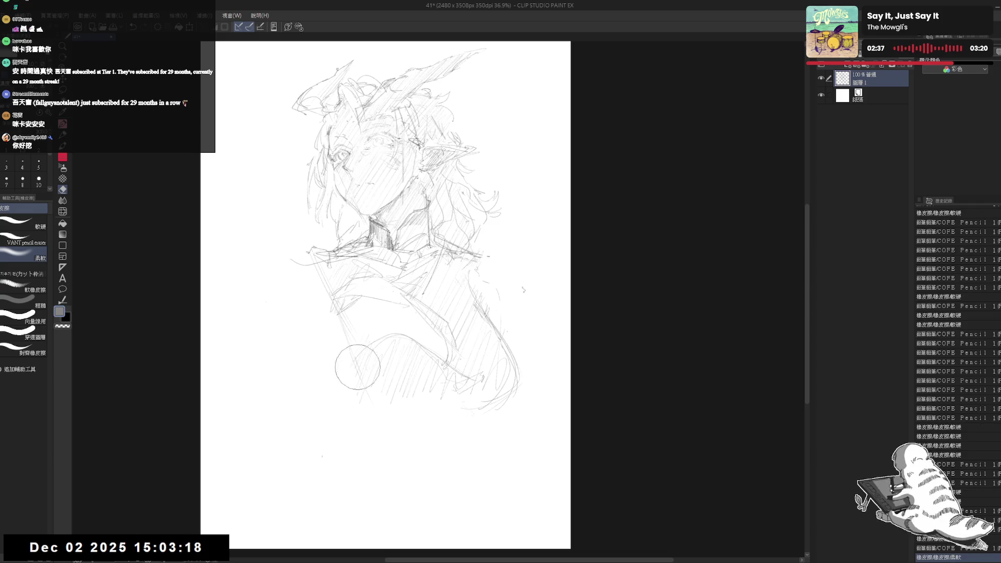
mouse_move(358, 367)
mouse_down()
mouse_move(396, 377)
mouse_move(444, 340)
mouse_move(519, 343)
mouse_move(540, 263)
mouse_up()
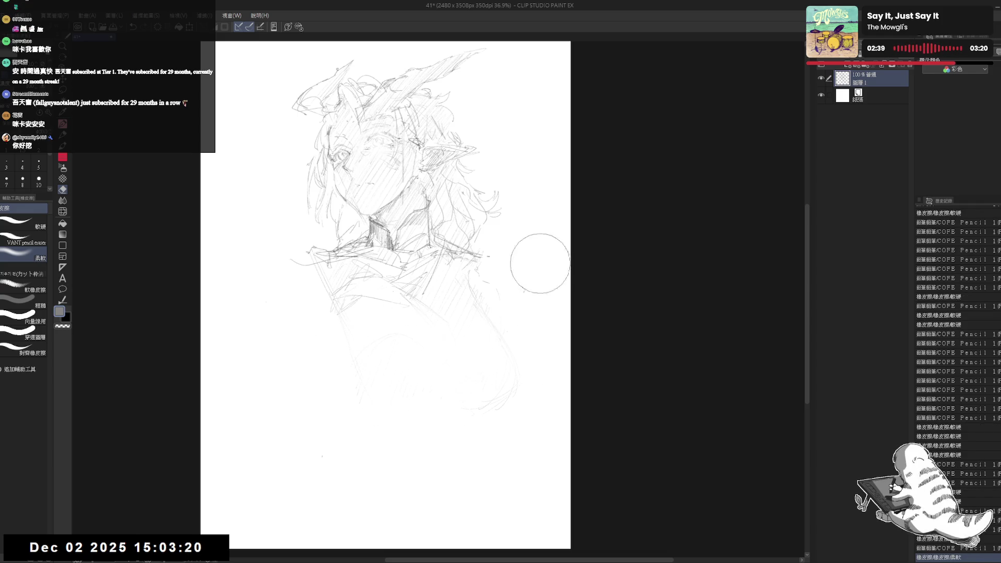
- Set the pencil to size 10 and draw a darker curve along the figure's right side
key(p)
click(524, 289)
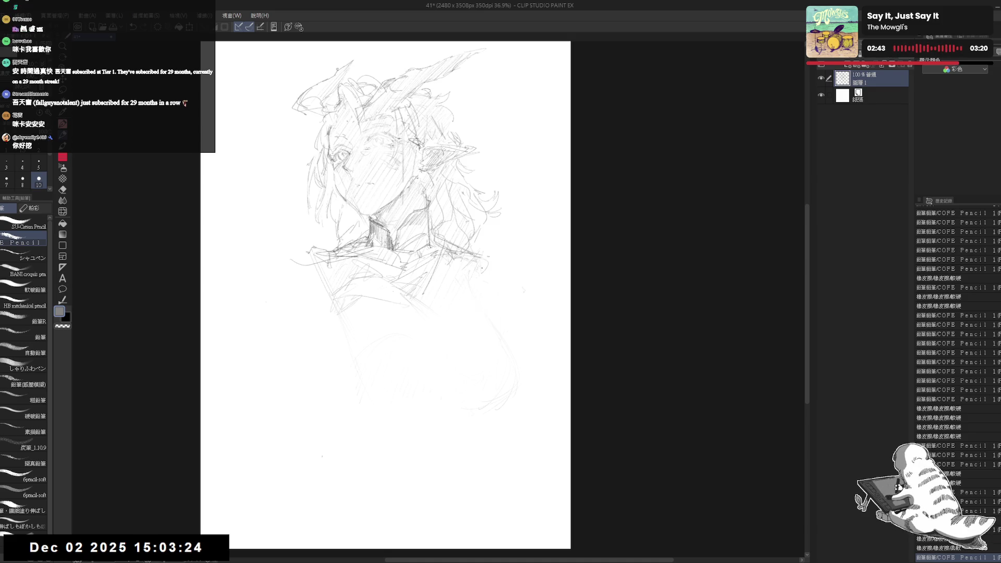
click(396, 261)
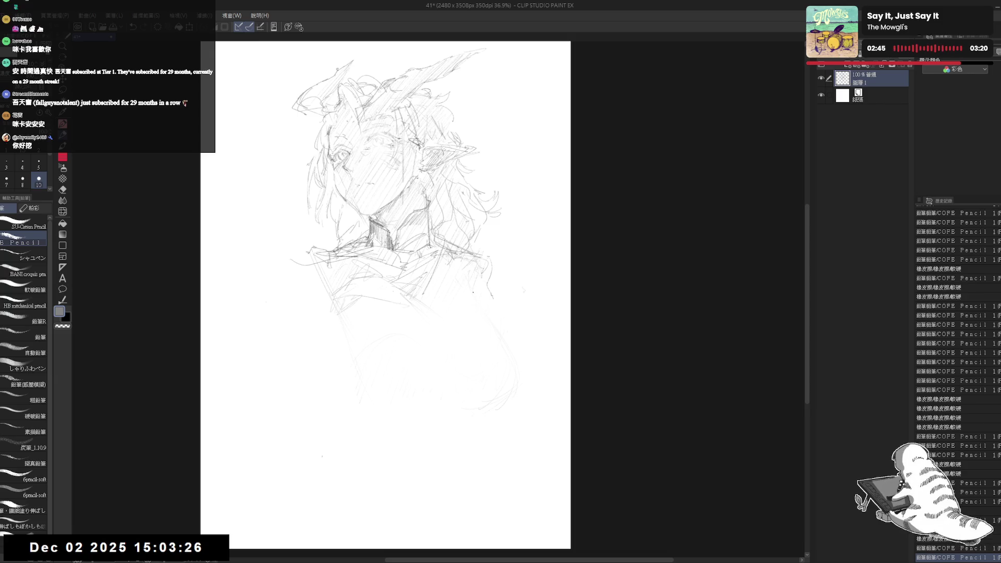
click(490, 295)
click(490, 296)
click(490, 296)
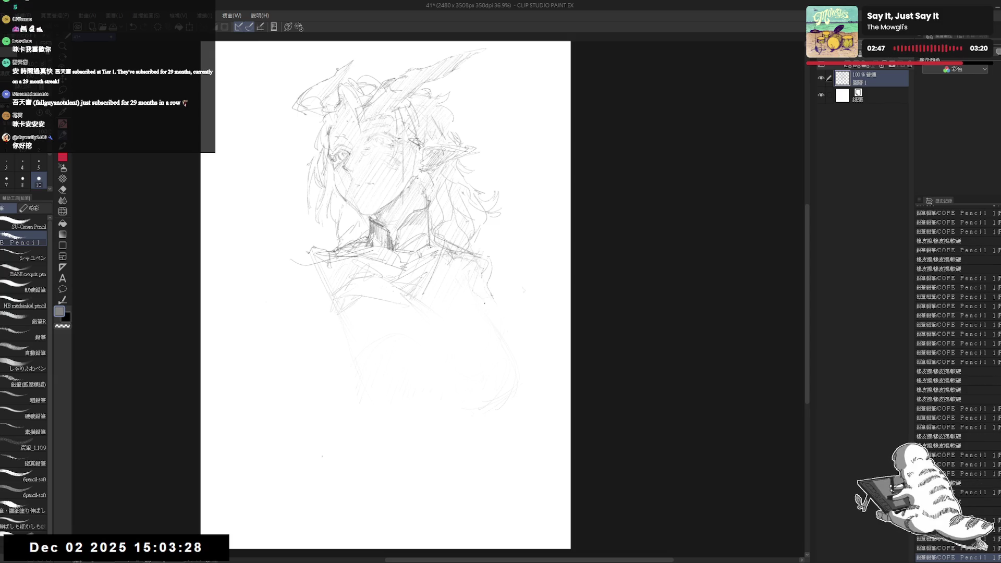
mouse_move(504, 342)
mouse_down()
mouse_move(511, 387)
mouse_move(499, 403)
mouse_up()
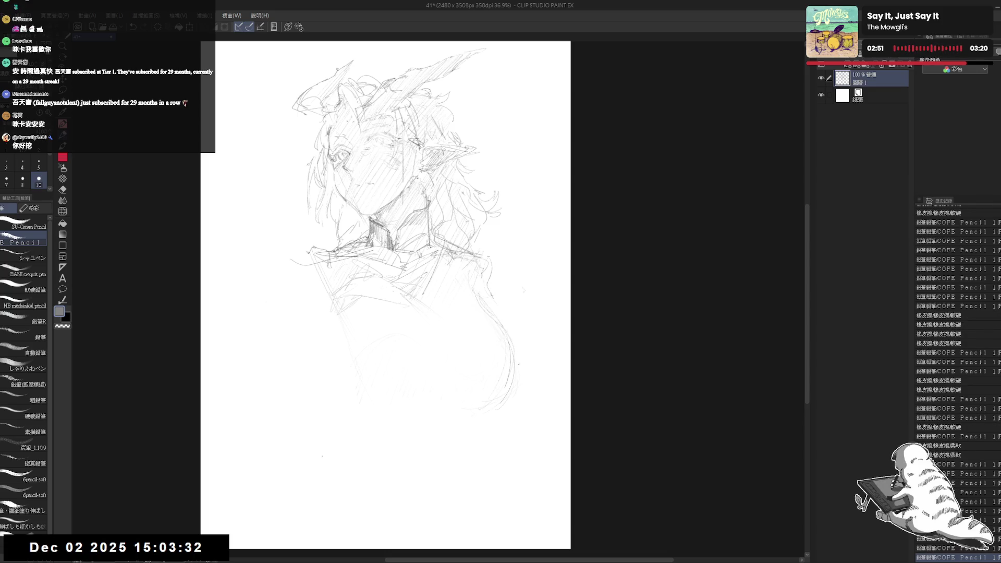
- Redraw the figure's right side and sketch faint lower-torso strokes
drag(506, 339, 513, 388)
mouse_move(486, 293)
mouse_down()
mouse_move(526, 369)
mouse_move(519, 396)
mouse_up()
drag(485, 360, 516, 401)
drag(360, 376, 397, 399)
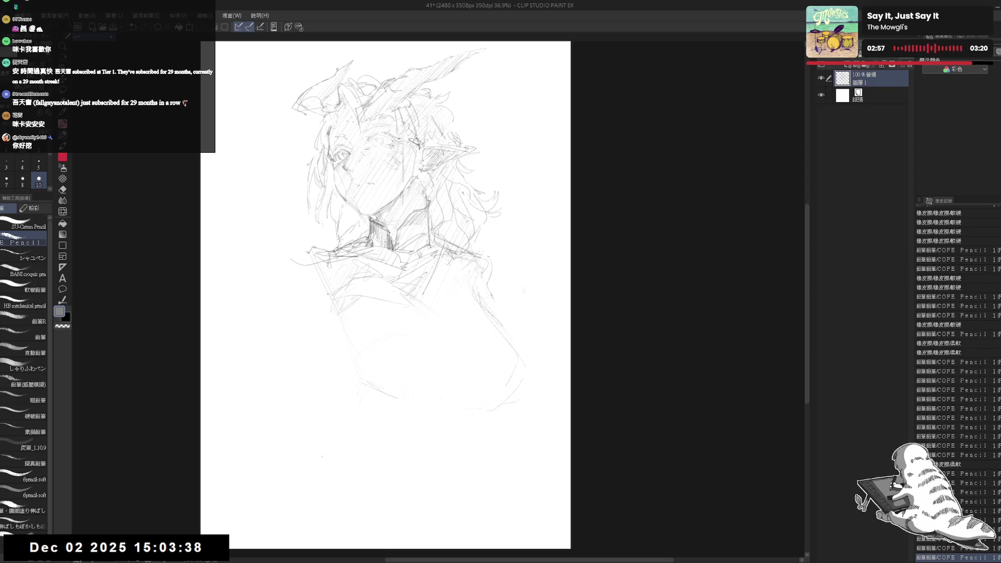
mouse_move(313, 253)
mouse_down()
mouse_move(360, 250)
mouse_move(388, 266)
mouse_up()
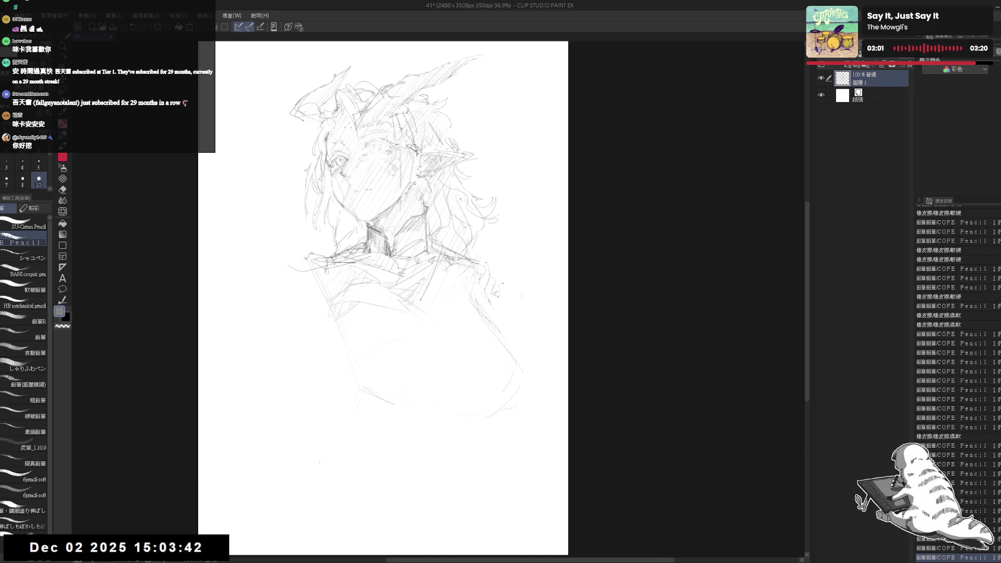
drag(500, 291, 509, 312)
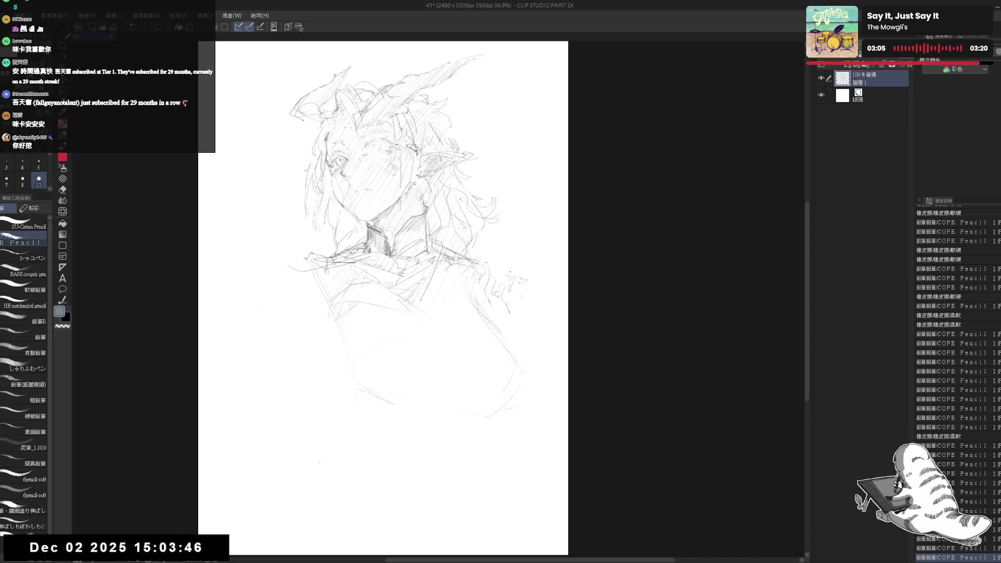
- Stroke in the left shoulder and arm line sweeping downward, plus light torso strokes
drag(253, 291, 281, 295)
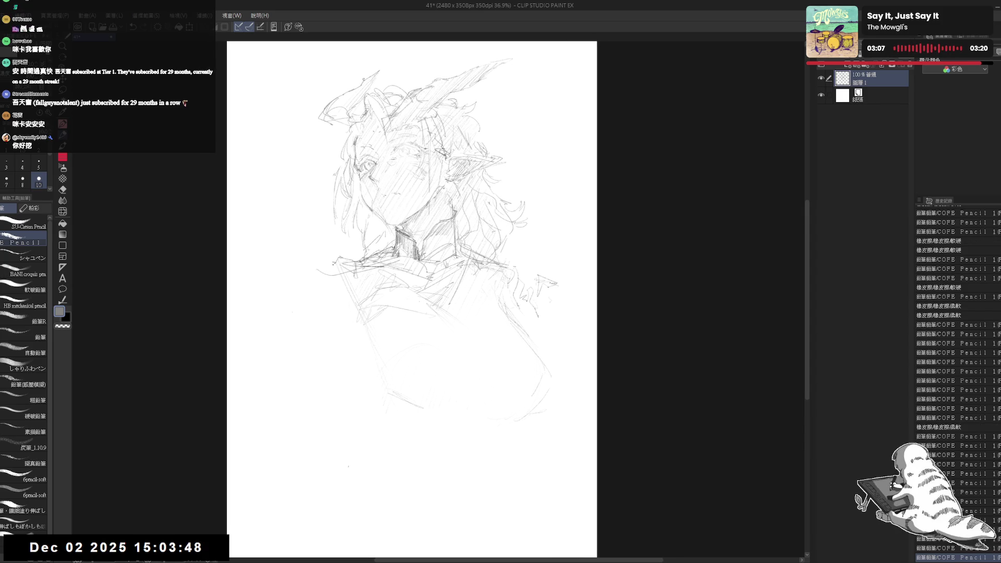
drag(334, 264, 324, 284)
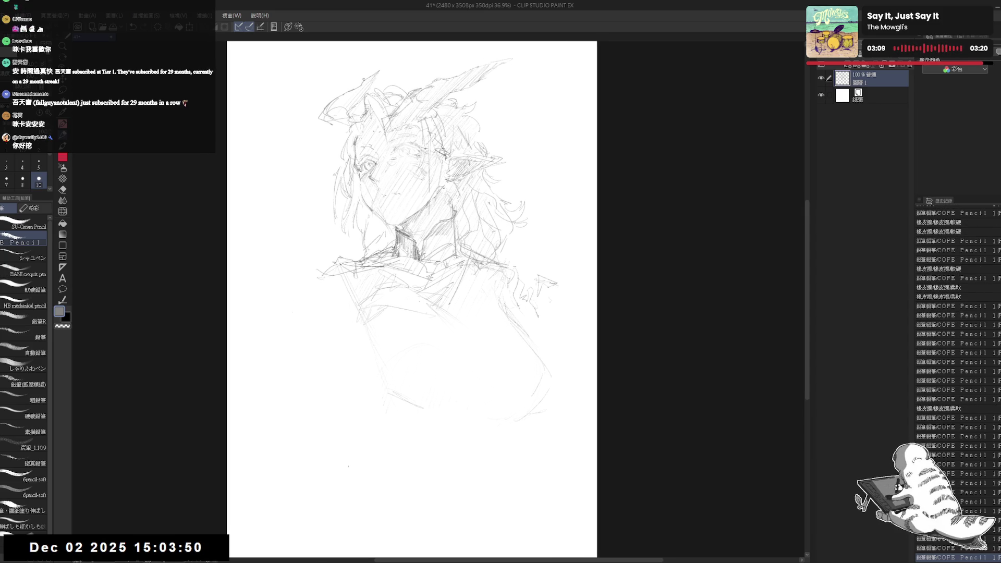
drag(314, 292, 295, 347)
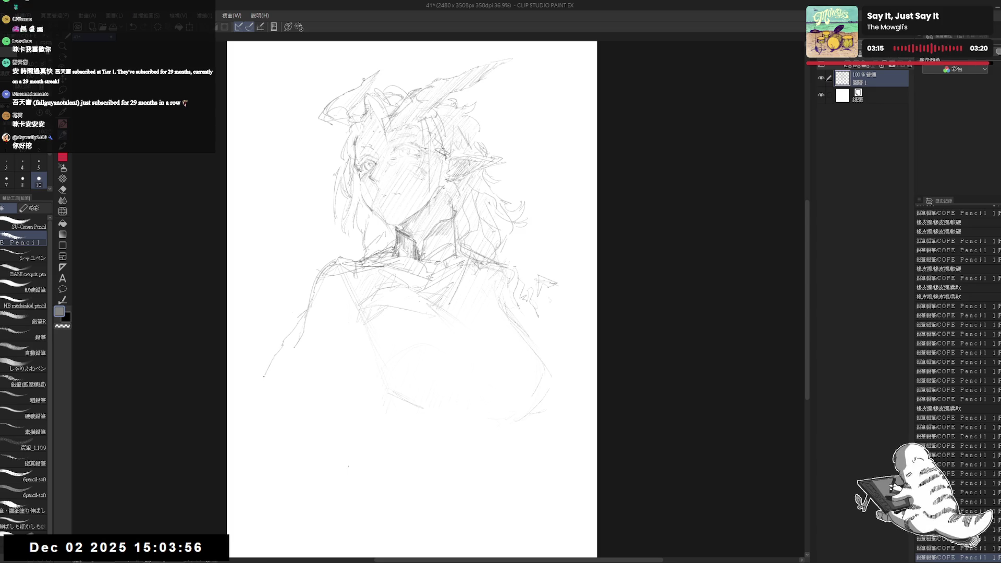
drag(307, 303, 259, 386)
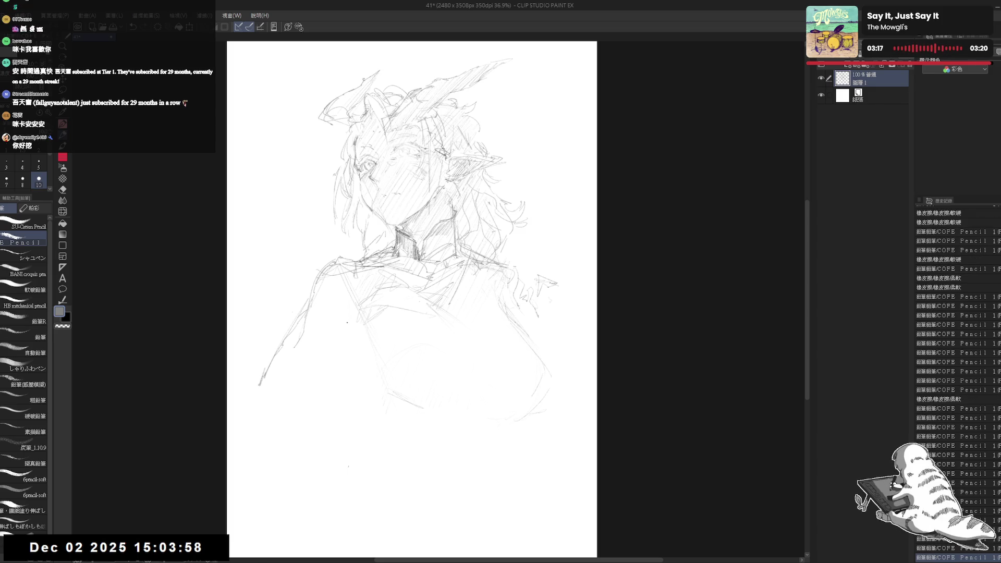
drag(354, 327, 358, 334)
drag(292, 311, 359, 334)
- Pencil in the arm line rising toward the chest and short strokes at the lower-left arm
key(e)
key(p)
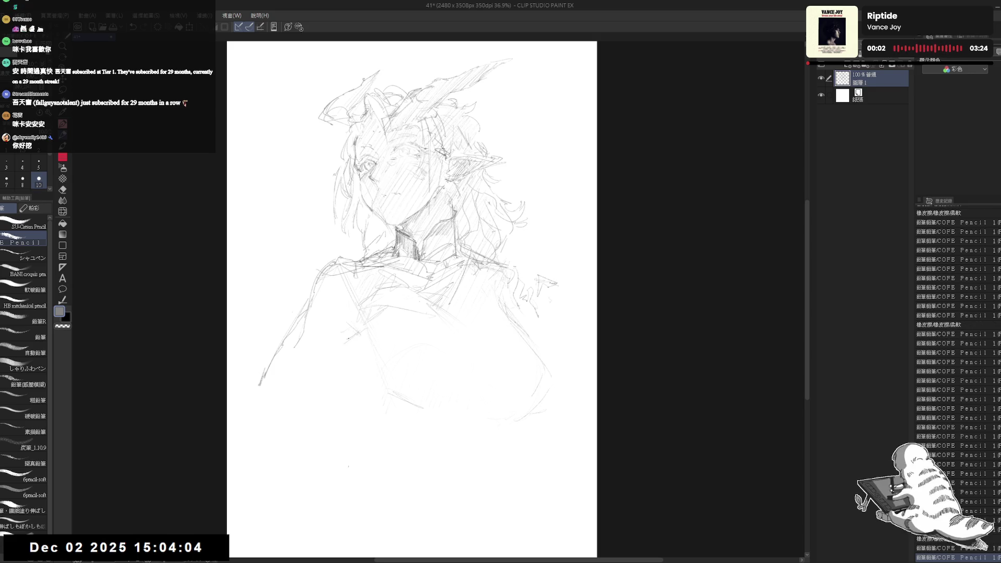
drag(346, 332, 356, 335)
drag(411, 292, 438, 260)
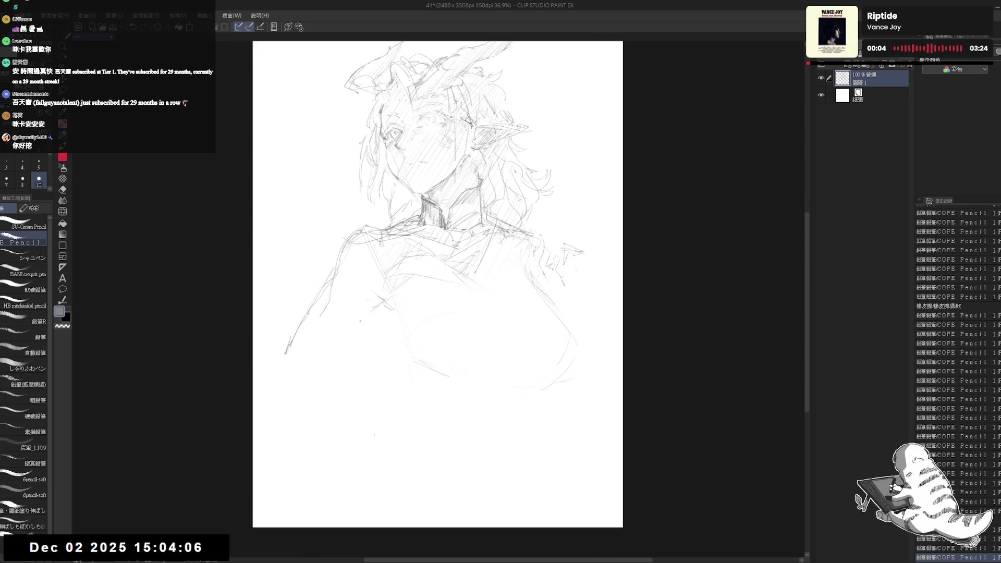
drag(326, 389, 358, 336)
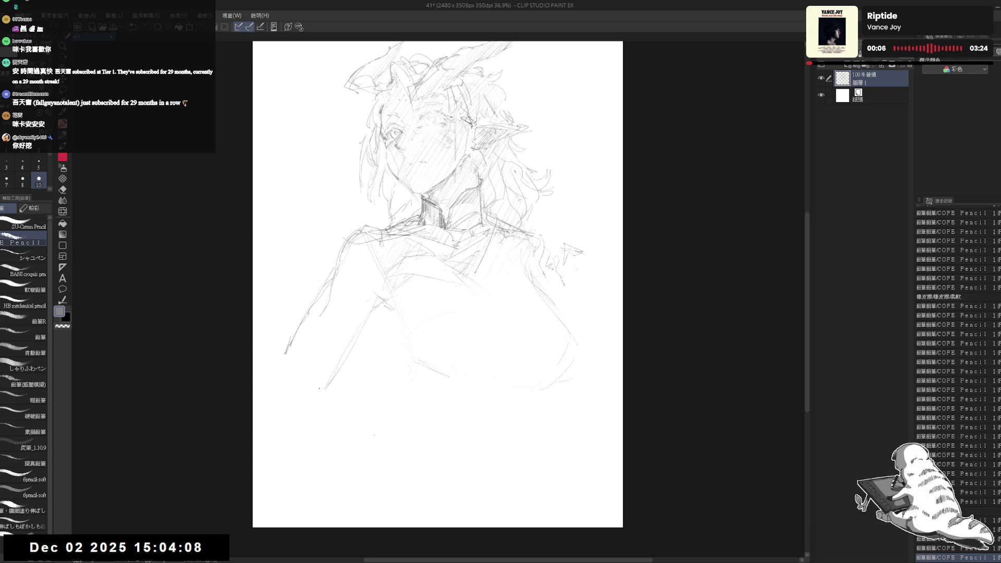
drag(288, 340, 280, 359)
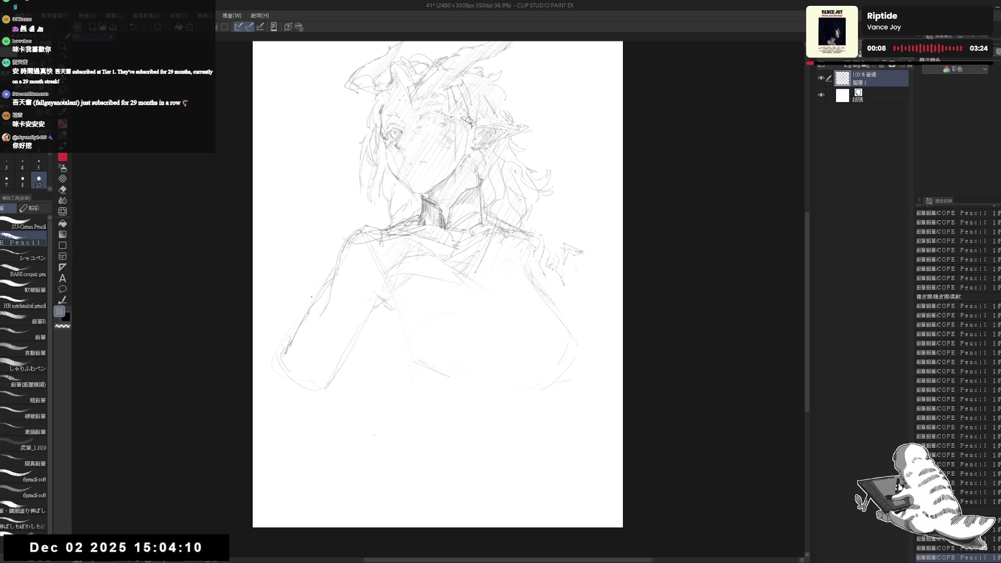
drag(297, 313, 277, 338)
drag(313, 377, 292, 387)
drag(438, 291, 434, 302)
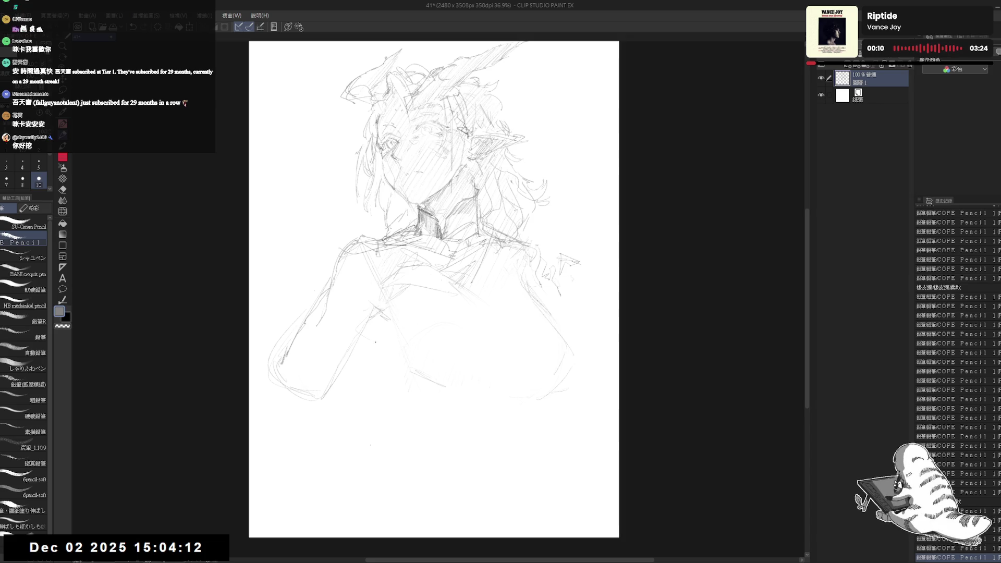
drag(292, 333, 287, 360)
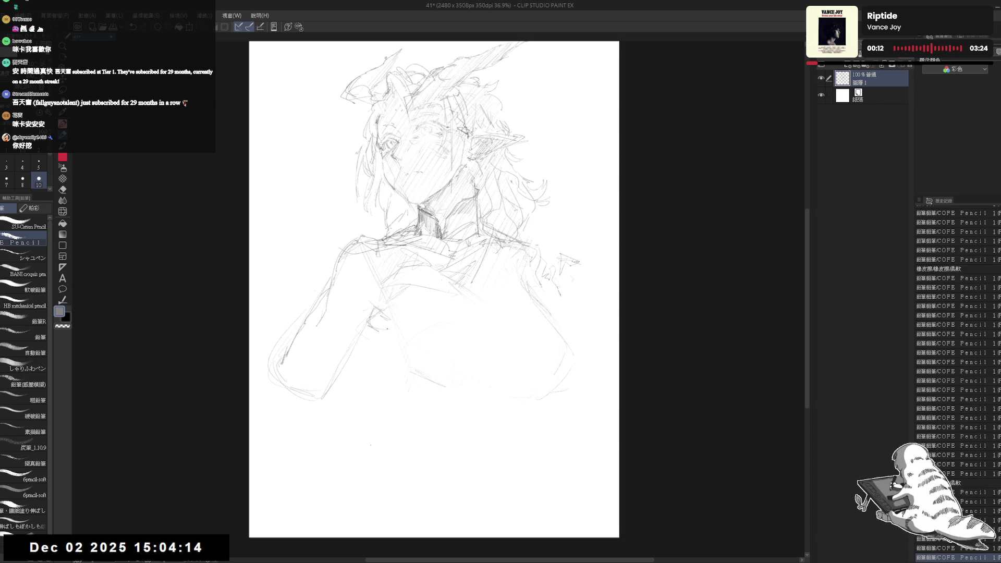
drag(378, 342, 411, 381)
drag(528, 174, 519, 192)
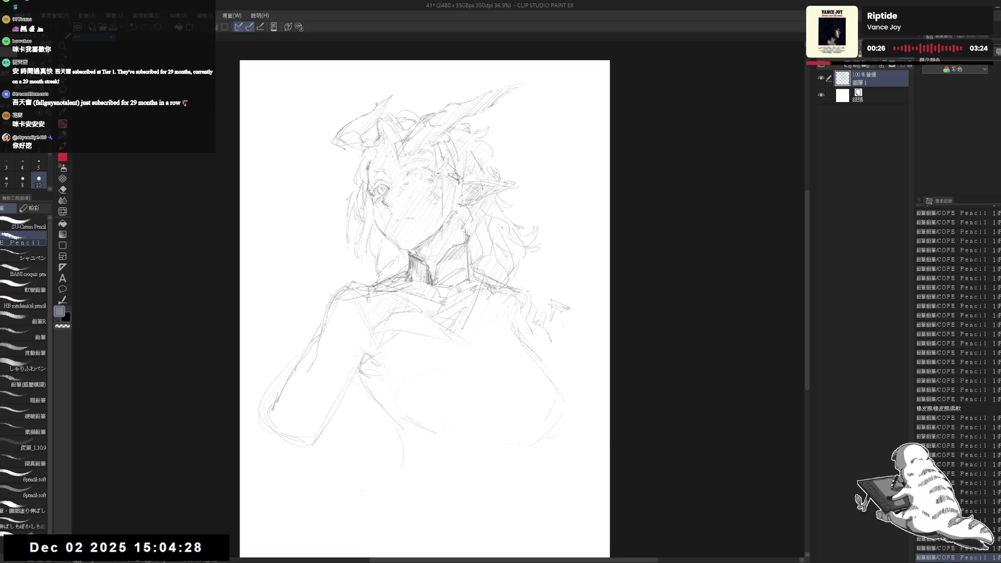
- Add tiny strokes and dots around the eye and face
drag(392, 184, 397, 186)
drag(392, 184, 397, 186)
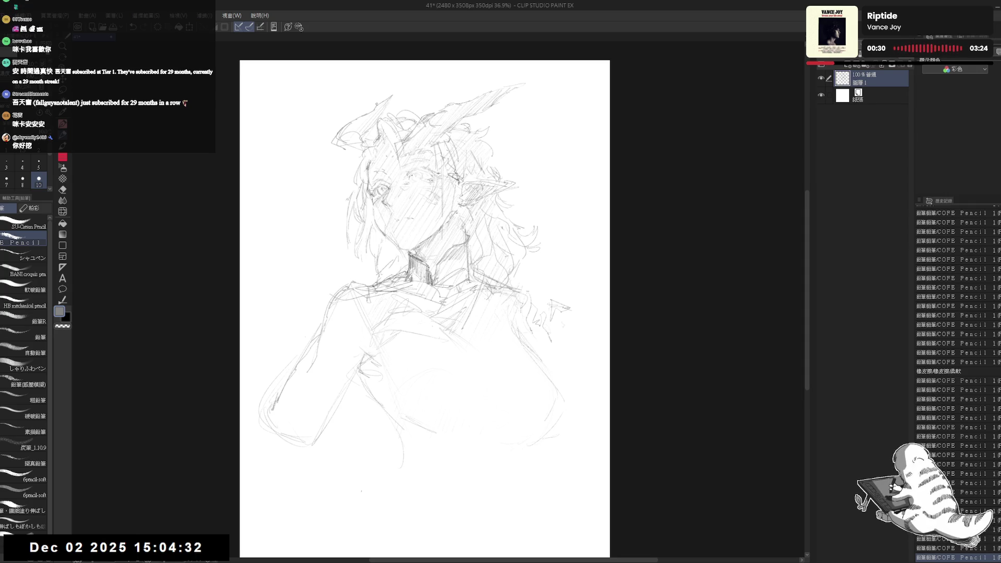
click(417, 169)
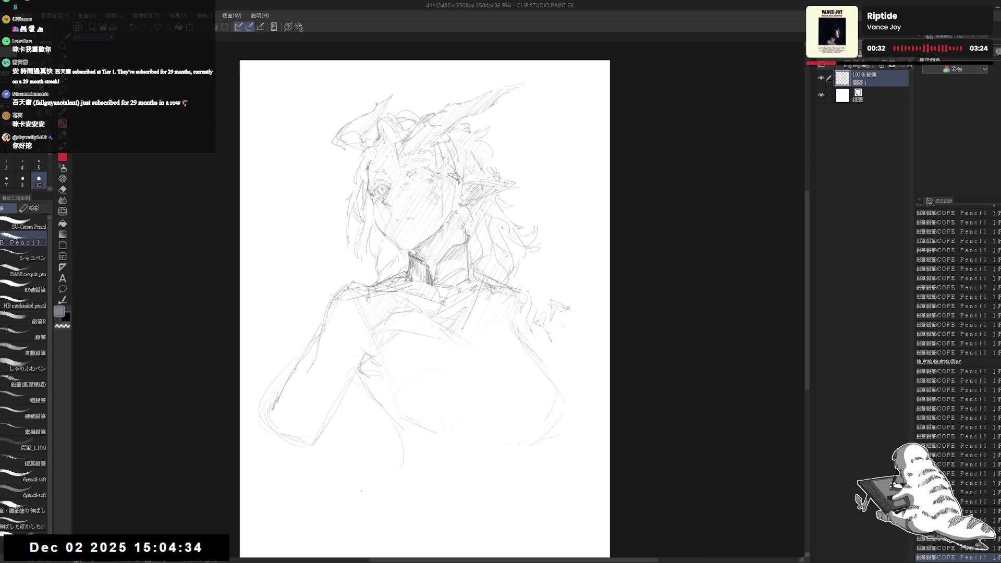
click(415, 182)
click(417, 181)
click(414, 184)
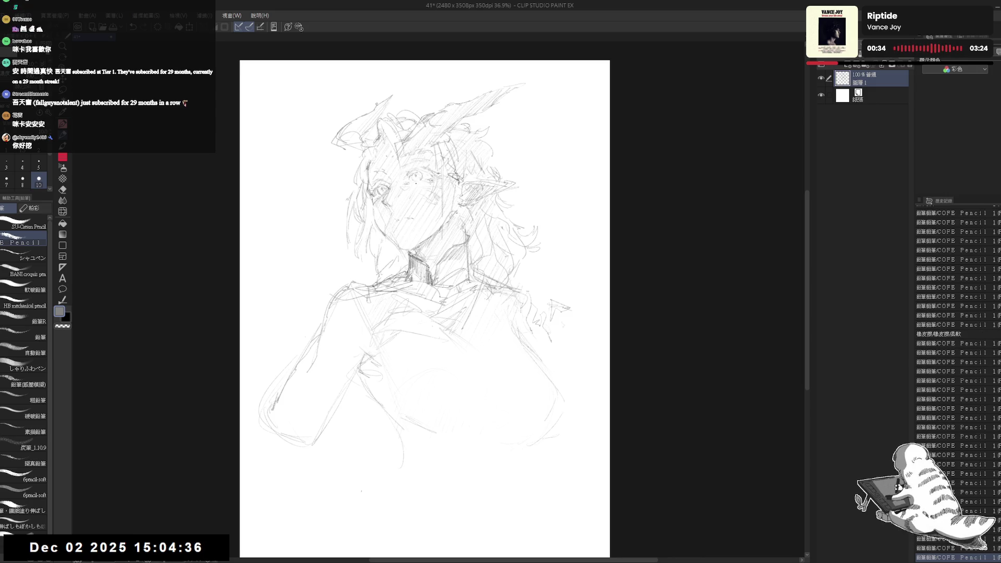
click(417, 180)
click(416, 182)
click(414, 184)
click(416, 182)
- Flip the canvas horizontally to check proportions, then soft-erase stray lines near the face
key(h)
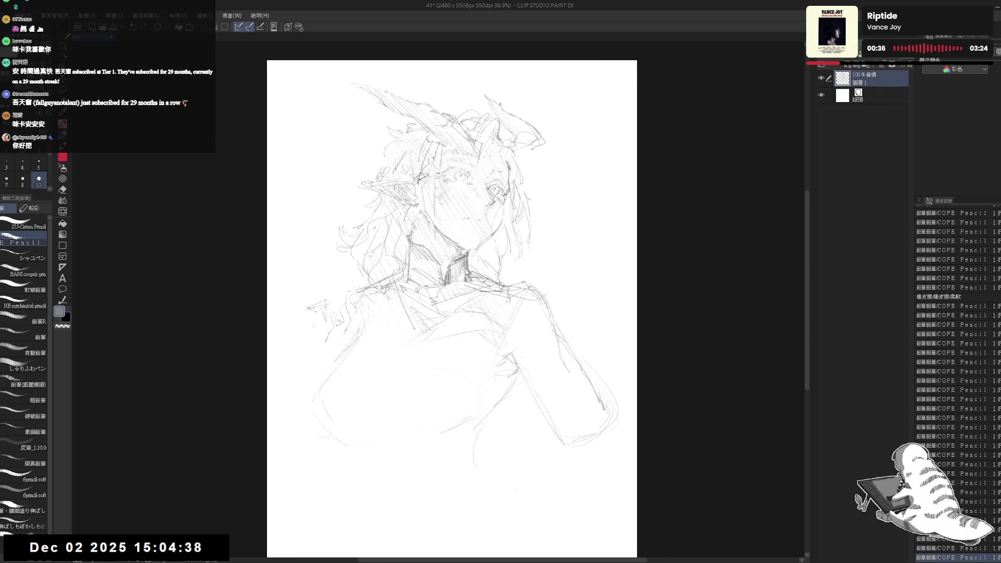
key(h)
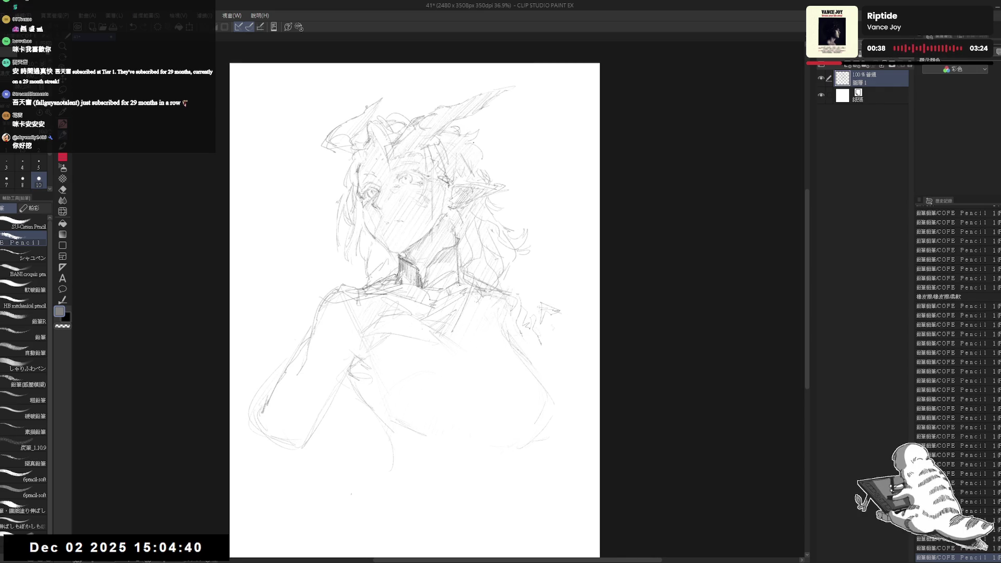
key(e)
mouse_move(330, 224)
mouse_down()
mouse_move(356, 253)
mouse_move(362, 237)
mouse_move(391, 297)
mouse_up()
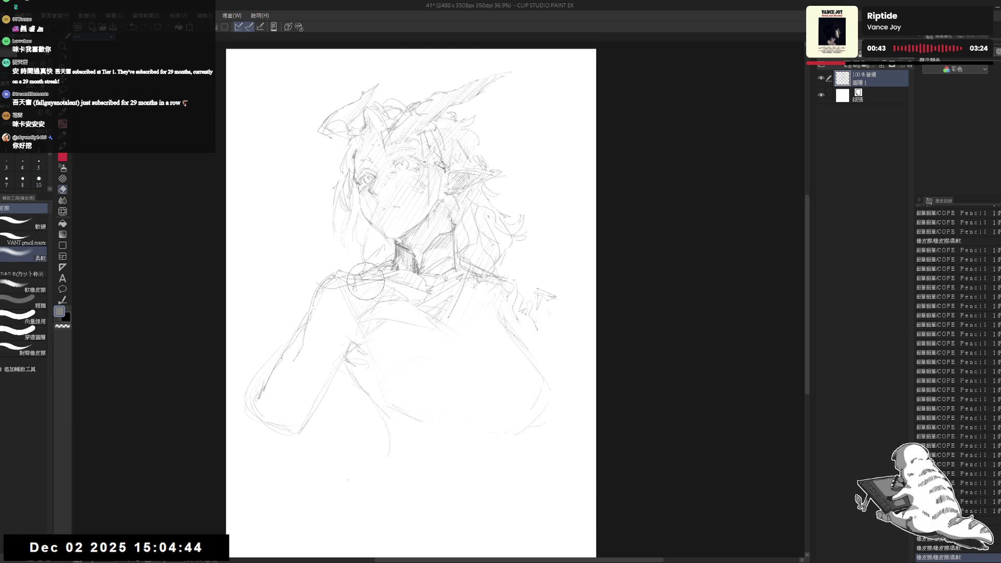
click(39, 228)
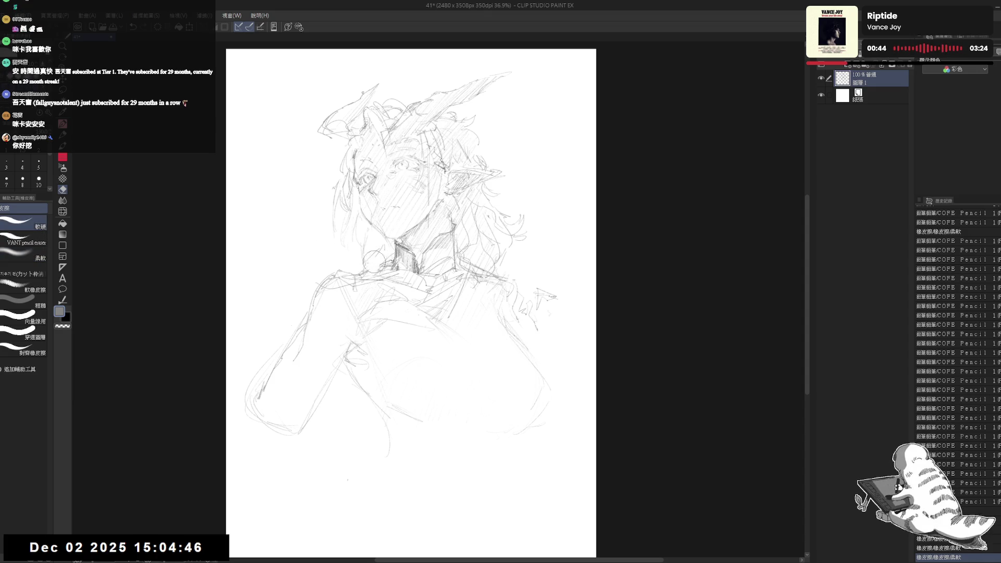
- Redraw and lighten the strokes of the hand by the chin, mirroring the view to check
key(p)
mouse_move(365, 264)
mouse_down()
mouse_move(347, 285)
mouse_move(373, 279)
mouse_move(381, 297)
mouse_move(365, 289)
mouse_move(391, 279)
mouse_move(392, 321)
mouse_up()
key(e)
key(p)
key(e)
key(p)
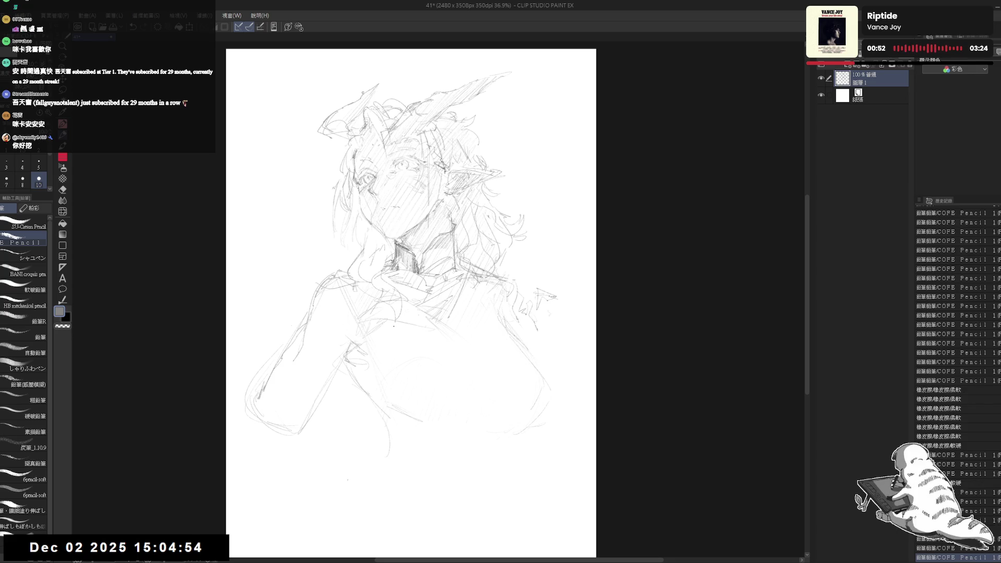
key(h)
key(h)
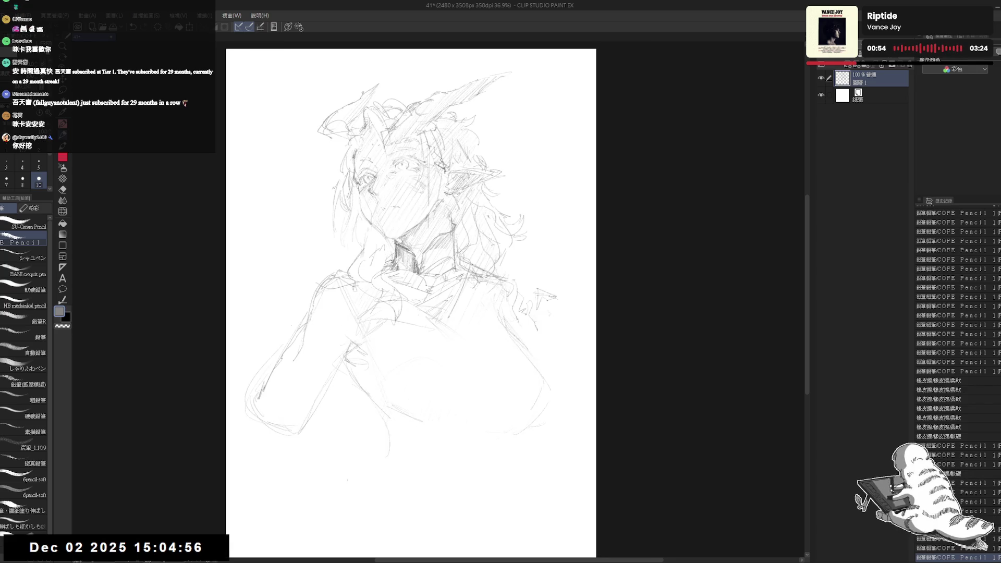
key(e)
mouse_move(359, 294)
mouse_down()
mouse_move(378, 284)
mouse_move(389, 308)
mouse_up()
key(p)
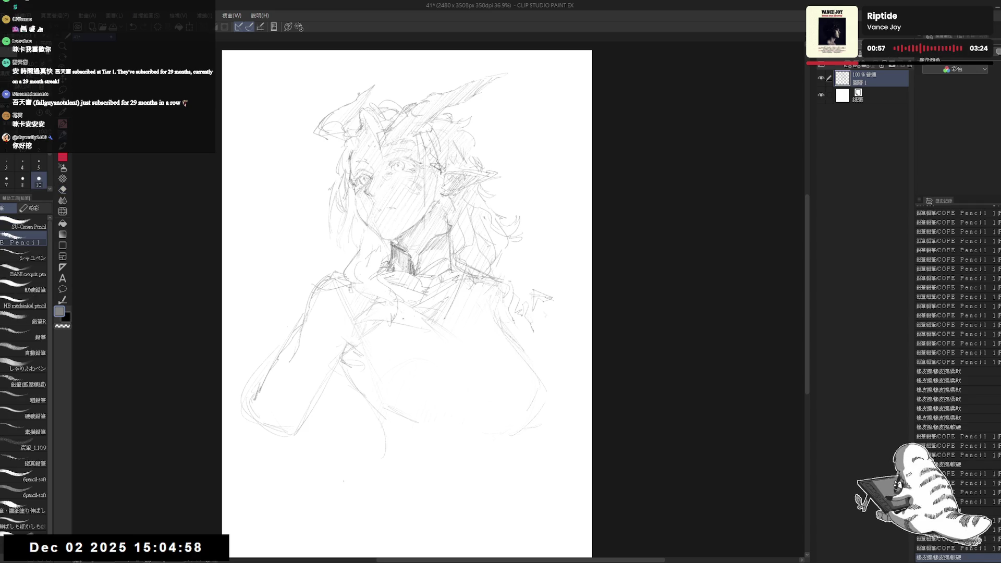
- Erase small stray marks at the right shoulder
key(e)
mouse_move(503, 250)
mouse_down()
mouse_move(472, 274)
mouse_move(462, 313)
mouse_up()
key(p)
drag(509, 158, 508, 149)
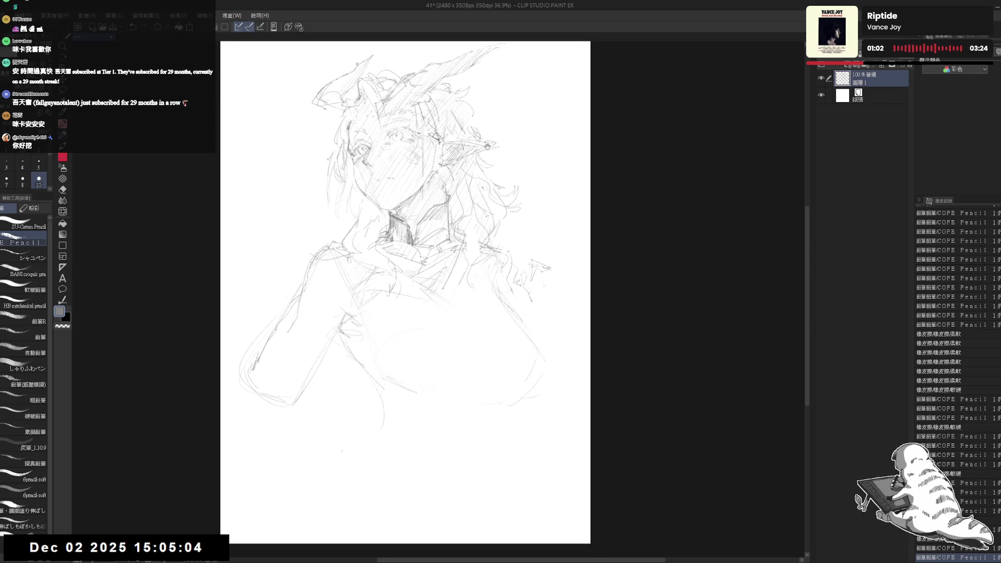
drag(501, 154, 498, 171)
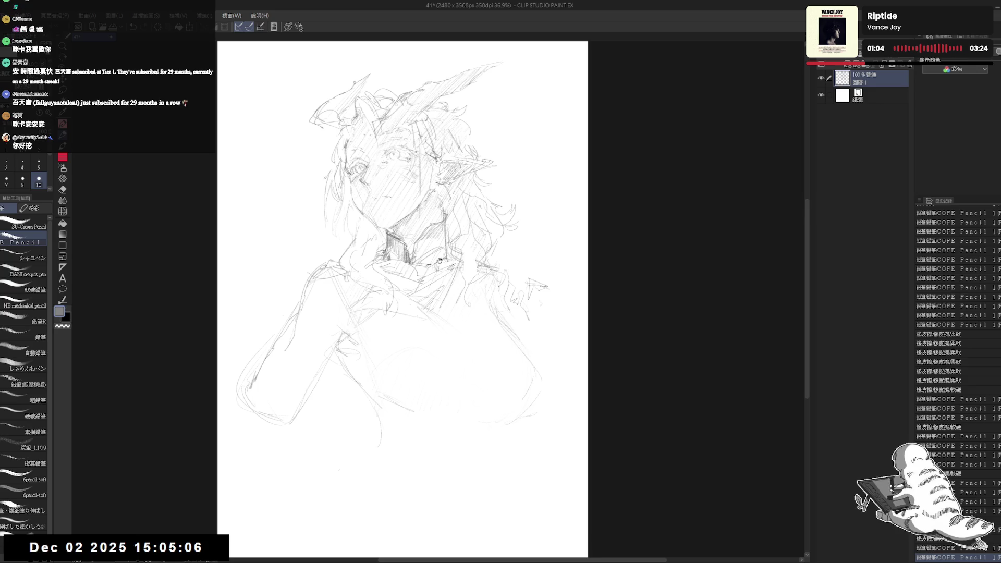
- Erase stray marks left of the neck and wipe out the left shoulder and arm lines
drag(439, 261, 441, 284)
scroll(333, 263, up, 1)
key(e)
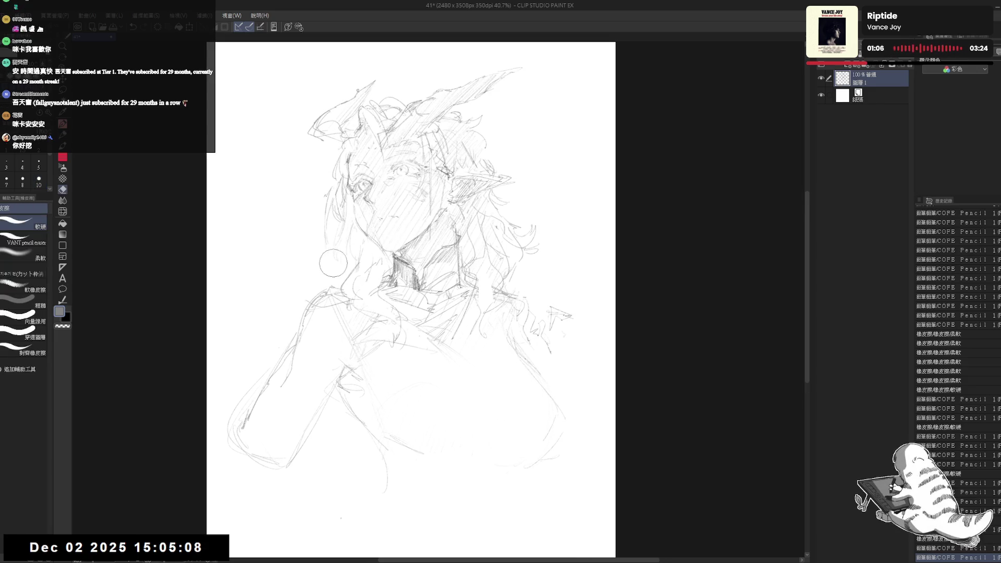
drag(333, 263, 333, 268)
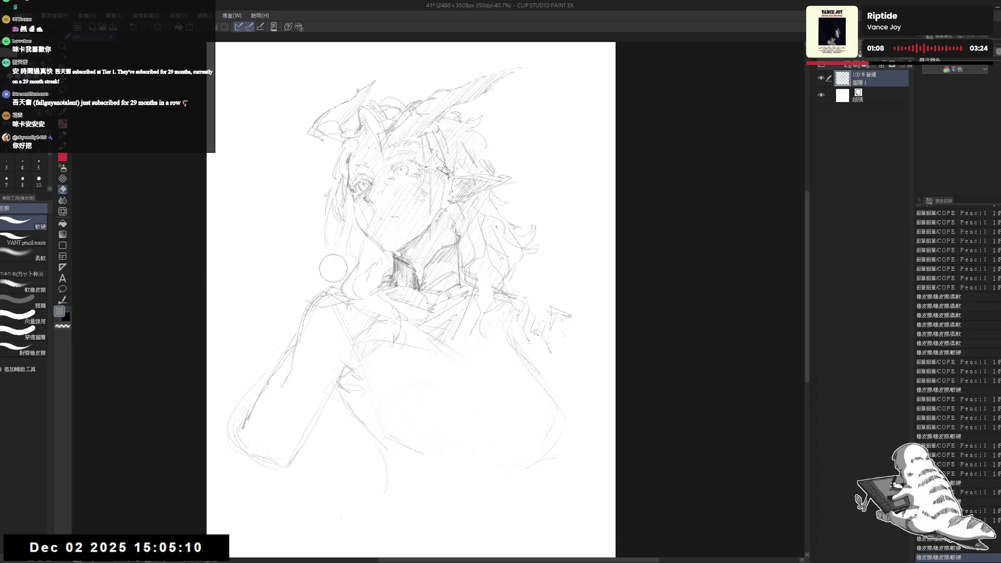
key(p)
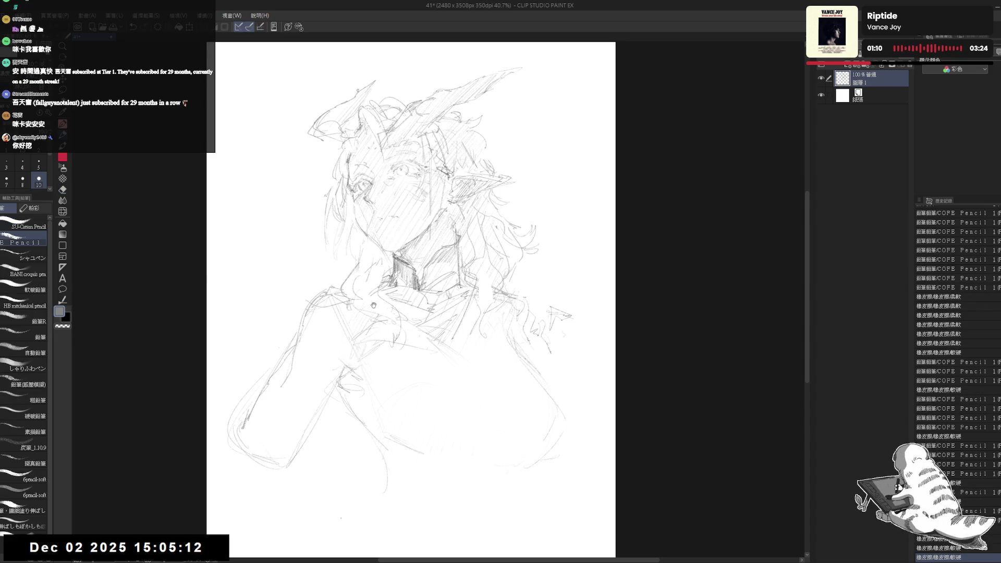
drag(337, 214, 334, 214)
key(e)
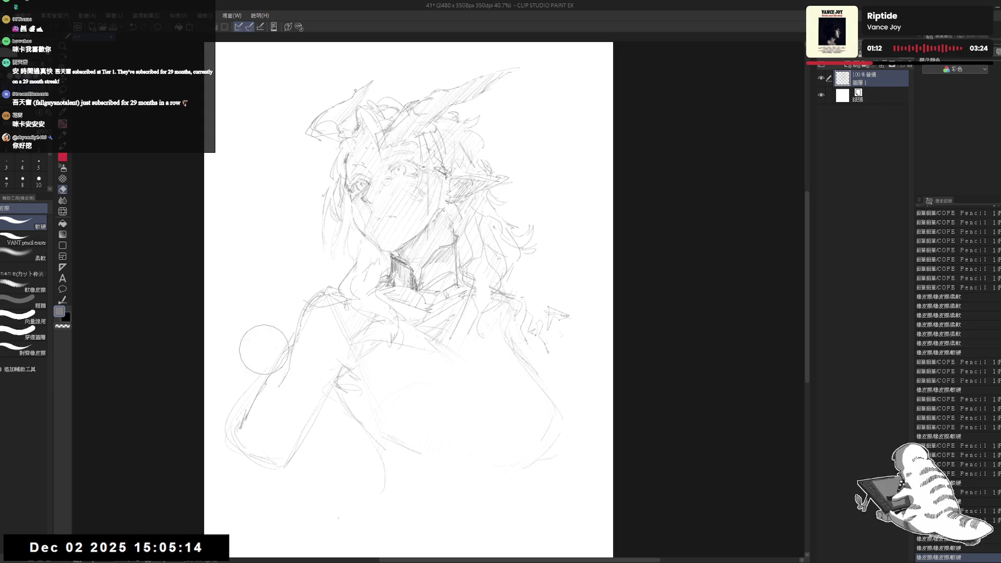
mouse_move(264, 349)
mouse_down()
mouse_move(245, 346)
mouse_move(297, 286)
mouse_move(314, 347)
mouse_move(279, 402)
mouse_move(323, 340)
mouse_move(370, 431)
mouse_move(407, 402)
mouse_move(365, 339)
mouse_up()
- Shift the whole sketch to the left
key(p)
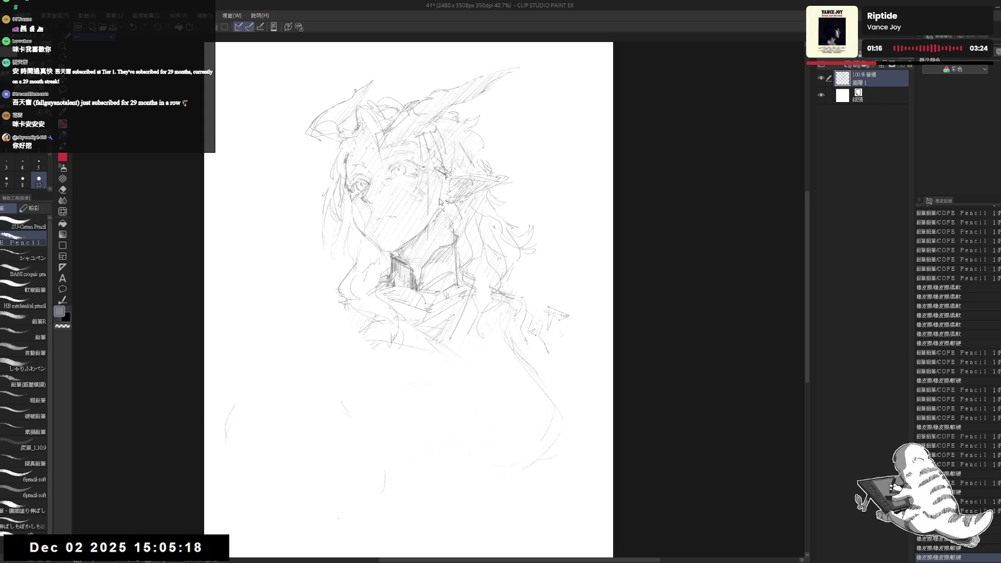
drag(440, 201, 404, 204)
key(e)
key(p)
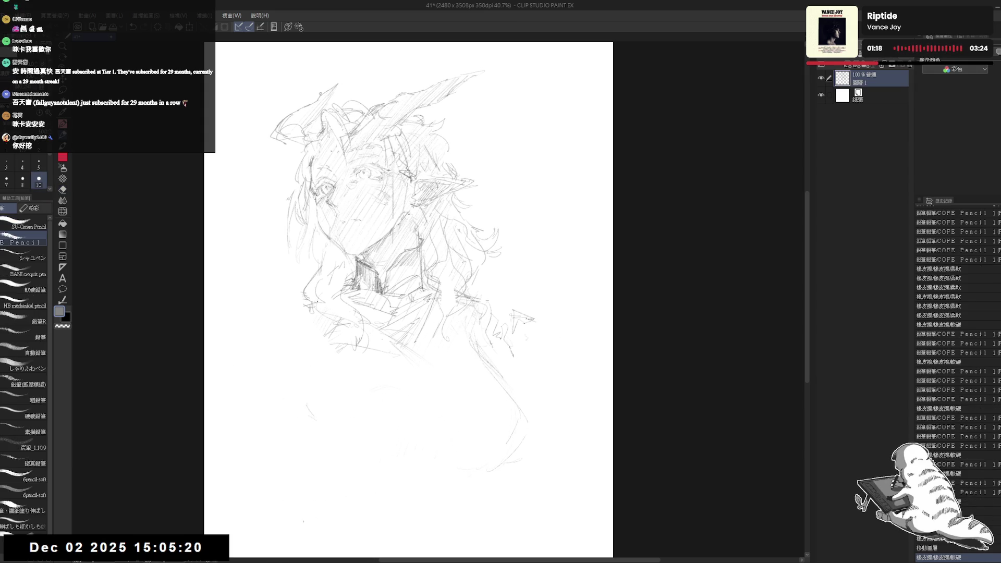
- Pencil new collar and shoulder strokes
key(e)
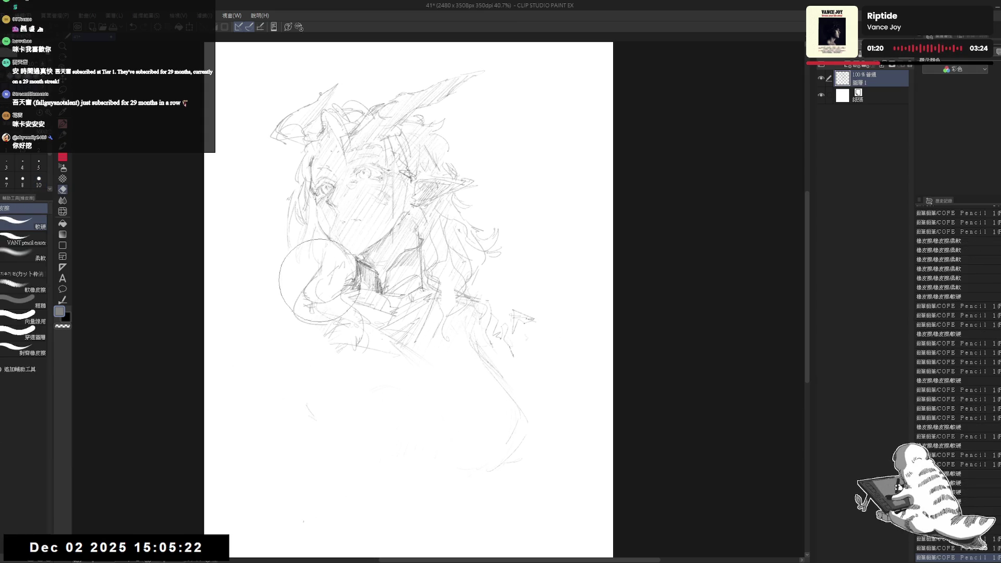
key(p)
mouse_move(319, 258)
mouse_down()
mouse_move(286, 305)
mouse_move(360, 375)
mouse_up()
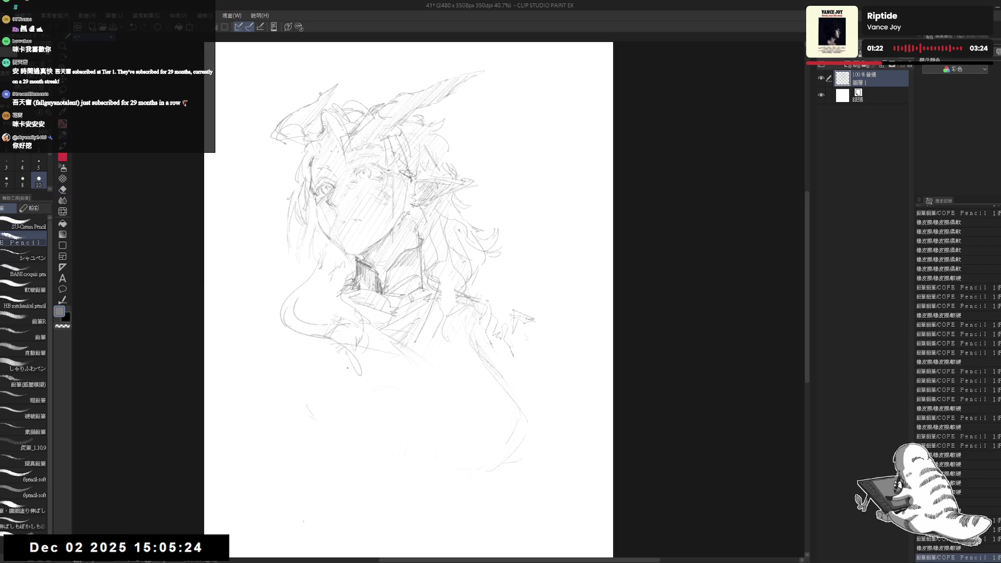
key(e)
key(p)
drag(368, 323, 352, 371)
- Shift the sketch right and up, then erase strokes near the right hand
drag(450, 261, 471, 253)
key(e)
drag(513, 293, 483, 335)
- Erase the stray right-shoulder strokes and redraw the shoulder and arm lines
key(p)
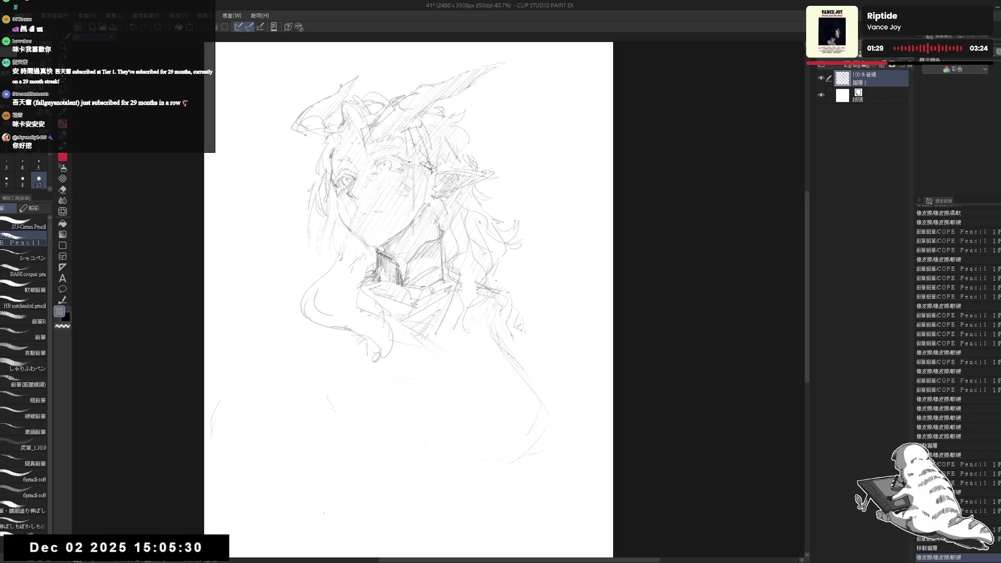
key(e)
mouse_move(500, 282)
mouse_down()
mouse_move(532, 334)
mouse_move(495, 323)
mouse_move(537, 321)
mouse_move(541, 346)
mouse_move(516, 354)
mouse_up()
key(p)
key(e)
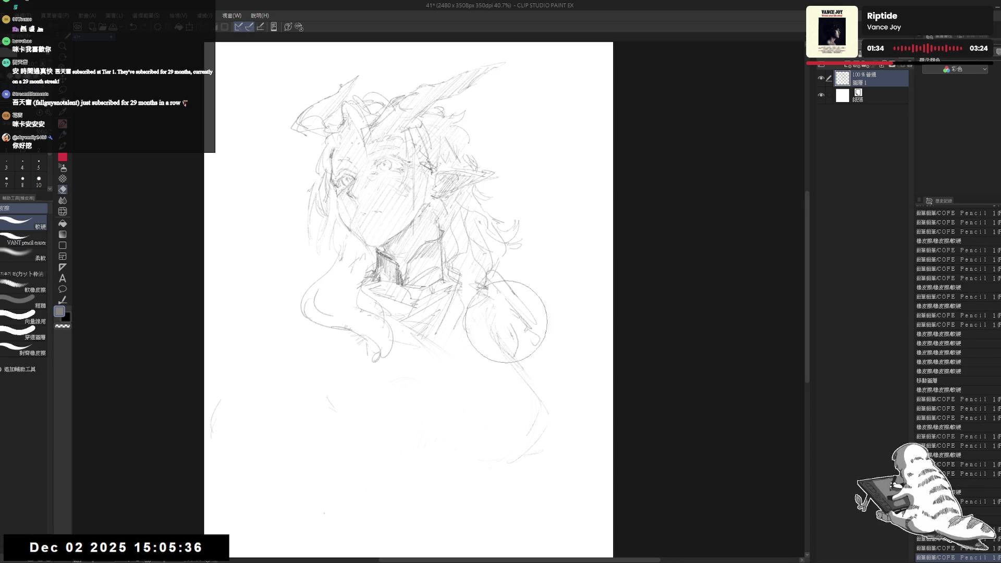
drag(506, 312, 510, 352)
key(p)
drag(487, 292, 493, 357)
mouse_move(515, 321)
mouse_down()
mouse_move(534, 335)
mouse_move(547, 322)
mouse_move(521, 308)
mouse_move(501, 337)
mouse_move(516, 321)
mouse_up()
- Add faint strokes near the collar, then zoom out to 30%
key(e)
key(p)
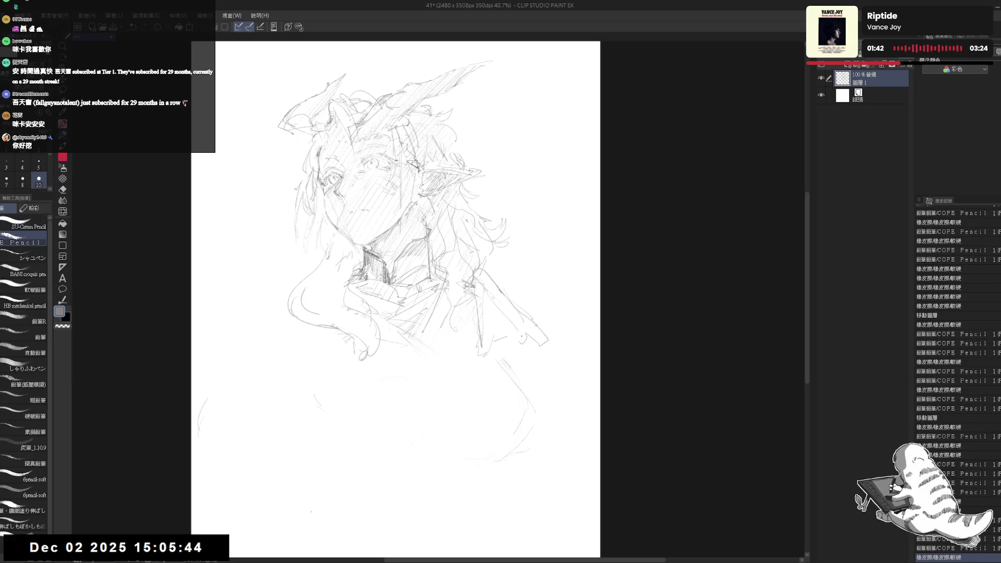
drag(397, 292, 408, 296)
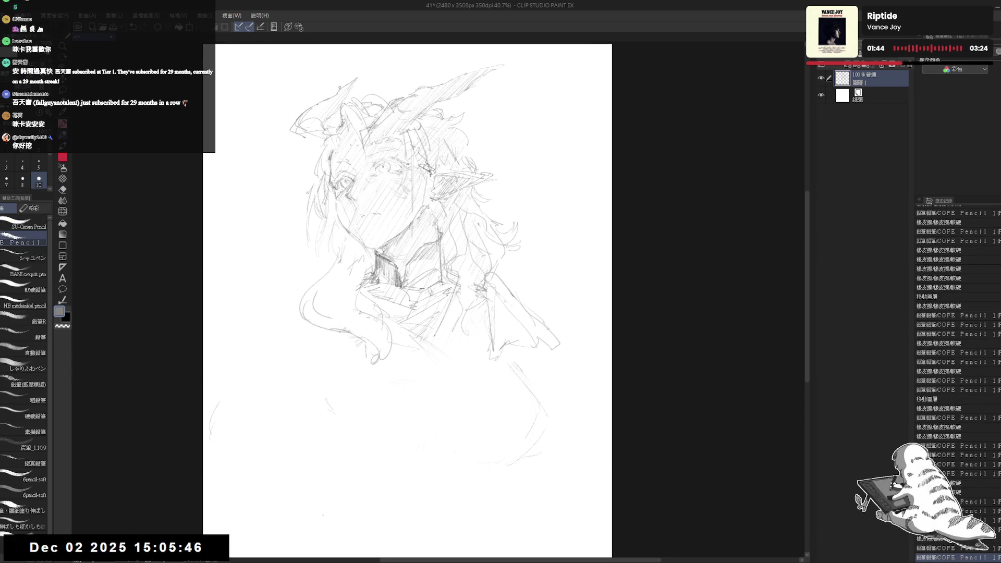
drag(401, 365, 412, 371)
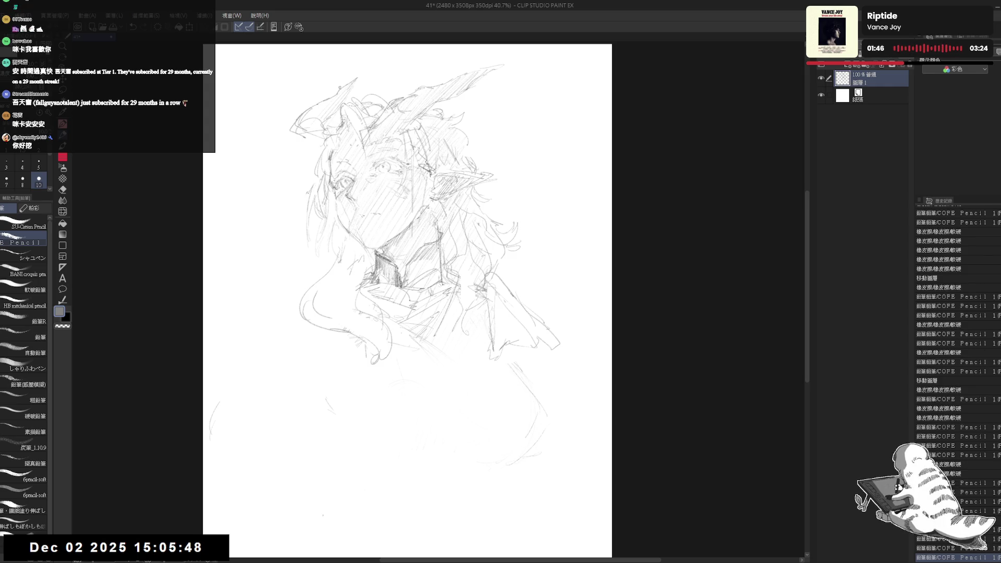
mouse_move(424, 274)
mouse_down()
mouse_move(431, 288)
mouse_move(399, 295)
mouse_up()
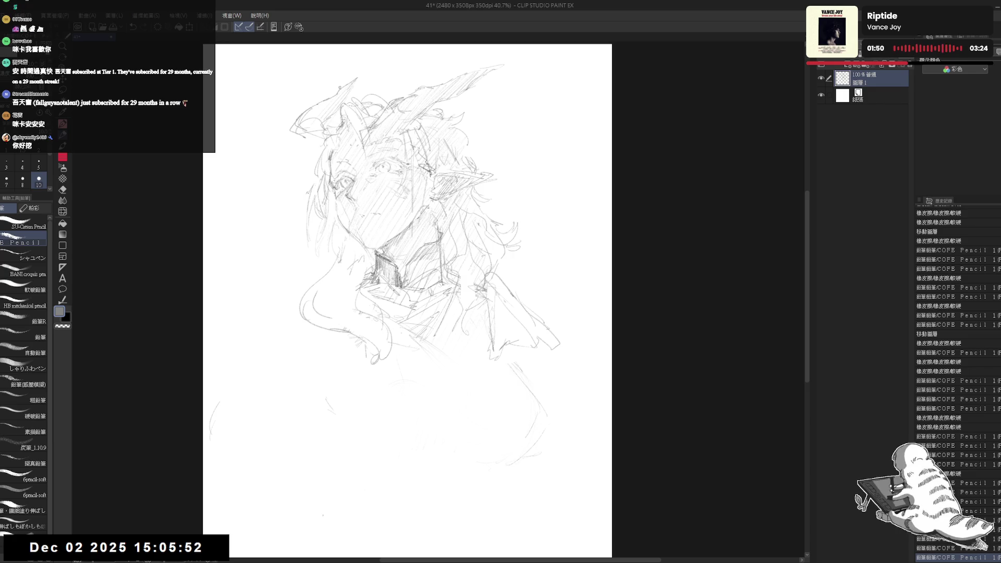
key(ctrl+minus)
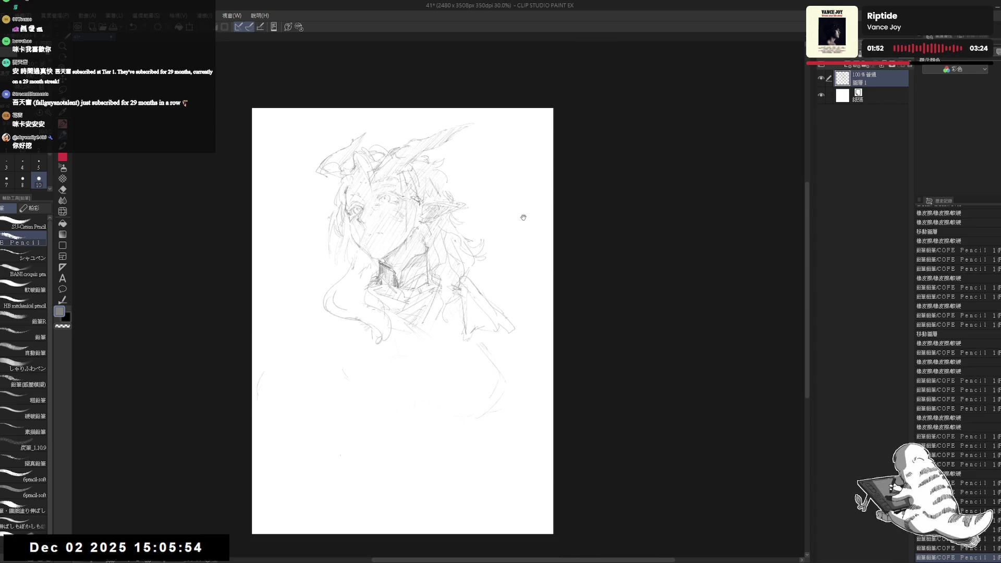
- Erase stray hair lines on the right and dab small pencil marks beside the hair
key(e)
mouse_move(469, 234)
mouse_down()
mouse_move(464, 245)
mouse_move(476, 246)
mouse_move(451, 228)
mouse_move(461, 230)
mouse_up()
key(p)
click(493, 271)
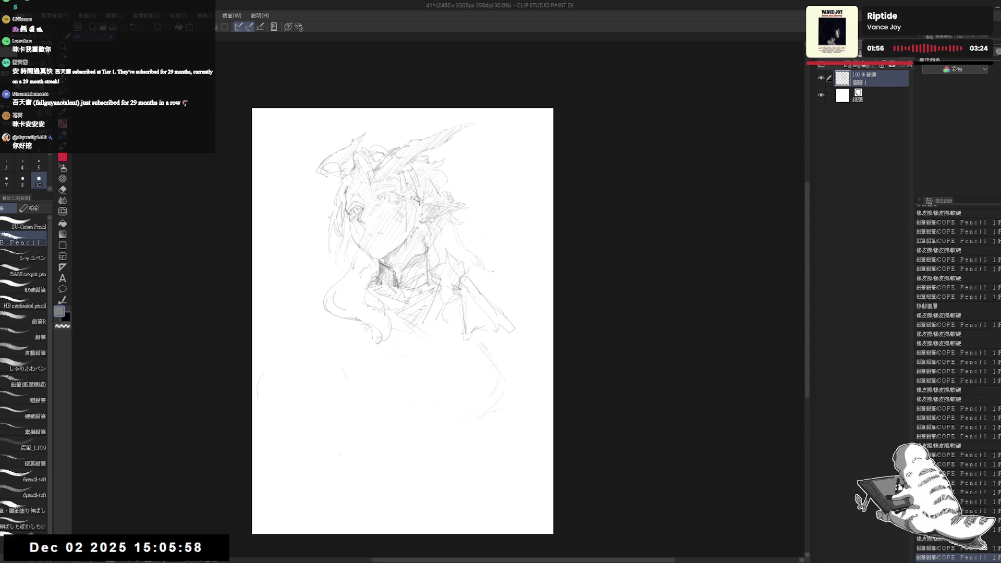
click(498, 259)
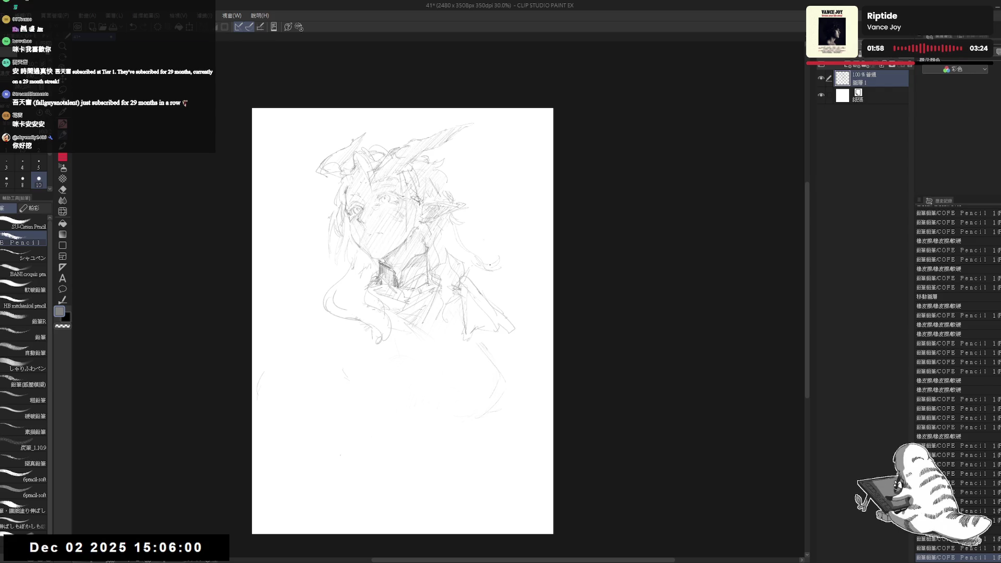
click(480, 251)
click(503, 286)
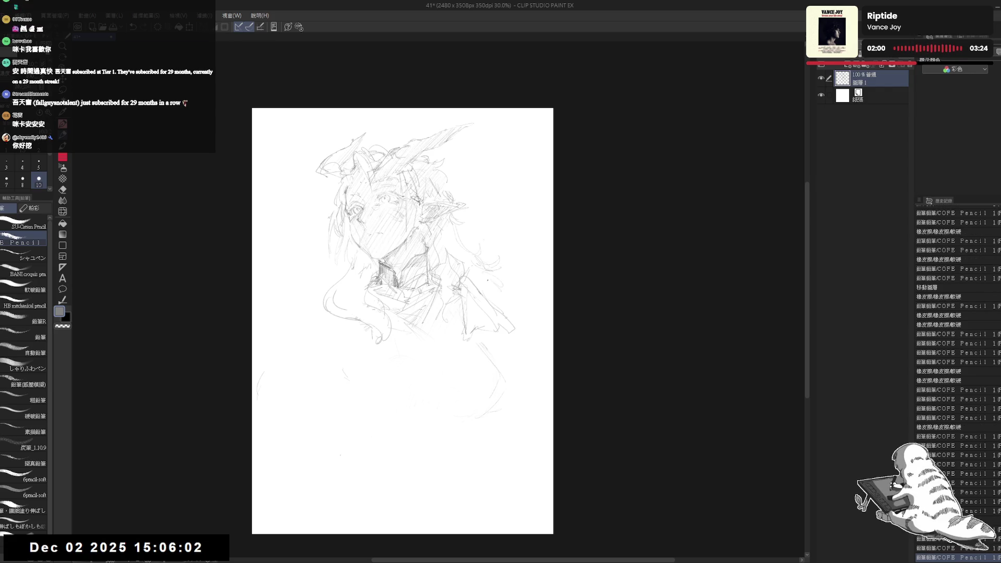
click(475, 285)
- Zoom in and draw long strokes down the left shoulder and side of the torso
drag(484, 304, 497, 289)
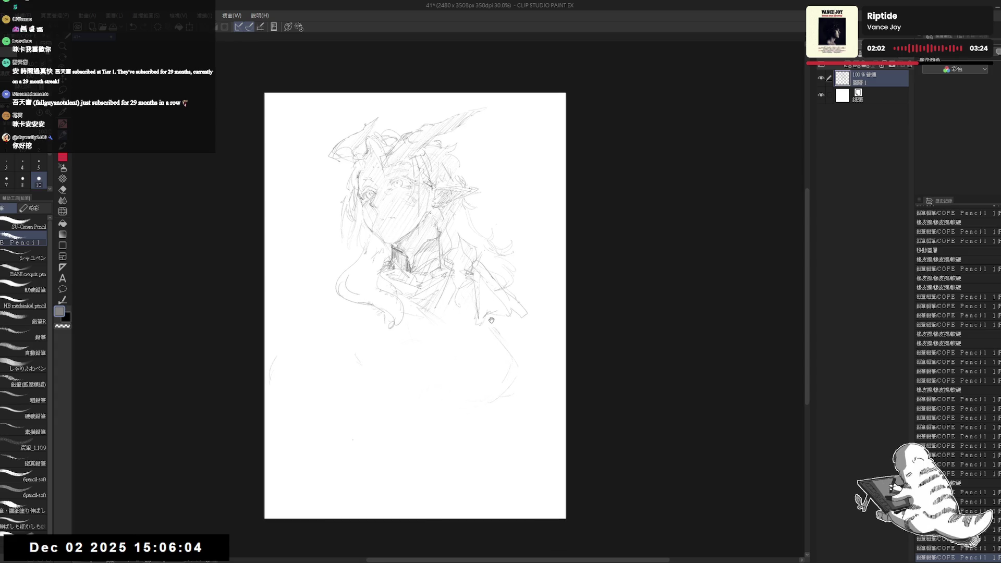
scroll(466, 308, up, 2)
drag(457, 328, 461, 326)
click(317, 295)
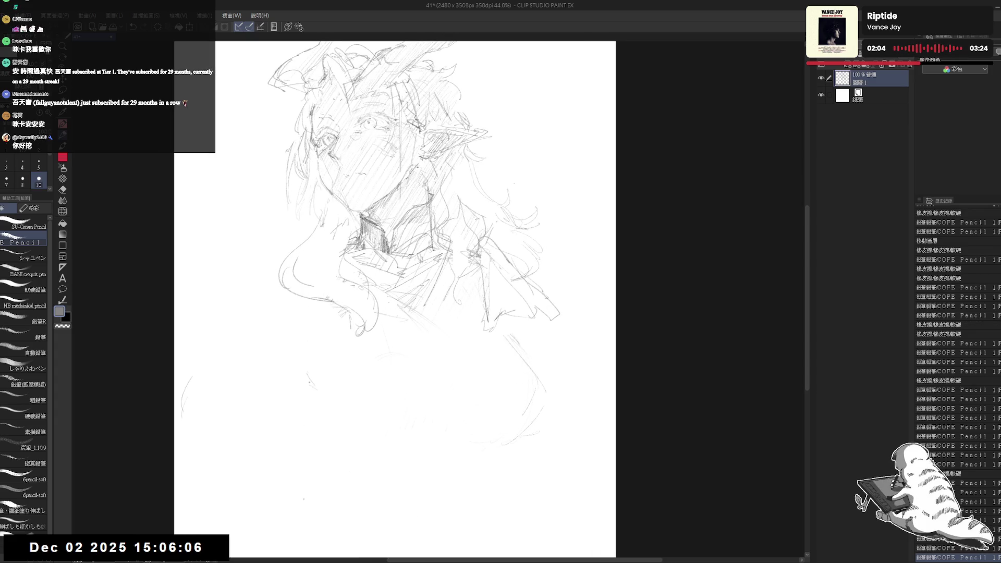
click(305, 357)
mouse_move(287, 308)
mouse_down()
mouse_move(302, 295)
mouse_move(339, 514)
mouse_up()
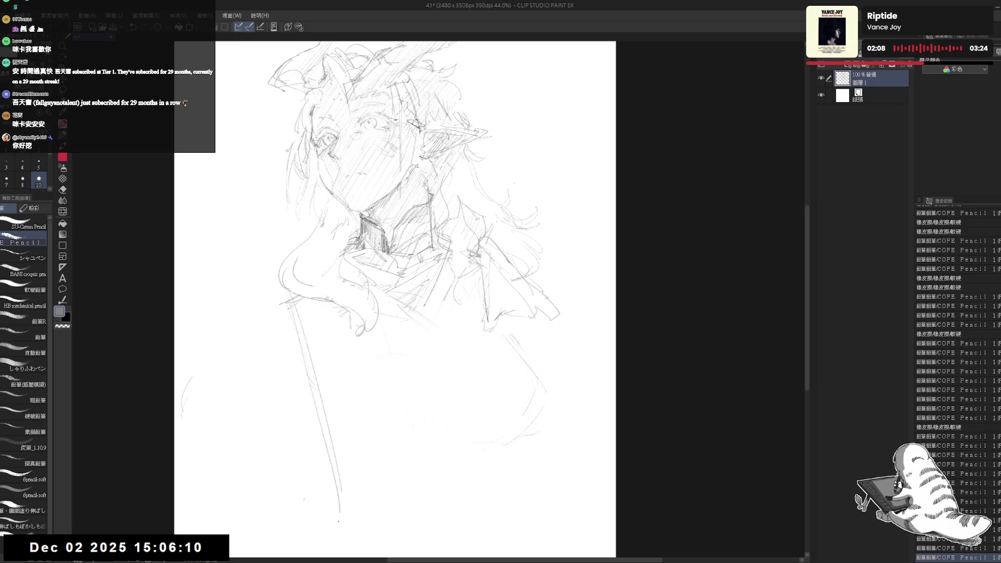
drag(344, 443, 329, 557)
drag(330, 529, 325, 547)
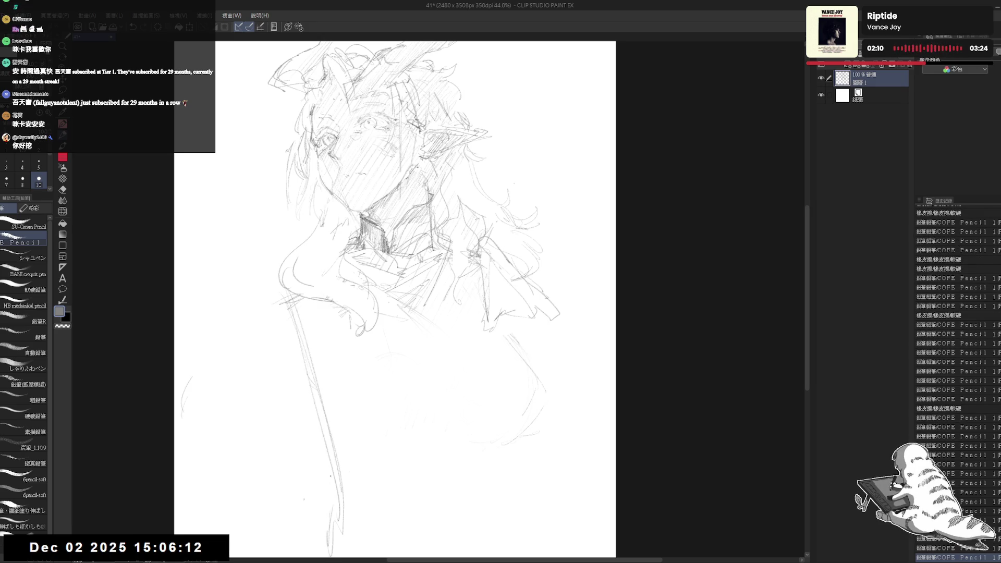
- Hatch the horn at the top of the head
drag(460, 218, 452, 234)
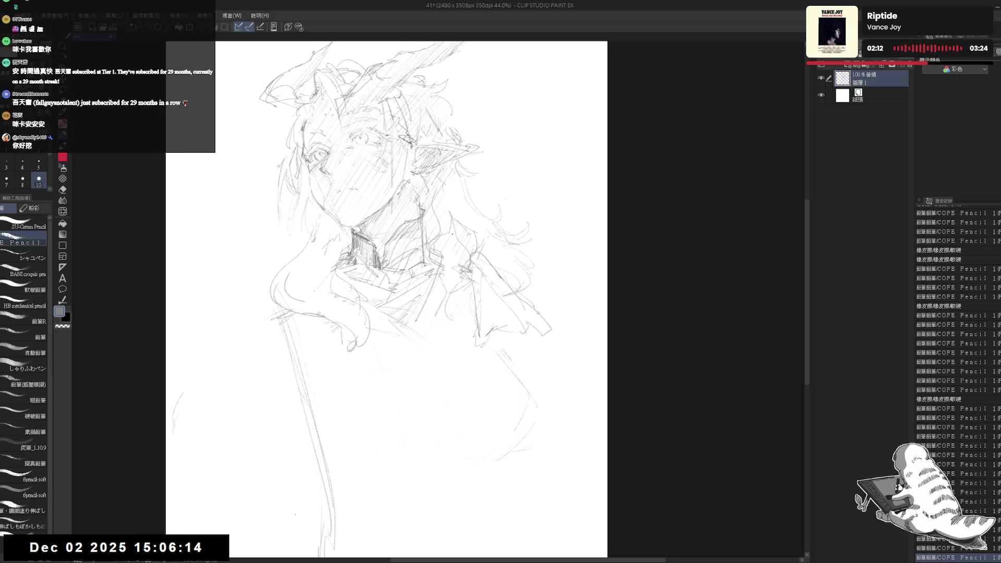
scroll(451, 244, down, 1)
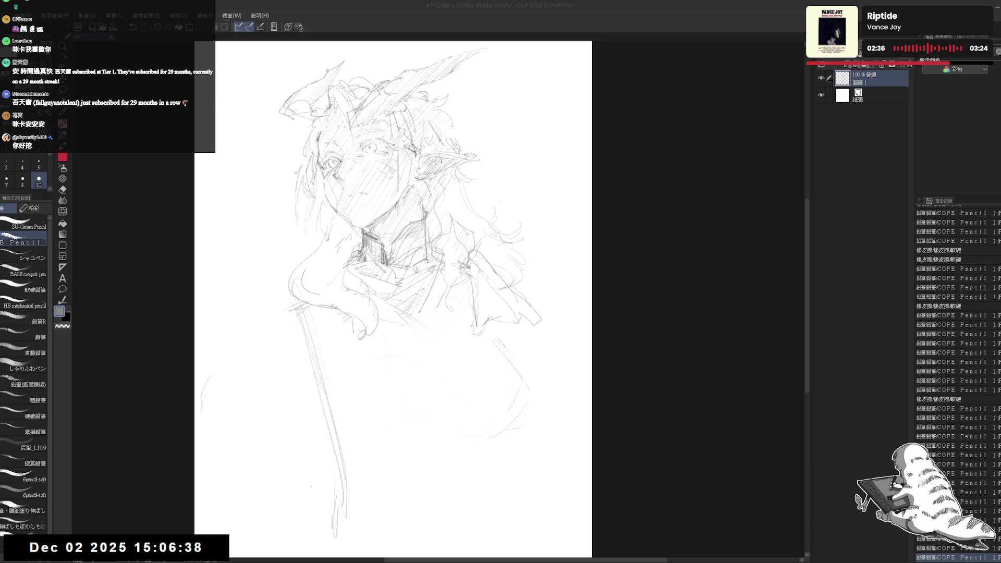
drag(472, 52, 334, 102)
scroll(396, 297, up, 2)
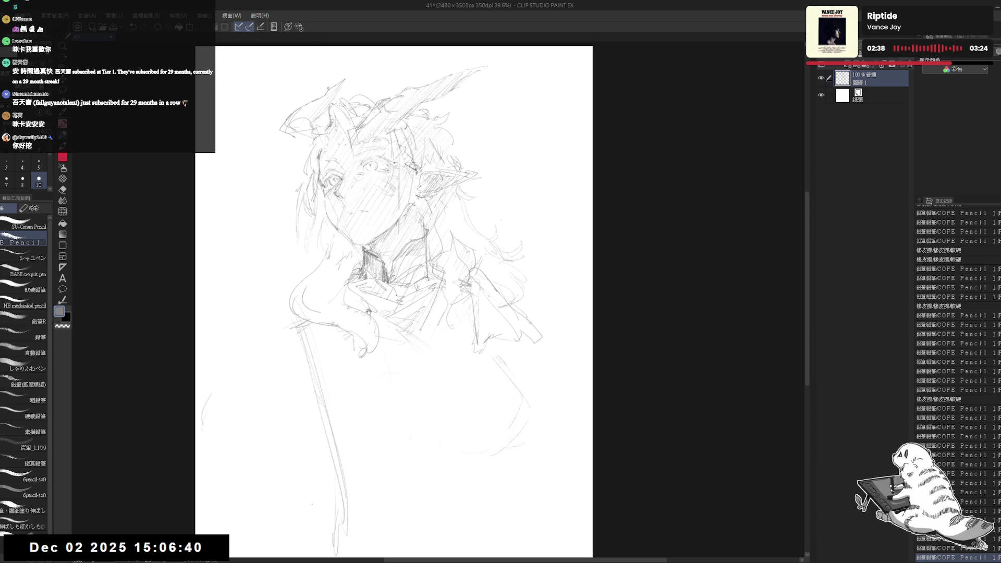
- Pencil the rounded chest curve and its lower edge
mouse_move(300, 320)
mouse_down()
mouse_move(327, 362)
mouse_move(350, 455)
mouse_move(430, 459)
mouse_up()
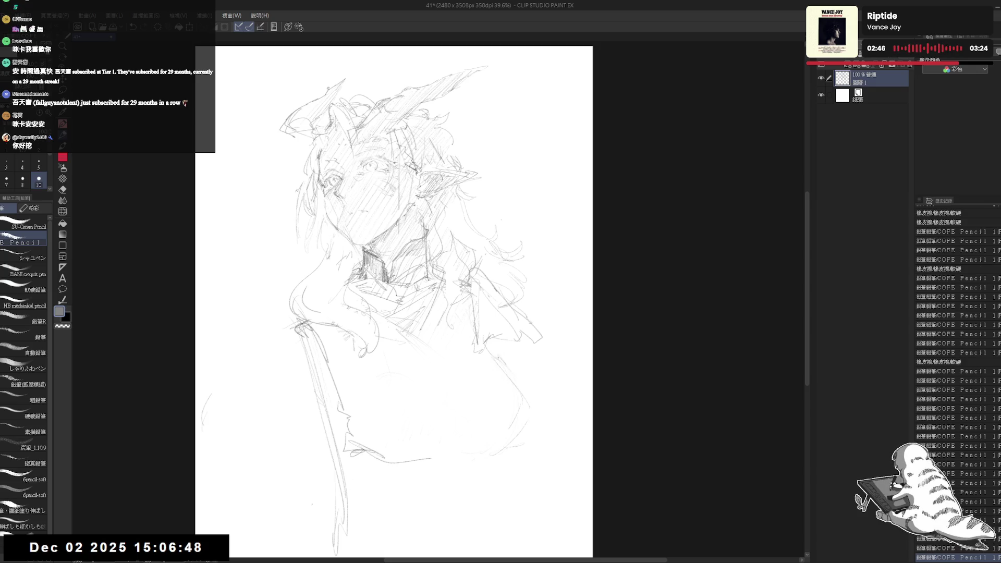
mouse_move(503, 364)
mouse_down()
mouse_move(525, 422)
mouse_move(480, 449)
mouse_up()
drag(392, 430, 467, 456)
drag(490, 446, 505, 439)
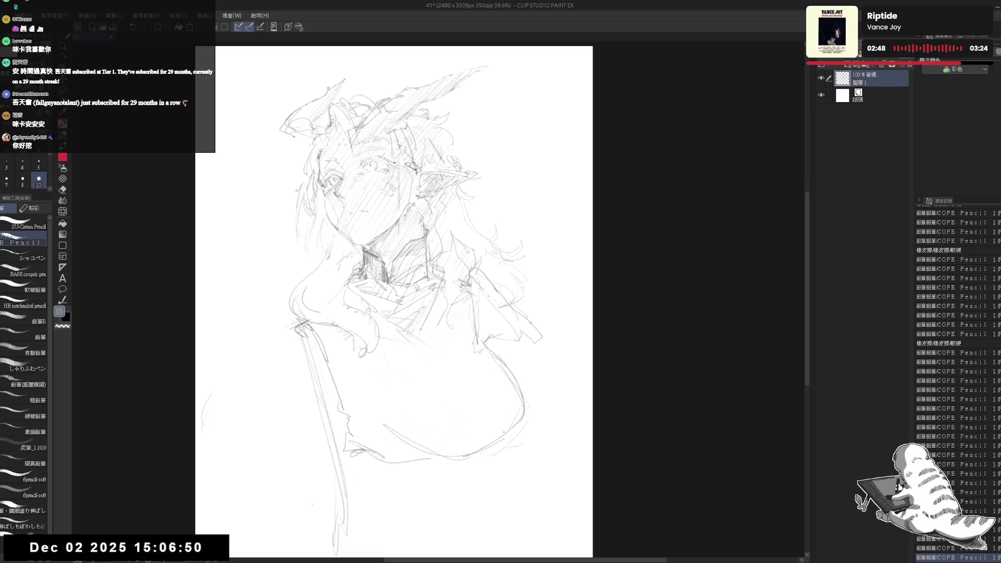
mouse_move(498, 354)
mouse_down()
mouse_move(531, 438)
mouse_move(456, 459)
mouse_up()
- Lightly erase to soften the lines around the face, then zoom out to 25%
key(e)
mouse_move(376, 424)
mouse_down()
mouse_move(400, 424)
mouse_move(405, 437)
mouse_up()
drag(365, 199, 412, 250)
mouse_move(354, 188)
mouse_down()
mouse_move(380, 219)
mouse_move(399, 219)
mouse_up()
key(p)
scroll(400, 221, down, 3)
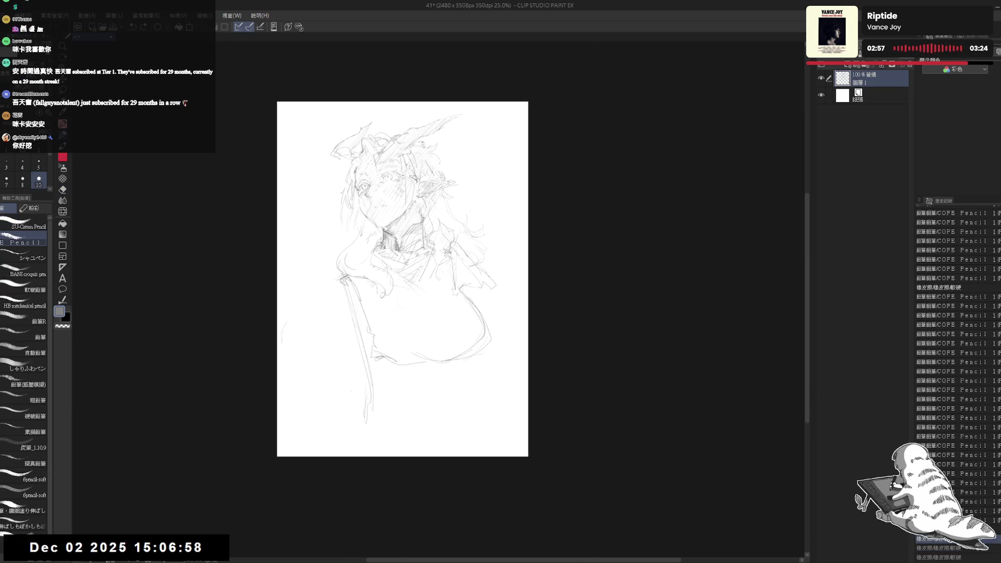
- Draw a vertical center line down the torso below the chest
drag(372, 356, 383, 358)
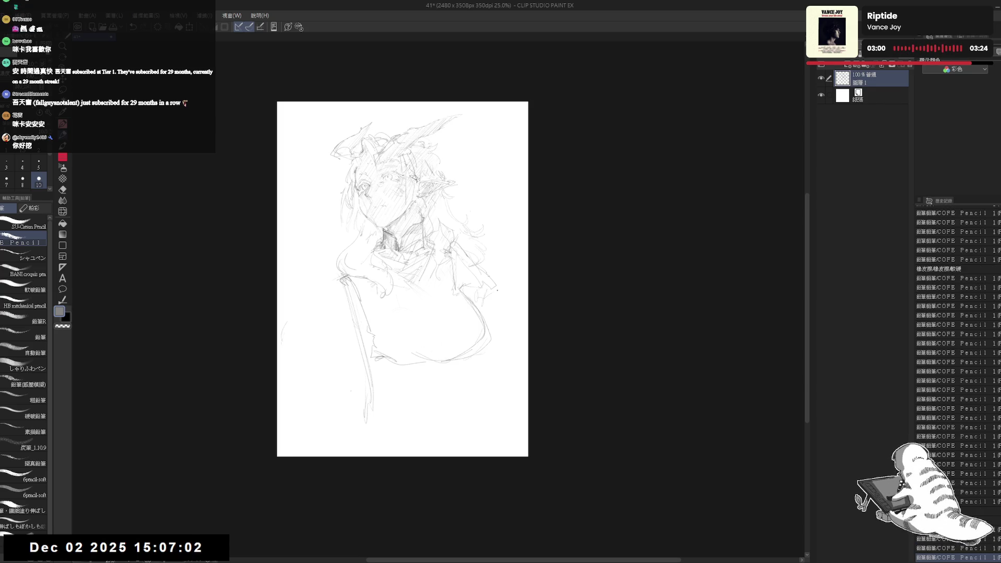
drag(506, 306, 499, 323)
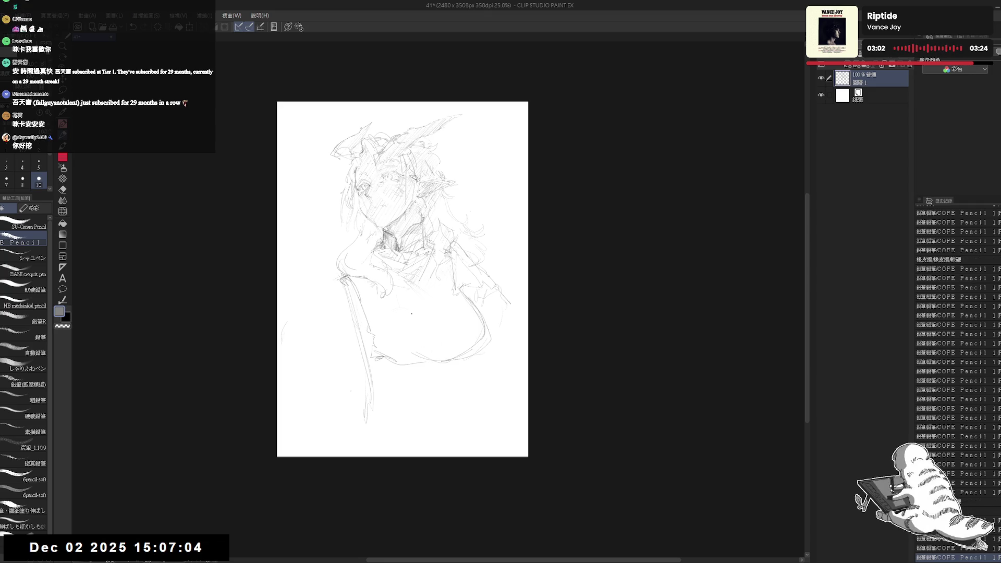
drag(412, 292, 400, 424)
drag(447, 364, 441, 400)
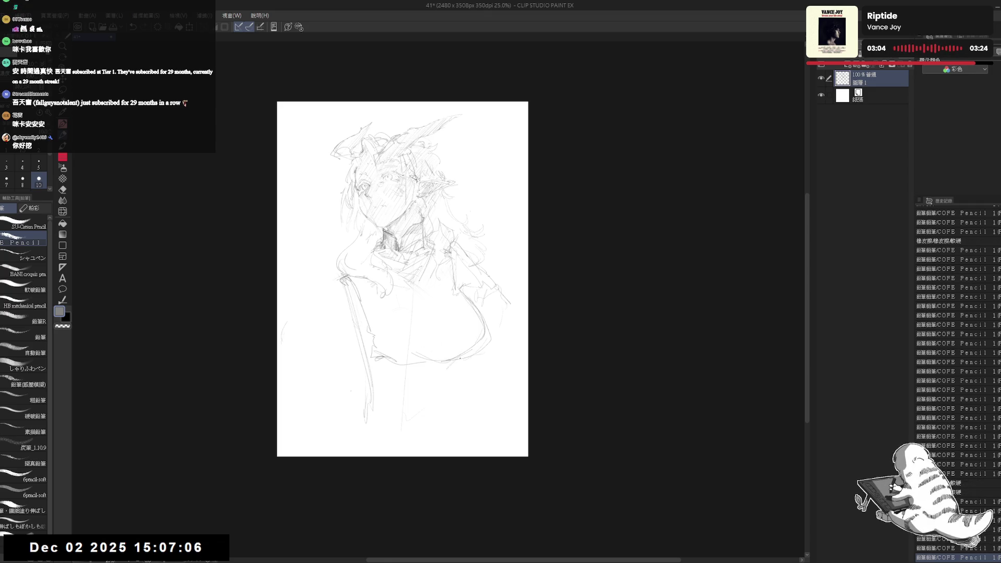
- Sketch the diagonal belt lines under the chest, then zoom in to 34.9%
mouse_move(367, 371)
mouse_down()
mouse_move(457, 384)
mouse_move(447, 377)
mouse_up()
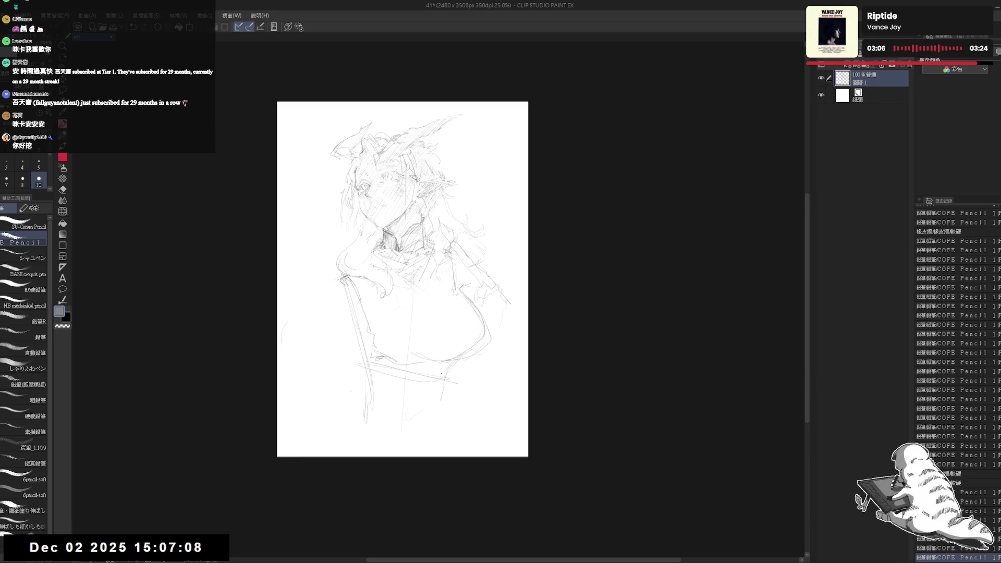
drag(382, 377, 448, 384)
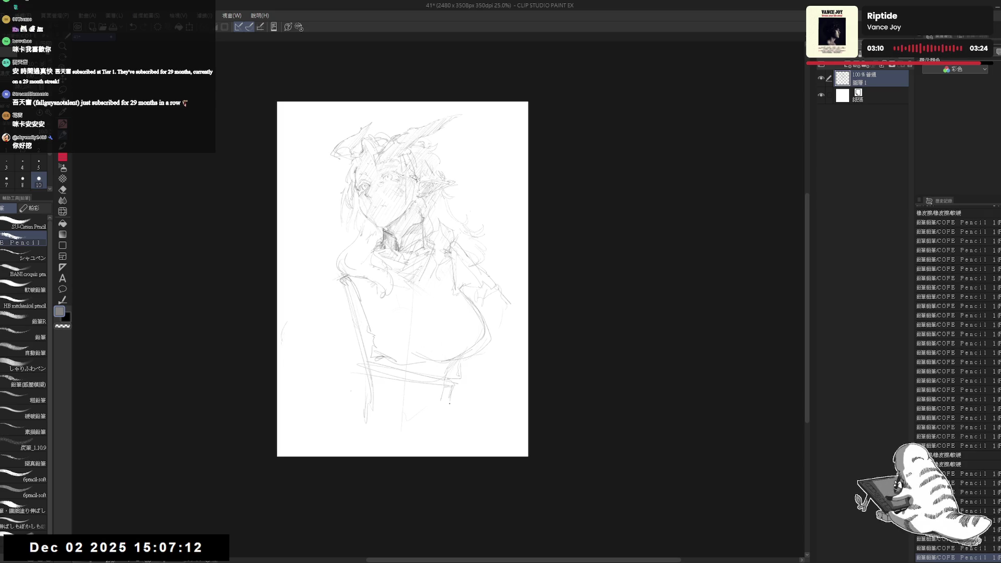
mouse_move(449, 384)
mouse_down()
mouse_move(365, 368)
mouse_move(455, 405)
mouse_up()
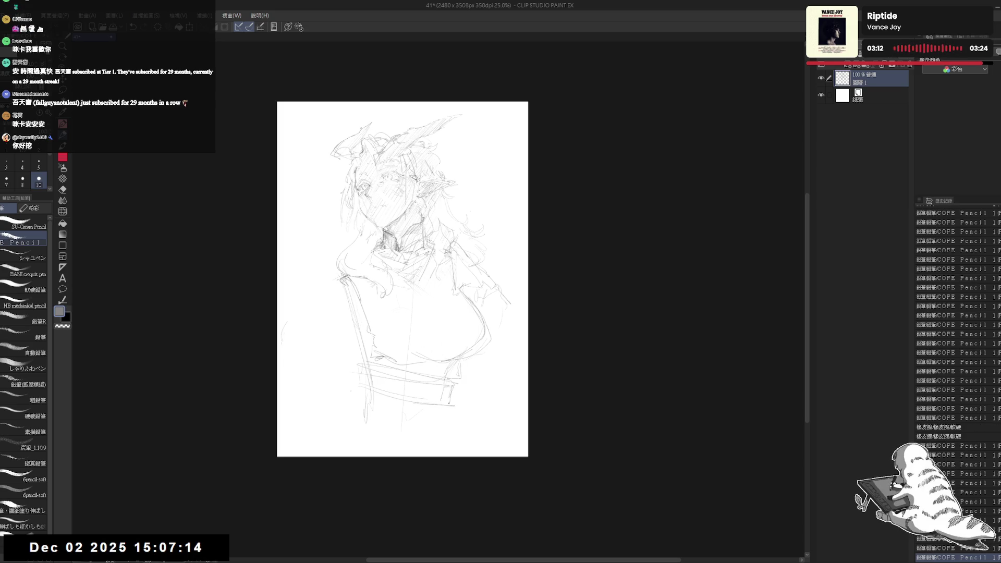
drag(356, 399, 452, 408)
scroll(463, 411, up, 2)
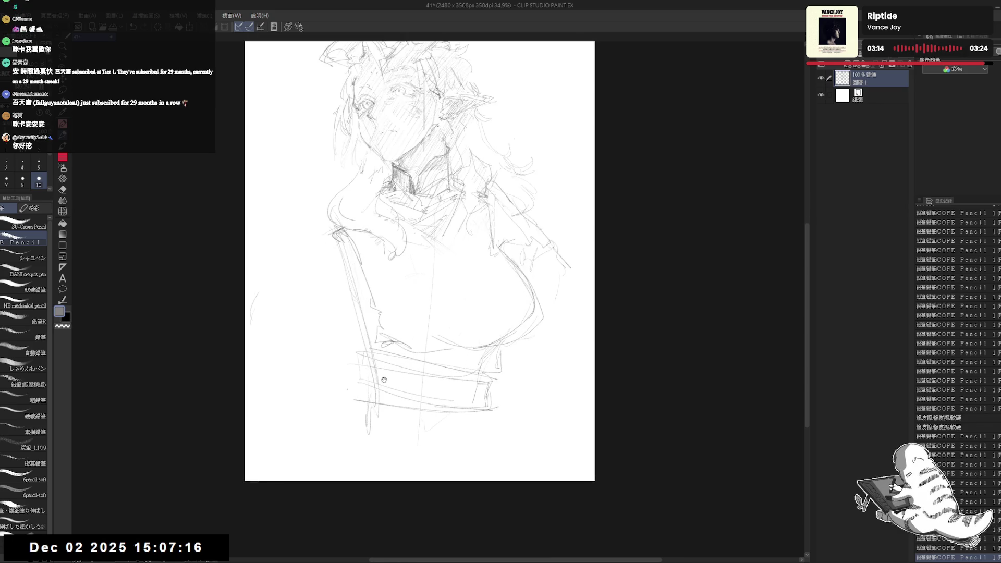
- Lighten the lines below the chest and add short pencil strokes and marks on the belt
key(e)
drag(344, 364, 365, 371)
key(p)
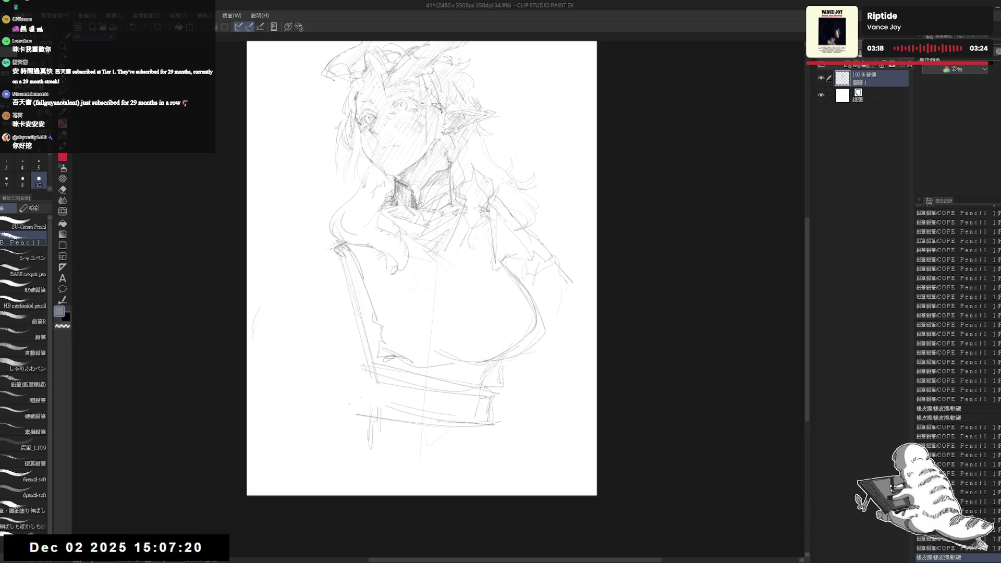
drag(357, 358, 378, 393)
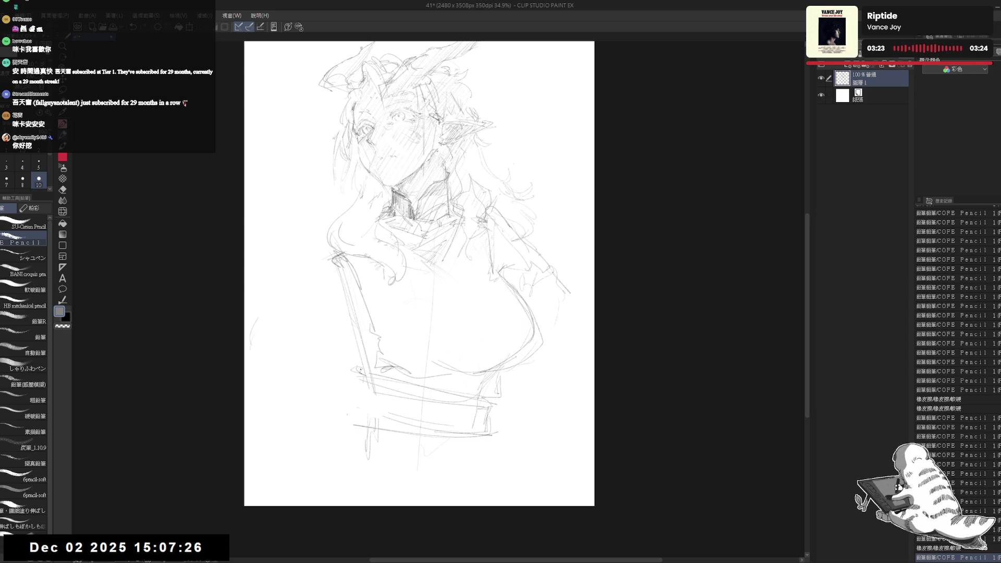
mouse_move(351, 370)
mouse_down()
mouse_move(350, 394)
mouse_move(461, 408)
mouse_up()
key(e)
key(p)
click(350, 380)
drag(382, 407, 478, 409)
mouse_move(346, 386)
mouse_down()
mouse_move(349, 412)
mouse_move(365, 410)
mouse_up()
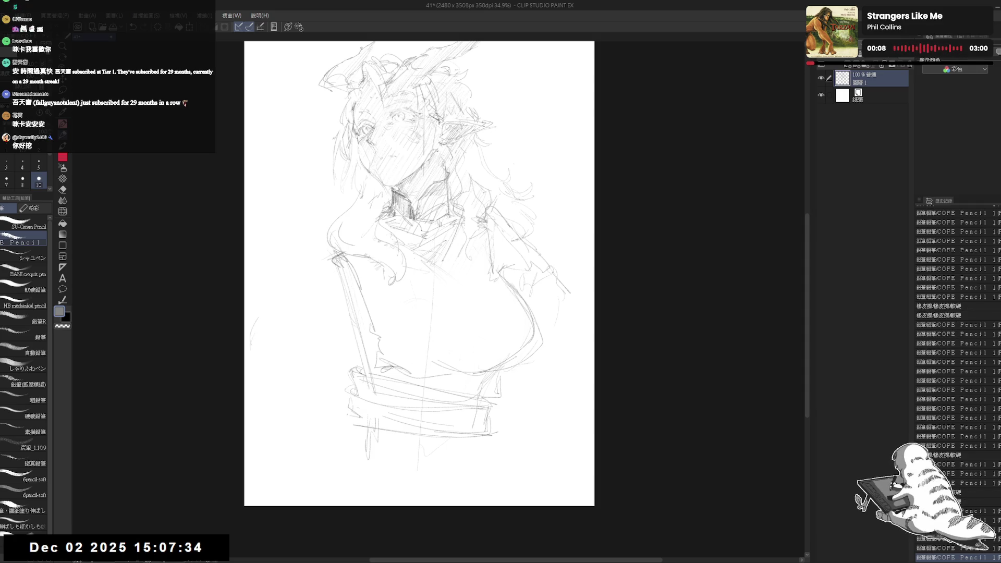
- Zoom in and shade the lower torso with pencil hatching
drag(495, 288, 491, 301)
key(e)
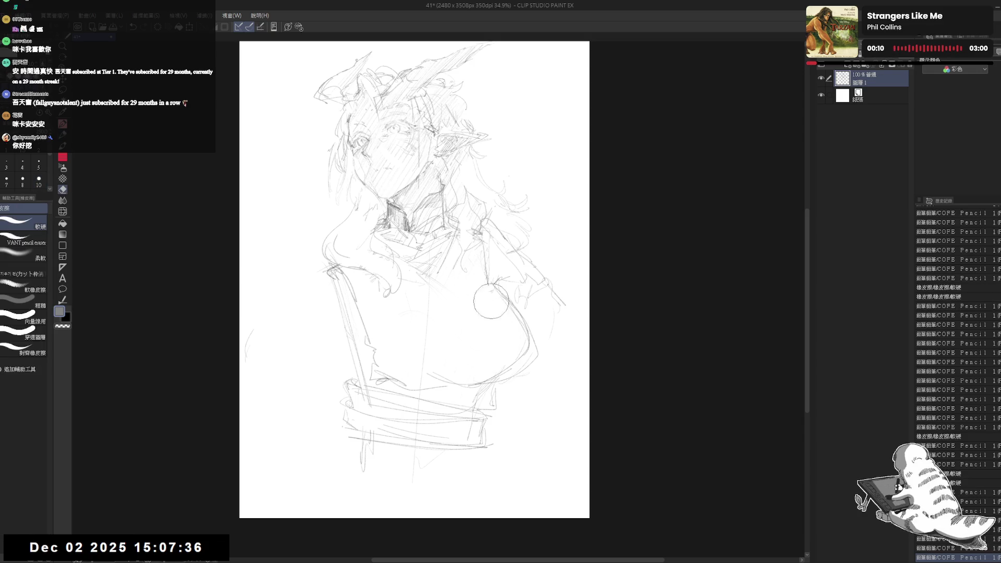
key(p)
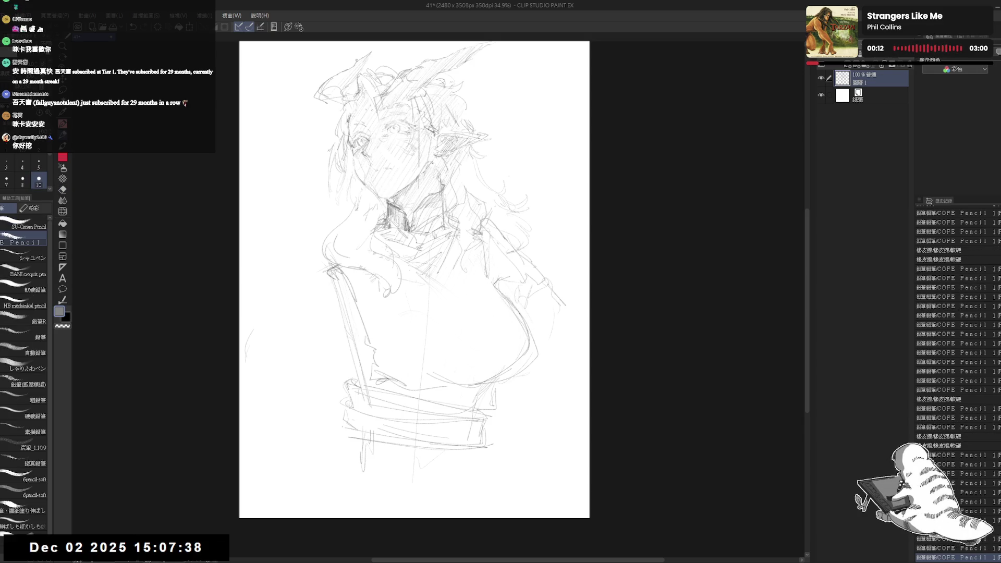
scroll(401, 229, up, 2)
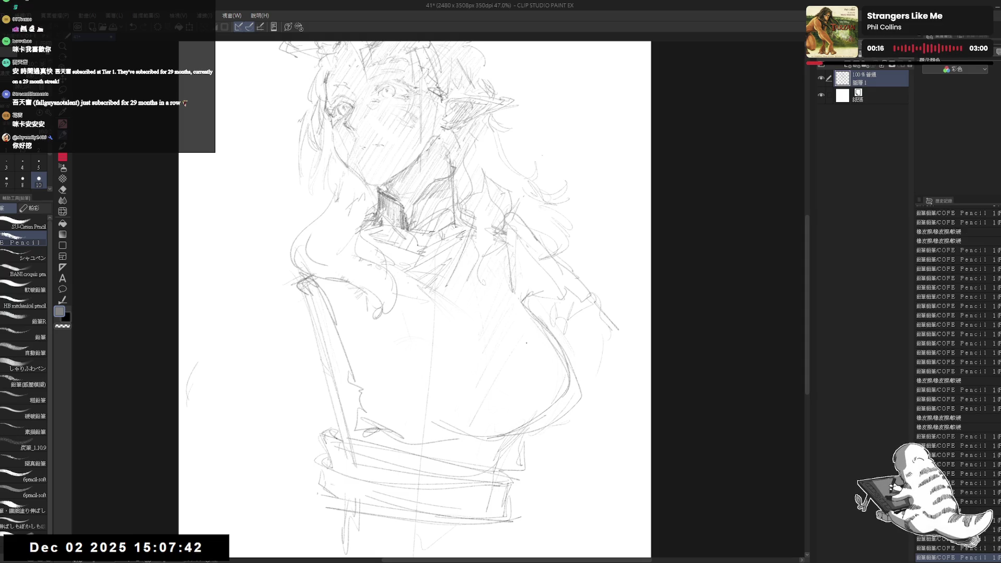
drag(436, 423, 339, 434)
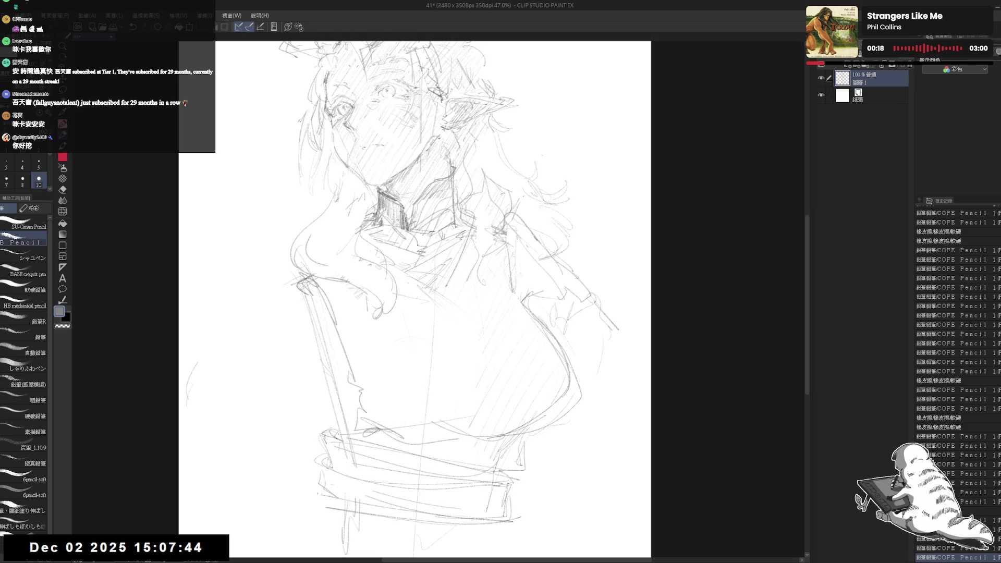
drag(410, 449, 523, 456)
drag(461, 446, 500, 441)
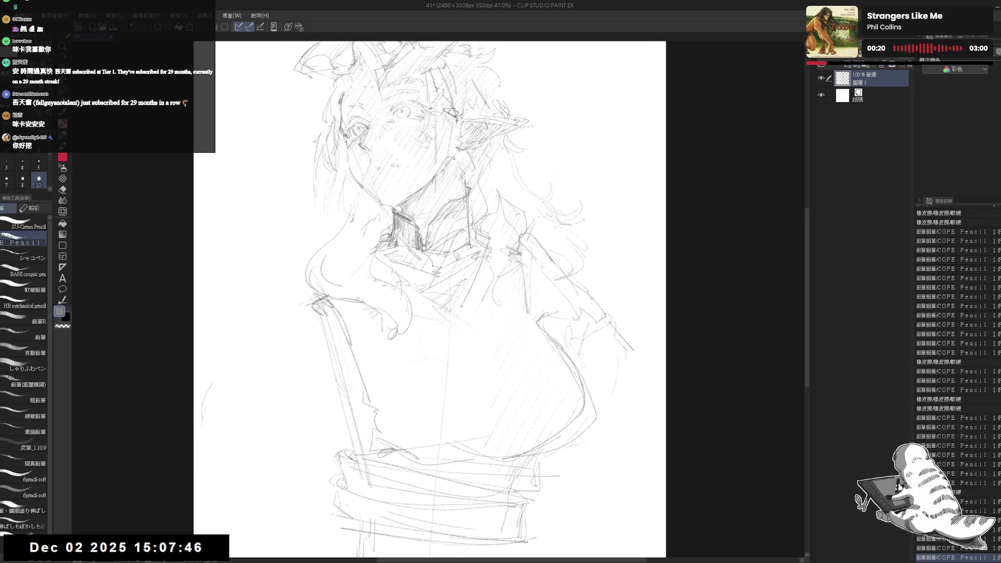
- Add further hatching strokes across the middle and lower torso
drag(424, 261, 439, 281)
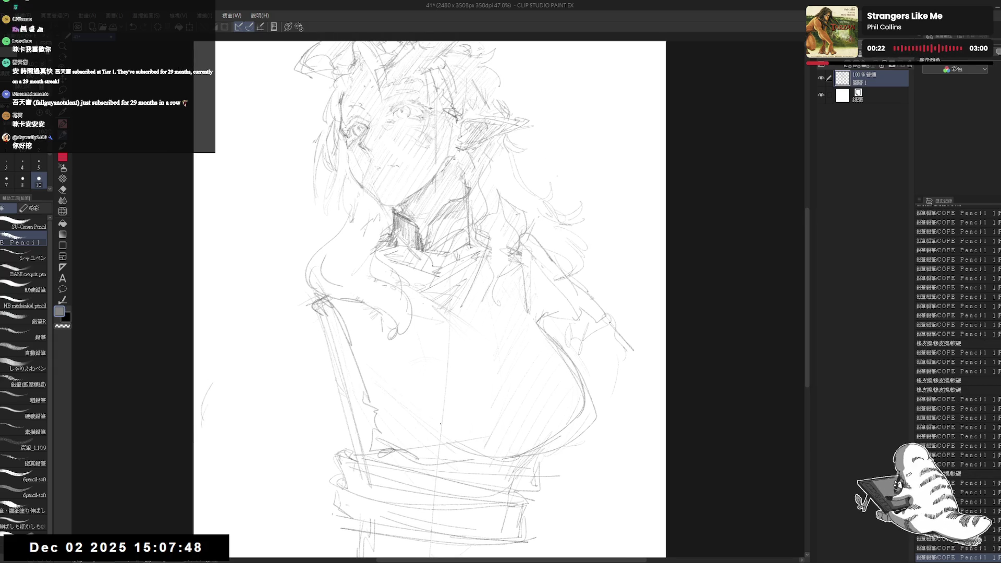
drag(402, 364, 424, 390)
drag(443, 449, 417, 417)
mouse_move(396, 376)
mouse_down()
mouse_move(367, 423)
mouse_move(394, 420)
mouse_up()
drag(438, 396, 443, 443)
drag(459, 438, 482, 462)
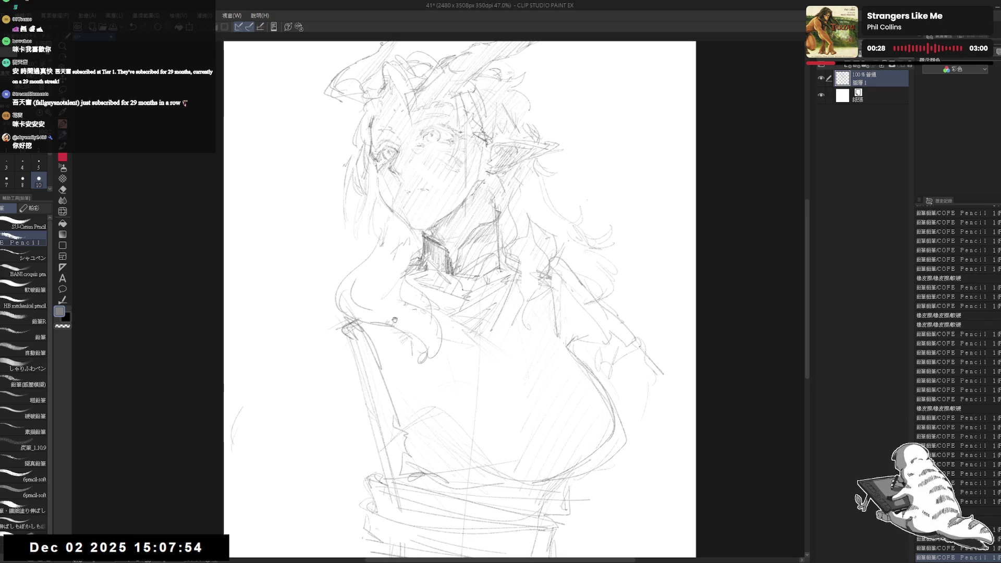
- Refine the pencil lines around the face and hair
drag(396, 219, 404, 216)
drag(359, 190, 412, 244)
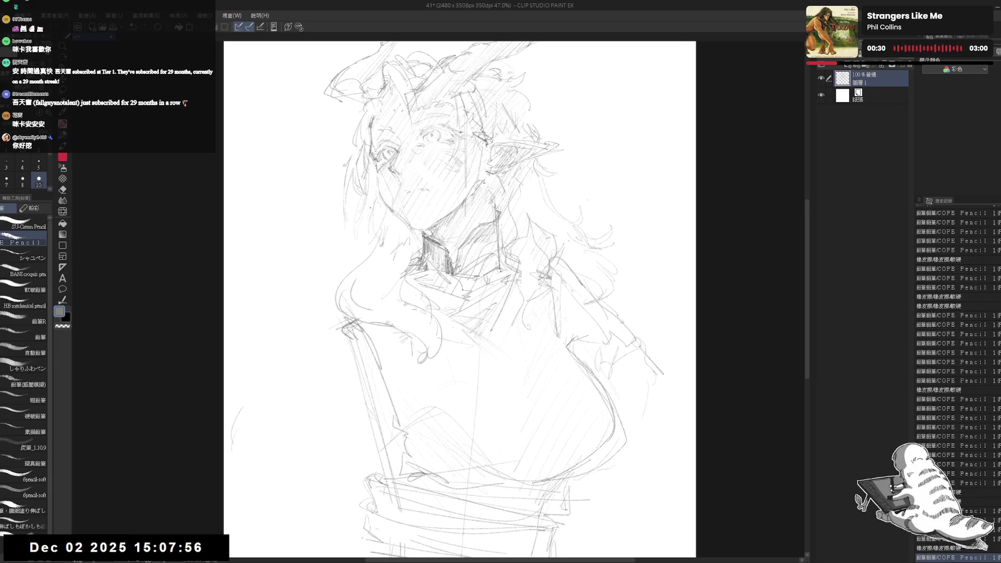
key(e)
key(p)
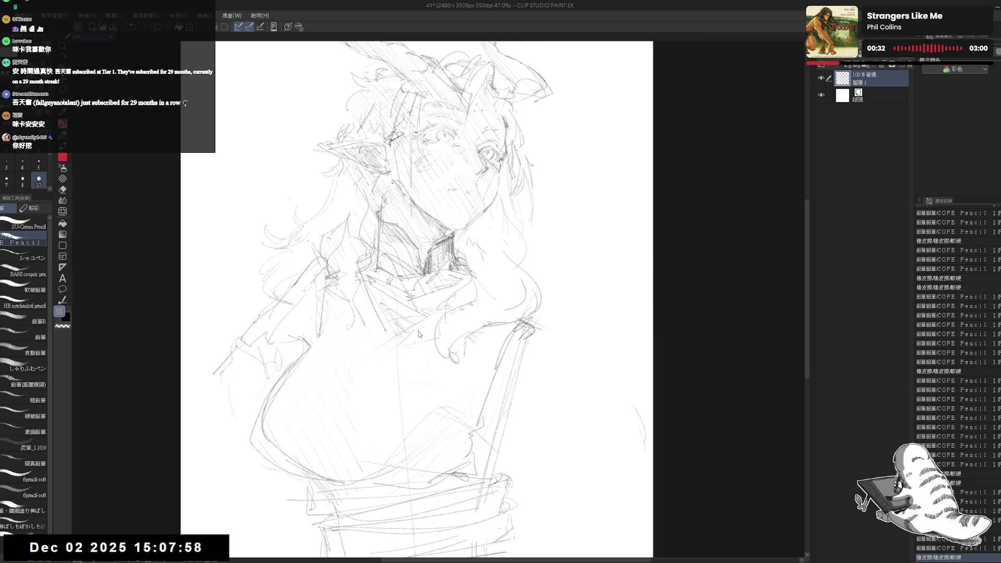
mouse_move(527, 248)
mouse_down()
mouse_move(507, 244)
mouse_move(505, 256)
mouse_up()
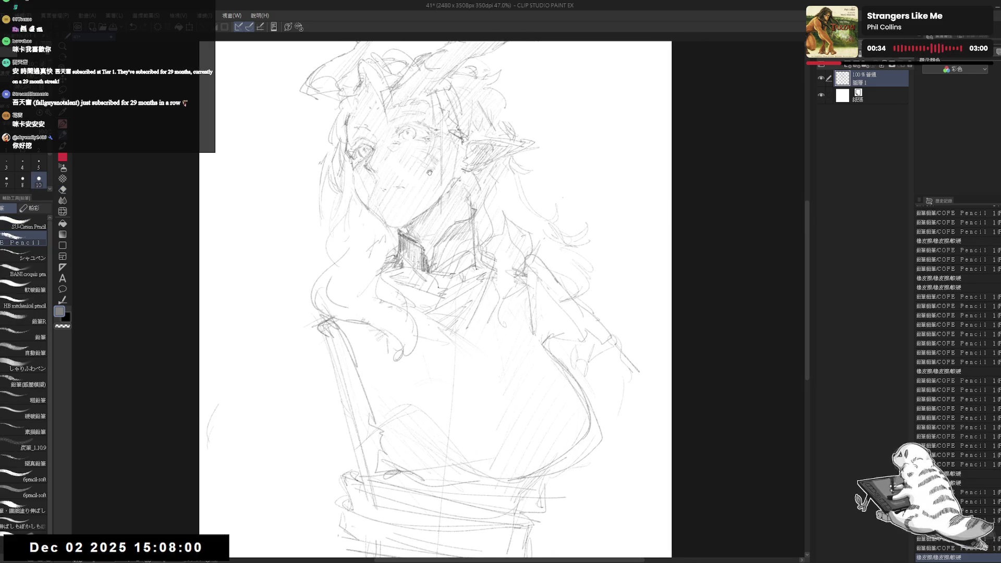
drag(470, 112, 470, 124)
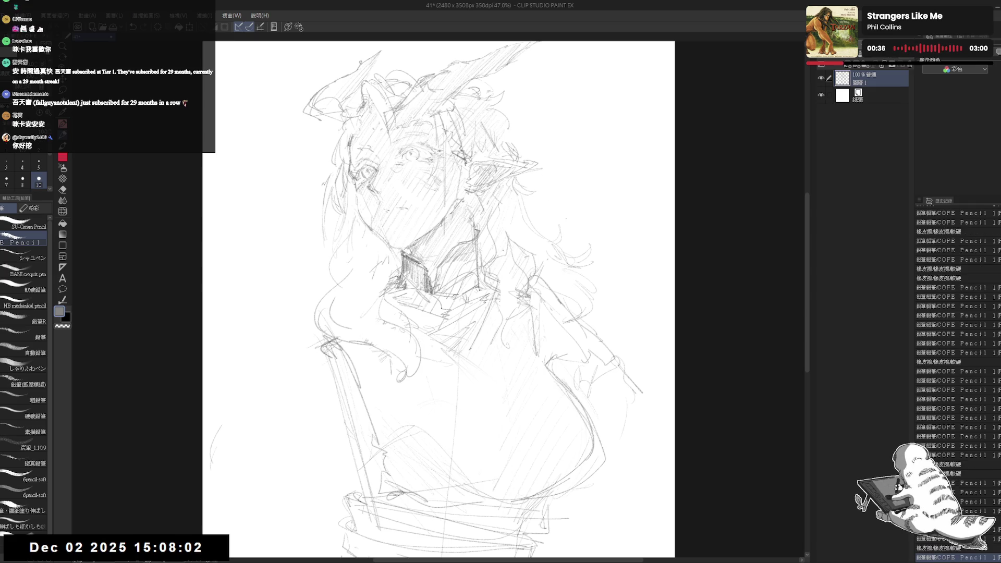
mouse_move(443, 306)
mouse_down()
mouse_move(447, 270)
mouse_move(451, 279)
mouse_up()
- Erase stray hair lines and add small pencil marks to the hair
key(e)
mouse_move(337, 299)
mouse_down()
mouse_move(329, 333)
mouse_move(344, 312)
mouse_up()
key(p)
key(e)
key(p)
mouse_move(336, 261)
mouse_down()
mouse_move(365, 295)
mouse_move(432, 318)
mouse_up()
- Erase stray marks on the hair and upper torso, adding a few small pencil touches
key(e)
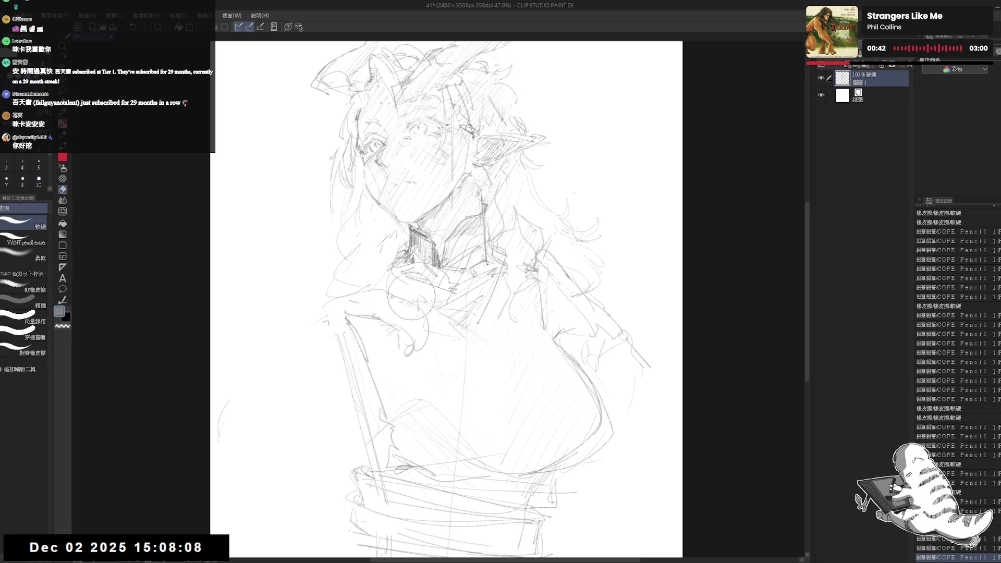
drag(433, 276, 376, 318)
key(p)
drag(399, 282, 434, 309)
drag(432, 311, 434, 326)
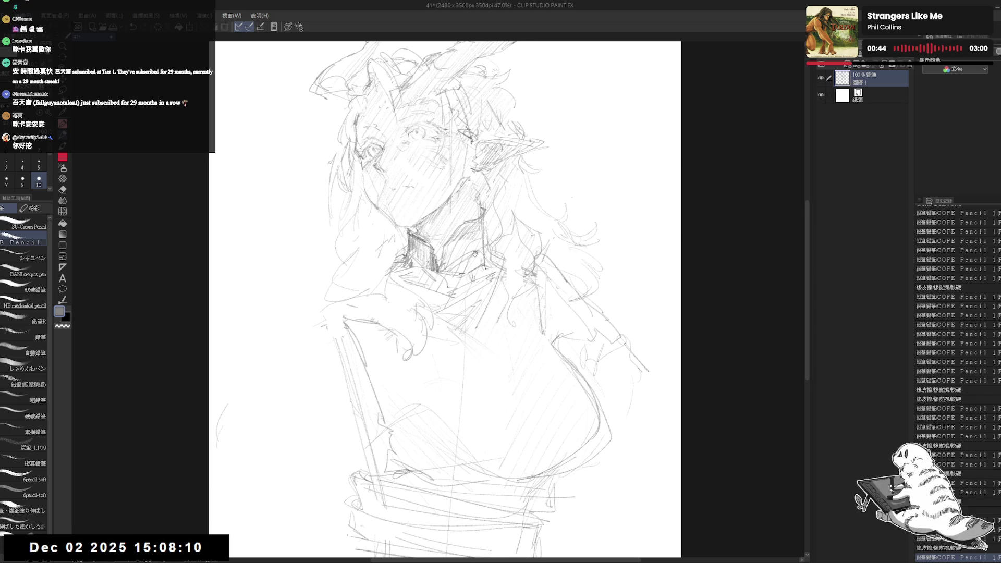
drag(417, 261, 425, 258)
key(e)
drag(324, 323, 365, 378)
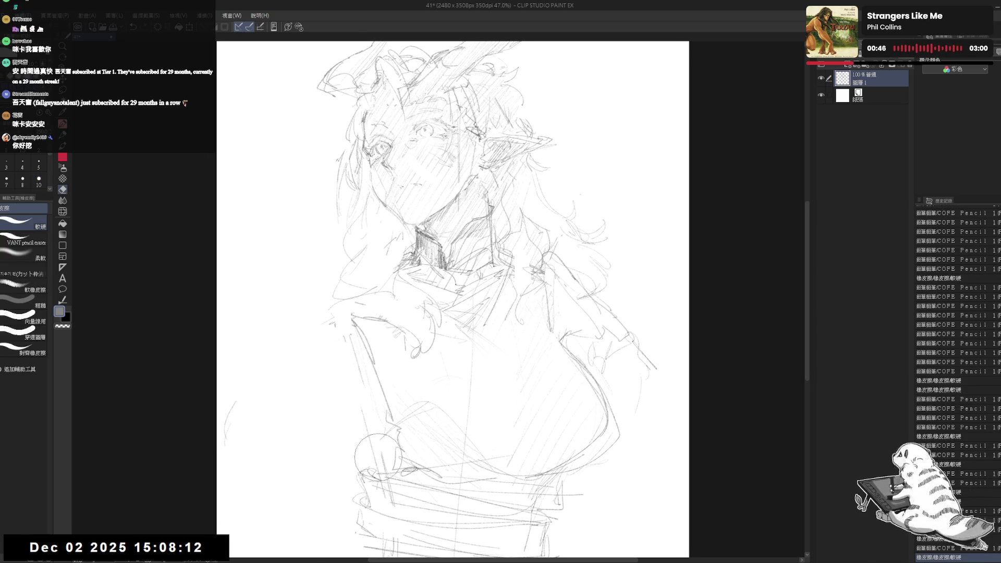
key(p)
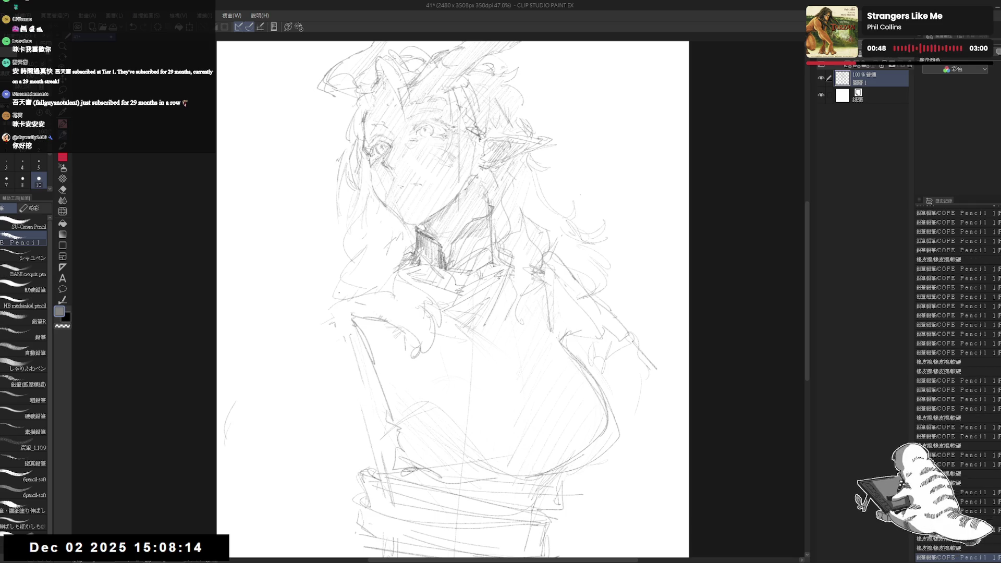
- Draw strands on the left hair and extend the hair's right edge past the shoulder
drag(336, 293, 308, 311)
drag(333, 274, 271, 332)
mouse_move(594, 200)
mouse_down()
mouse_move(579, 216)
mouse_move(626, 200)
mouse_move(621, 216)
mouse_move(625, 200)
mouse_move(648, 273)
mouse_move(645, 318)
mouse_move(641, 305)
mouse_up()
mouse_move(646, 342)
mouse_down()
mouse_move(656, 363)
mouse_move(636, 386)
mouse_up()
drag(668, 280, 651, 306)
drag(653, 412, 623, 439)
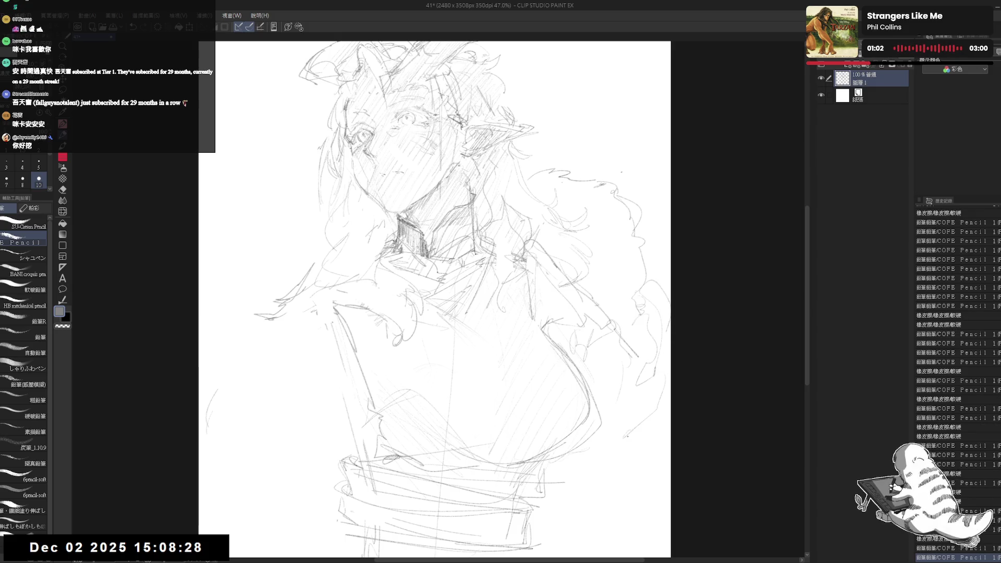
click(295, 329)
drag(396, 281, 392, 272)
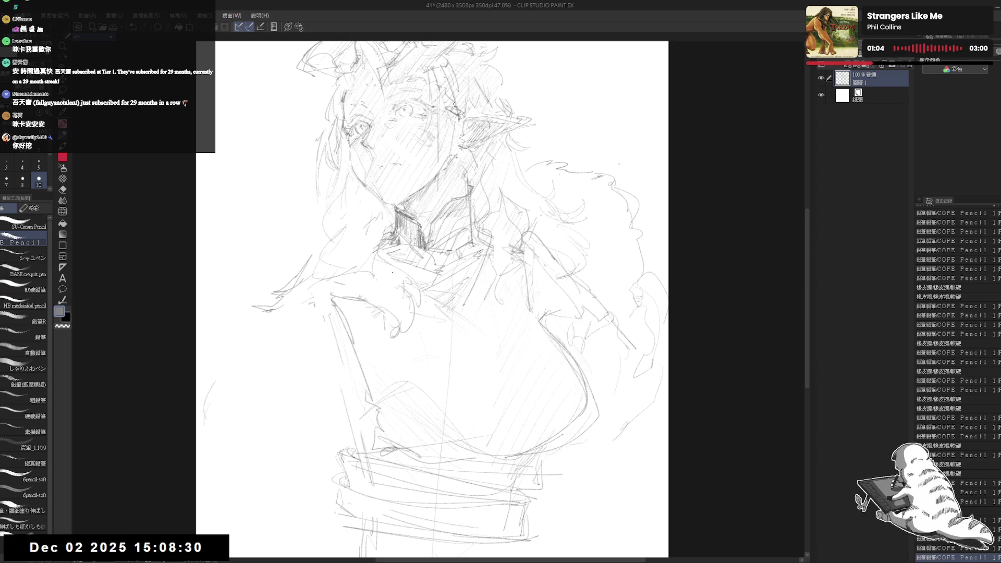
- Scale the whole sketch with Scale/Rotate (Ctrl+T), shift it higher on the page, and confirm
scroll(391, 271, down, 3)
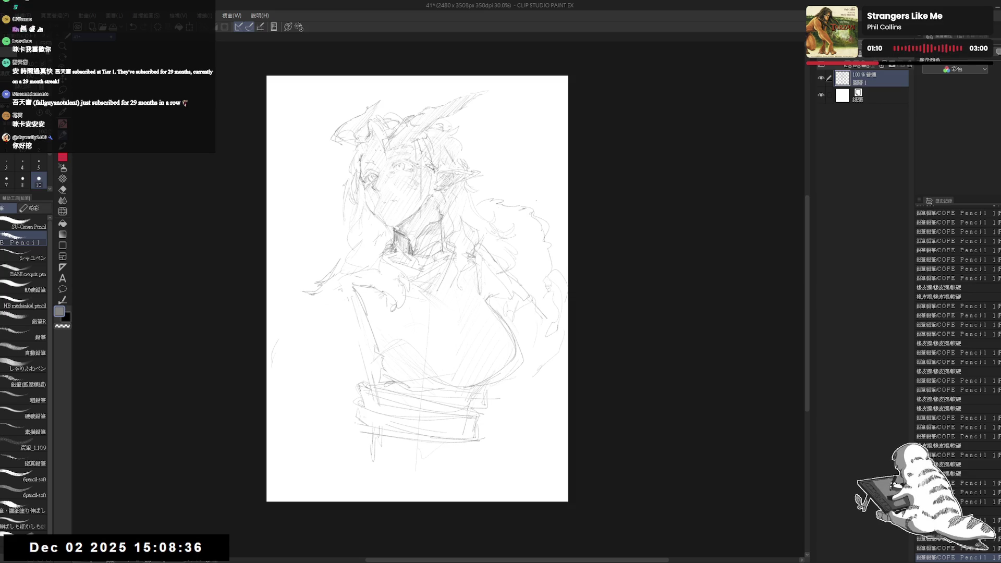
scroll(386, 284, up, 1)
key(ctrl+t)
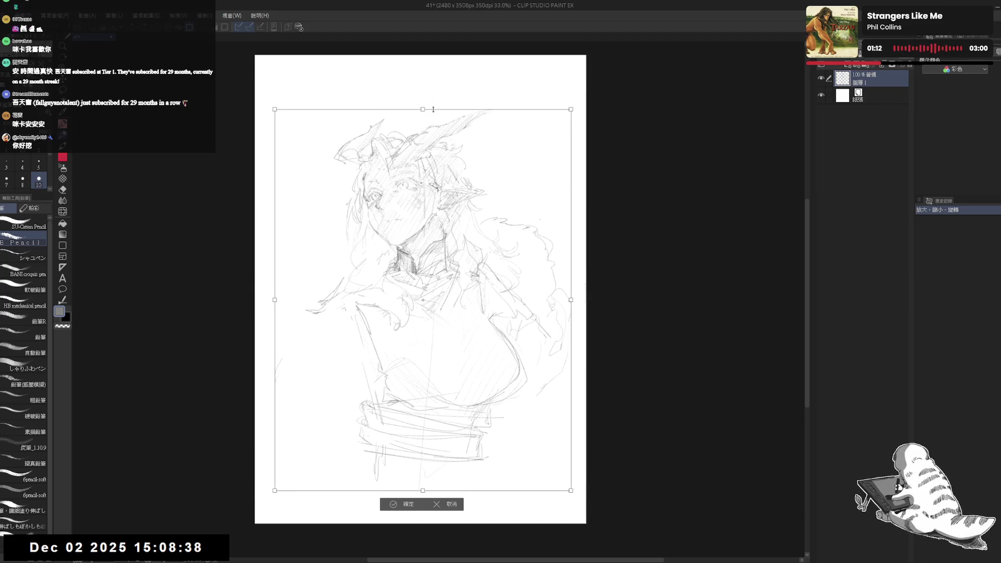
mouse_move(433, 109)
mouse_down()
mouse_move(442, 137)
mouse_move(436, 79)
mouse_move(418, 93)
mouse_up()
drag(385, 421, 386, 408)
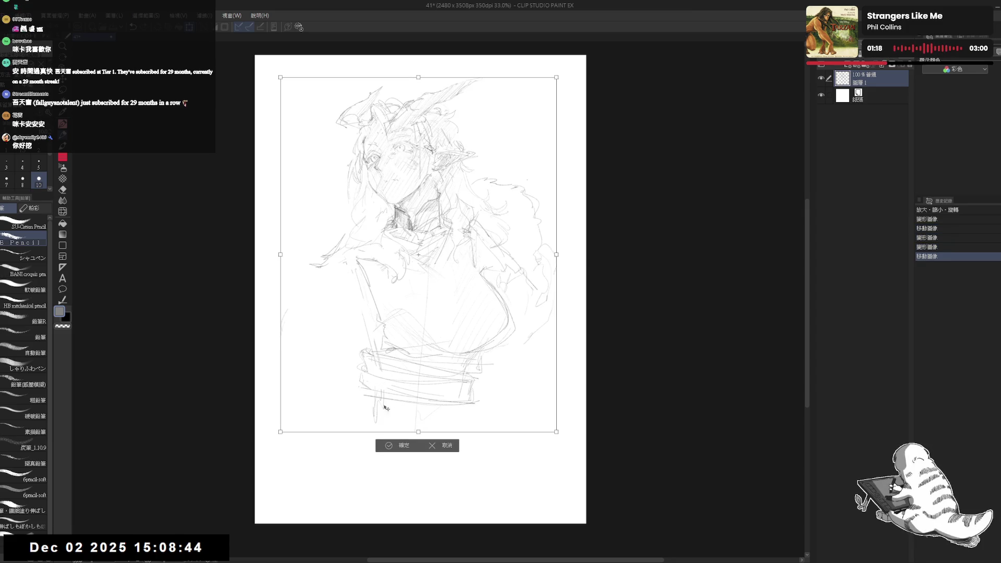
click(399, 446)
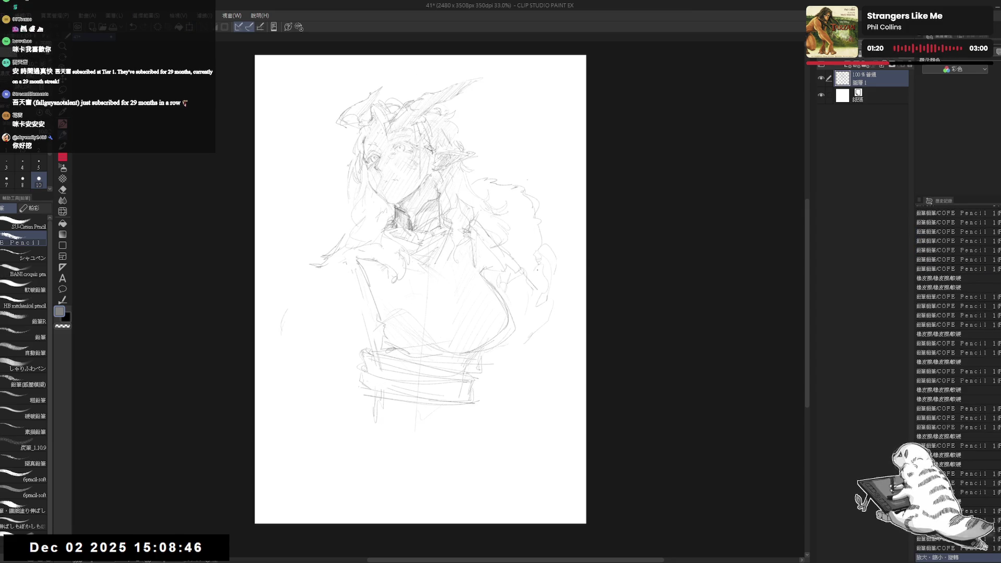
- Add faint strokes on the figure's right side and beside the belt, undoing the collar stroke
drag(537, 270, 525, 334)
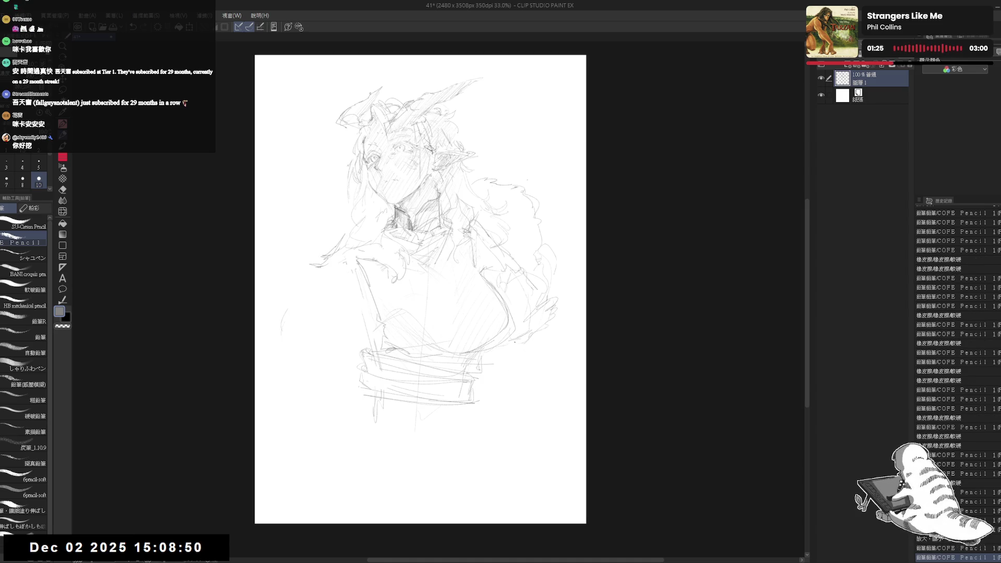
drag(472, 379, 481, 395)
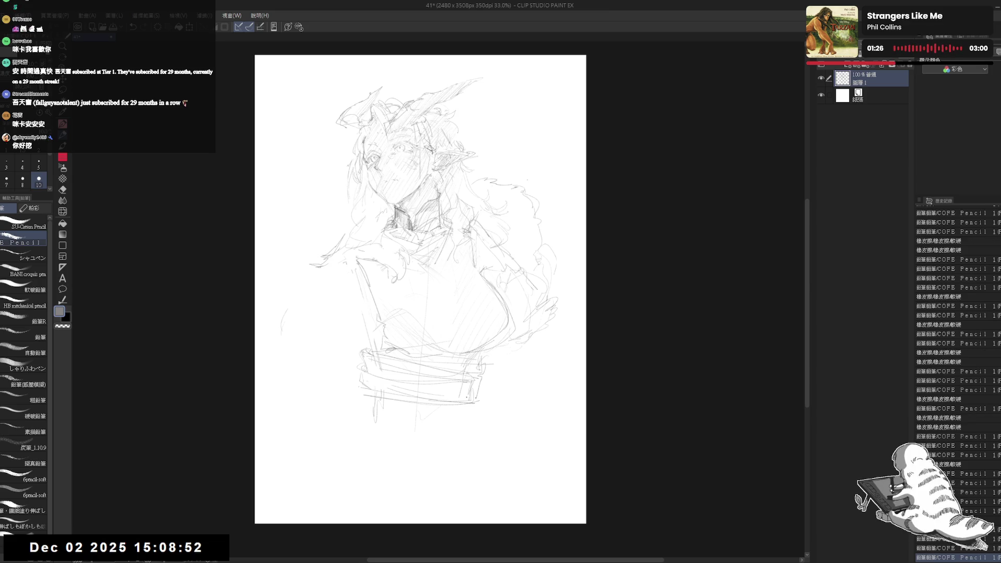
mouse_move(369, 218)
mouse_down()
mouse_move(329, 251)
mouse_move(335, 272)
mouse_move(384, 225)
mouse_up()
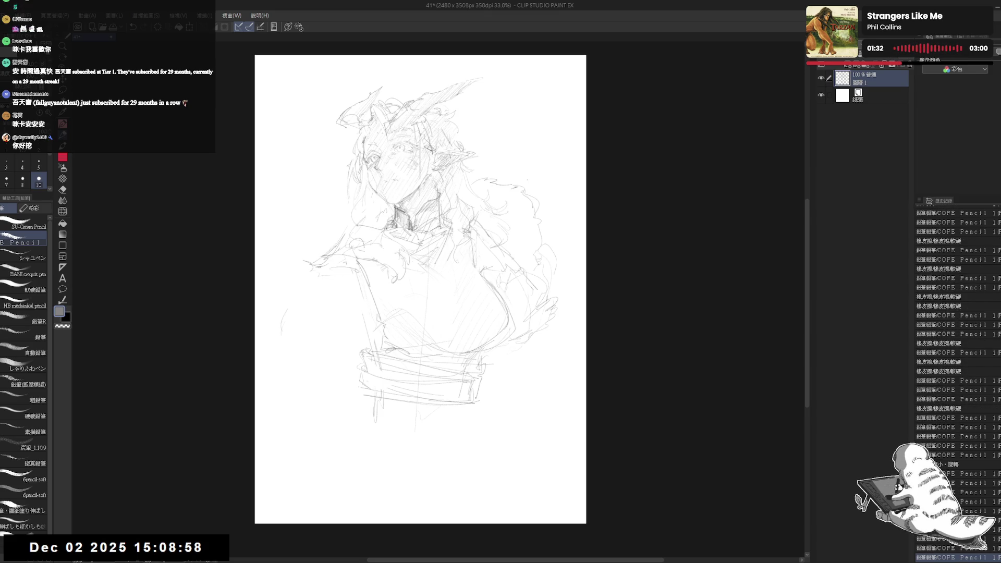
key(ctrl+z)
- Erase lines at the chest and left shoulder and start a curve below the shoulder
key(e)
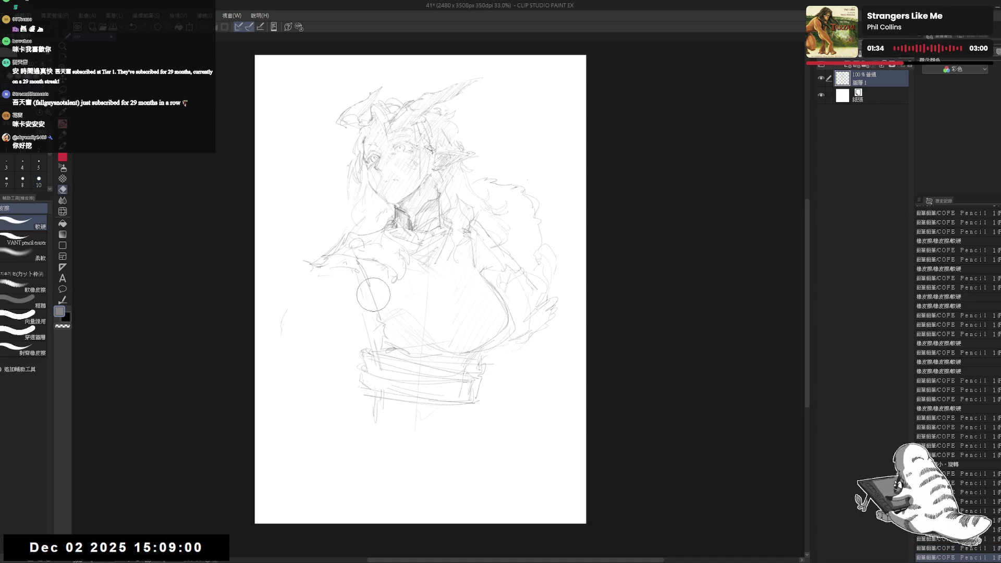
mouse_move(360, 281)
mouse_down()
mouse_move(394, 324)
mouse_move(385, 312)
mouse_up()
key(p)
key(e)
drag(307, 260, 341, 268)
key(p)
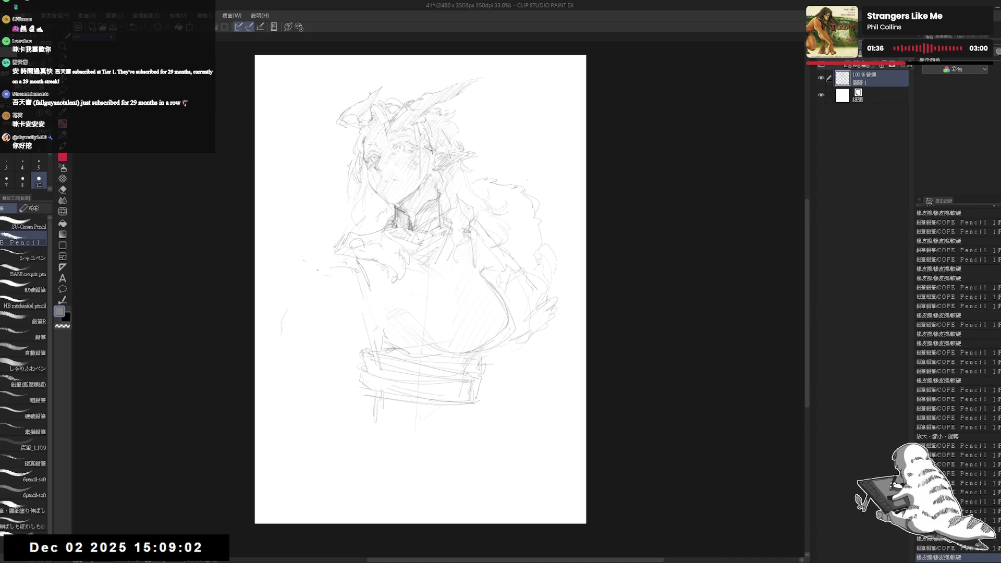
drag(292, 324, 310, 315)
click(352, 286)
drag(346, 283, 326, 357)
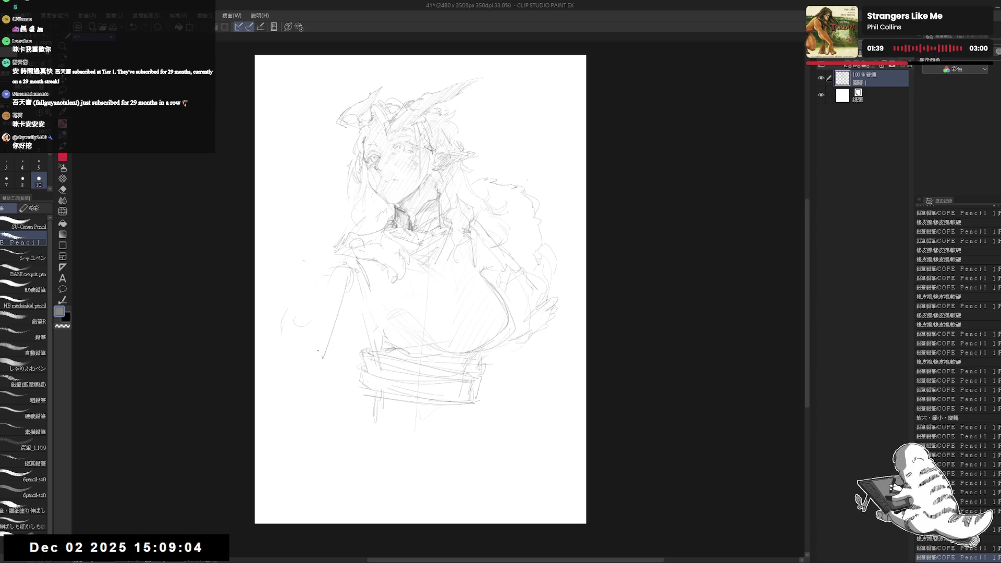
key(ctrl+z)
- Sketch the left shoulder and arm running down toward the belt
drag(344, 241, 317, 328)
drag(326, 284, 287, 373)
drag(328, 258, 299, 341)
drag(300, 340, 291, 355)
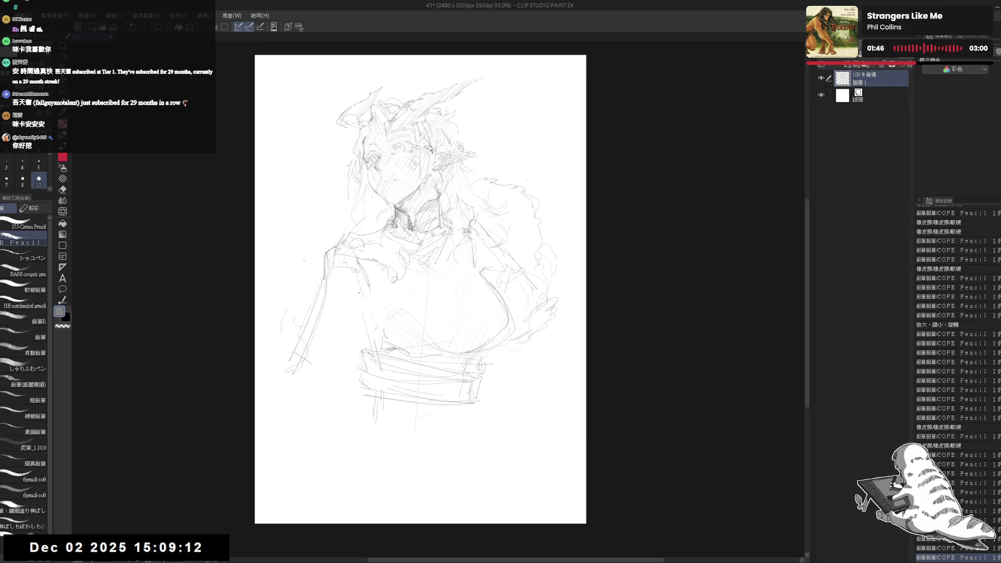
drag(349, 325, 328, 370)
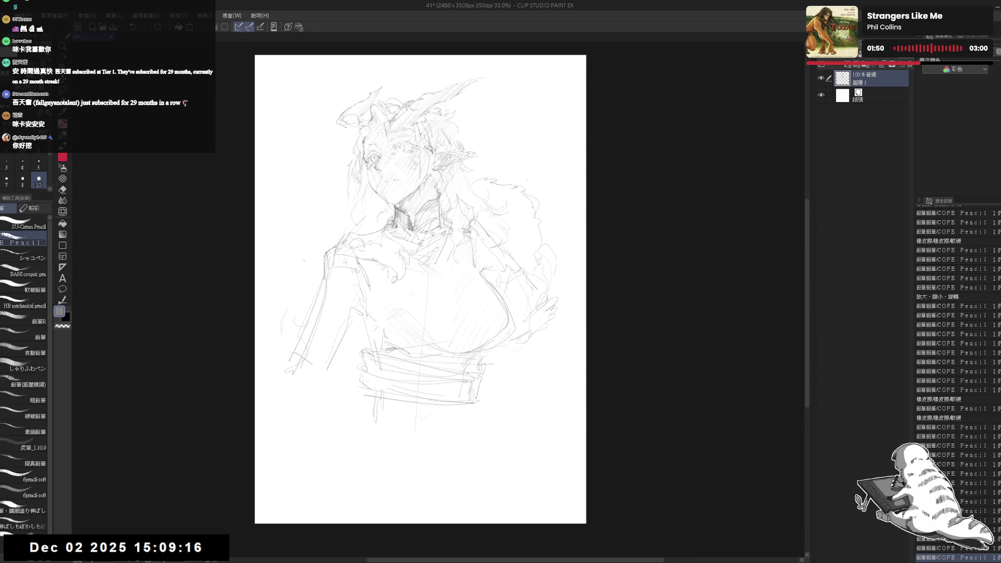
- Hatch shading across the chest and belt, then tilt the view counter-clockwise
drag(379, 298, 371, 340)
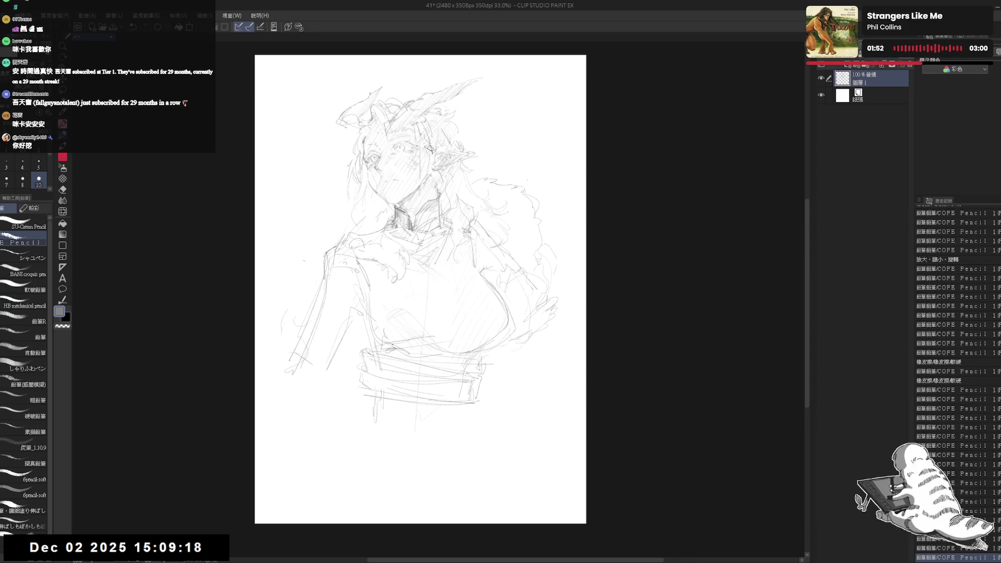
mouse_move(433, 334)
mouse_down()
mouse_move(443, 354)
mouse_move(474, 349)
mouse_up()
mouse_move(485, 313)
mouse_down()
mouse_move(499, 320)
mouse_move(472, 334)
mouse_up()
mouse_move(482, 320)
mouse_down()
mouse_move(466, 336)
mouse_move(433, 334)
mouse_move(435, 323)
mouse_up()
mouse_move(451, 284)
mouse_down()
mouse_move(439, 308)
mouse_move(405, 304)
mouse_move(438, 305)
mouse_move(440, 331)
mouse_move(456, 339)
mouse_up()
key(minus)
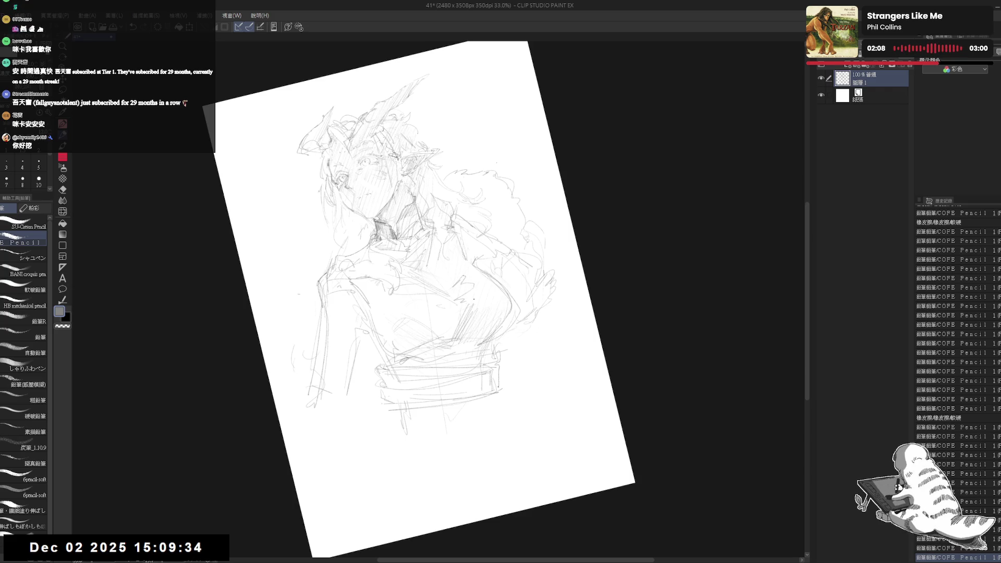
- Add hatching on the chest and erase stray lines in the sketch
drag(473, 300, 448, 339)
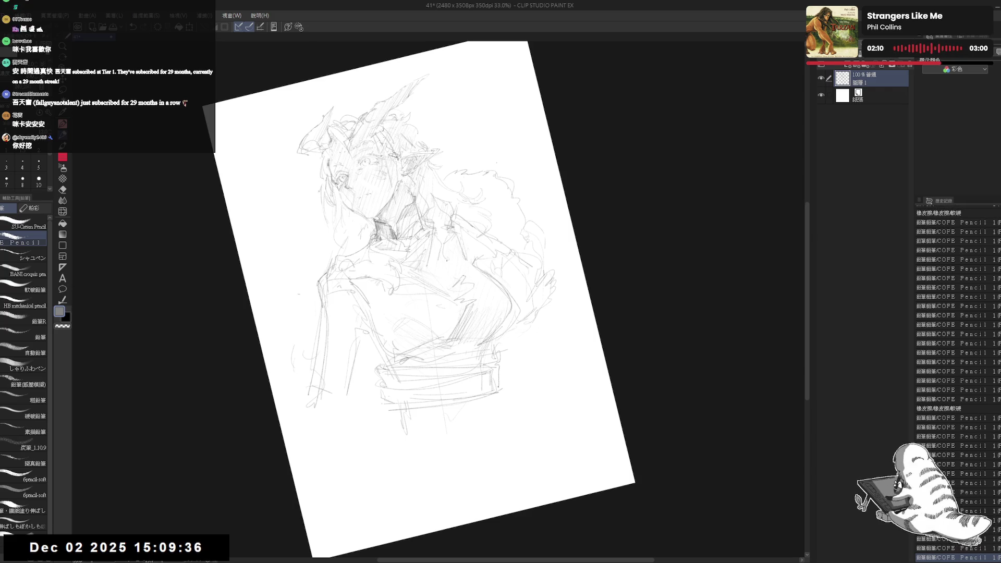
key(ctrl+0)
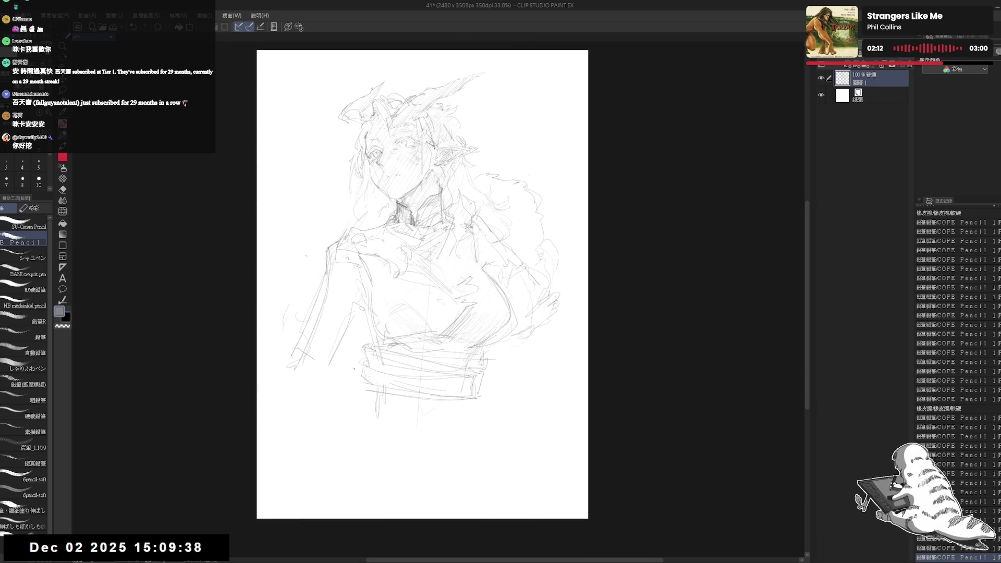
mouse_move(380, 315)
mouse_down()
mouse_move(347, 381)
mouse_move(386, 318)
mouse_move(375, 360)
mouse_move(383, 370)
mouse_move(341, 417)
mouse_move(327, 469)
mouse_up()
- Sketch faint lines down the left of the torso and the left arm's curve
drag(358, 390, 338, 433)
drag(334, 438, 317, 472)
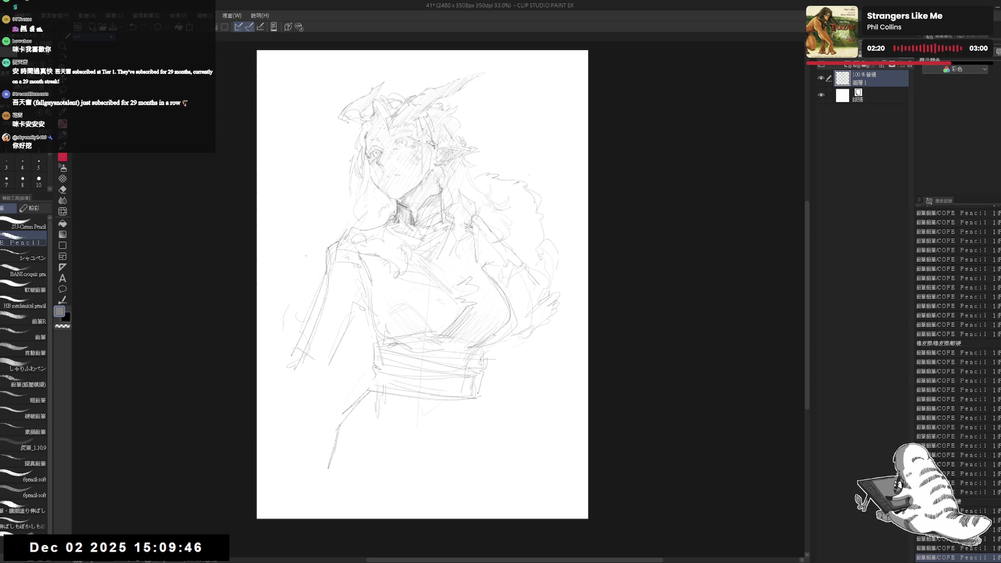
drag(428, 279, 429, 285)
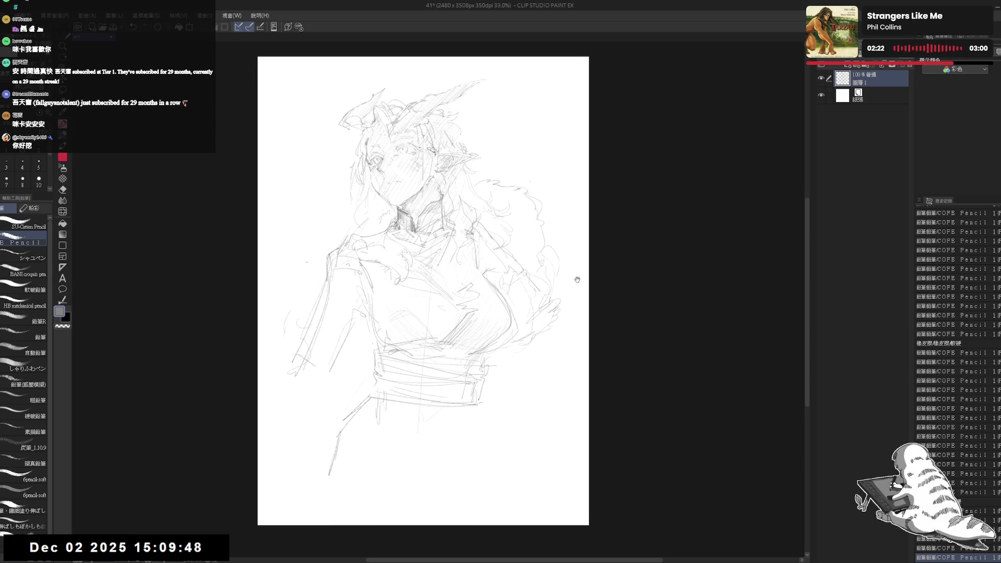
drag(577, 280, 576, 275)
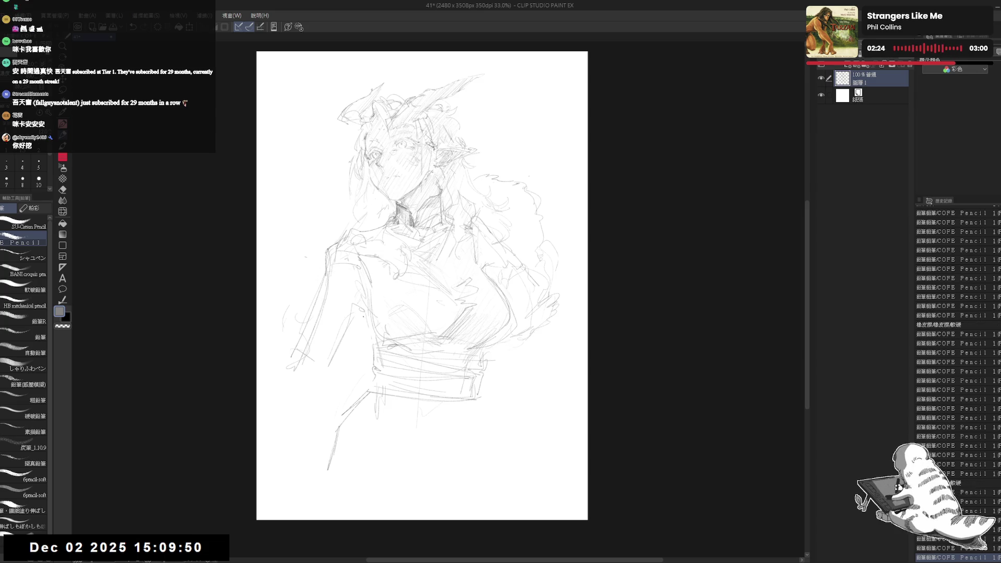
drag(365, 309, 354, 322)
drag(297, 342, 271, 389)
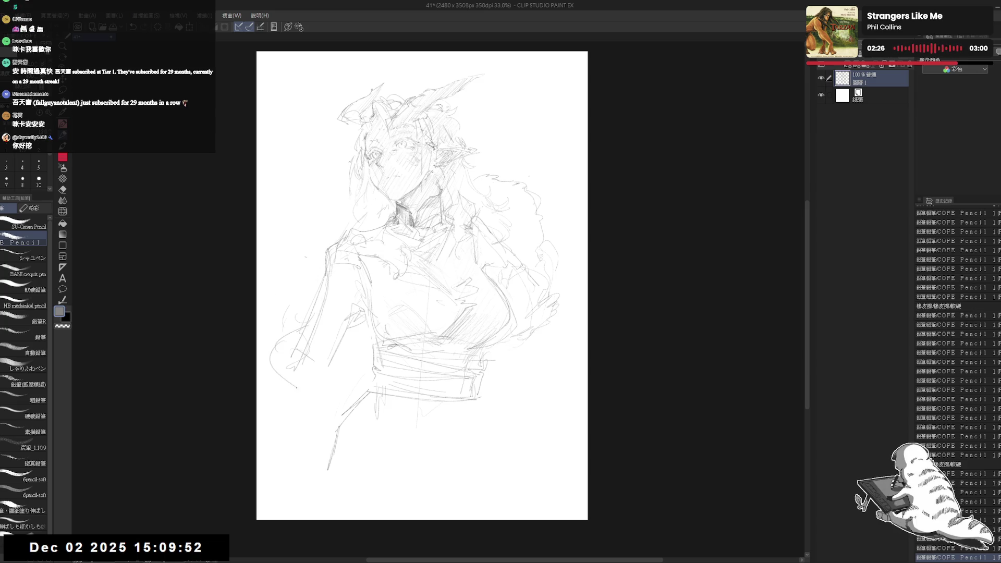
- Sketch the left arm curve and draw the forearm across the lower torso
mouse_move(307, 325)
mouse_down()
mouse_move(265, 374)
mouse_move(300, 420)
mouse_move(268, 359)
mouse_up()
drag(274, 379, 290, 407)
key(e)
mouse_move(313, 326)
mouse_down()
mouse_move(292, 359)
mouse_move(305, 386)
mouse_move(287, 328)
mouse_move(272, 329)
mouse_move(294, 329)
mouse_up()
key(p)
mouse_move(312, 324)
mouse_down()
mouse_move(370, 361)
mouse_move(353, 336)
mouse_up()
mouse_move(355, 336)
mouse_down()
mouse_move(380, 388)
mouse_move(364, 410)
mouse_up()
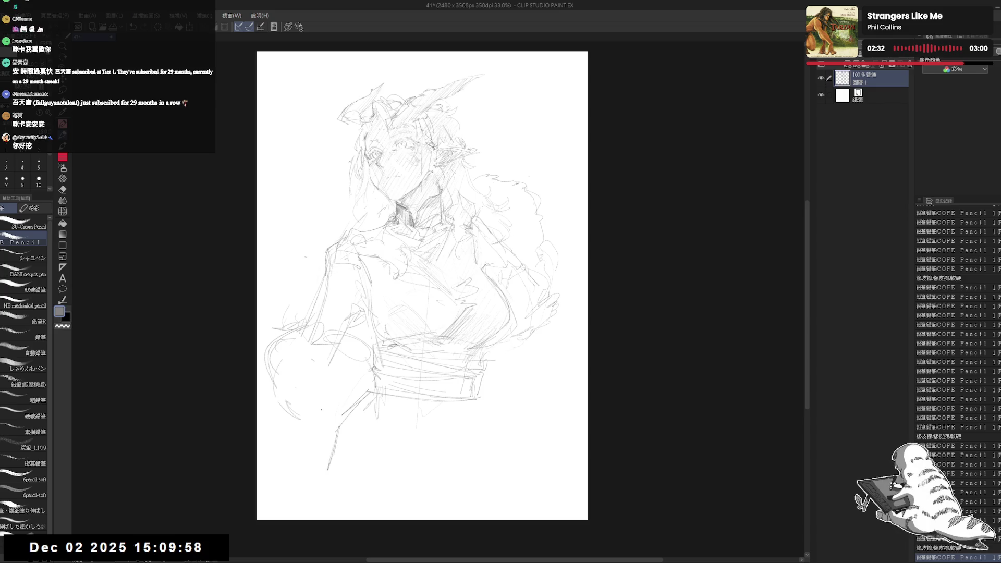
- Erase extra lines around the forearm and redraw its outline at the lower left
key(e)
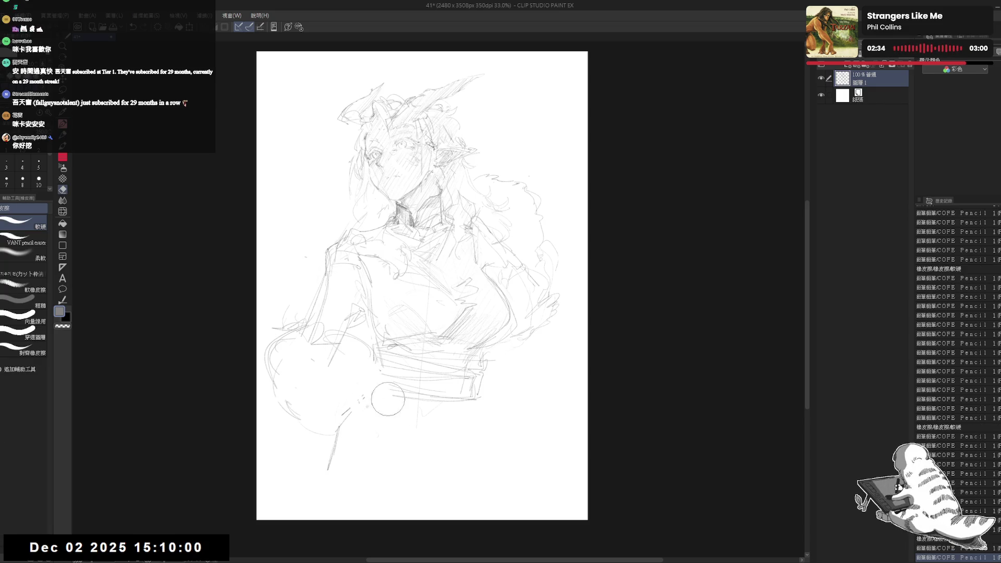
key(p)
drag(362, 421, 349, 422)
key(e)
key(p)
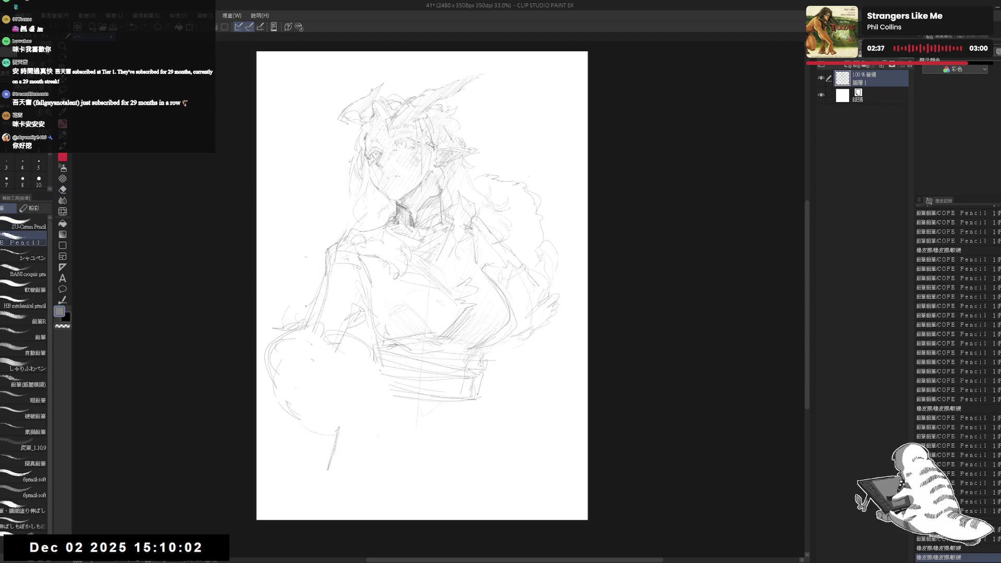
drag(308, 305, 273, 316)
mouse_move(274, 316)
mouse_down()
mouse_move(260, 341)
mouse_move(263, 383)
mouse_up()
- Clean up lines around the forearm, add a short line below the belt, and zoom out
drag(472, 156, 459, 147)
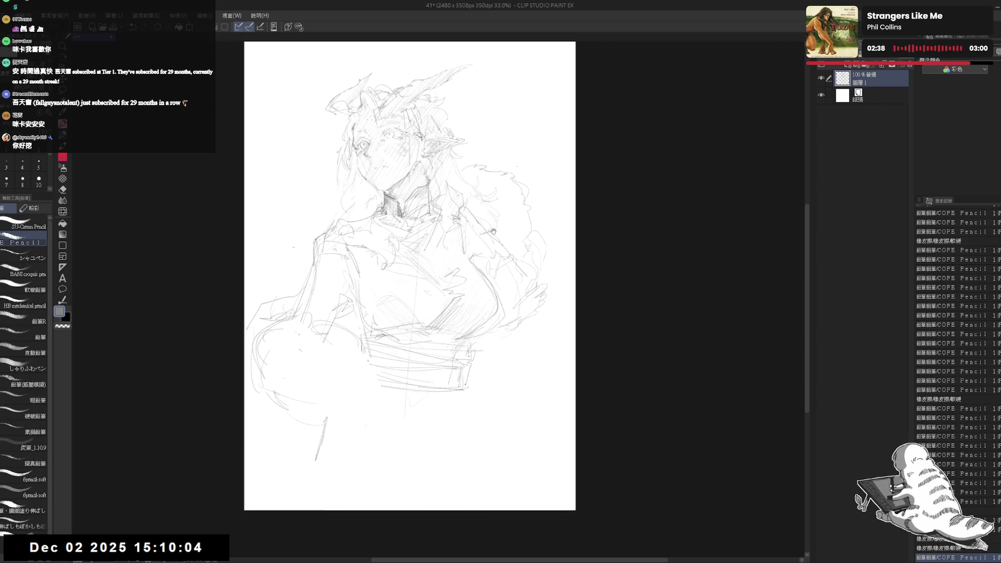
key(e)
drag(268, 321, 263, 339)
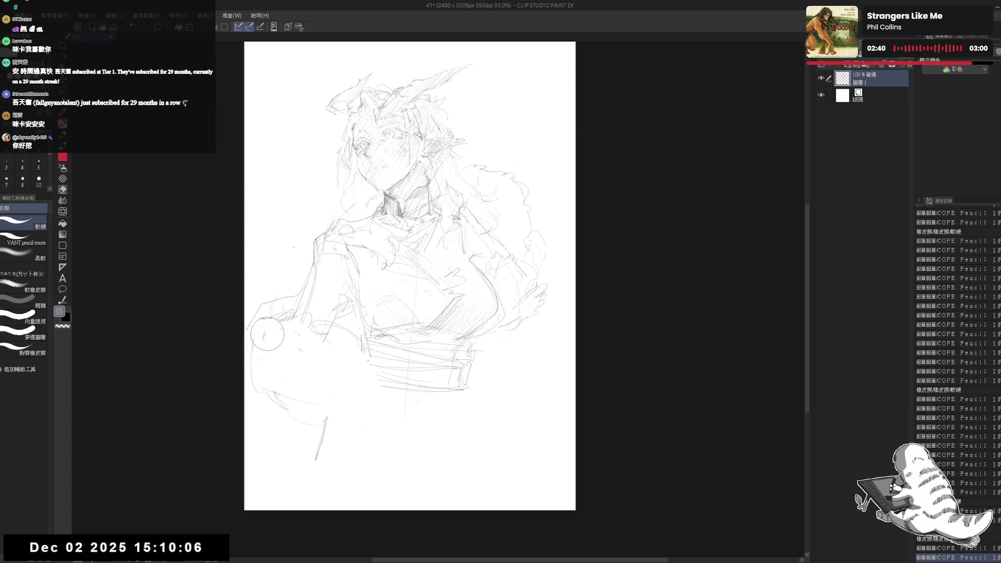
key(p)
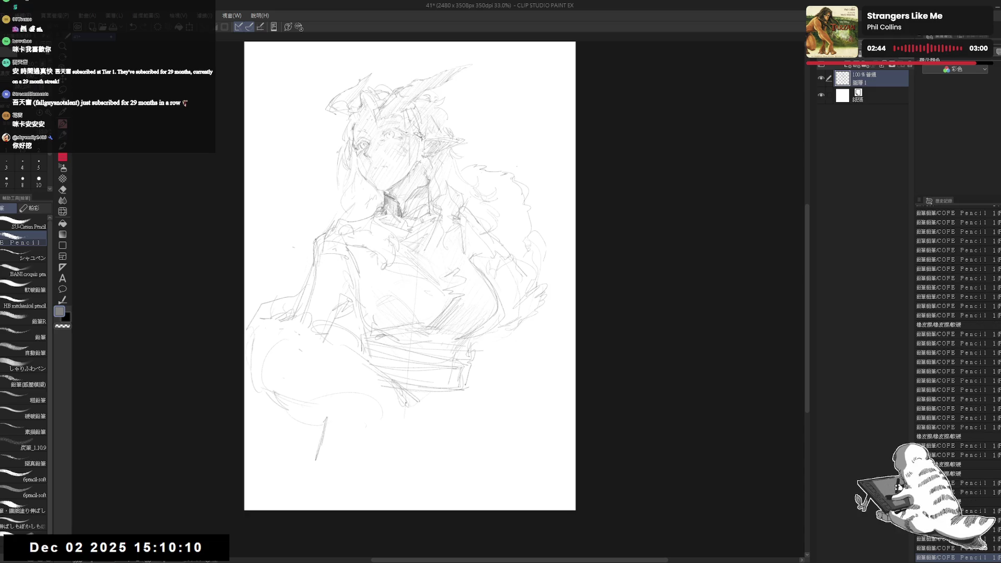
key(e)
key(p)
drag(406, 392, 401, 405)
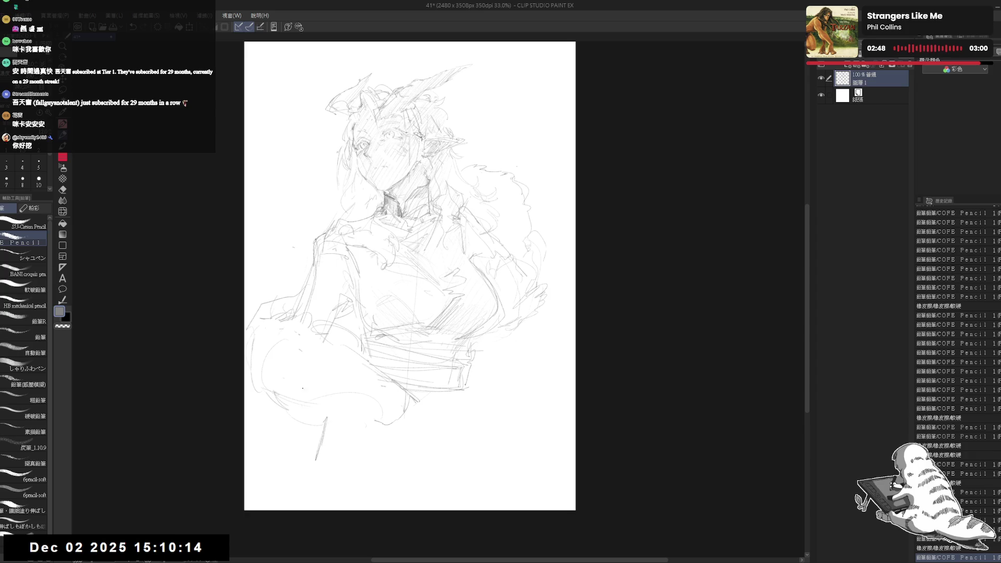
mouse_move(316, 387)
mouse_down()
mouse_move(367, 411)
mouse_move(381, 403)
mouse_up()
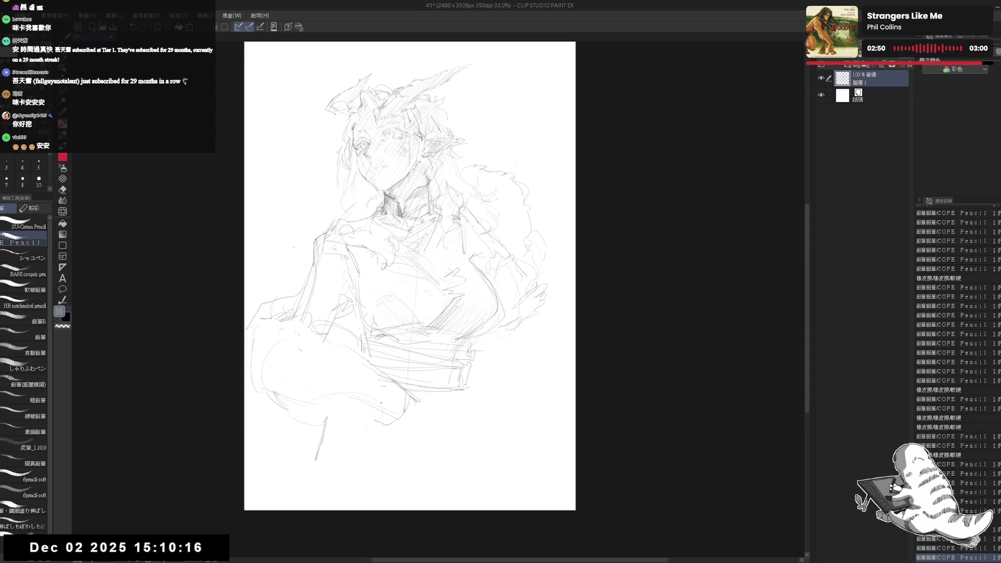
scroll(361, 379, down, 1)
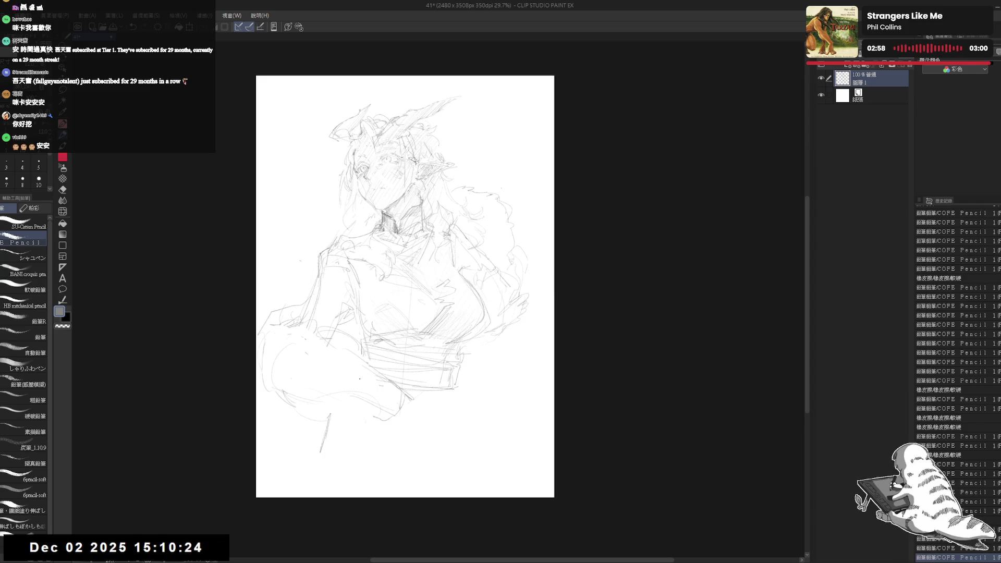
- Zoom in on the head and add a short stroke near the neck
scroll(365, 408, up, 1)
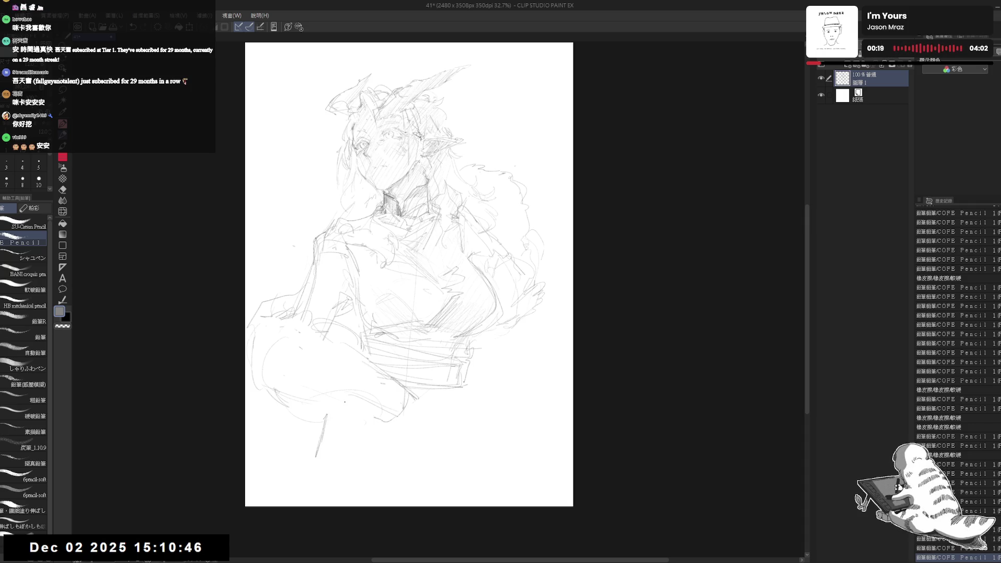
drag(421, 183, 423, 190)
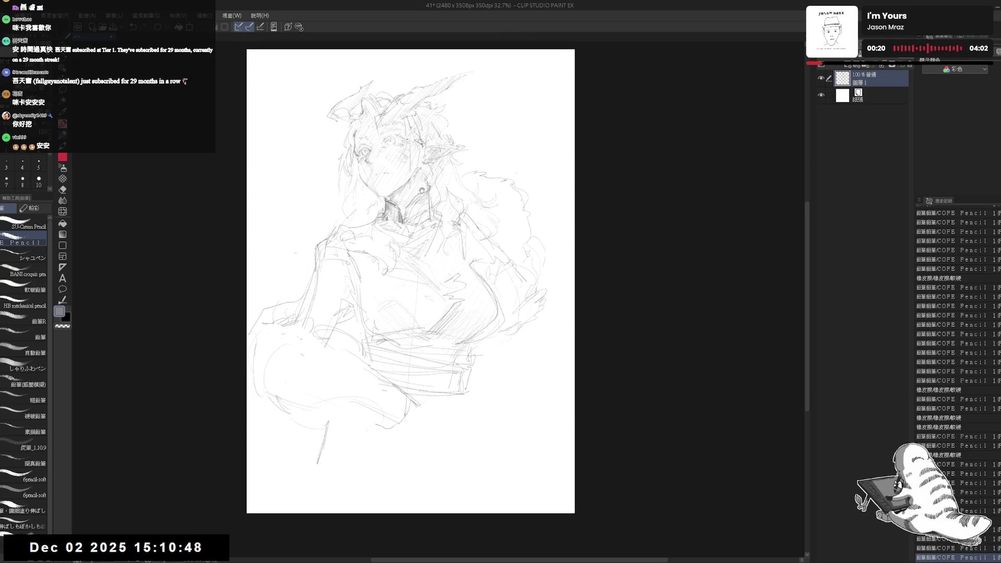
scroll(422, 190, up, 2)
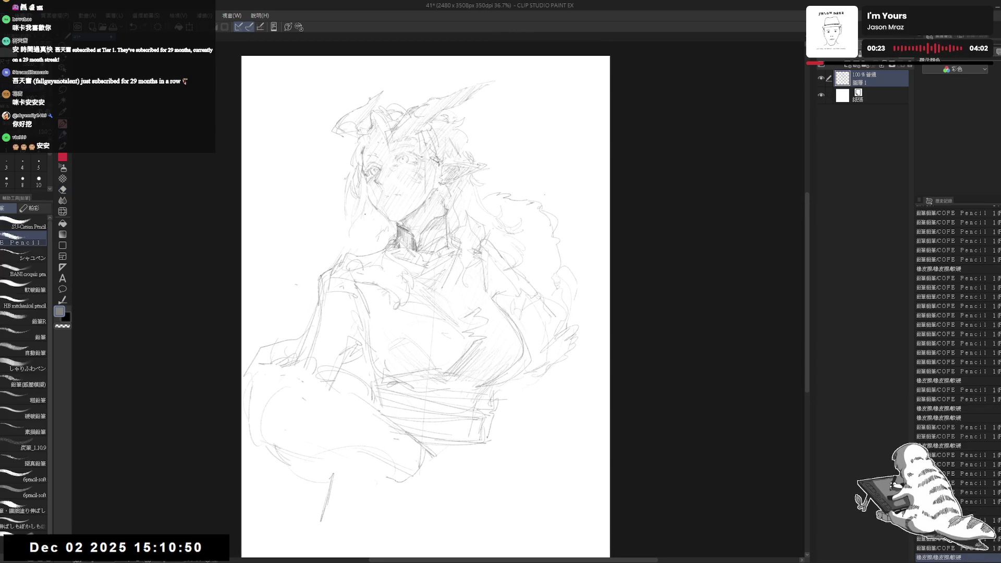
drag(364, 214, 362, 231)
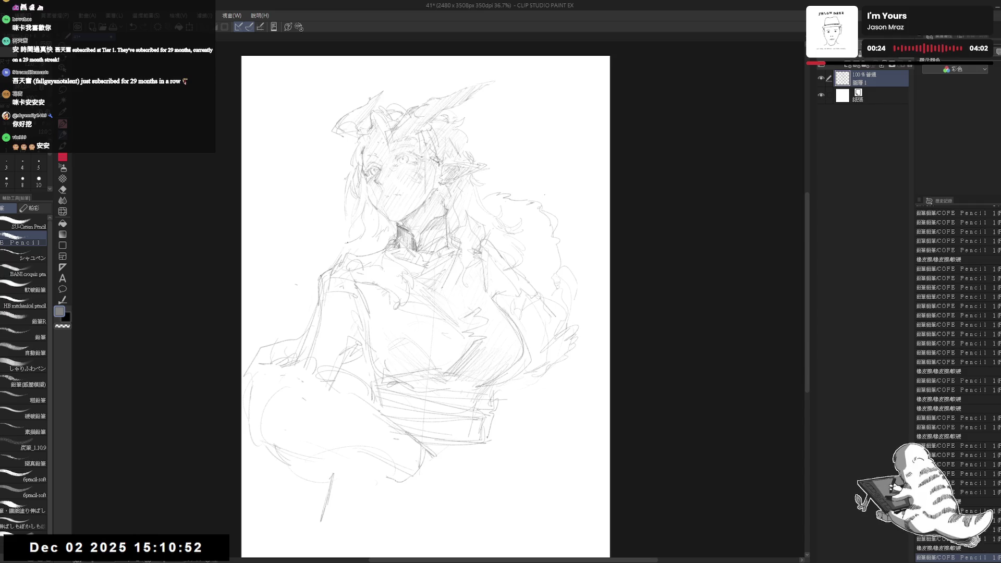
scroll(449, 285, up, 3)
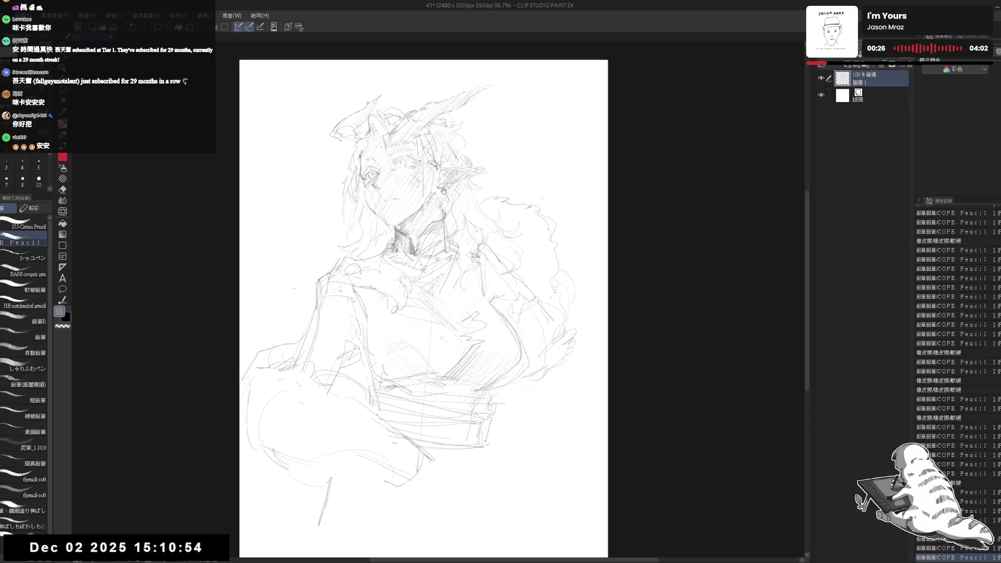
drag(449, 285, 446, 283)
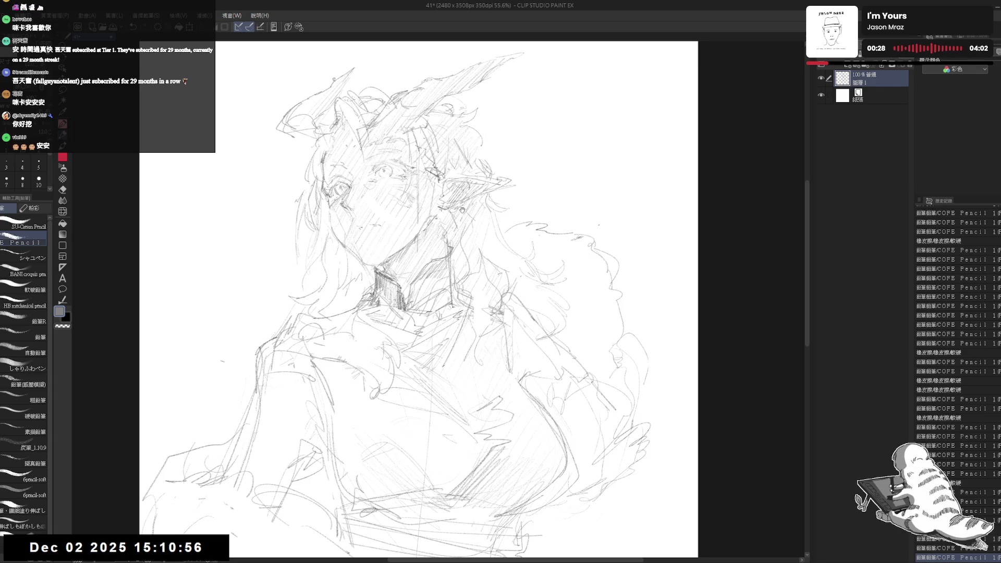
drag(462, 210, 461, 208)
- Erase stray marks on the upper sketch and chest, then zoom back out
key(e)
drag(408, 415, 420, 416)
key(p)
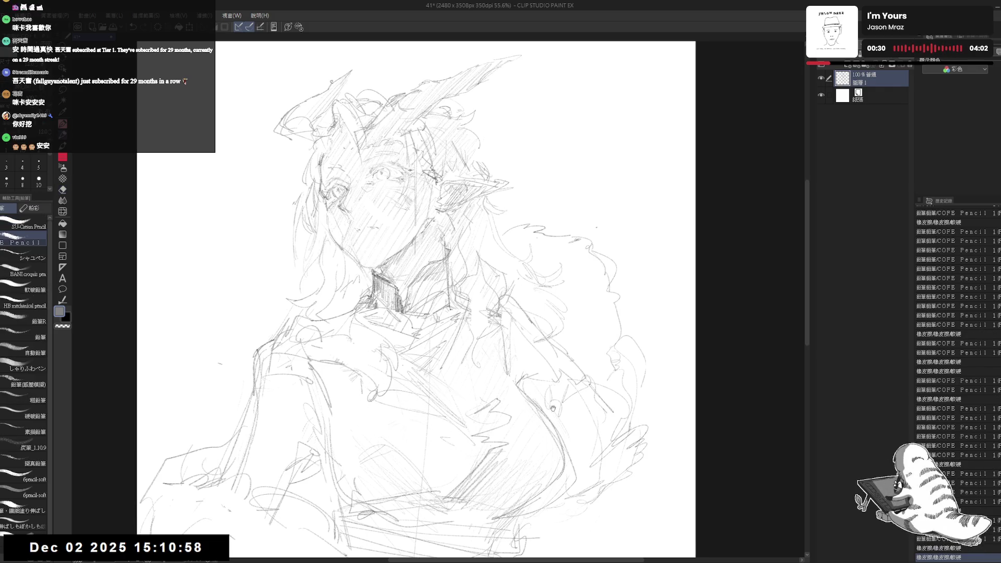
drag(600, 483, 560, 506)
key(e)
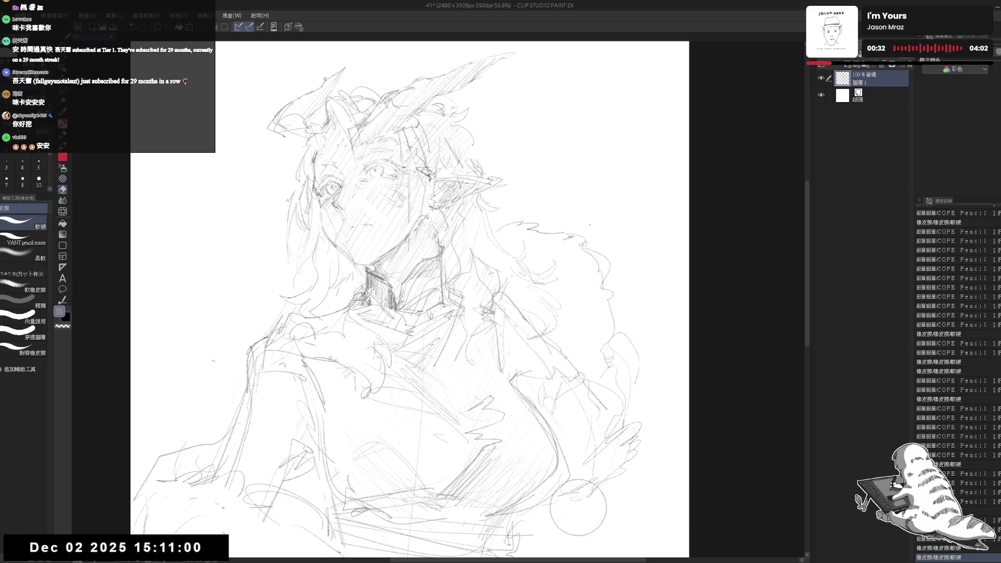
key(p)
drag(521, 428, 479, 350)
scroll(479, 350, down, 4)
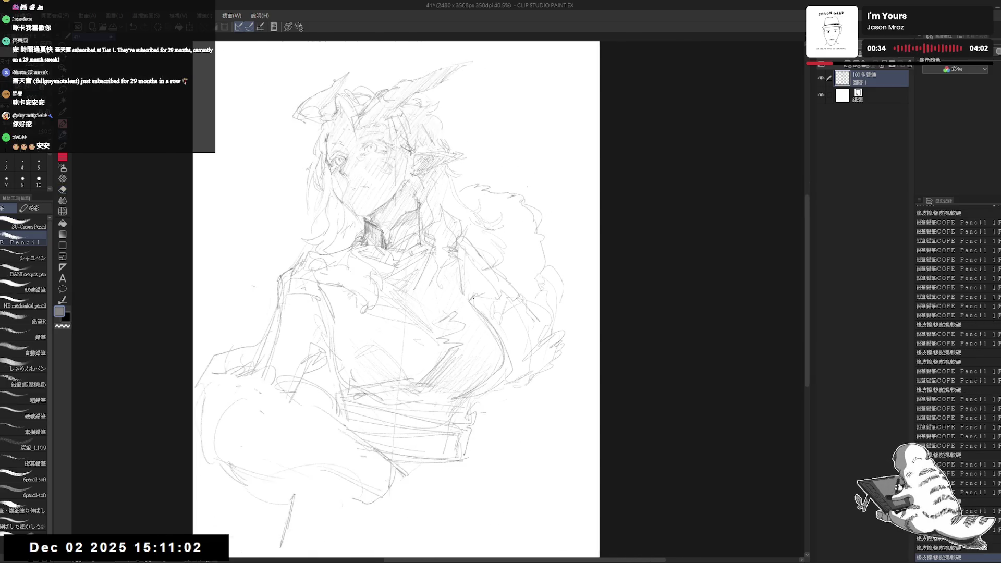
drag(484, 264, 486, 269)
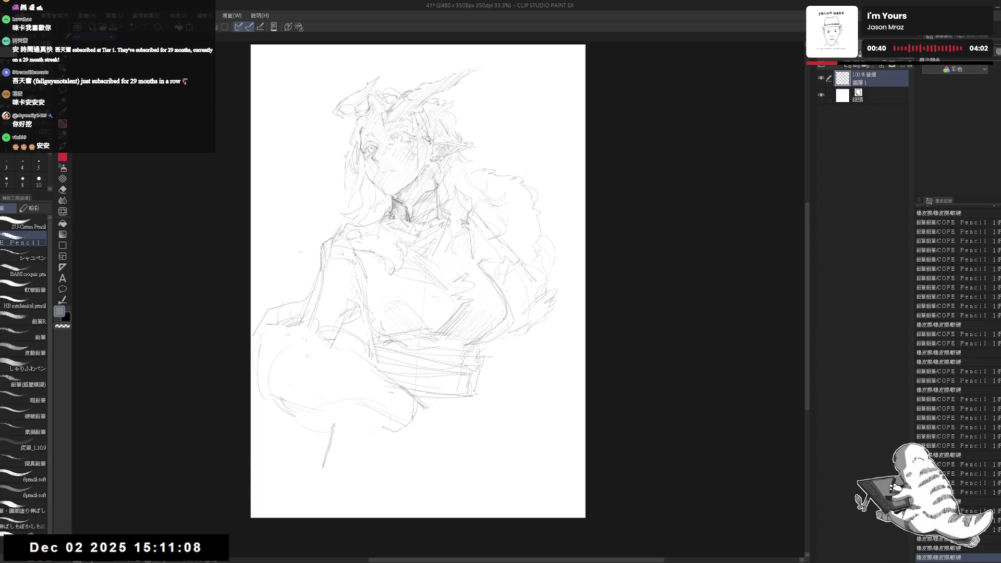
- Dab small pencil marks beside the right shoulder and on the hair's right side
click(547, 307)
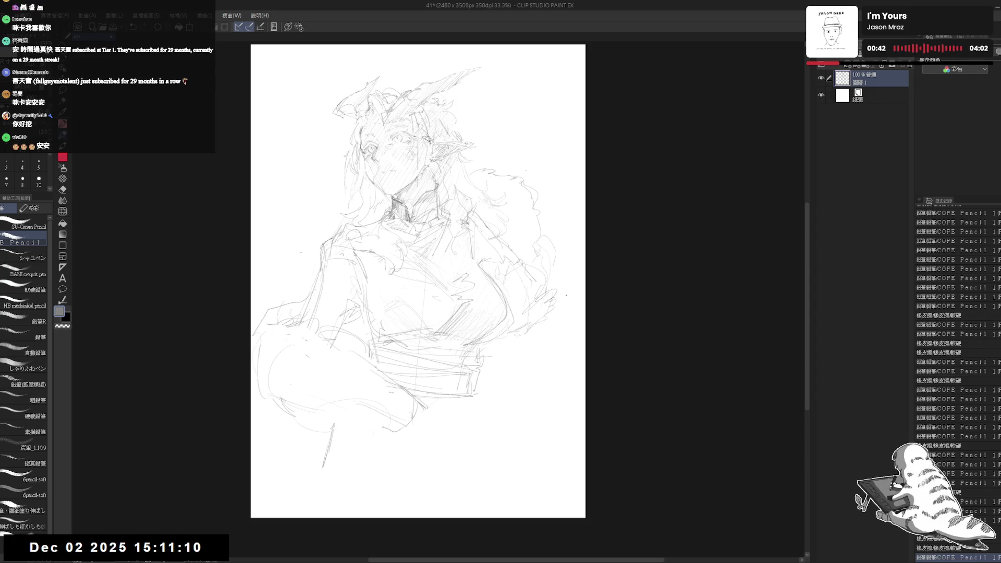
click(552, 302)
click(537, 308)
click(516, 317)
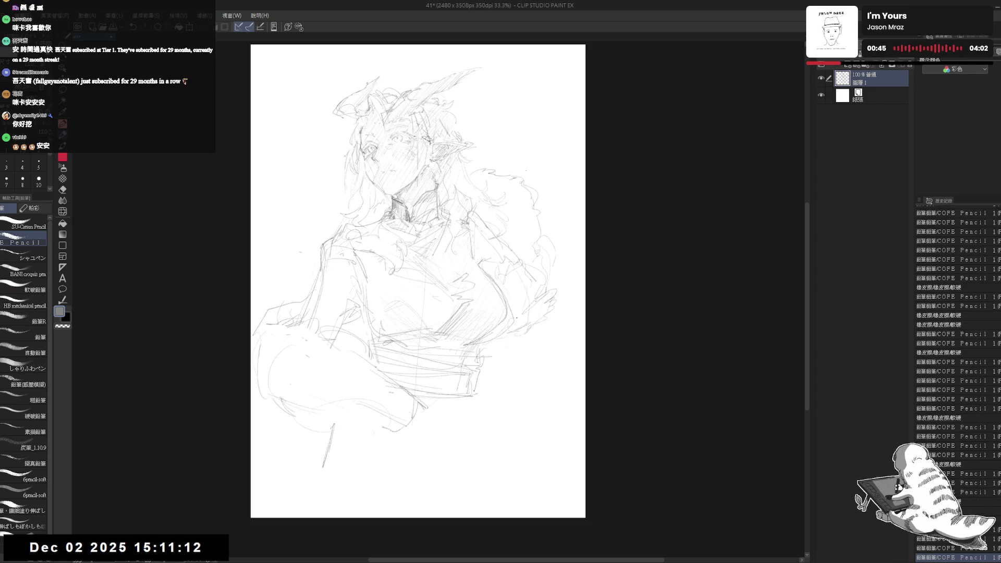
drag(520, 248, 524, 261)
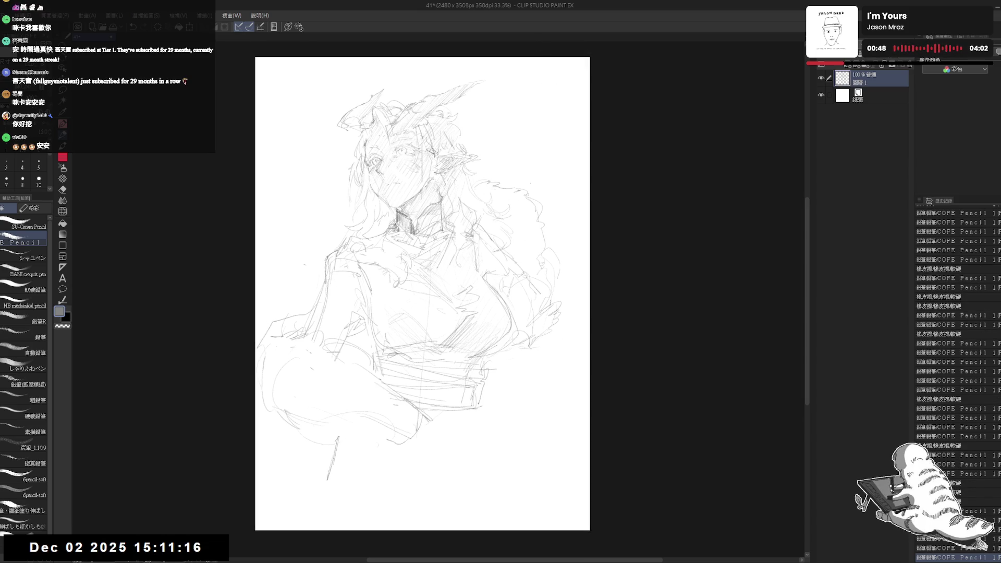
click(494, 172)
- Erase a small mark on the chest and stray marks near the lower forearm
key(e)
mouse_move(425, 253)
mouse_down()
mouse_move(438, 276)
mouse_move(446, 261)
mouse_up()
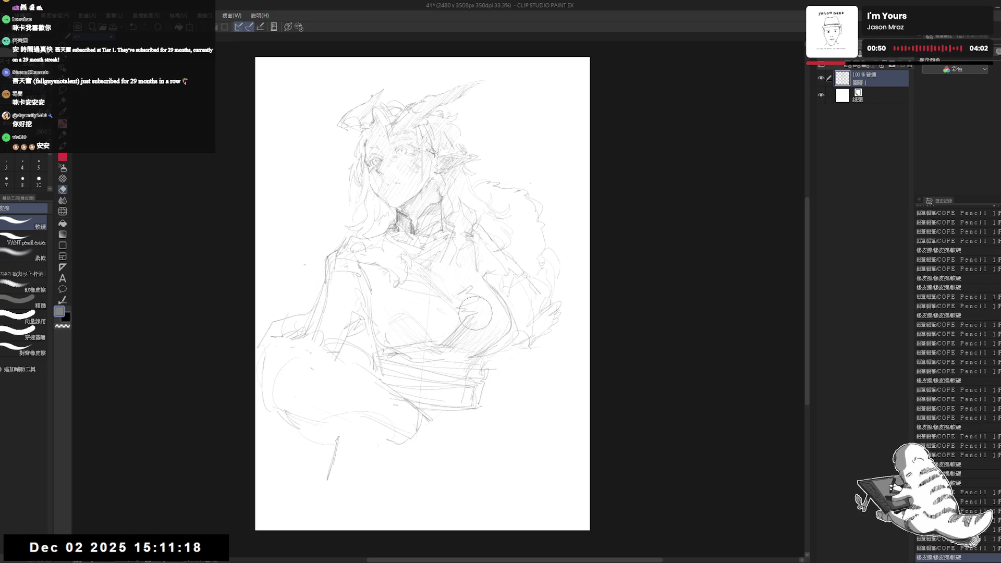
key(p)
key(e)
drag(339, 438, 367, 459)
key(p)
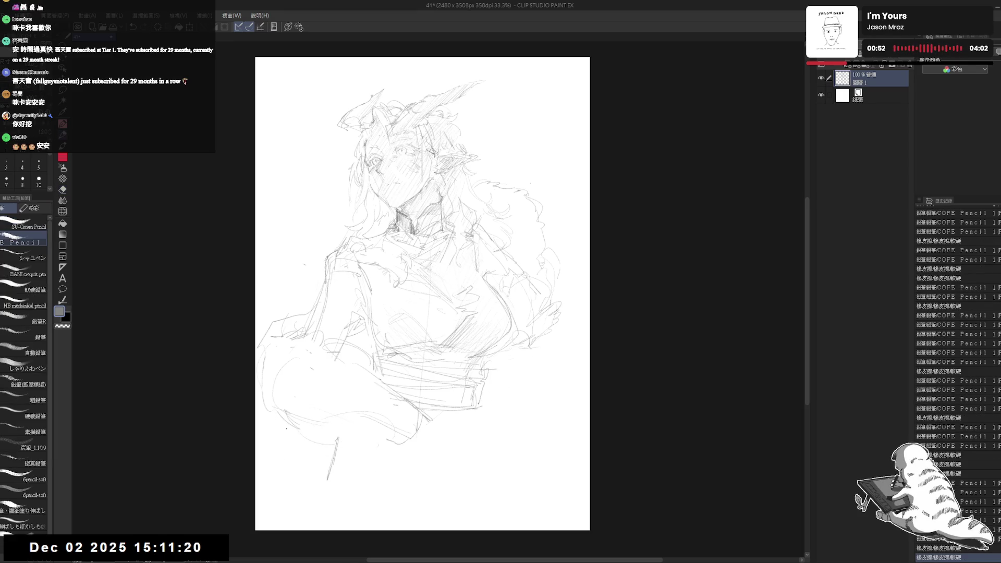
- Redraw the forearm strokes at lower left, erase old forearm lines, and add a stroke below the belt
drag(281, 444, 302, 461)
drag(302, 450, 348, 473)
drag(369, 429, 379, 451)
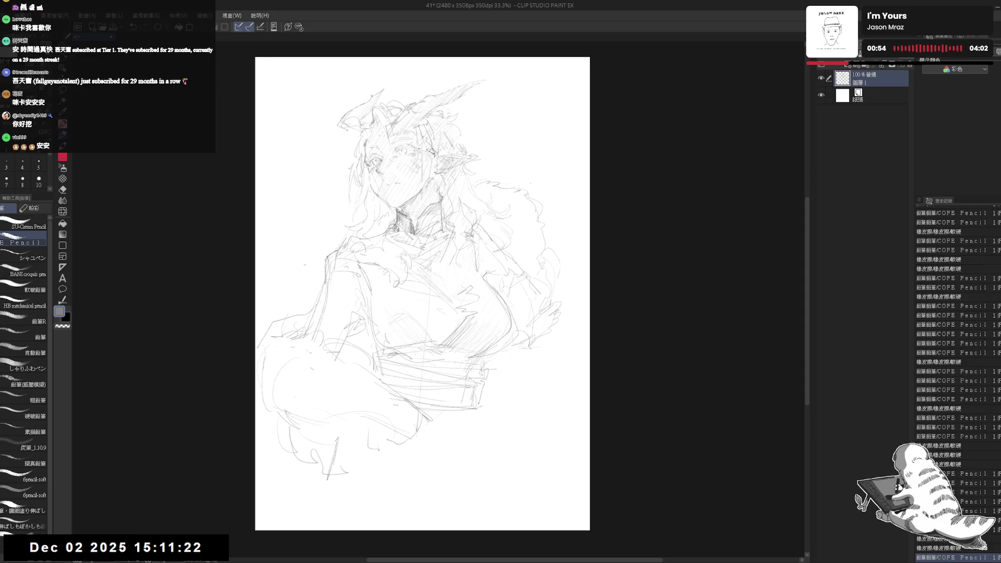
key(e)
drag(310, 383, 359, 349)
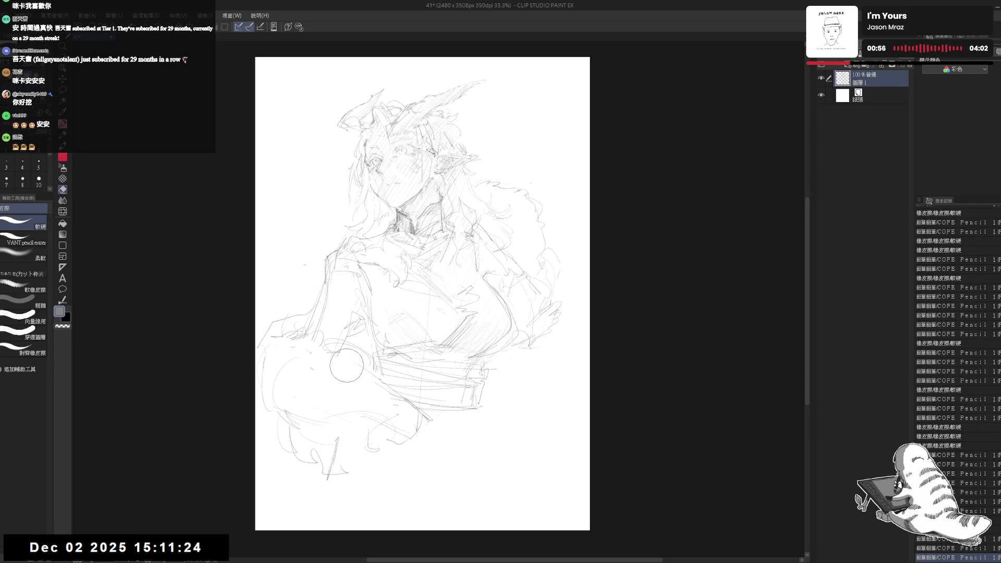
key(p)
drag(404, 379, 406, 404)
key(e)
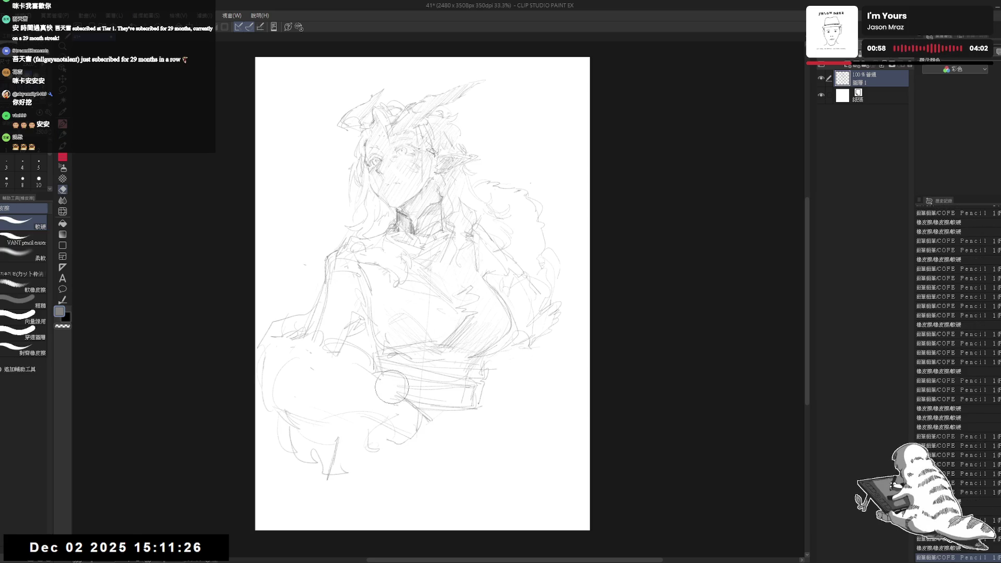
key(p)
- Undo the last chest strokes, then sketch a curve at the torso's right edge and along the right arm
key(ctrl+plus)
key(ctrl+plus)
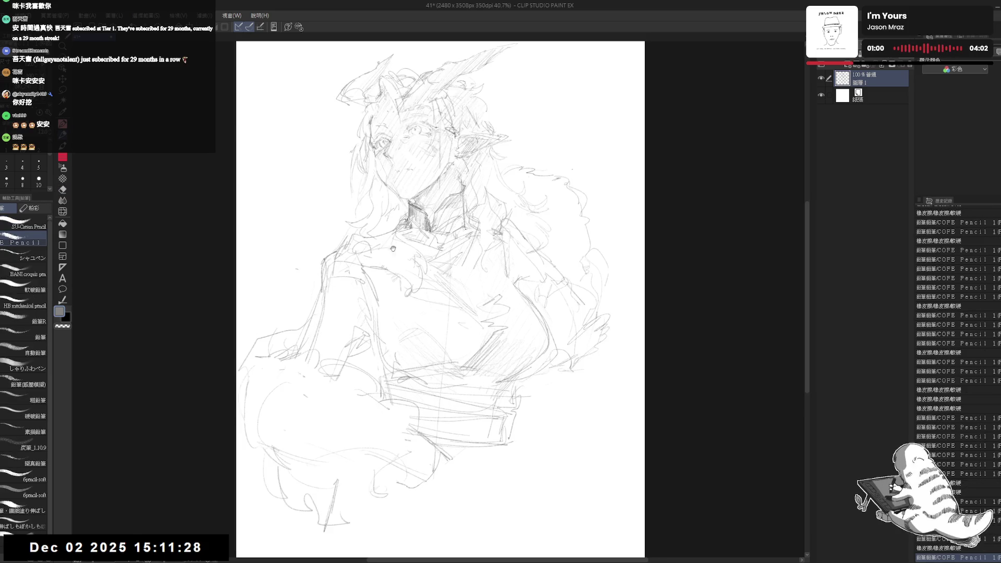
key(ctrl+z)
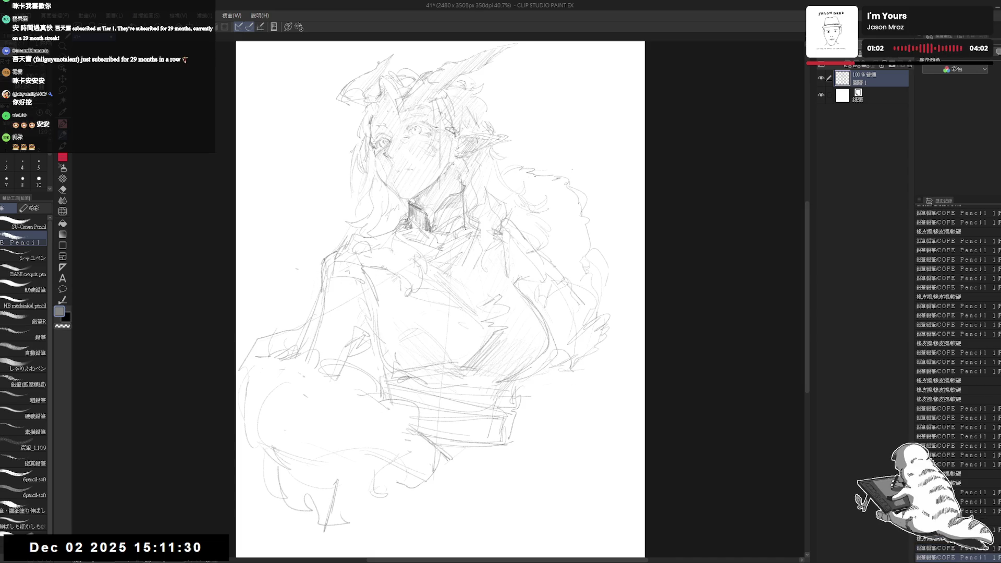
drag(607, 401, 540, 318)
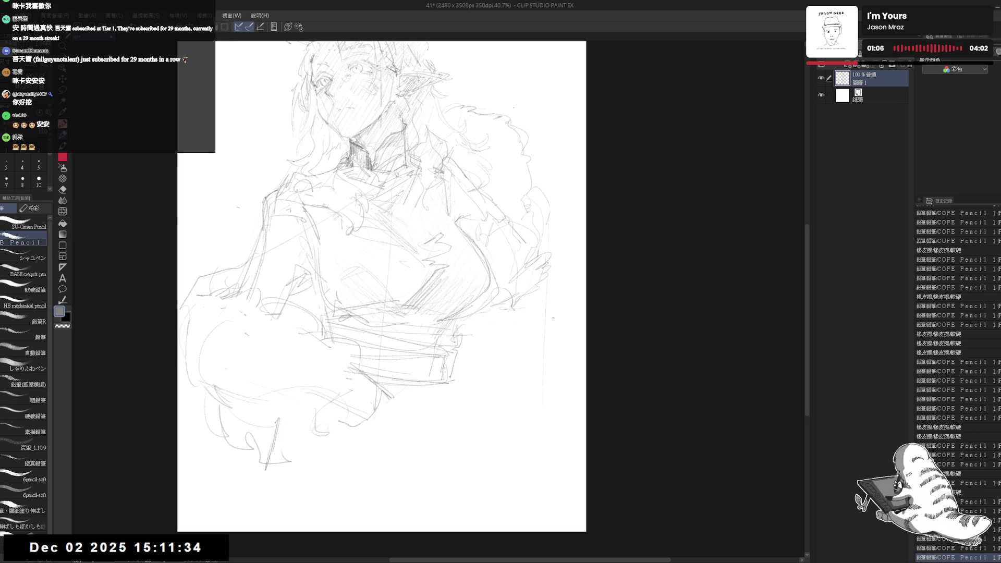
mouse_move(549, 277)
mouse_down()
mouse_move(568, 298)
mouse_move(555, 316)
mouse_move(495, 333)
mouse_up()
mouse_move(506, 300)
mouse_down()
mouse_move(456, 348)
mouse_move(563, 331)
mouse_move(573, 344)
mouse_up()
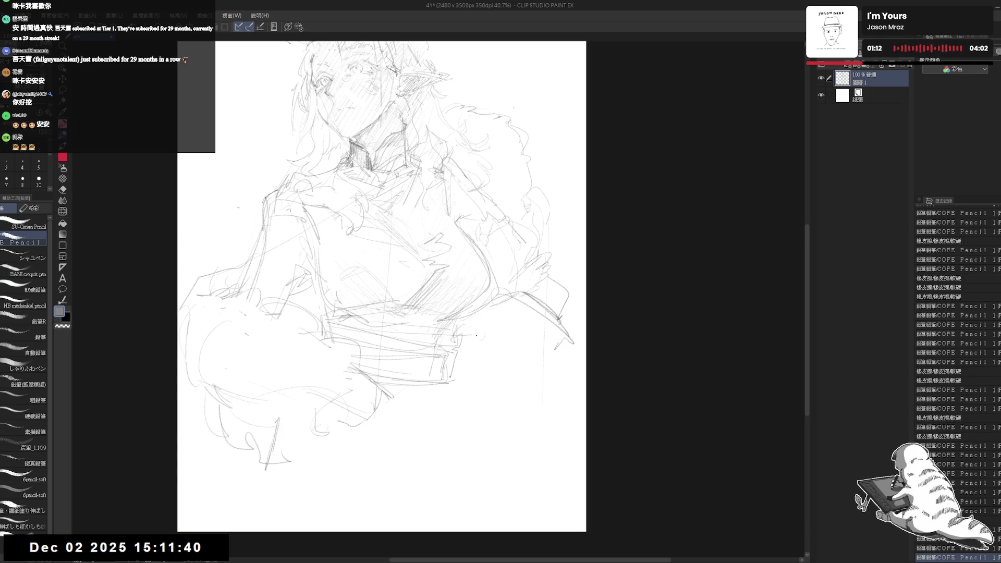
- Tilt the canvas view, reset it upright, and pan to the lower part of the sketch
key(shift+space)
mouse_move(446, 320)
mouse_down()
mouse_move(446, 438)
mouse_move(480, 334)
mouse_move(510, 349)
mouse_move(492, 344)
mouse_move(523, 344)
mouse_up()
key(ctrl+shift+r)
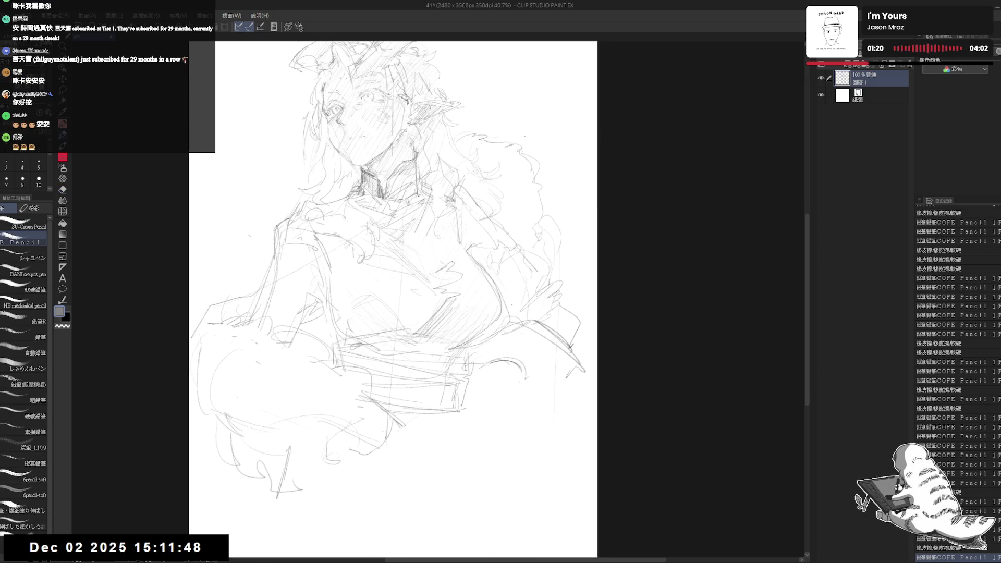
mouse_move(365, 260)
mouse_down()
mouse_move(321, 203)
mouse_move(333, 292)
mouse_up()
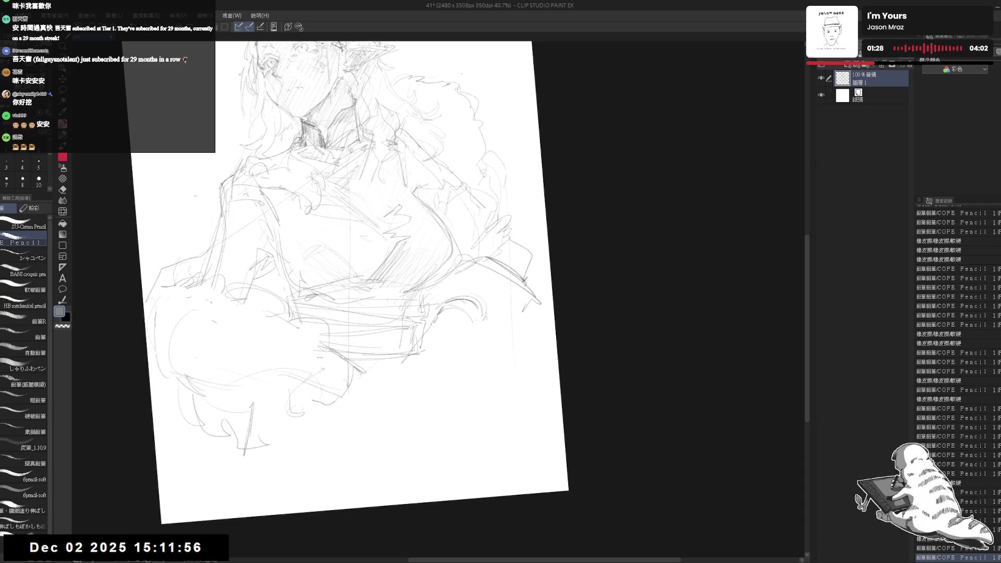
- Add pencil strokes and hatching across the chest, erasing a few lines along the way
mouse_move(458, 317)
mouse_down()
mouse_move(433, 323)
mouse_move(407, 363)
mouse_up()
key(e)
key(p)
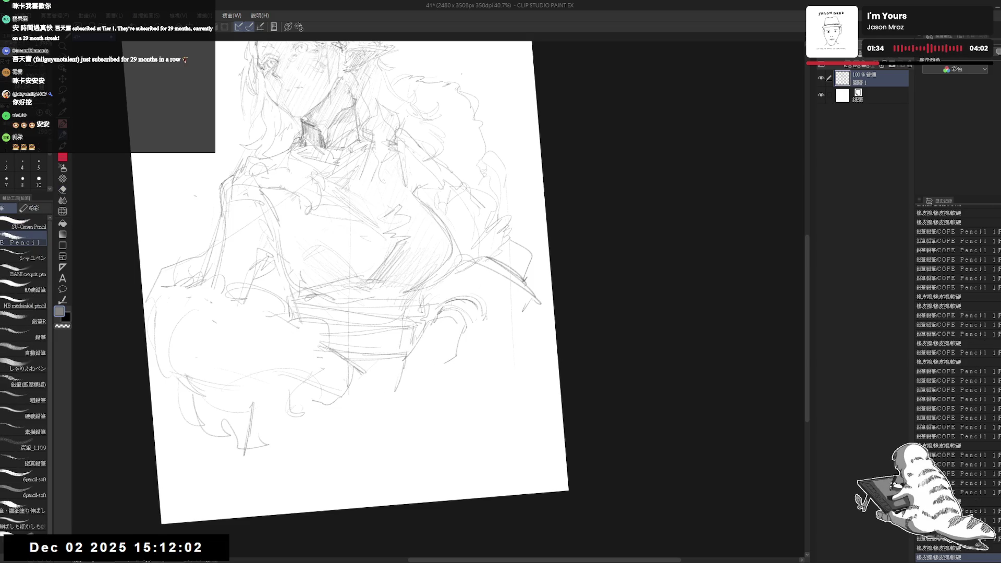
drag(417, 358, 439, 315)
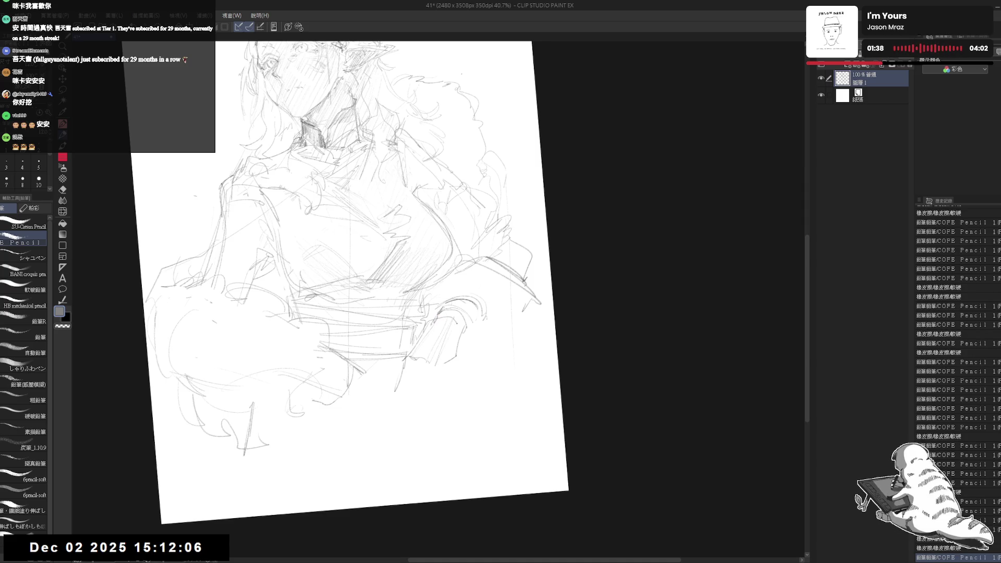
key(minus)
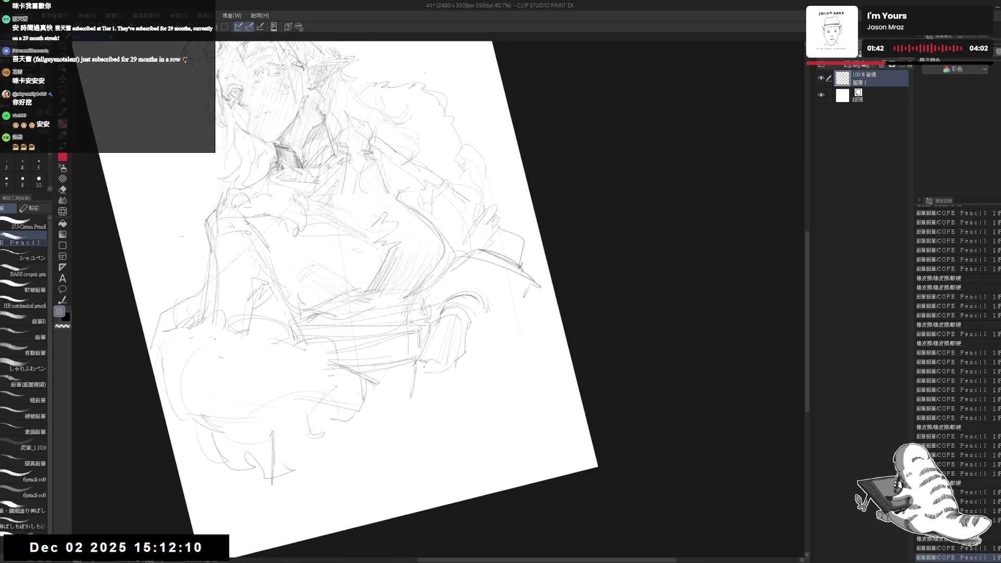
drag(313, 323, 407, 334)
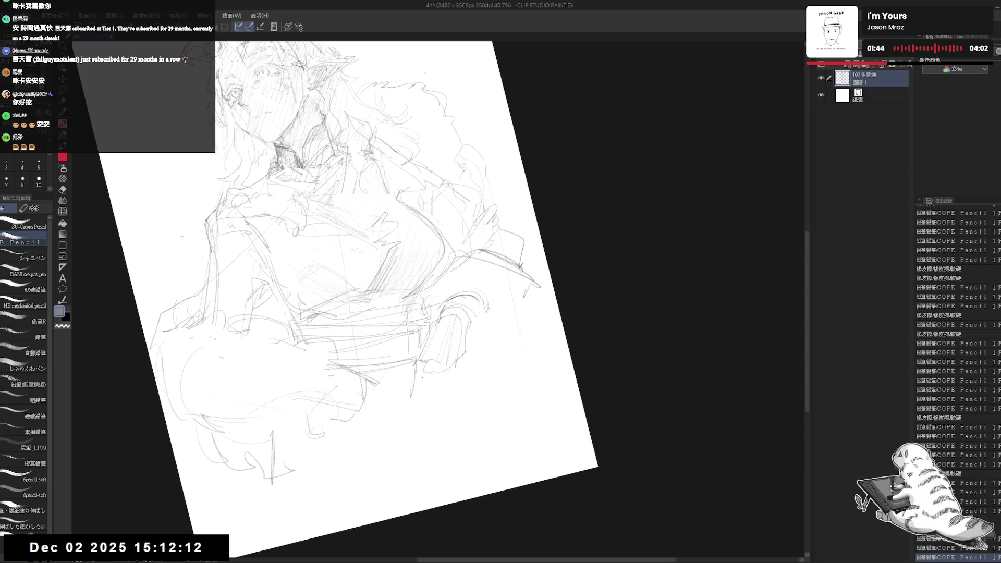
mouse_move(297, 276)
mouse_down()
mouse_move(360, 260)
mouse_move(365, 271)
mouse_up()
- Clean small marks near the belt, add a short stroke at lower right, and tilt the view about 7°
drag(402, 380, 417, 415)
key(e)
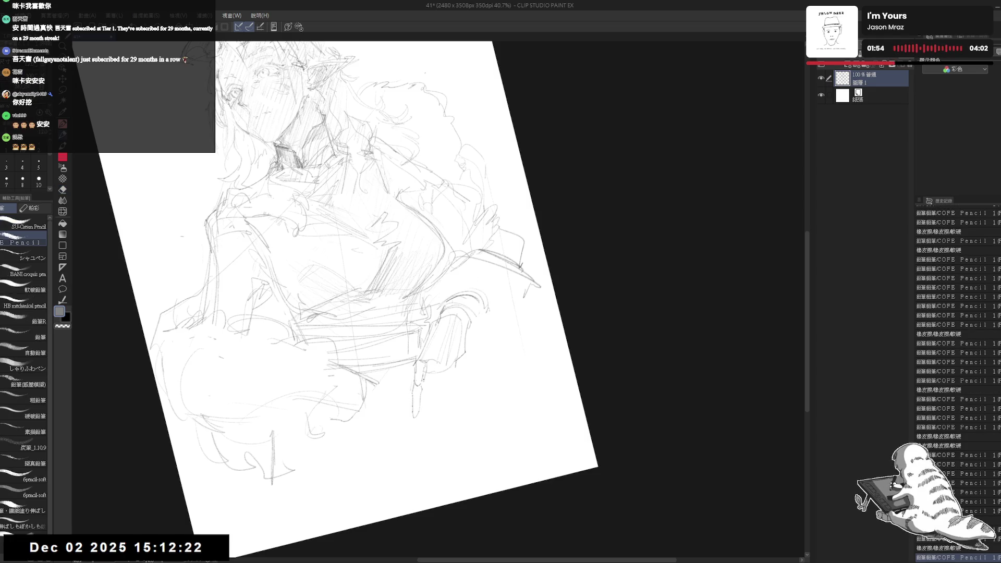
mouse_move(430, 363)
mouse_down()
mouse_move(424, 379)
mouse_move(439, 371)
mouse_move(420, 405)
mouse_up()
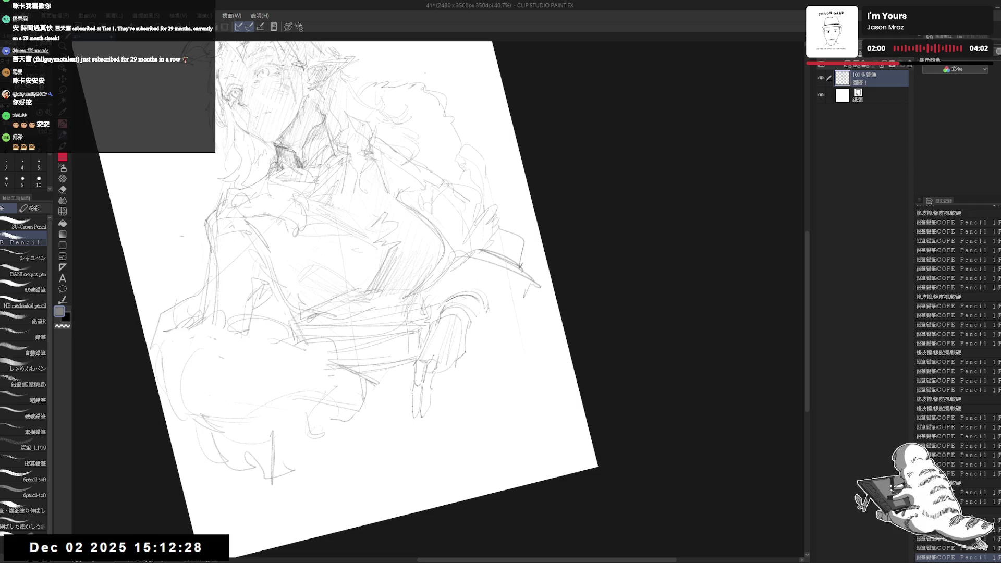
key(ctrl+@)
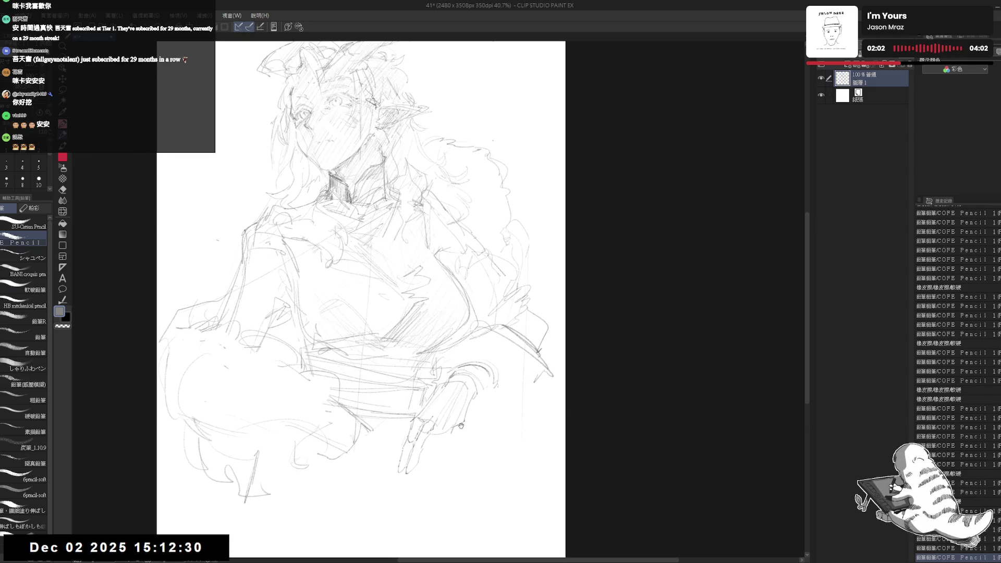
drag(472, 451, 458, 438)
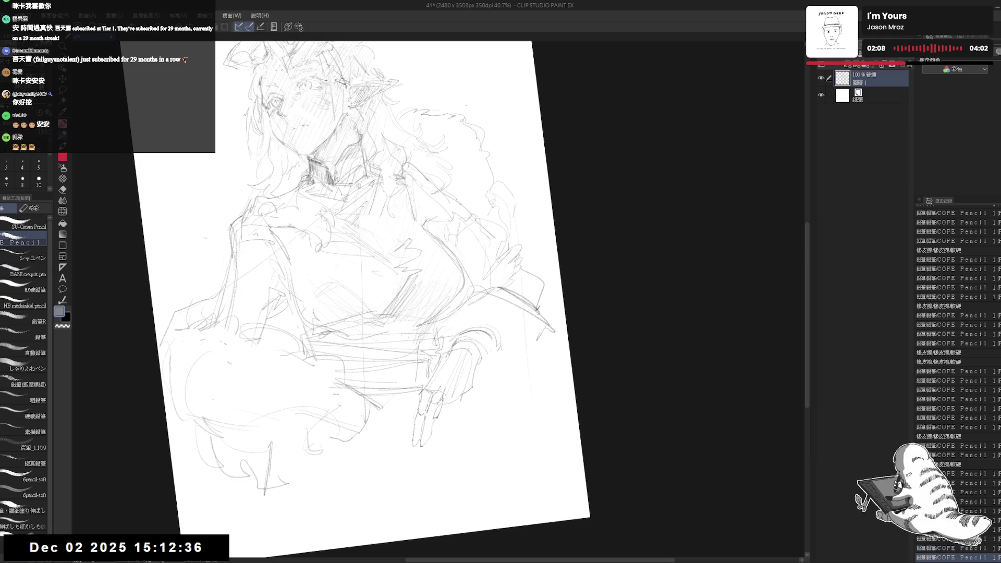
- Draw the hand's finger lines beside the belt, erasing and redrawing parts, then straighten the view
drag(434, 401, 442, 422)
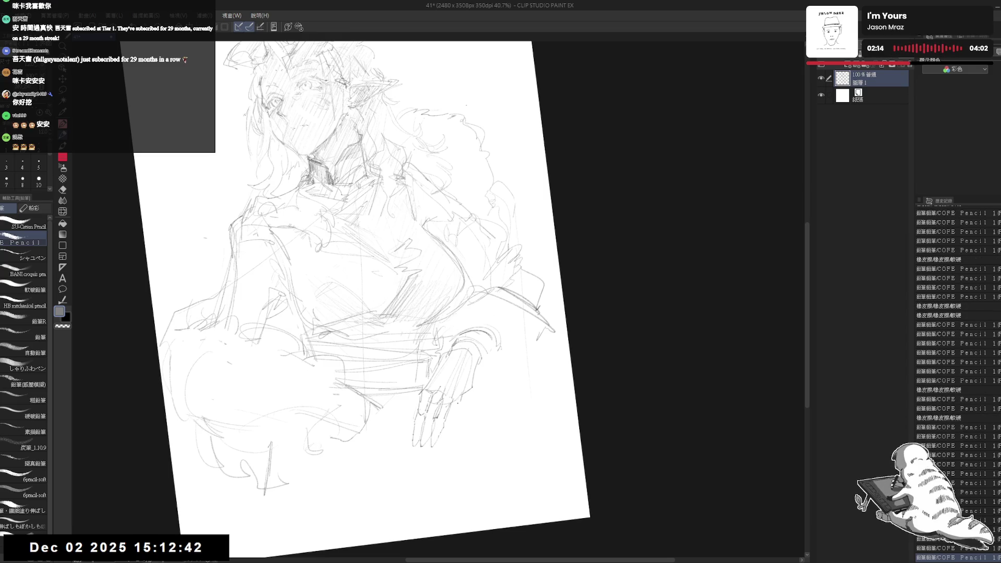
key(e)
drag(460, 402, 452, 402)
key(p)
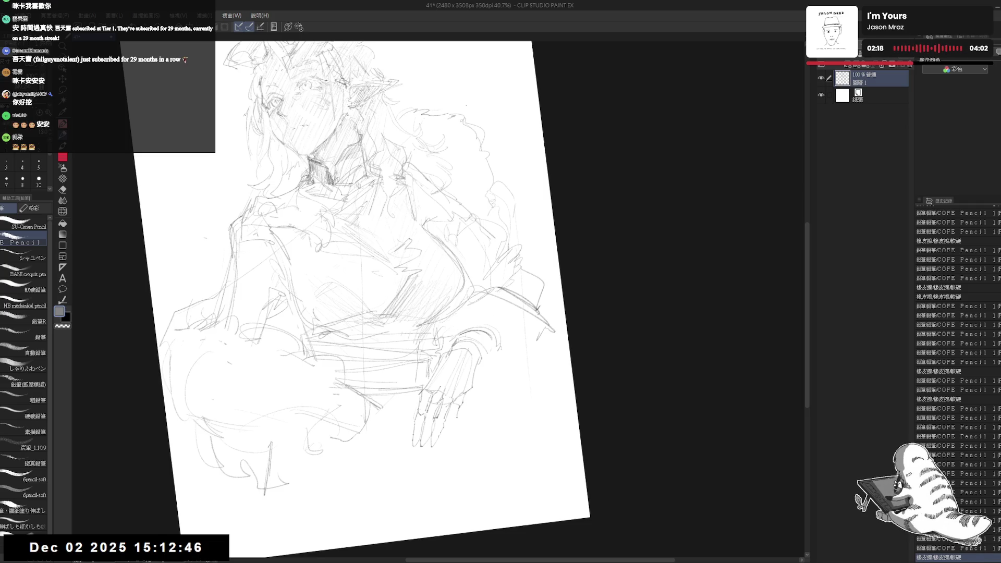
mouse_move(461, 401)
mouse_down()
mouse_move(459, 415)
mouse_move(469, 412)
mouse_move(456, 403)
mouse_up()
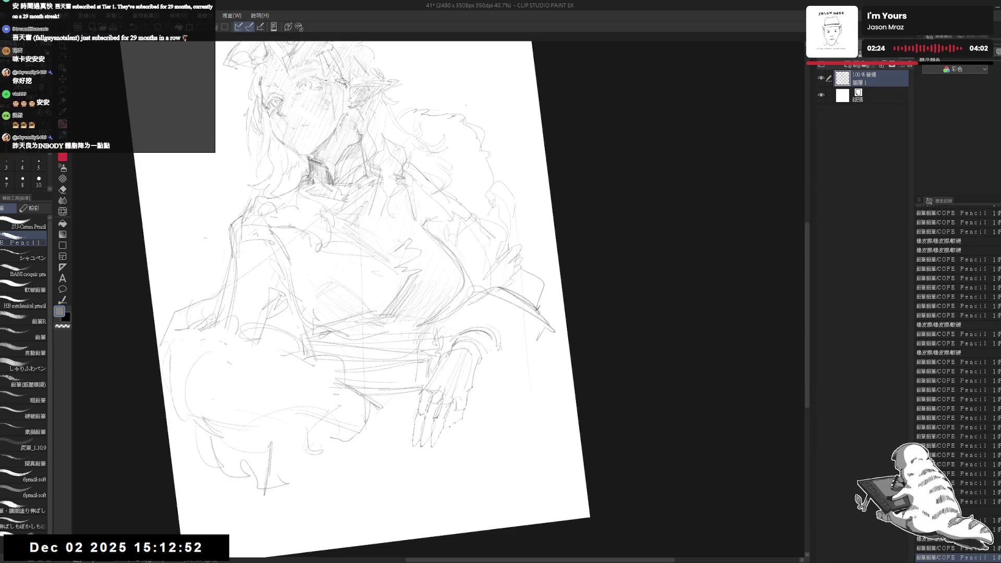
drag(454, 399, 454, 385)
key(ctrl+at)
key(minus)
key(minus)
key(ctrl+at)
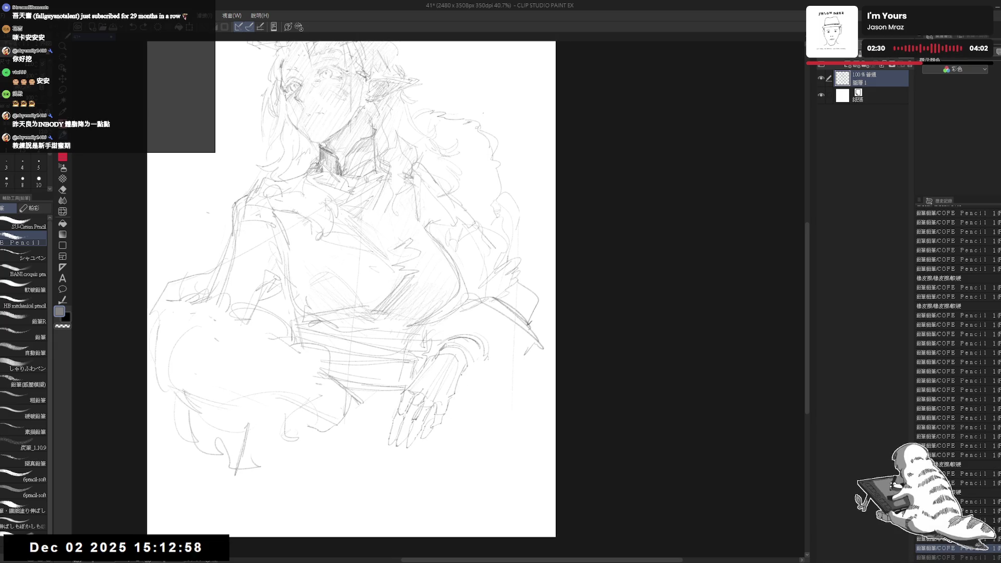
- Straighten the view and zoom out to see the whole page at about 34%
key(minus)
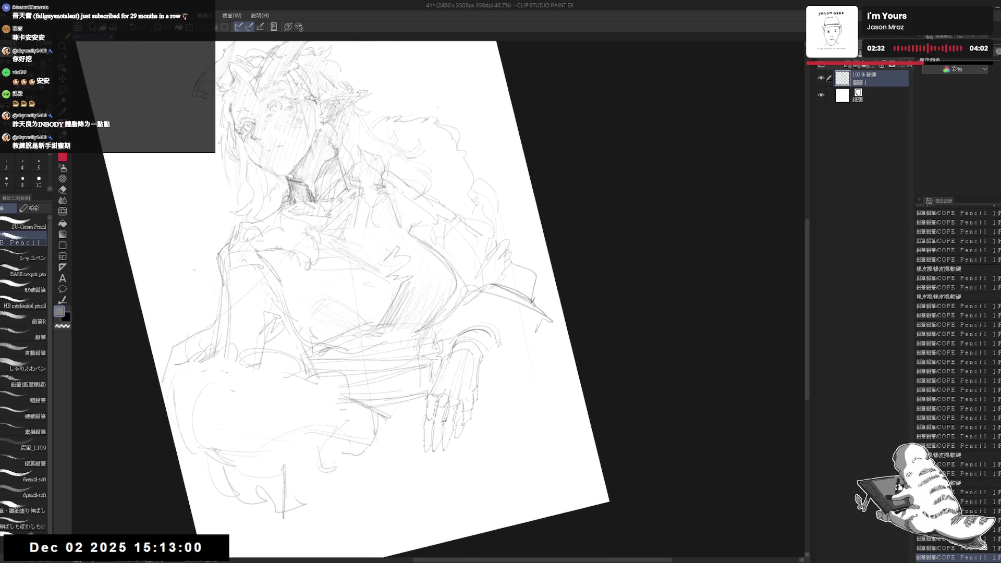
key(ctrl+at)
key(ctrl+minus)
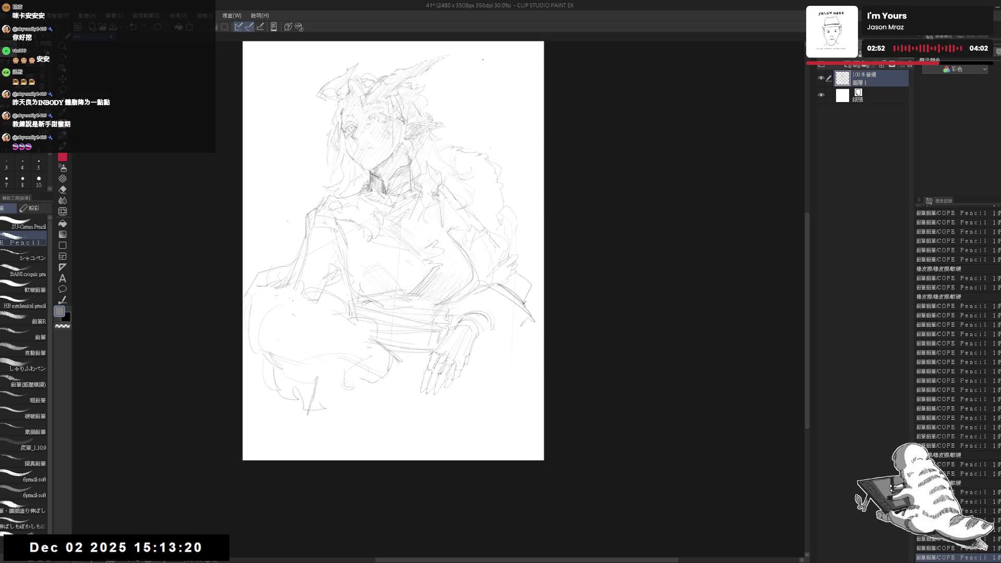
drag(447, 165, 450, 168)
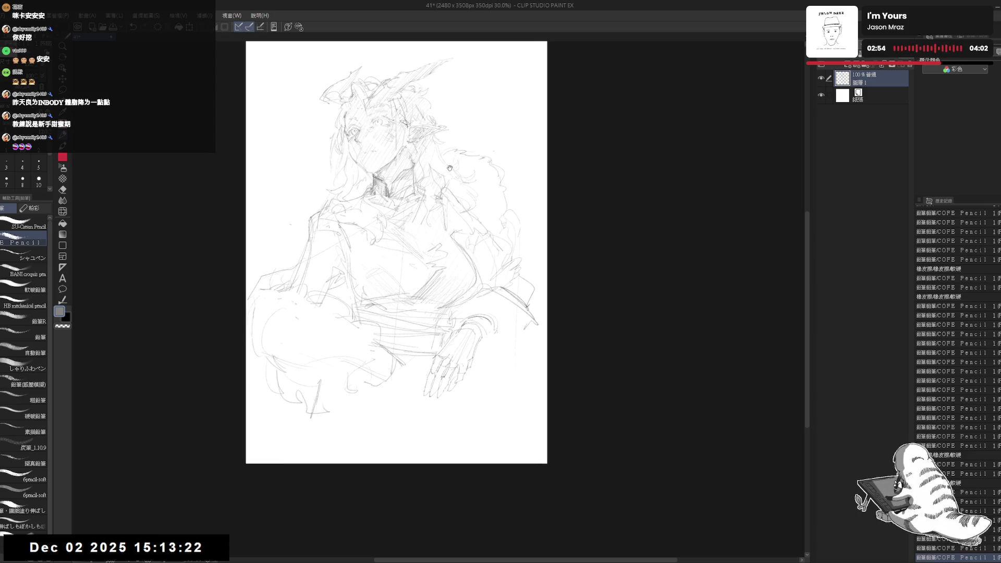
scroll(394, 155, up, 2)
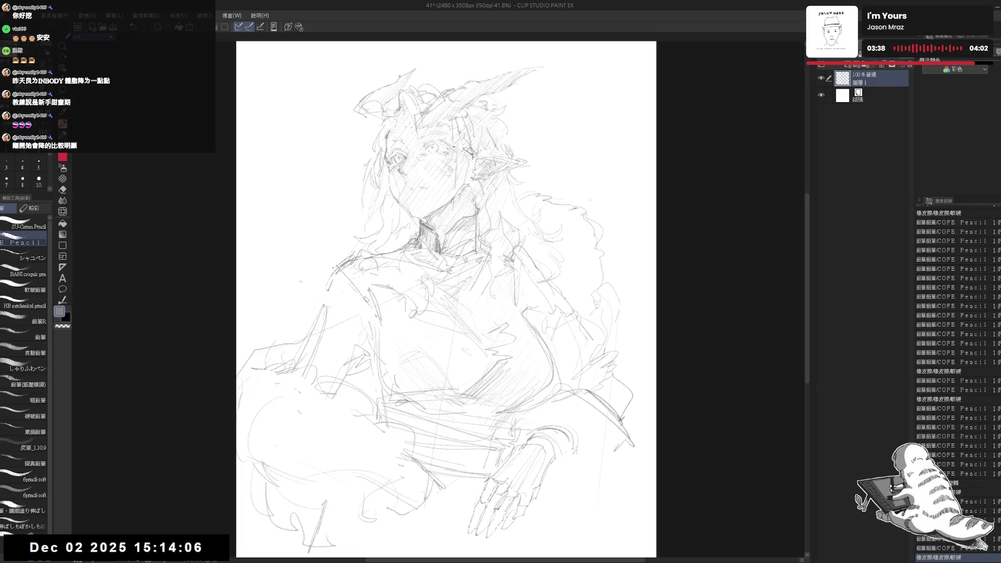
- Add a few short pencil strokes to the torso and pan the view up and right
key(e)
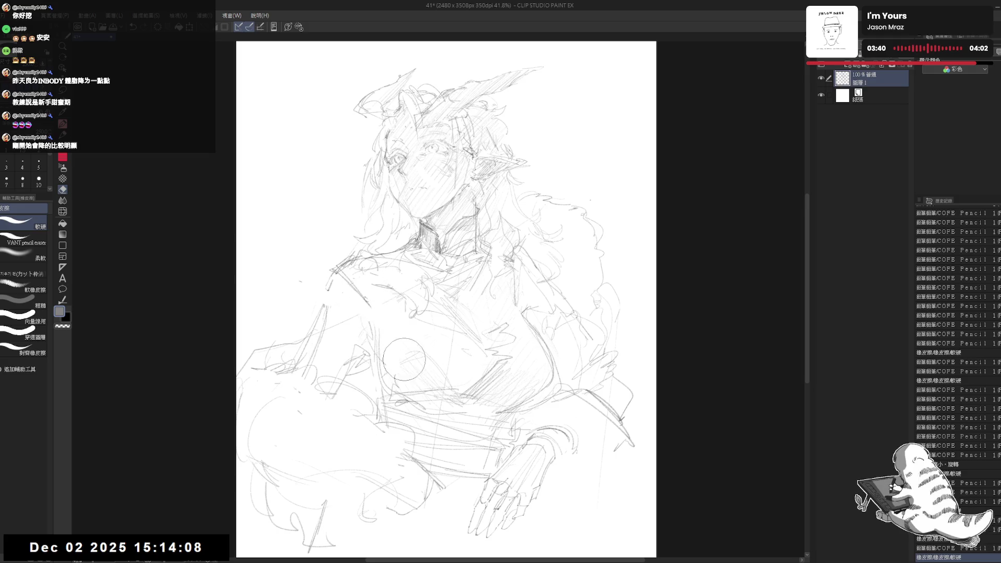
key(p)
mouse_move(375, 274)
mouse_down()
mouse_move(365, 316)
mouse_move(384, 308)
mouse_up()
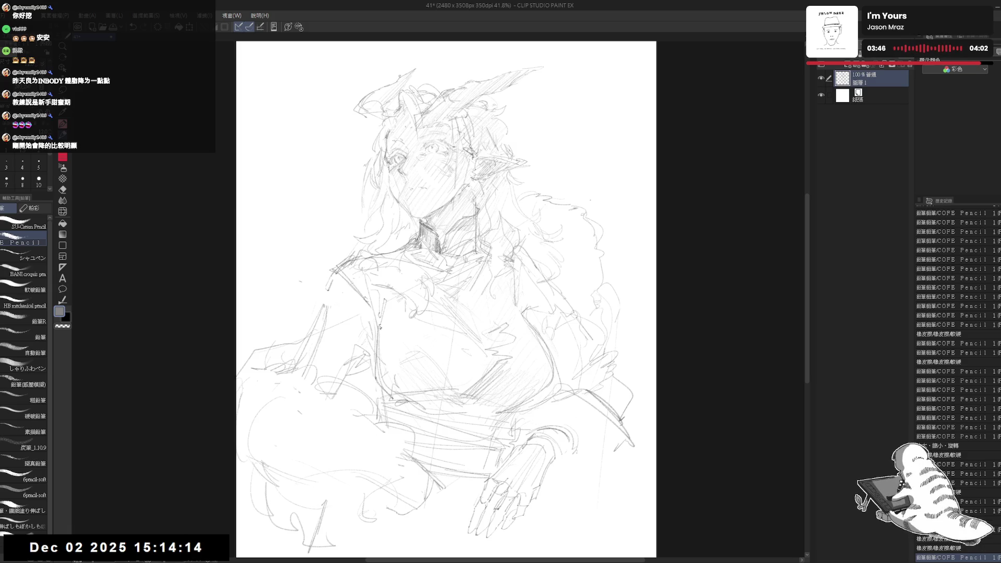
drag(384, 305, 385, 309)
drag(416, 346, 410, 321)
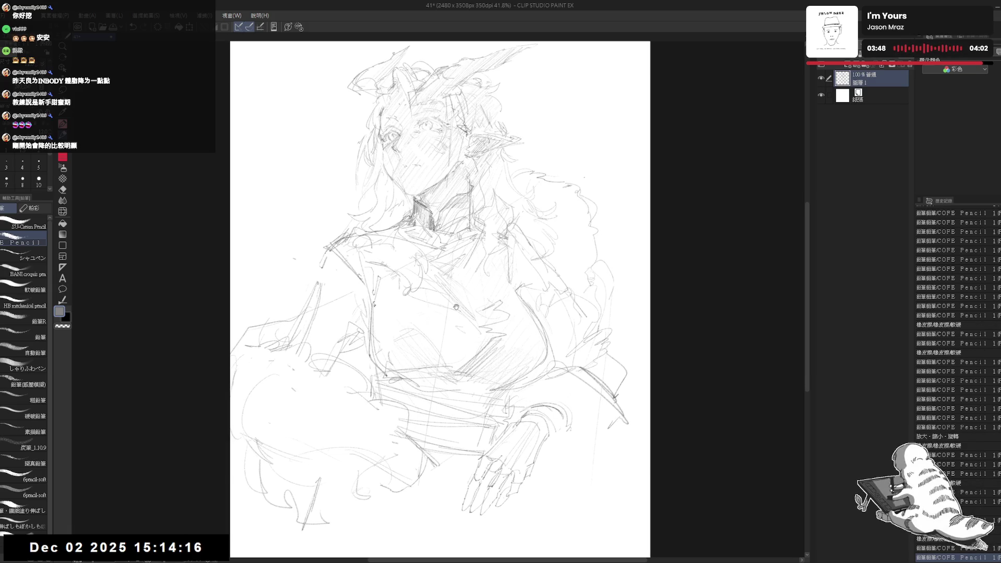
drag(382, 261, 416, 263)
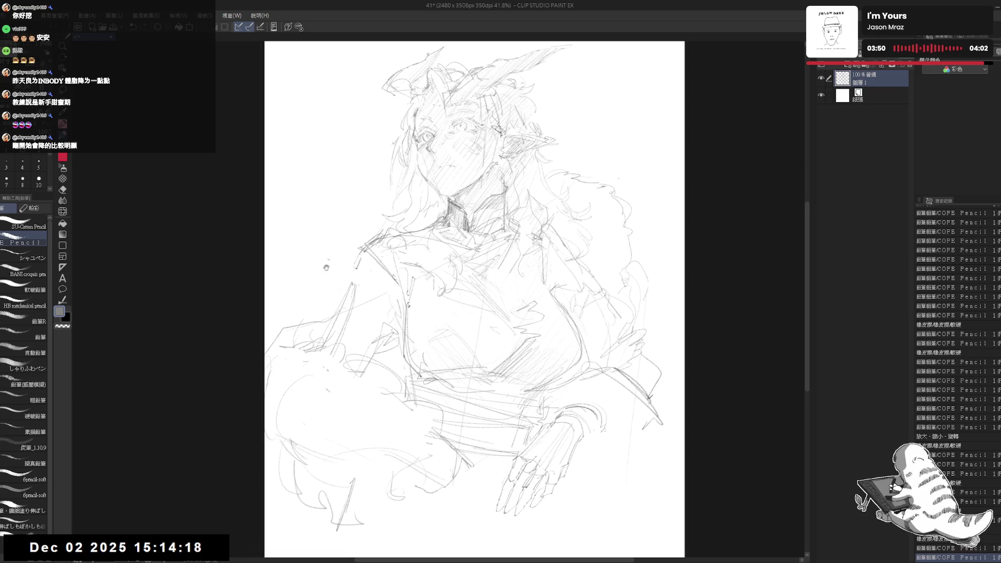
- Erase small stray marks on the sketch near the collar
key(e)
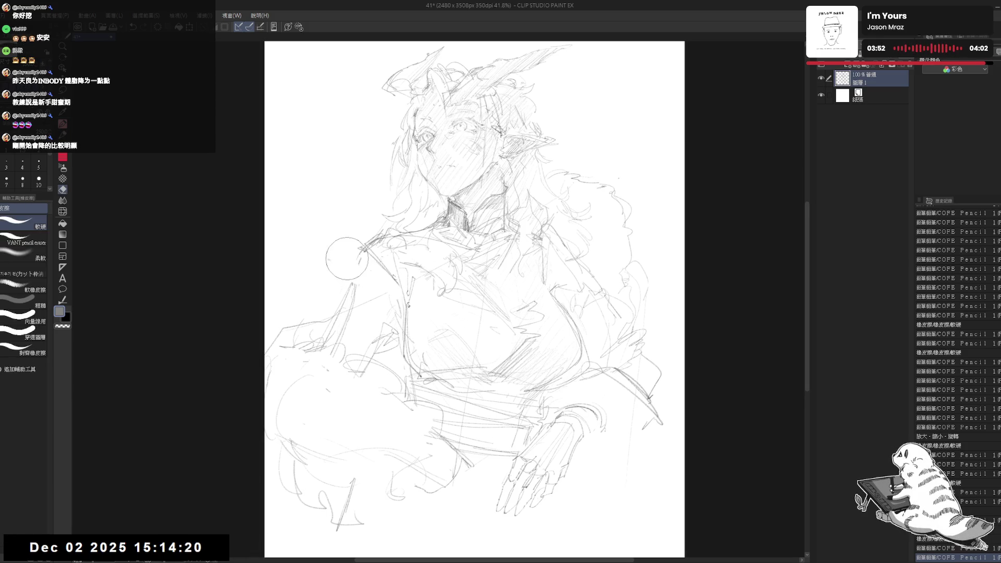
drag(352, 254, 360, 251)
key(p)
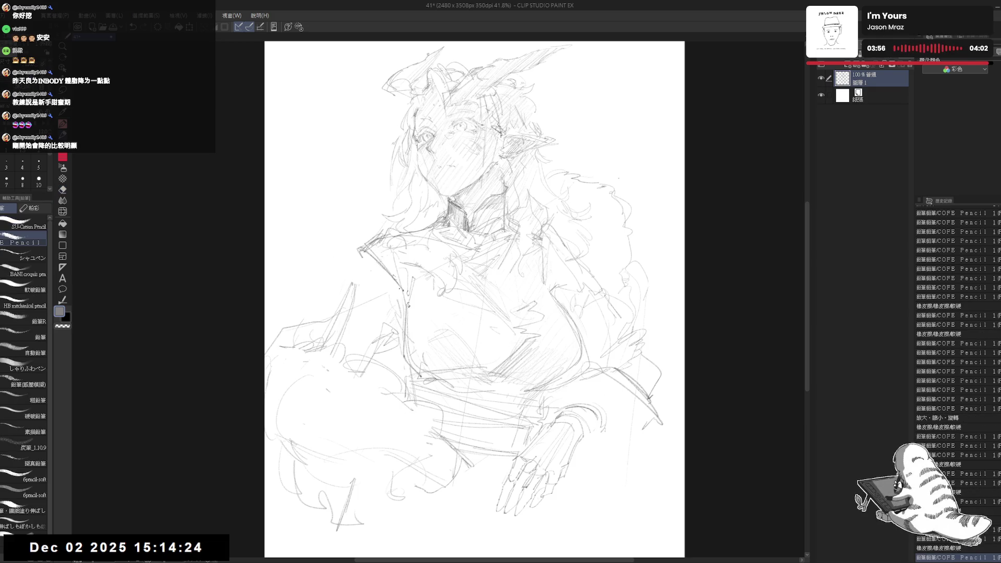
key(e)
drag(396, 261, 387, 261)
mouse_move(385, 262)
mouse_down()
mouse_move(393, 273)
mouse_move(383, 258)
mouse_up()
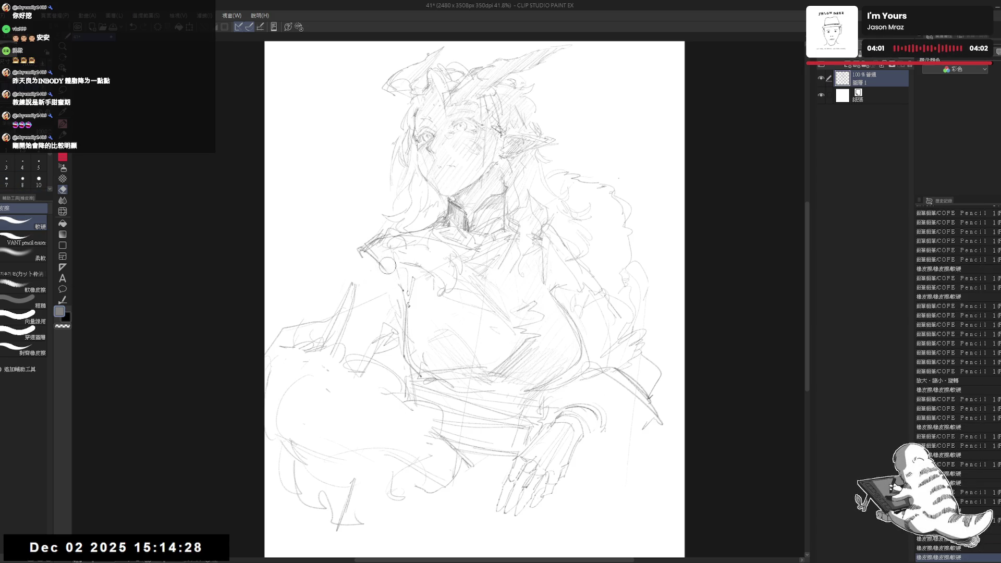
key(p)
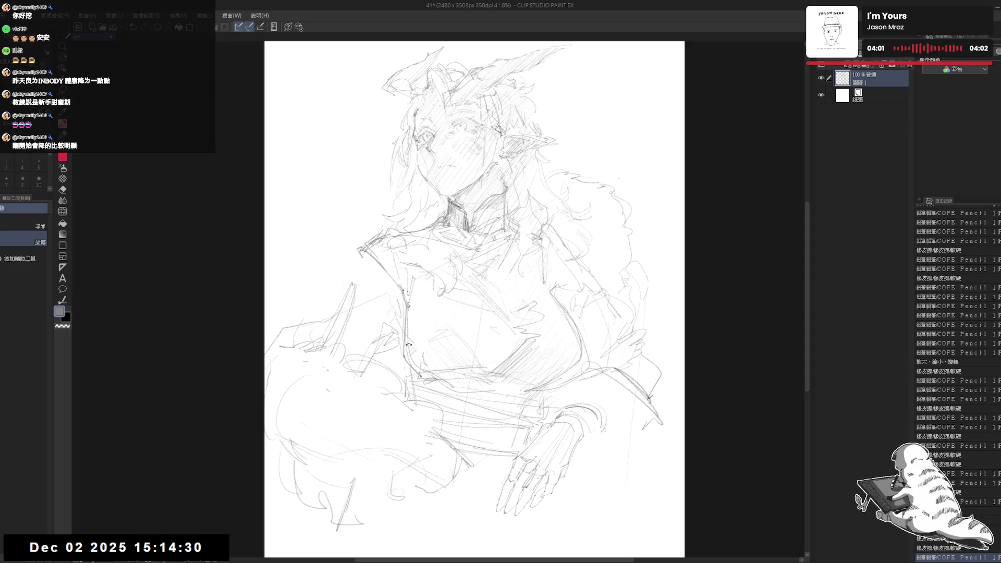
- Rotate the view about 7° clockwise and reposition the sketch so the head is in view
drag(573, 157, 589, 235)
drag(475, 296, 458, 292)
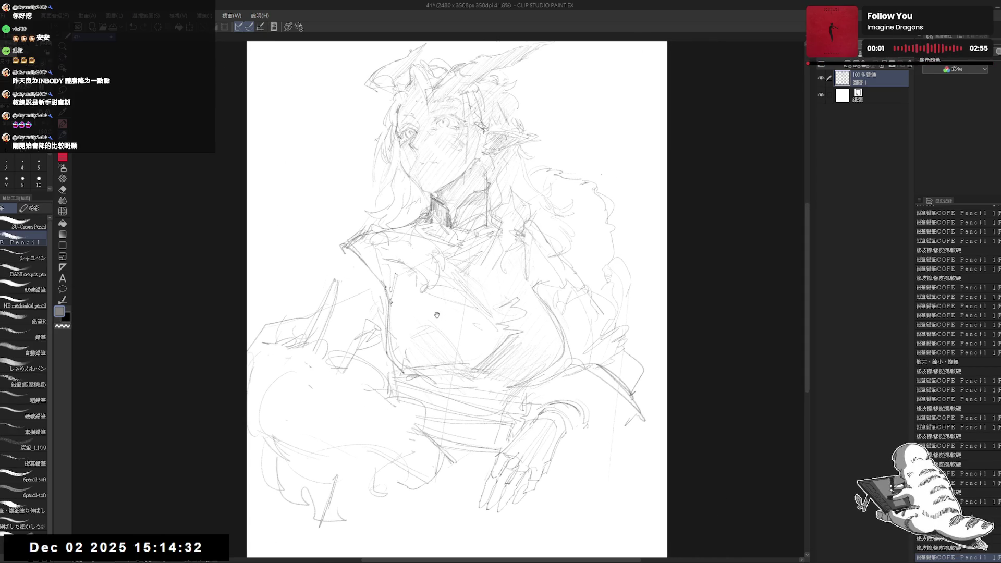
drag(490, 258, 484, 256)
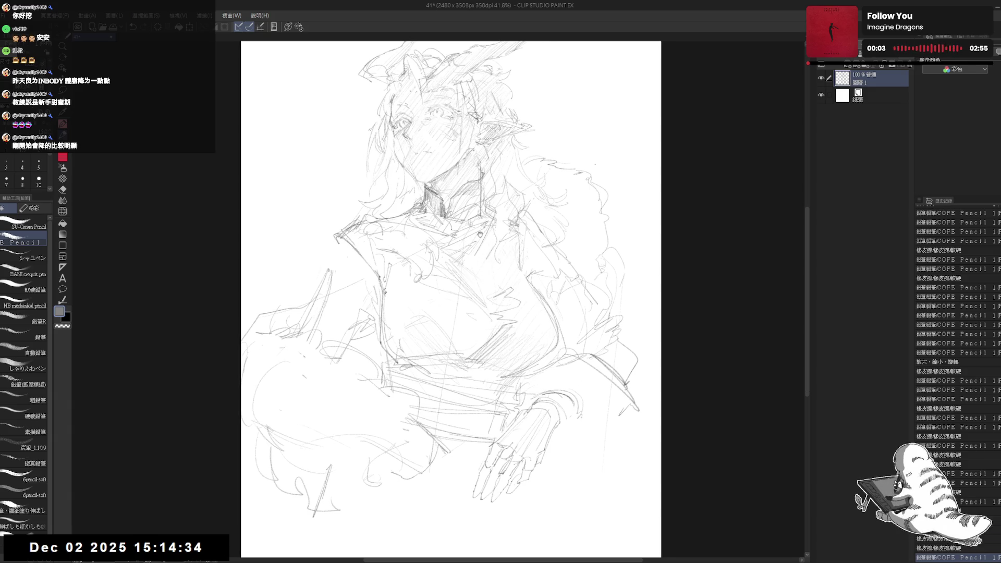
drag(445, 364, 403, 327)
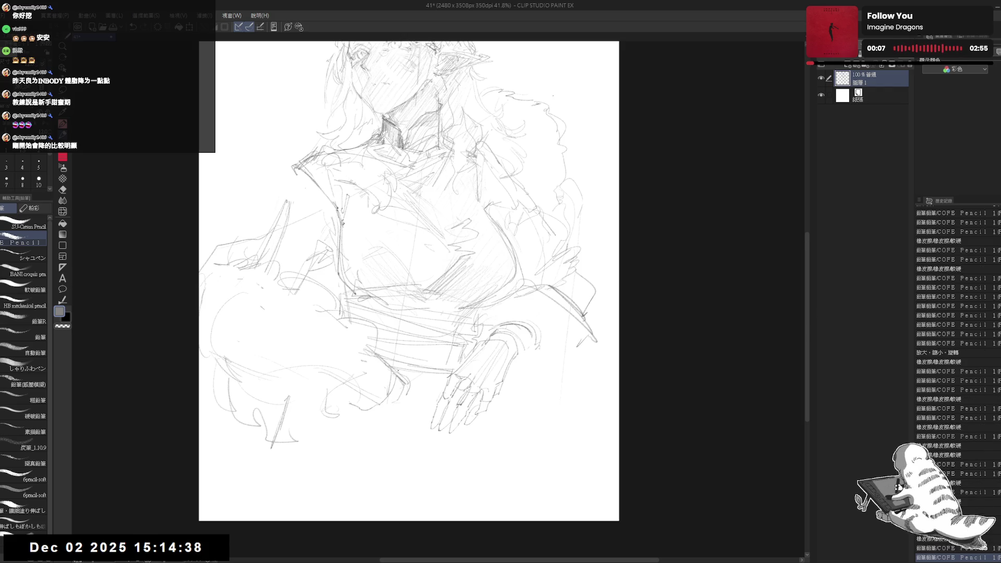
drag(403, 359, 407, 401)
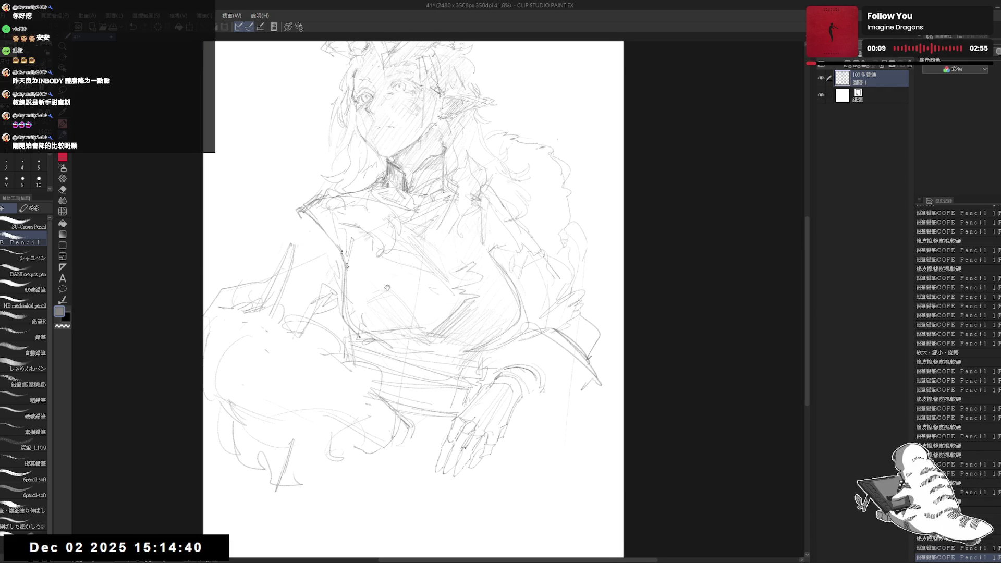
drag(387, 288, 388, 302)
scroll(430, 323, down, 2)
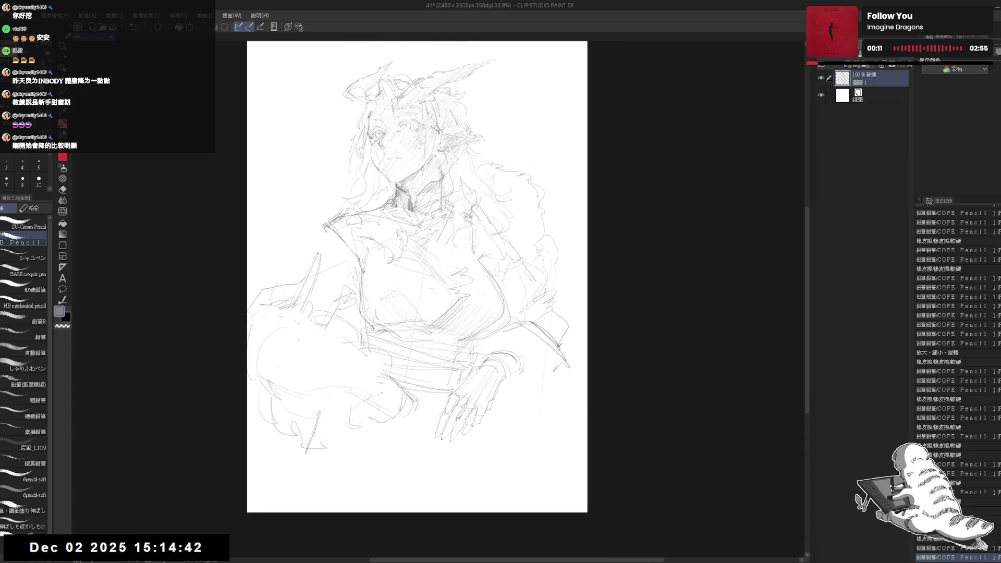
- Erase faint stray lines around the right shoulder
drag(430, 229, 434, 235)
key(e)
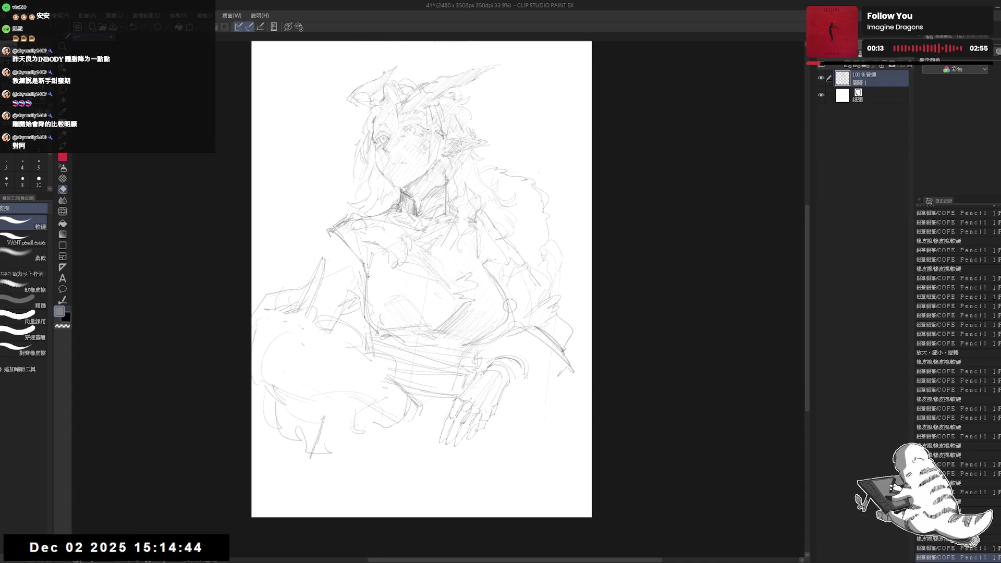
drag(543, 239, 521, 276)
mouse_move(524, 239)
mouse_down()
mouse_move(516, 218)
mouse_move(513, 228)
mouse_up()
drag(547, 289, 555, 268)
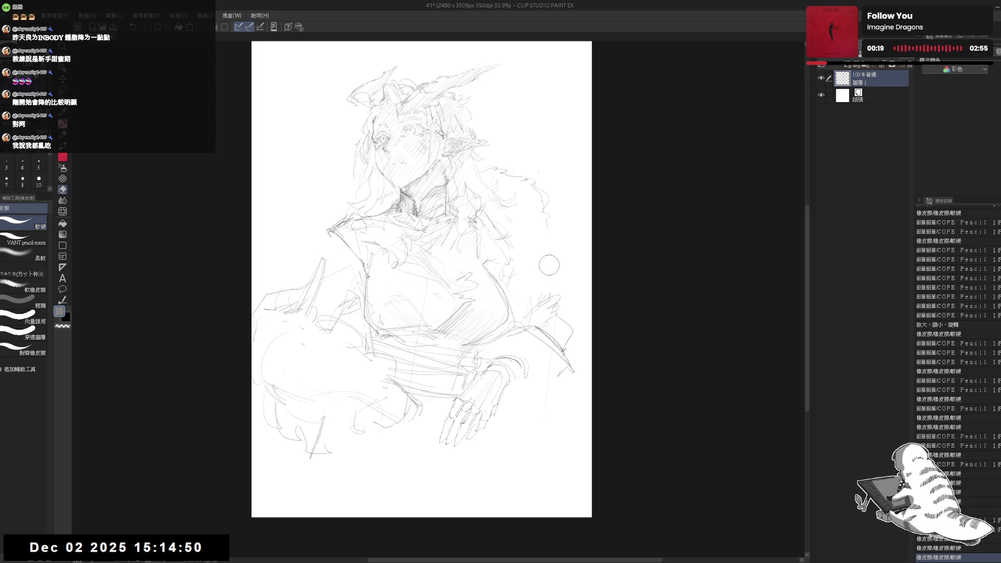
key(p)
- Add small pencil strokes and marks to the right-side hair, erasing one short stray line
click(551, 229)
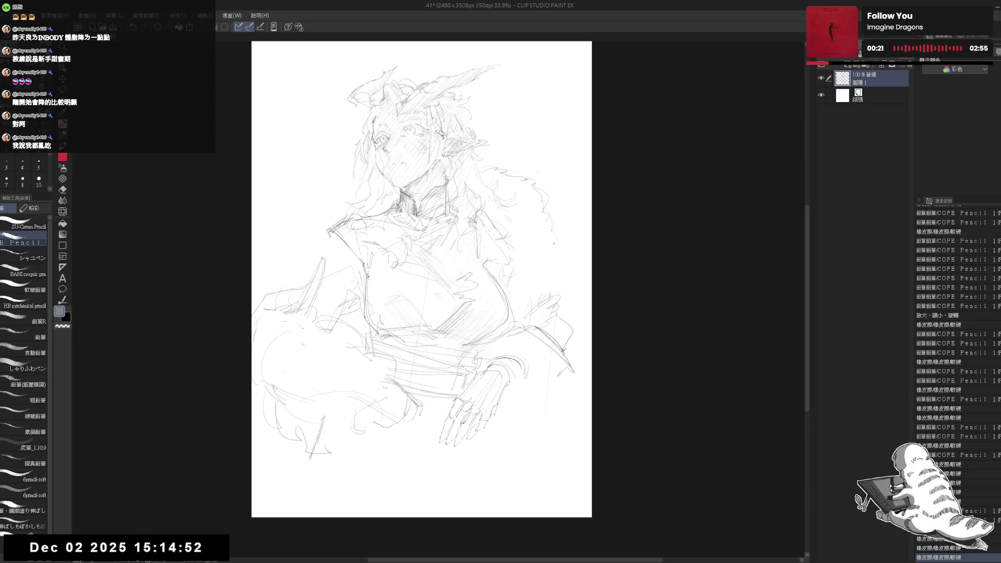
drag(544, 290, 540, 307)
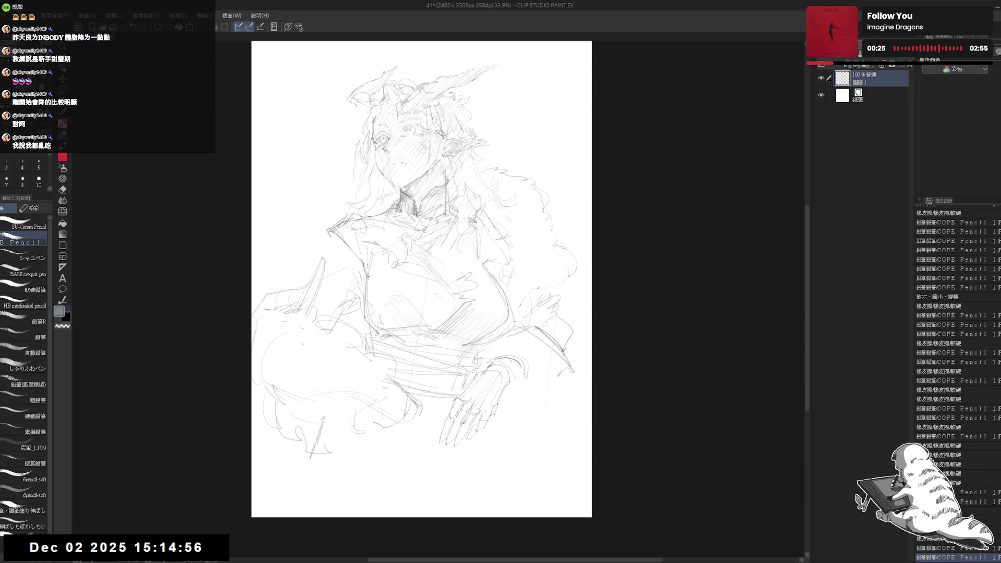
click(568, 279)
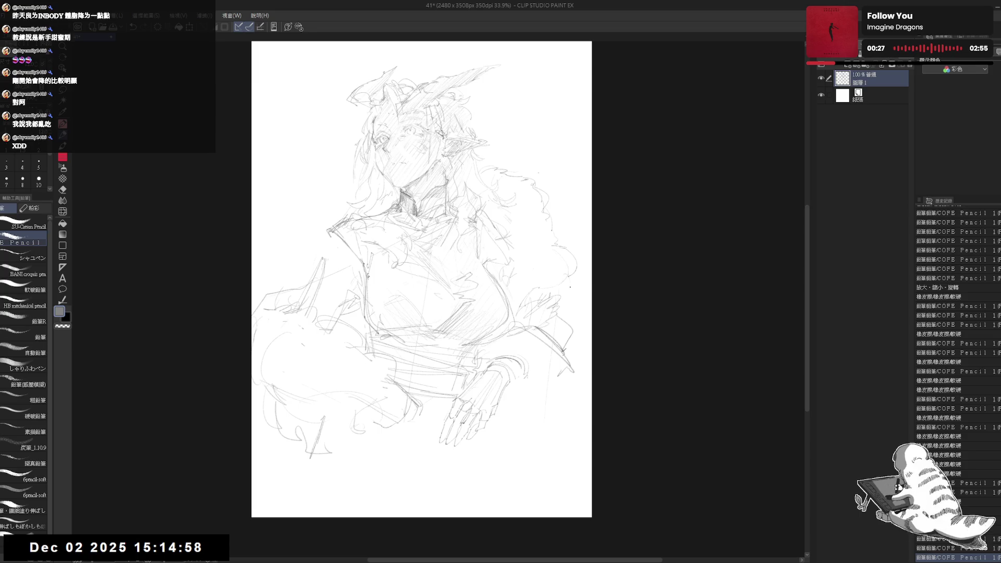
drag(548, 292, 542, 308)
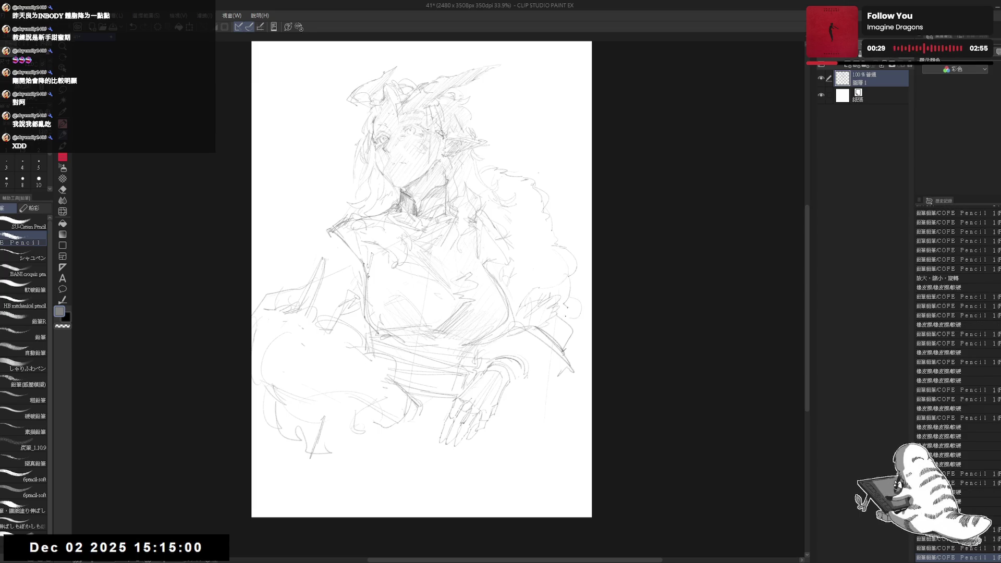
click(562, 332)
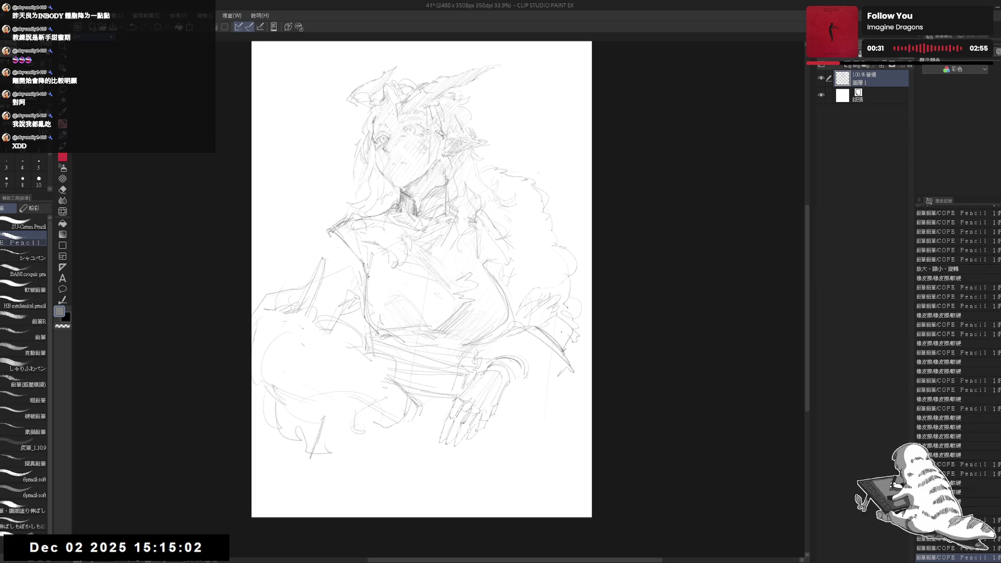
key(e)
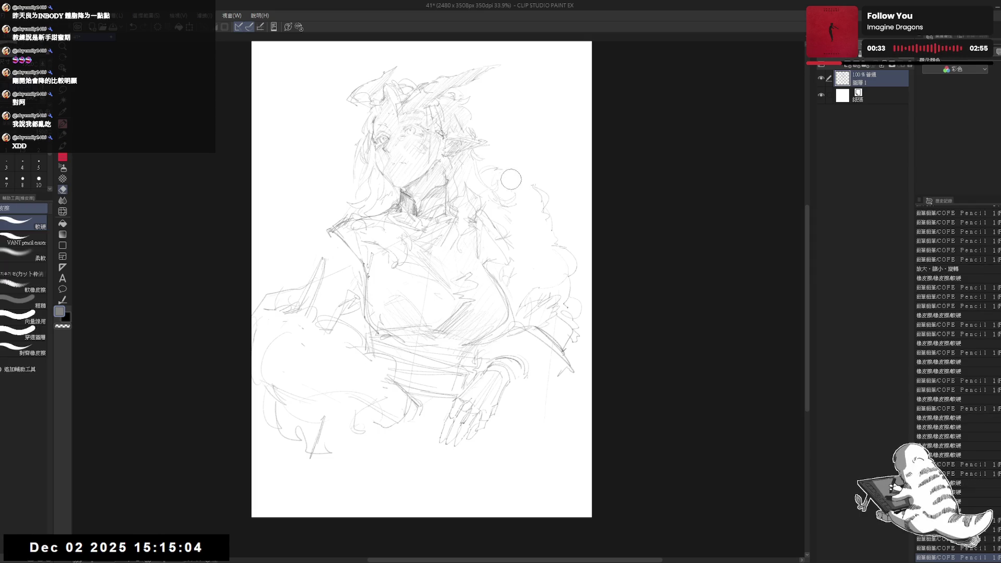
mouse_move(513, 180)
mouse_down()
mouse_move(517, 191)
mouse_move(500, 163)
mouse_up()
key(p)
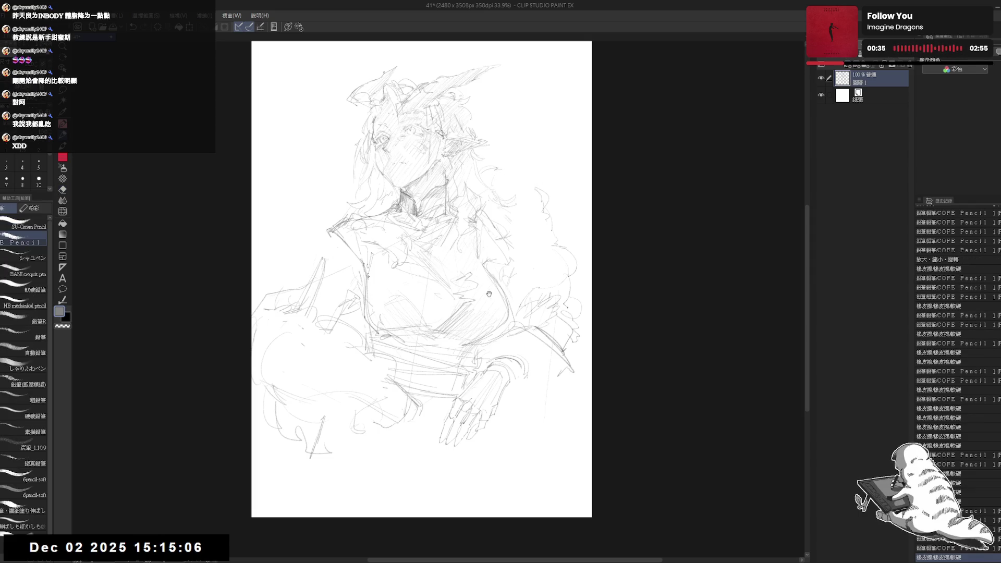
drag(474, 306, 482, 296)
- Erase the rough lines of the left arm and add a tiny pencil mark on the left
key(e)
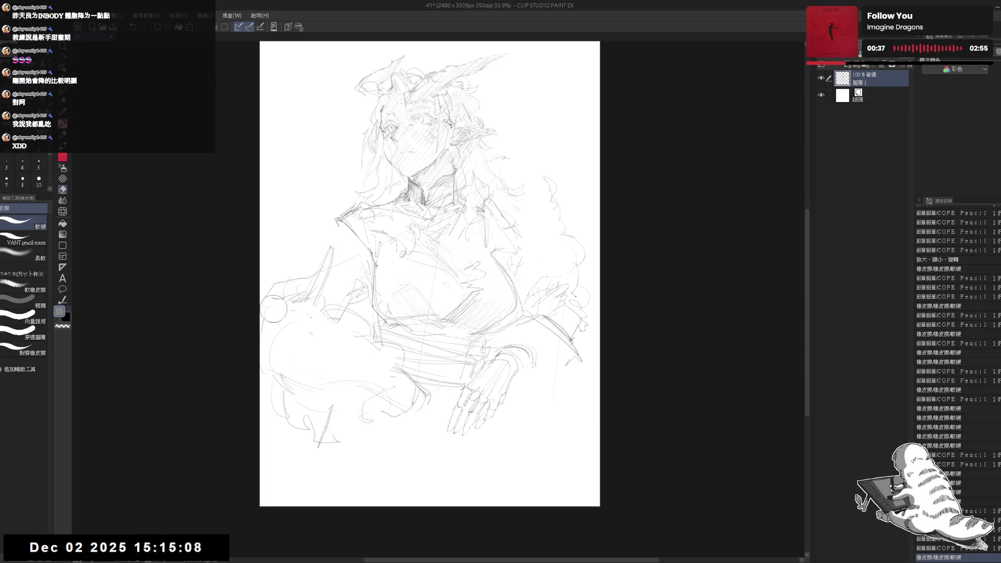
mouse_move(253, 359)
mouse_down()
mouse_move(270, 297)
mouse_move(271, 413)
mouse_move(275, 297)
mouse_move(296, 346)
mouse_move(318, 335)
mouse_move(298, 287)
mouse_move(277, 285)
mouse_move(300, 312)
mouse_move(330, 308)
mouse_move(370, 339)
mouse_move(283, 375)
mouse_move(280, 398)
mouse_move(335, 398)
mouse_move(364, 421)
mouse_move(405, 408)
mouse_move(352, 363)
mouse_up()
key(p)
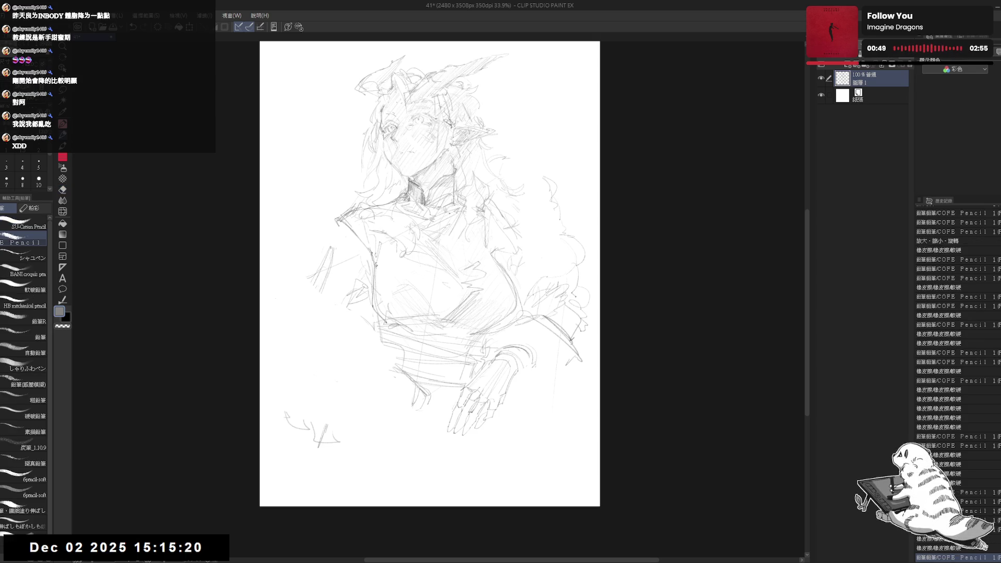
click(348, 229)
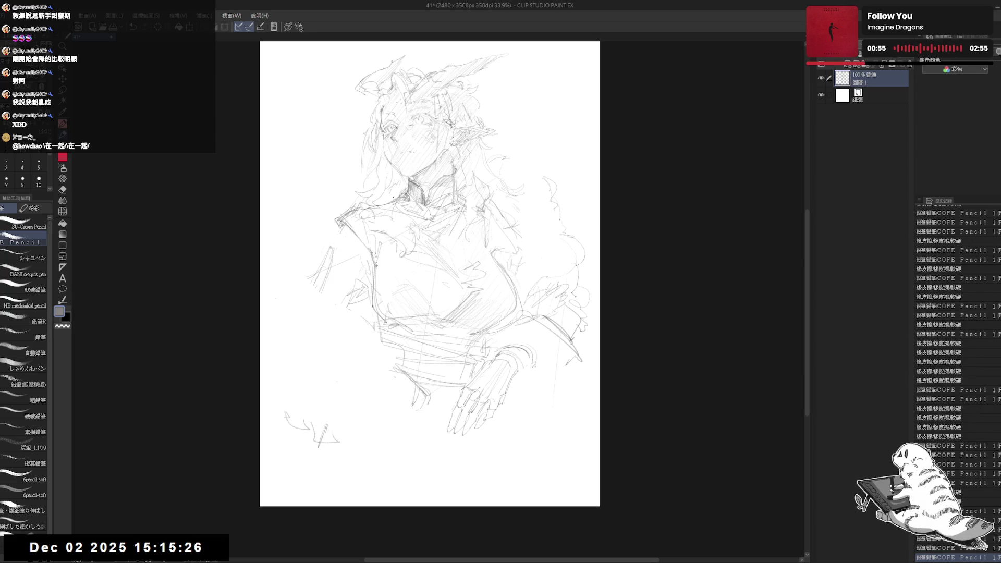
- Clean stray strokes near the neck, add a faint pencil stroke, and shift the view
key(e)
drag(379, 205, 392, 199)
key(p)
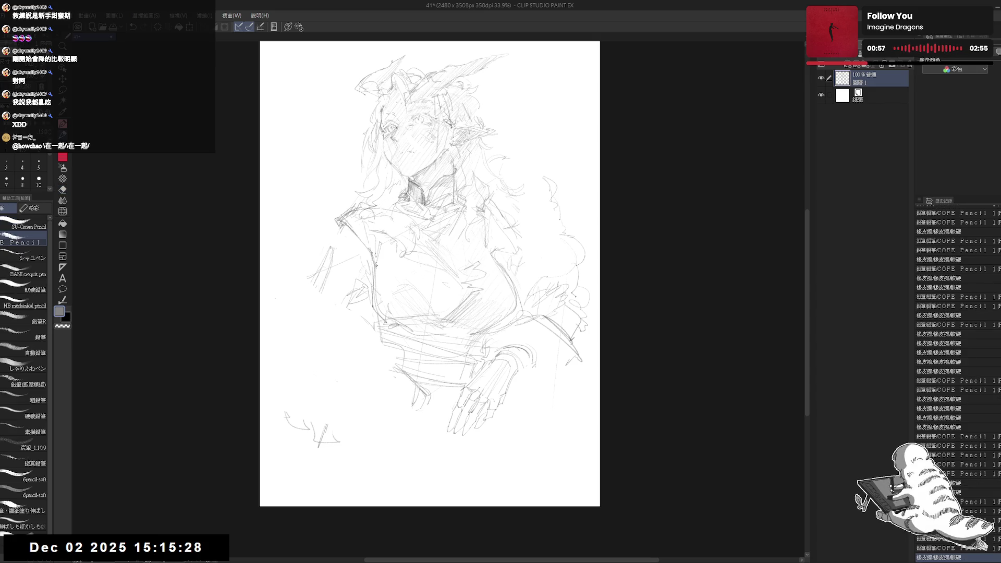
drag(389, 206, 398, 201)
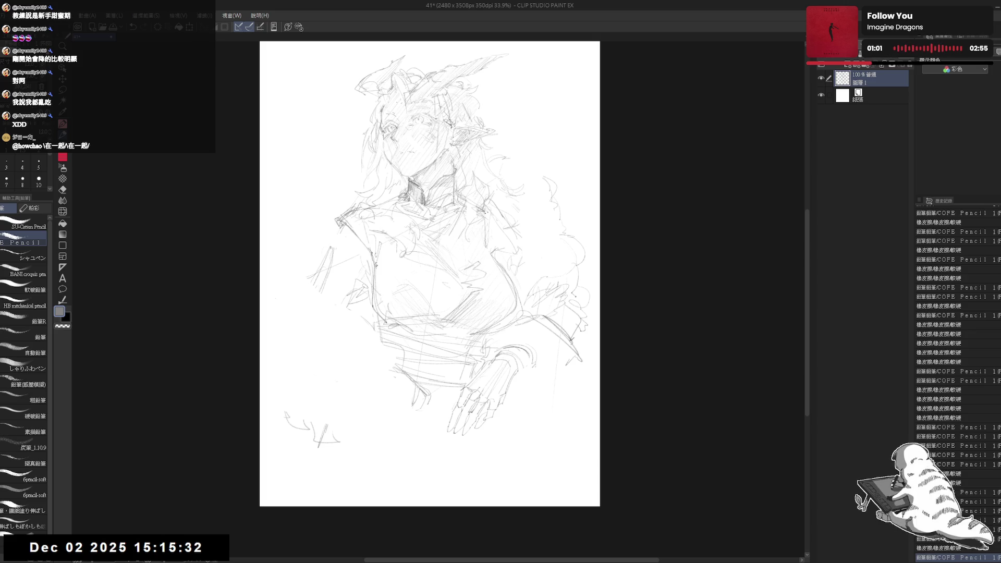
drag(397, 226, 417, 255)
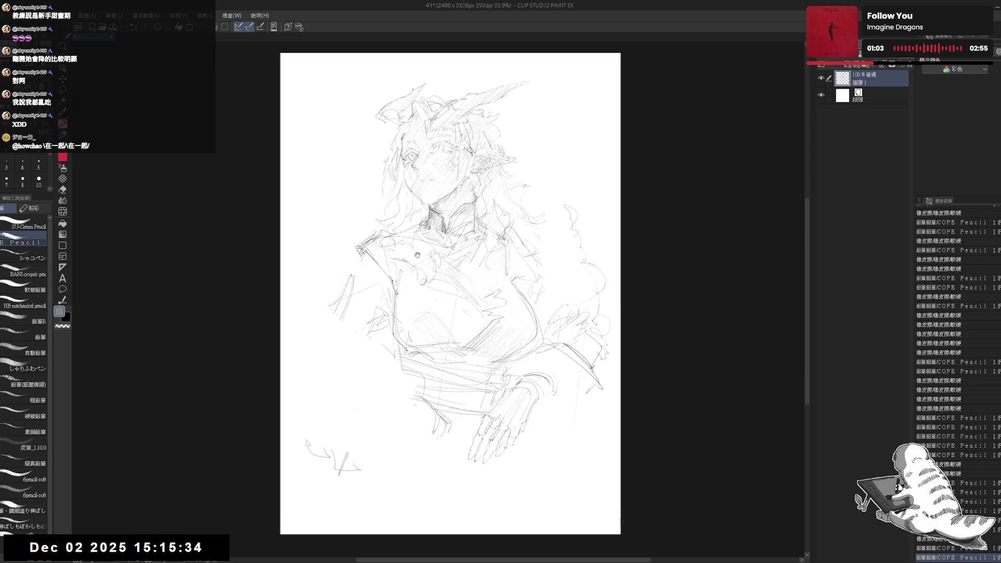
scroll(417, 255, up, 5)
- Erase a small spot, then adjust the zoom and rotate the view a few degrees
key(e)
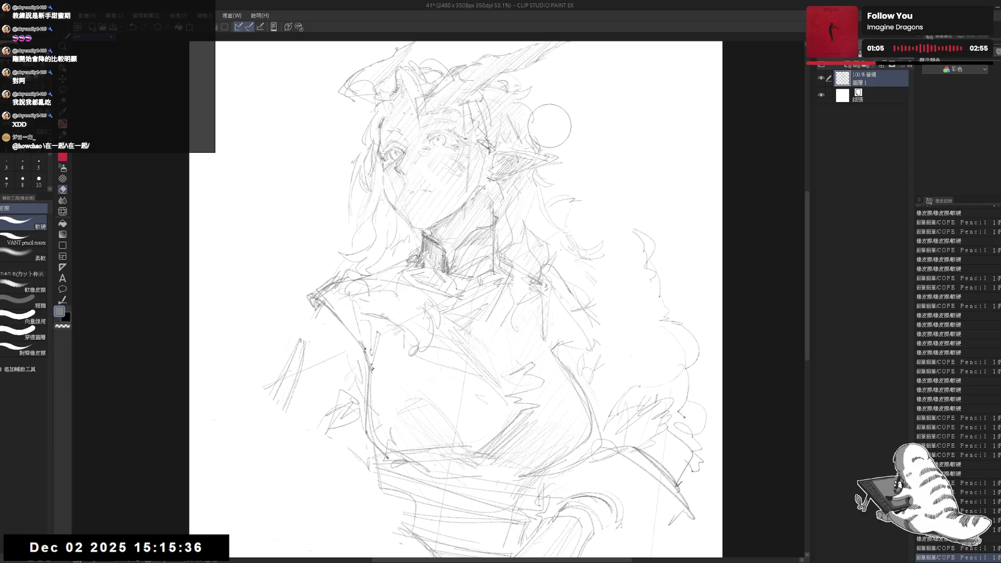
click(550, 126)
key(p)
drag(550, 270, 541, 285)
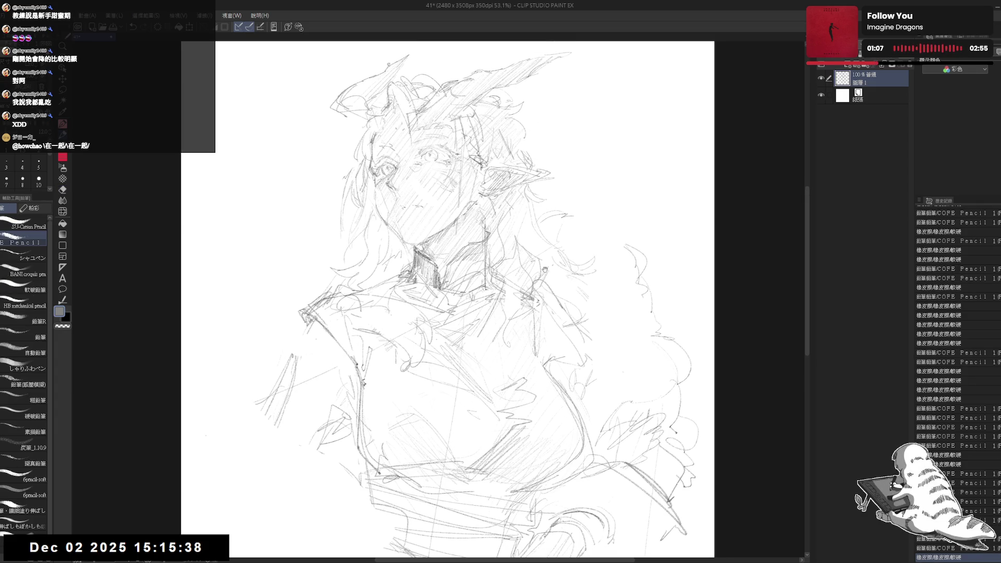
scroll(528, 360, down, 3)
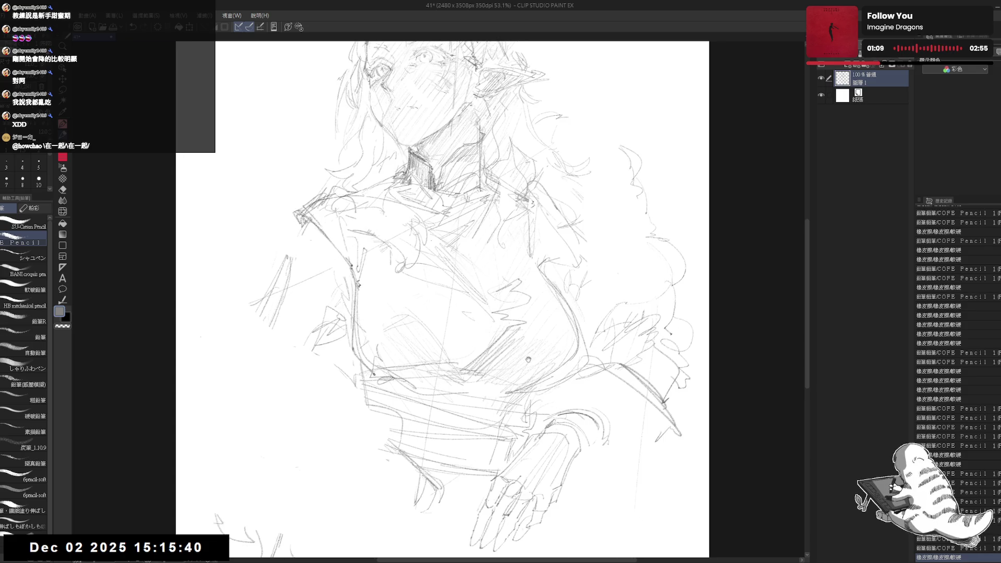
scroll(417, 339, up, 2)
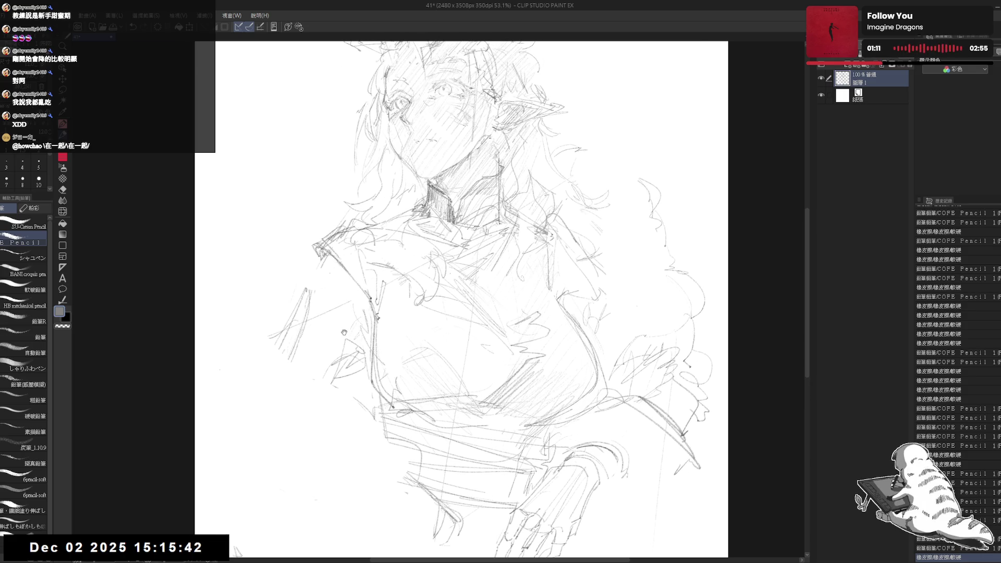
mouse_move(344, 332)
mouse_down()
mouse_move(268, 331)
mouse_move(250, 313)
mouse_up()
- Erase lines around the left shoulder and chest and sketch new shoulder lines
key(e)
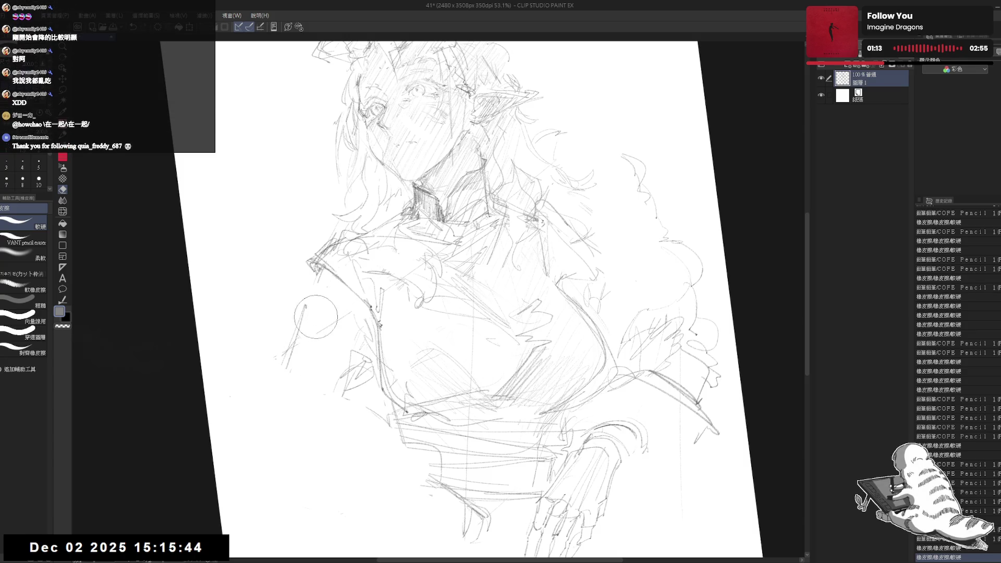
drag(315, 317, 292, 339)
key(p)
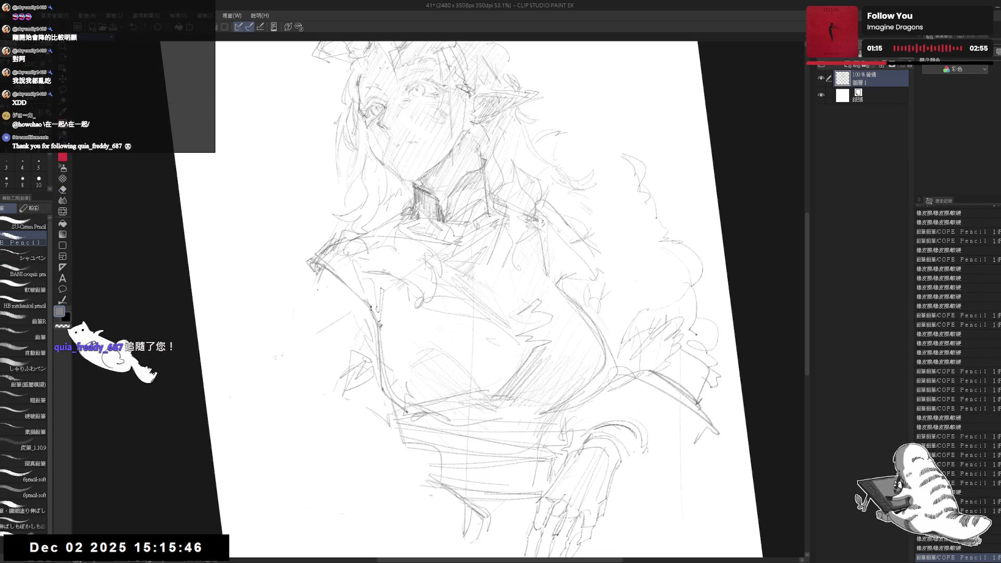
drag(318, 276, 314, 302)
drag(420, 296, 416, 305)
mouse_move(313, 284)
mouse_down()
mouse_move(315, 301)
mouse_move(333, 245)
mouse_up()
key(e)
key(p)
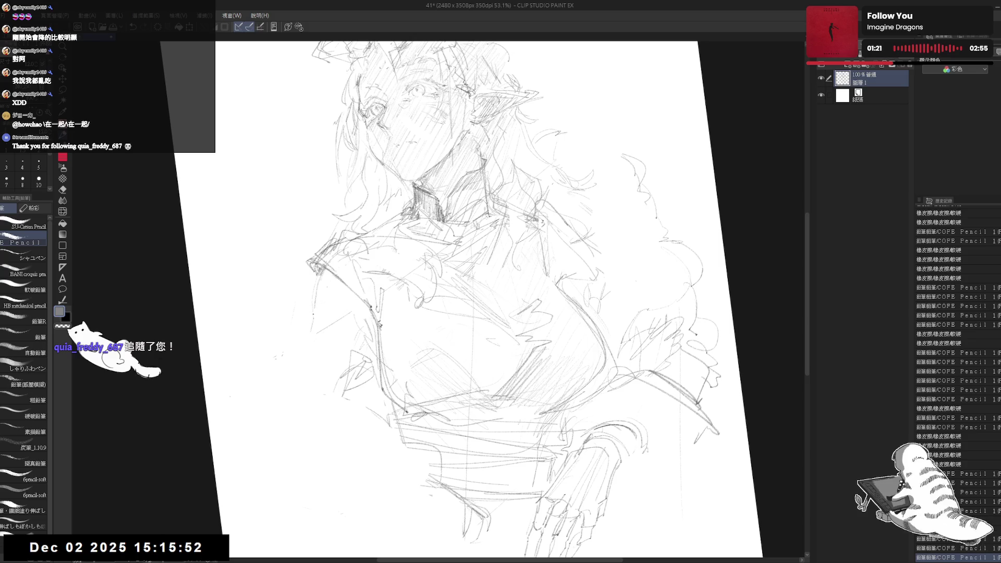
- Draw a long line down the left arm and fit the whole page in the window
drag(528, 299, 539, 306)
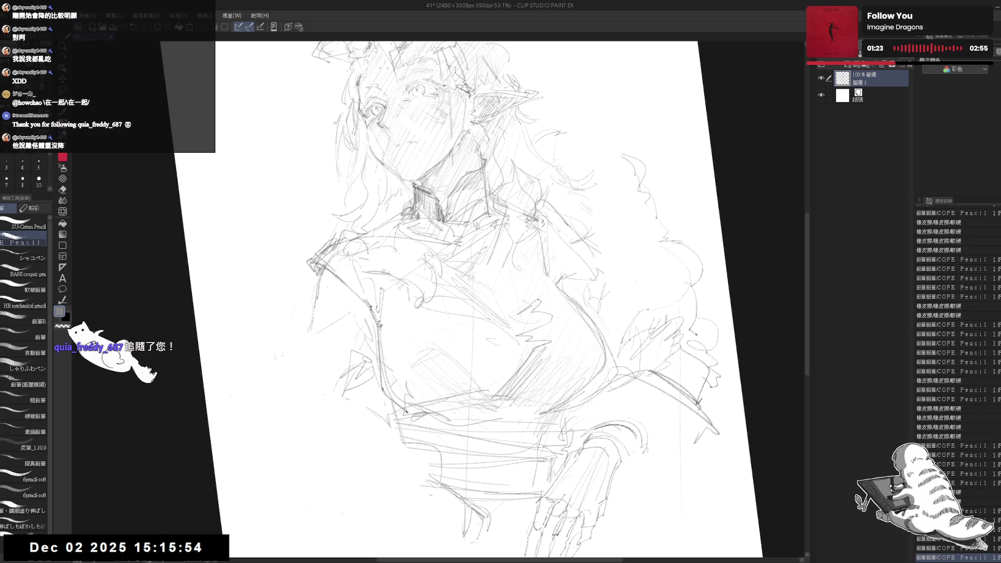
mouse_move(317, 279)
mouse_down()
mouse_move(277, 425)
mouse_move(316, 422)
mouse_up()
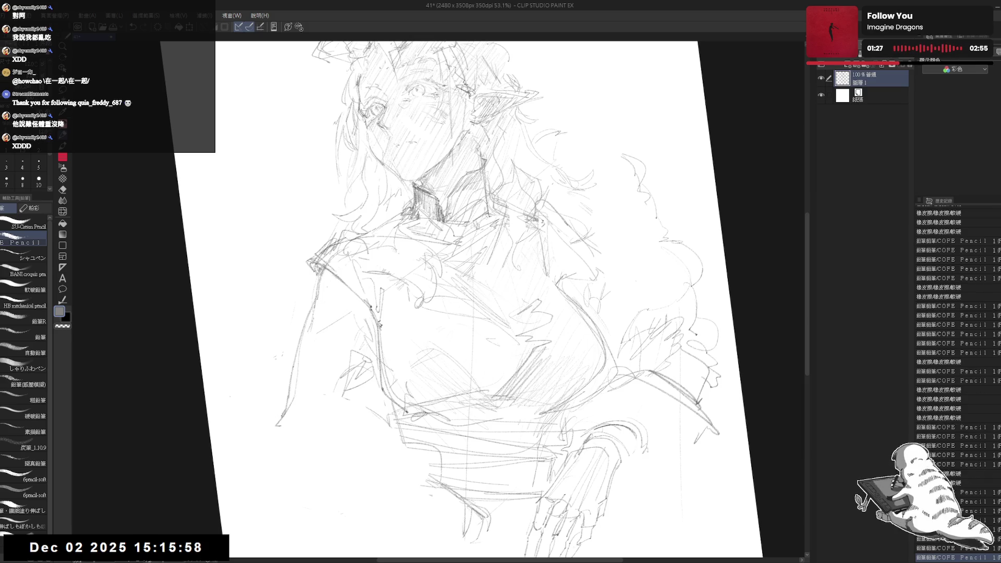
key(ctrl+0)
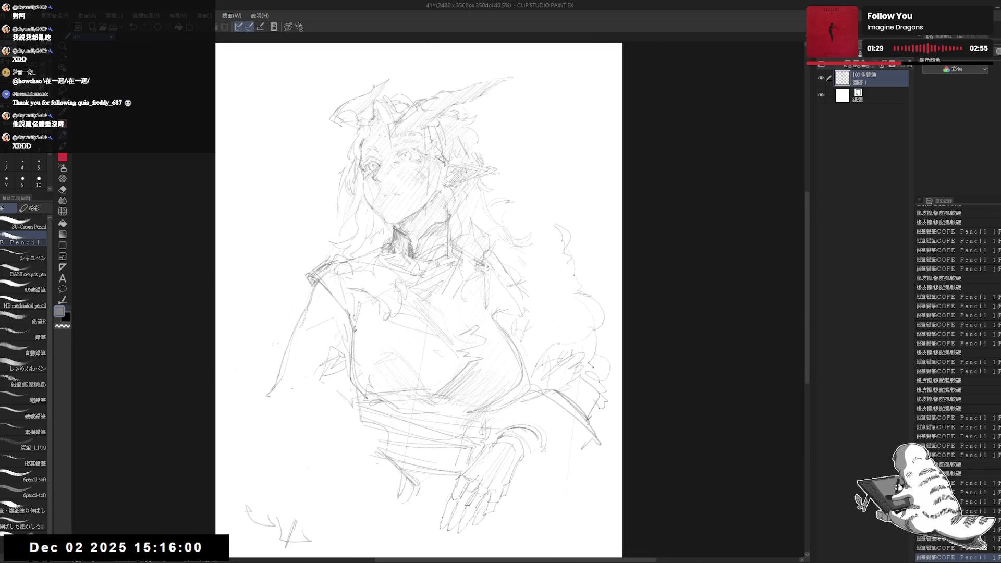
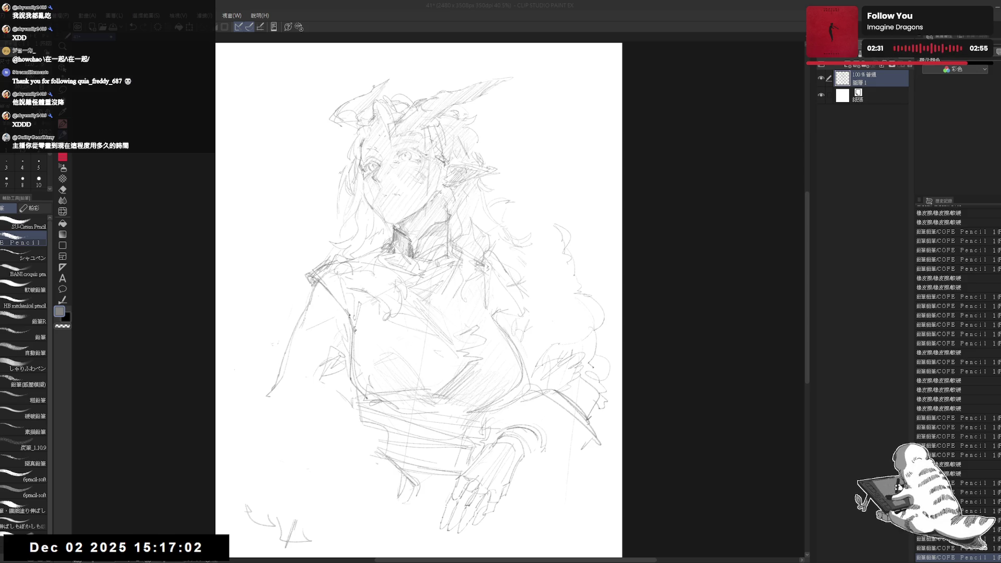
- Reposition the view, add two small pencil strokes and erase a stray line beside them
click(475, 29)
drag(394, 369, 396, 344)
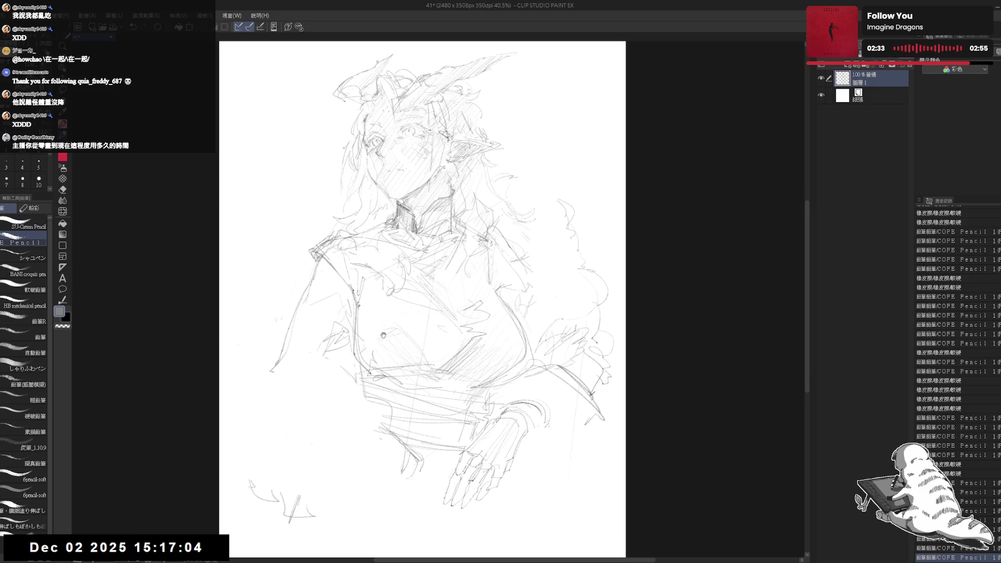
drag(340, 400, 367, 371)
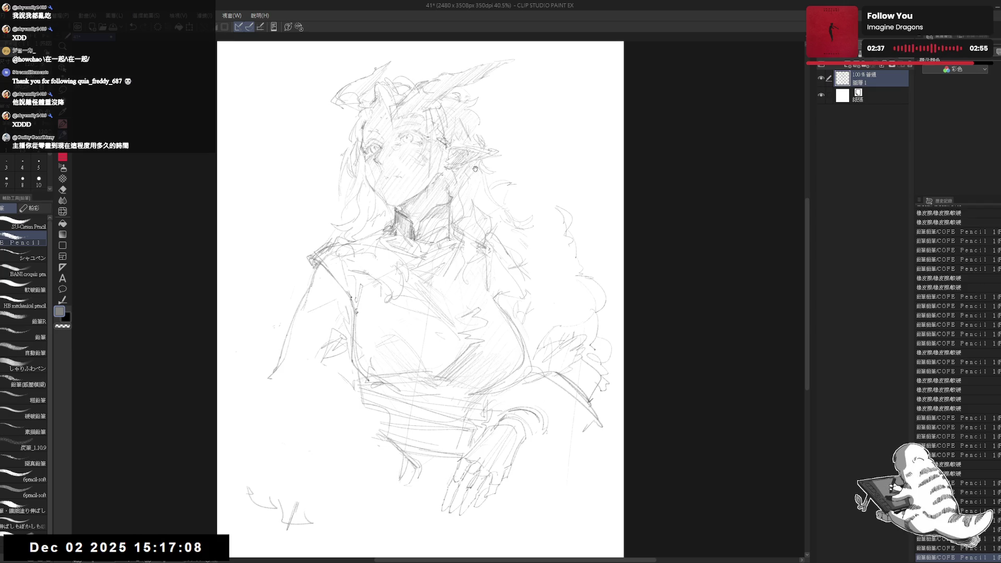
drag(537, 266, 516, 323)
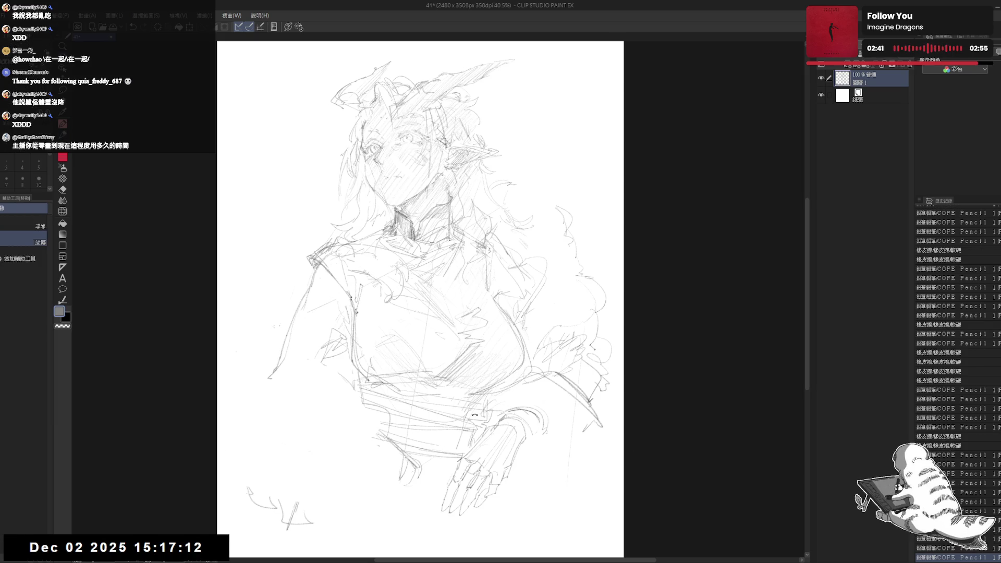
key(e)
drag(558, 276, 573, 263)
- Add a small pencil stroke near the top and erase marks near the left of the face
key(p)
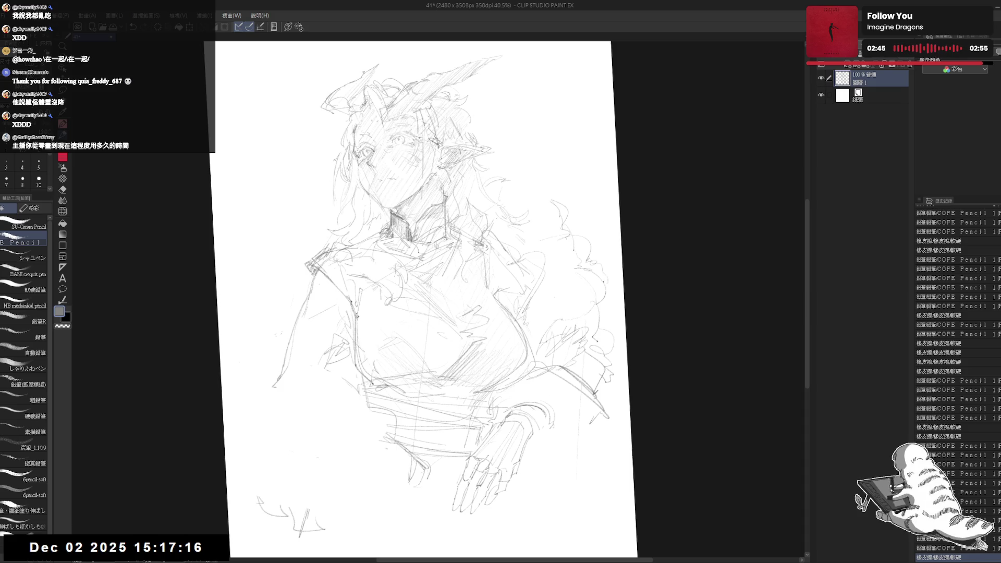
drag(433, 148, 438, 146)
scroll(441, 162, up, 2)
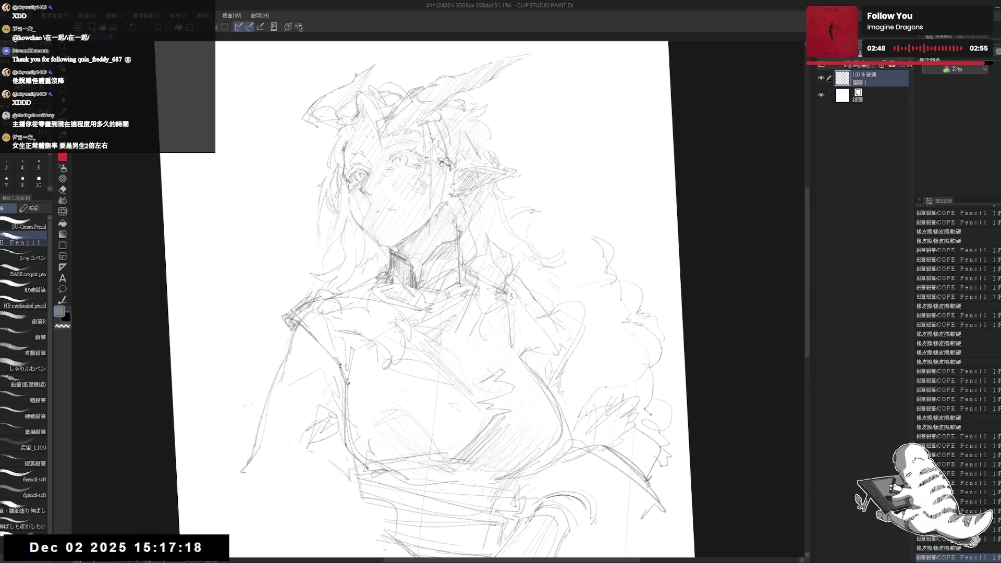
key(e)
mouse_move(365, 190)
mouse_down()
mouse_move(359, 219)
mouse_move(354, 211)
mouse_up()
key(p)
- Rotate the canvas back upright and touch up the marks beside the face
drag(475, 311, 399, 320)
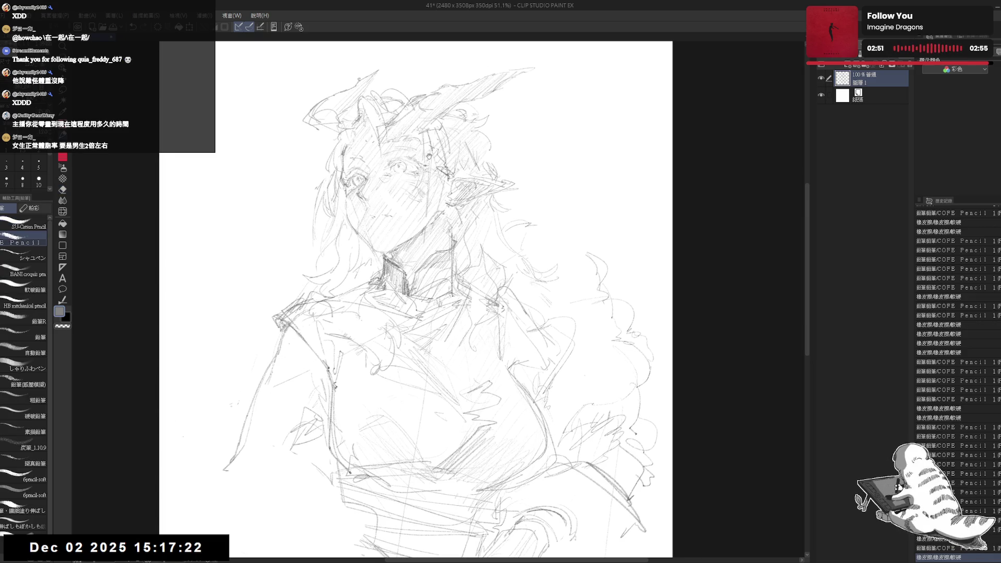
key(e)
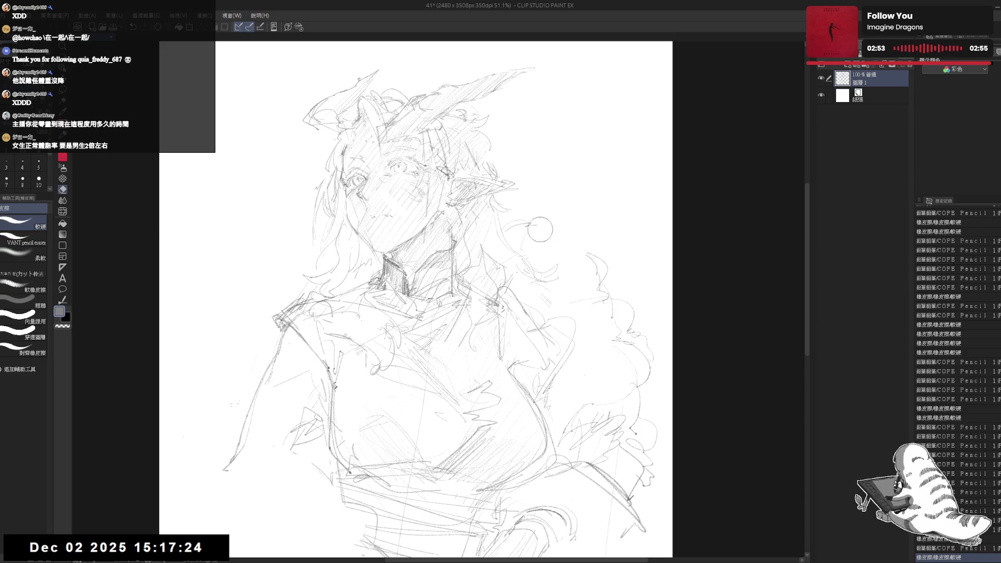
drag(542, 224, 540, 231)
key(p)
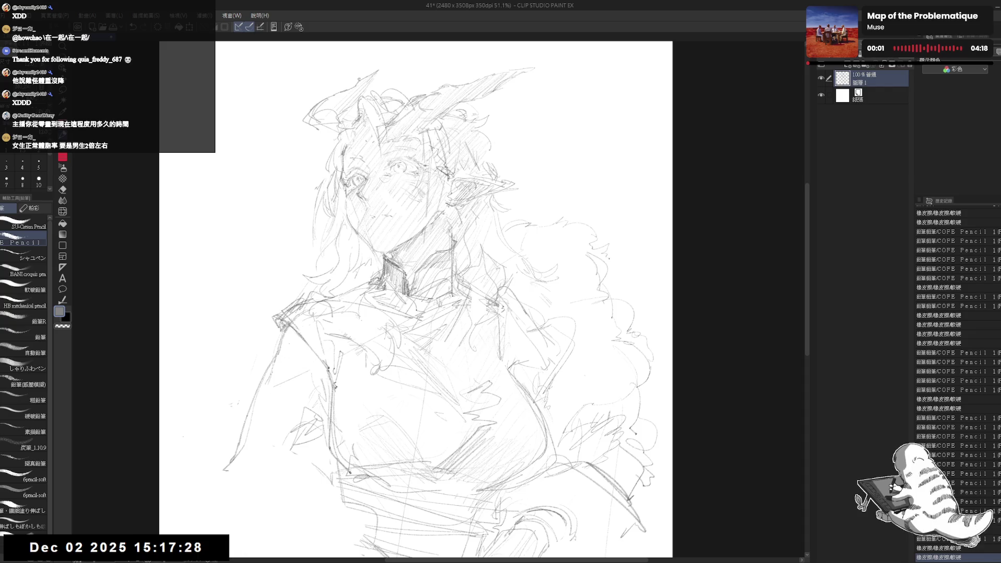
drag(541, 228, 545, 232)
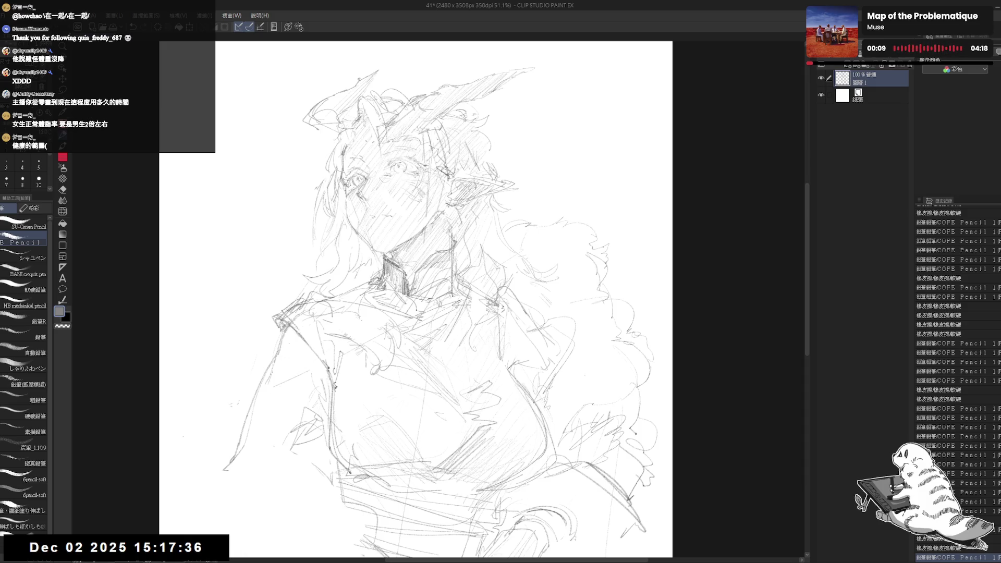
- Erase stray marks by the neck and add a small pencil stroke there
drag(351, 310, 369, 318)
key(e)
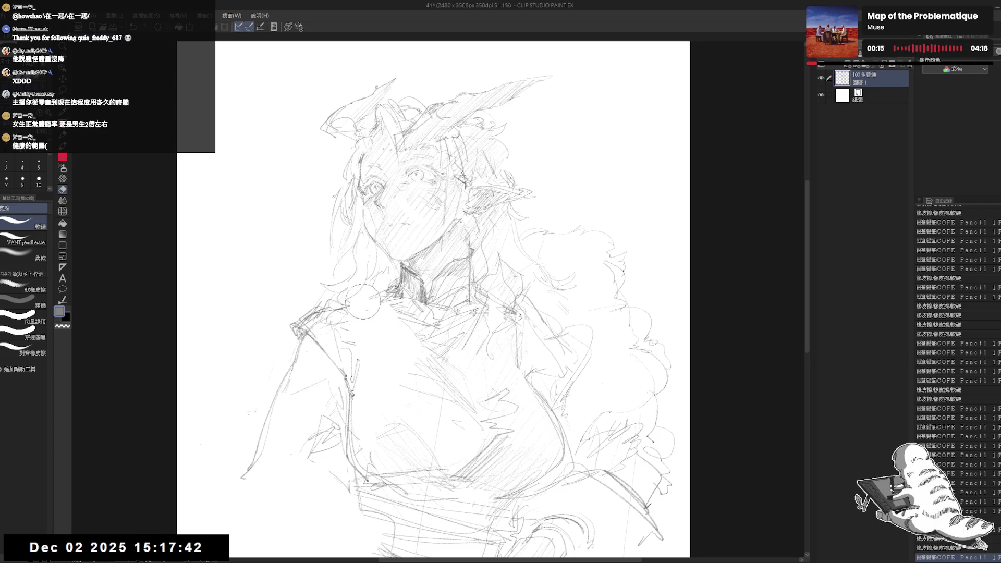
drag(350, 318, 355, 328)
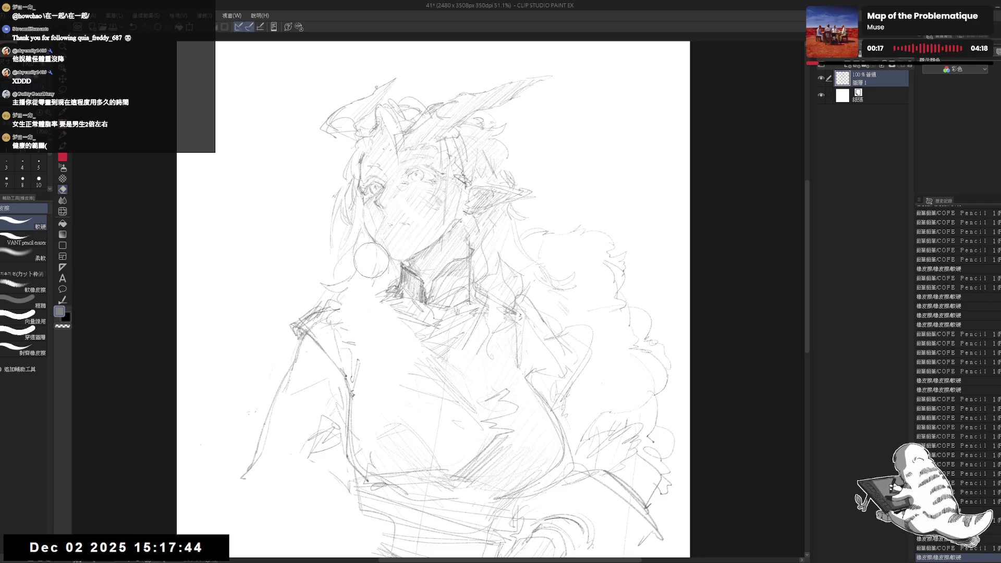
key(p)
drag(363, 277, 368, 281)
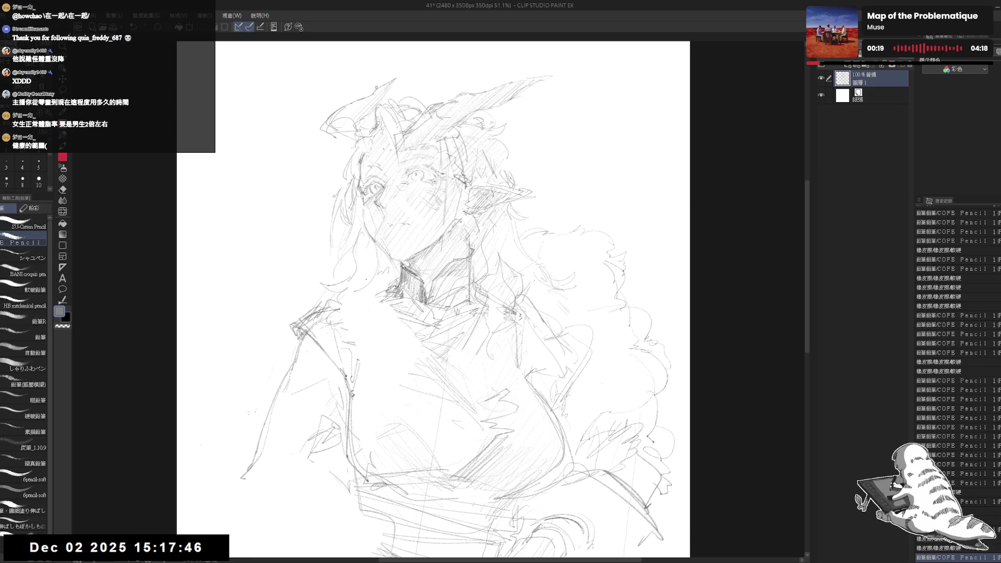
key(e)
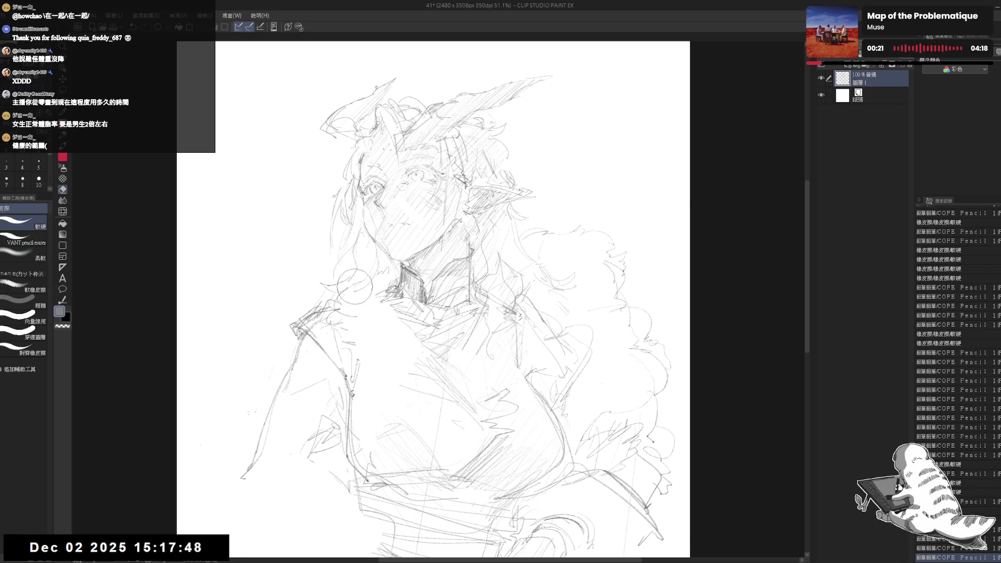
mouse_move(355, 286)
mouse_down()
mouse_move(336, 298)
mouse_move(363, 283)
mouse_move(341, 294)
mouse_up()
key(p)
- Place small pencil marks by the neck, redraw the neckline and erase an excess stroke
key(e)
key(p)
click(358, 279)
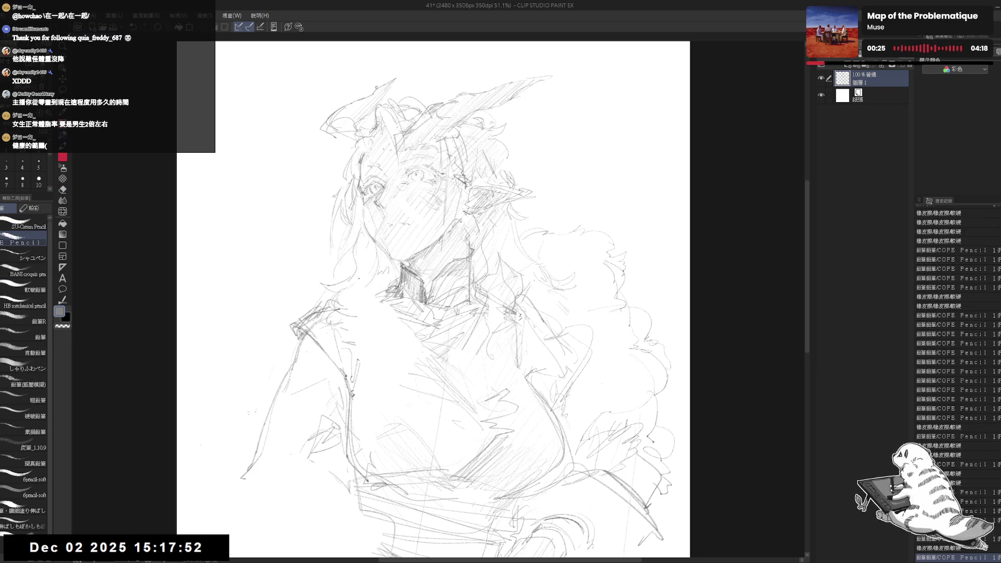
click(356, 286)
mouse_move(395, 287)
mouse_down()
mouse_move(334, 334)
mouse_move(373, 318)
mouse_up()
key(e)
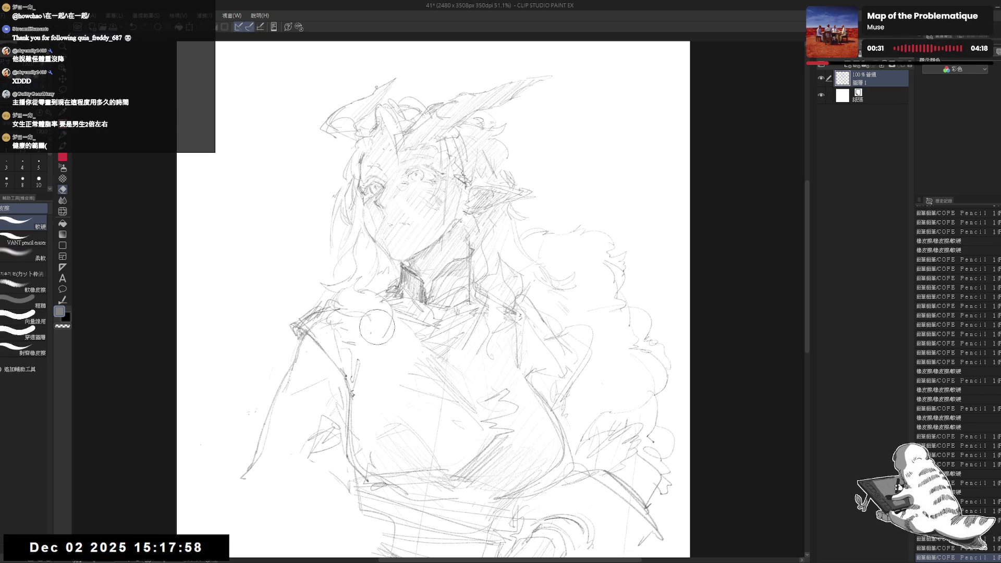
mouse_move(375, 311)
mouse_down()
mouse_move(384, 339)
mouse_move(376, 332)
mouse_move(401, 344)
mouse_up()
key(p)
- Add small marks below the neck and redraw faint collar lines to its right
key(e)
drag(365, 292, 407, 365)
key(p)
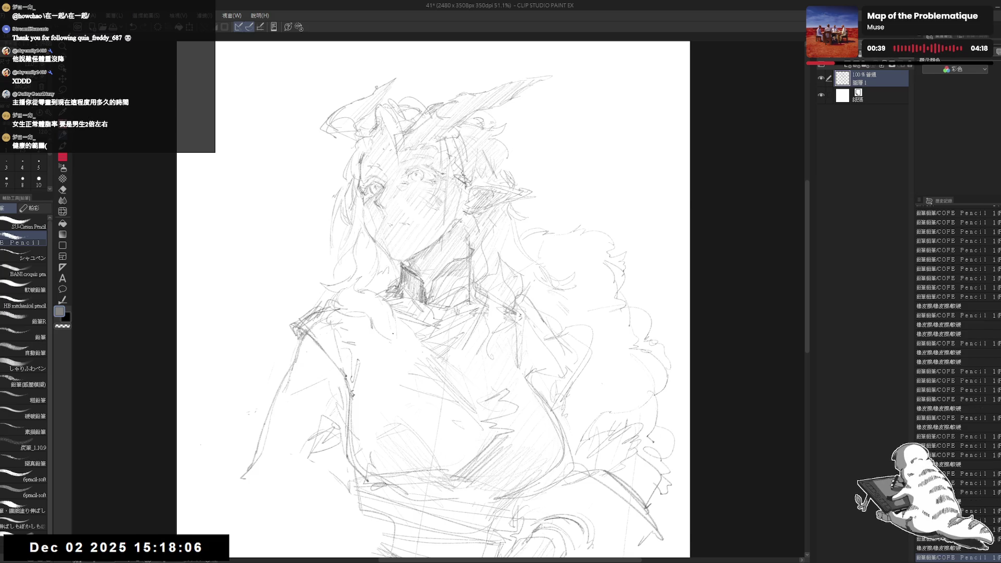
drag(384, 330, 391, 336)
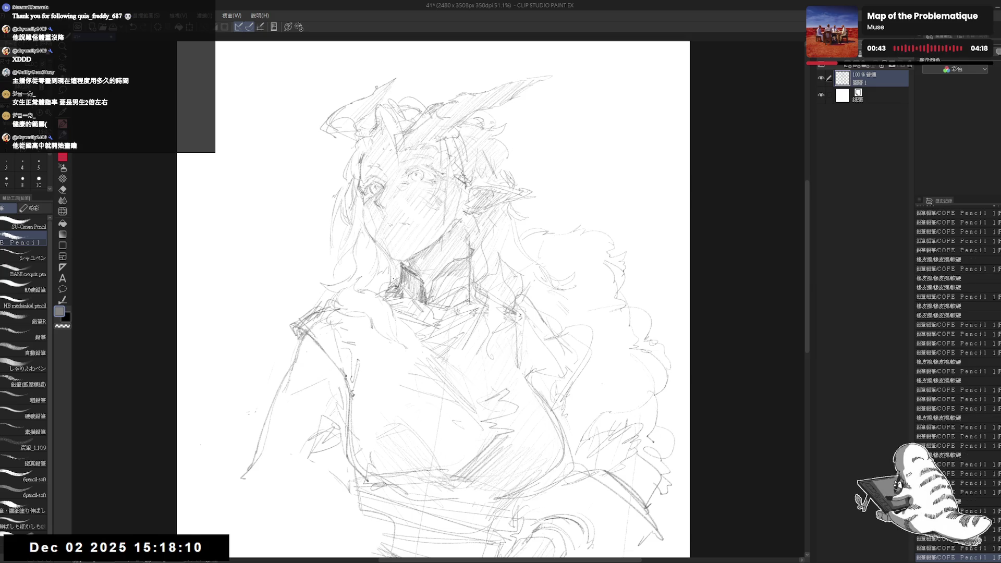
mouse_move(479, 245)
mouse_down()
mouse_move(501, 281)
mouse_move(492, 313)
mouse_move(505, 339)
mouse_move(492, 325)
mouse_move(503, 307)
mouse_move(503, 318)
mouse_move(488, 312)
mouse_up()
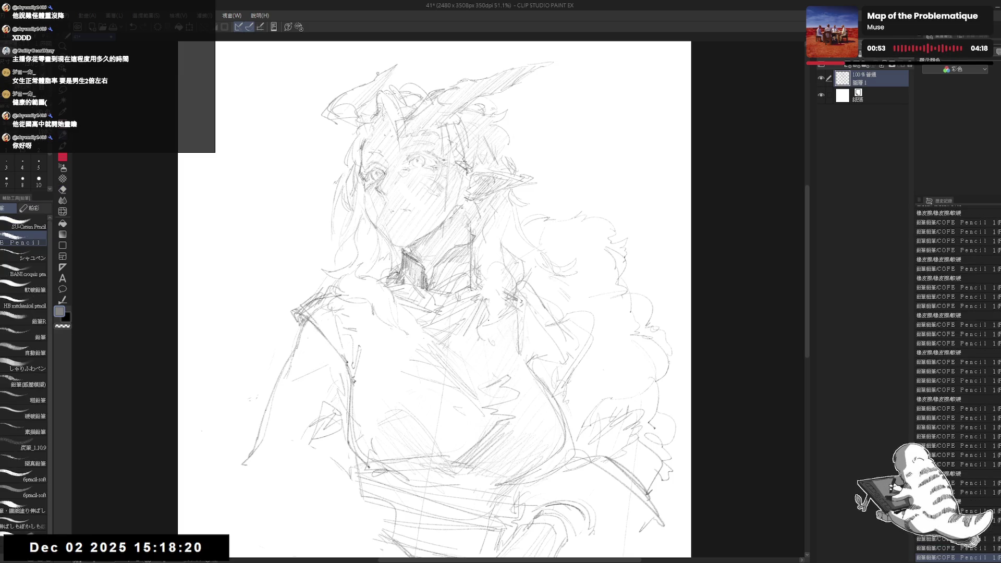
mouse_move(480, 266)
mouse_down()
mouse_move(513, 310)
mouse_move(526, 310)
mouse_move(513, 321)
mouse_up()
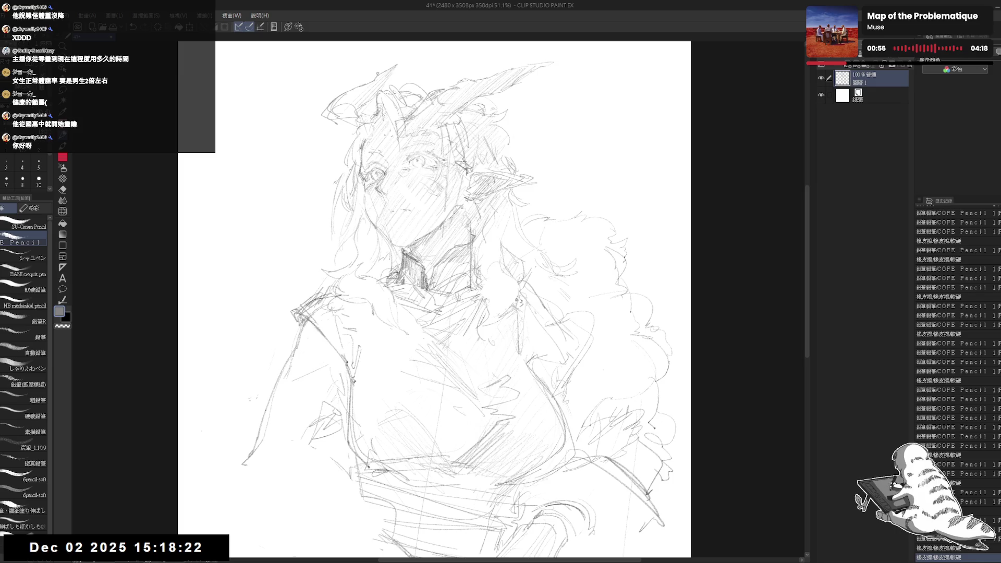
- Add faint strokes beside the neck extending up into the hair
mouse_move(482, 235)
mouse_down()
mouse_move(500, 216)
mouse_move(490, 215)
mouse_move(574, 271)
mouse_up()
key(e)
key(p)
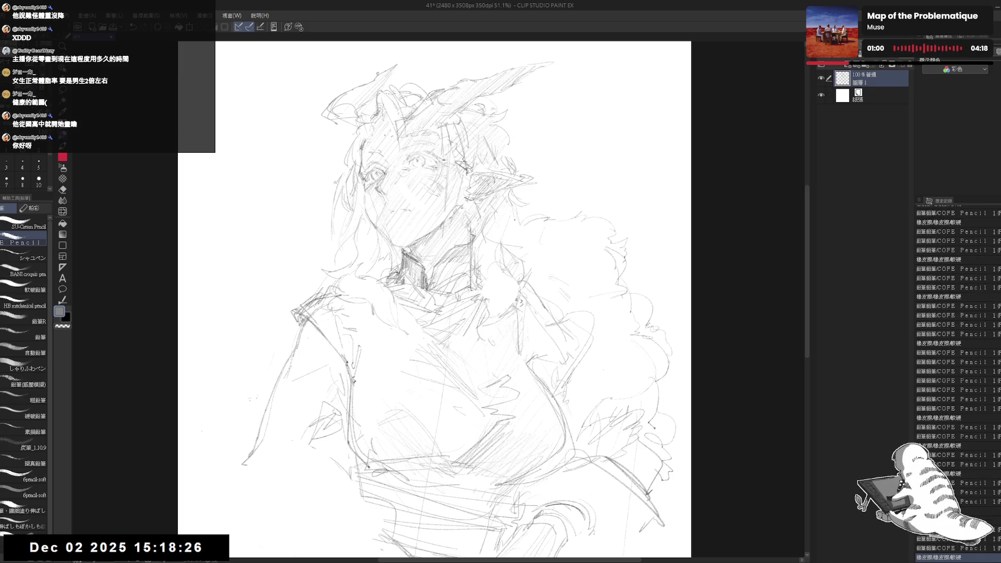
mouse_move(516, 221)
mouse_down()
mouse_move(503, 236)
mouse_move(517, 256)
mouse_move(505, 258)
mouse_move(545, 276)
mouse_up()
mouse_move(467, 408)
mouse_down()
mouse_move(457, 335)
mouse_move(411, 292)
mouse_up()
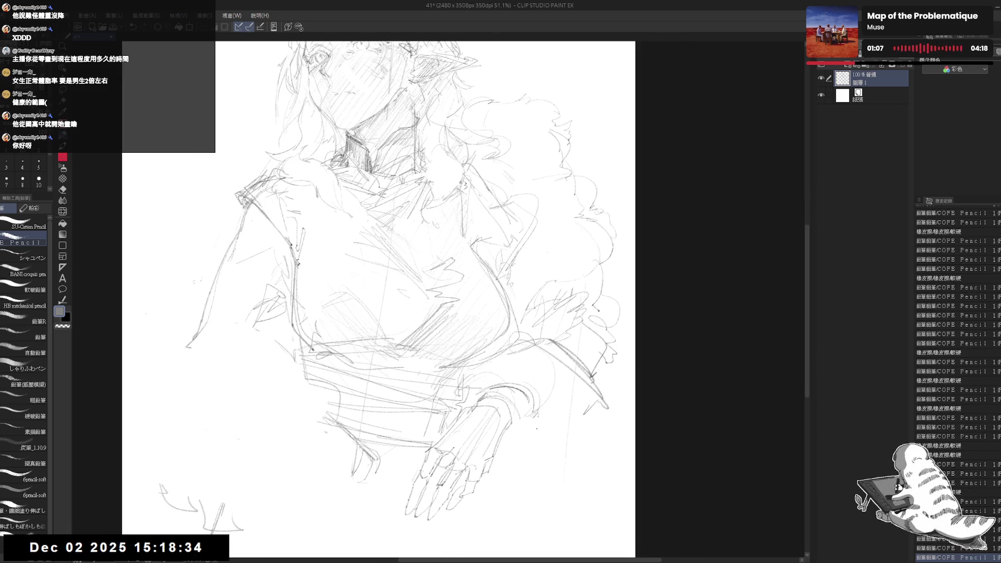
- Zoom in to 70% and add pencil strokes to the right of the neck
scroll(473, 272, up, 3)
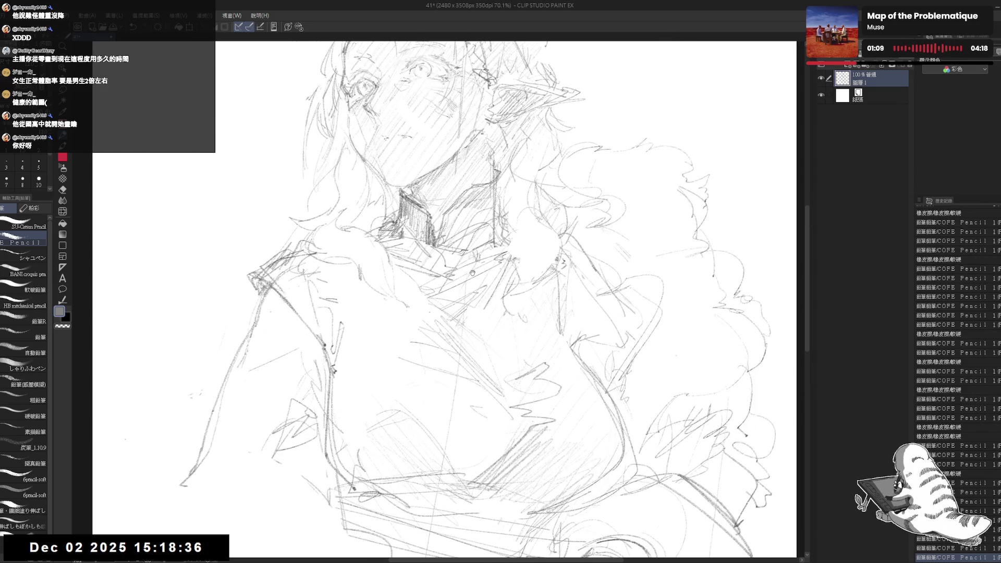
mouse_move(505, 259)
mouse_down()
mouse_move(485, 302)
mouse_move(542, 352)
mouse_up()
drag(558, 319, 564, 324)
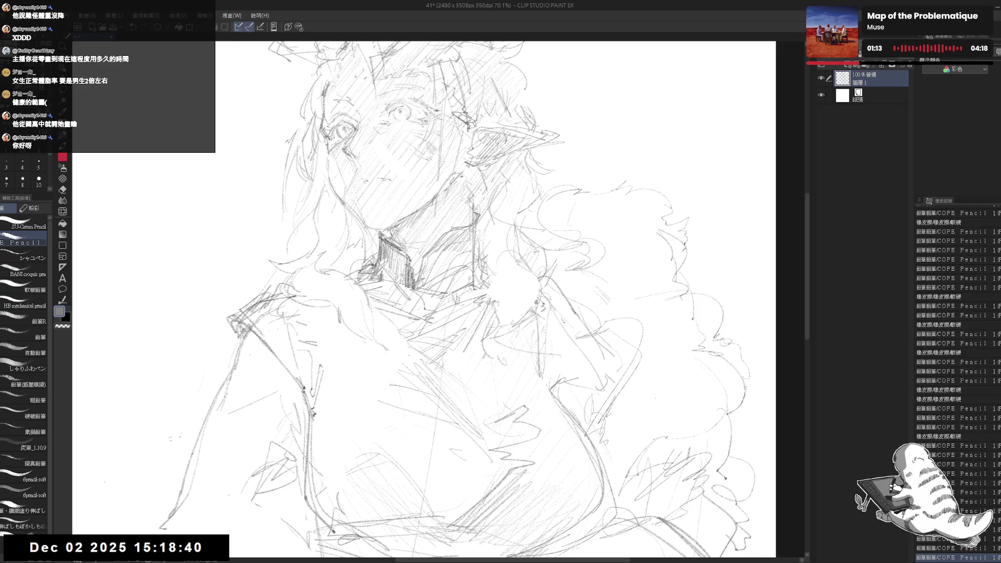
mouse_move(565, 284)
mouse_down()
mouse_move(588, 325)
mouse_move(587, 305)
mouse_move(559, 281)
mouse_up()
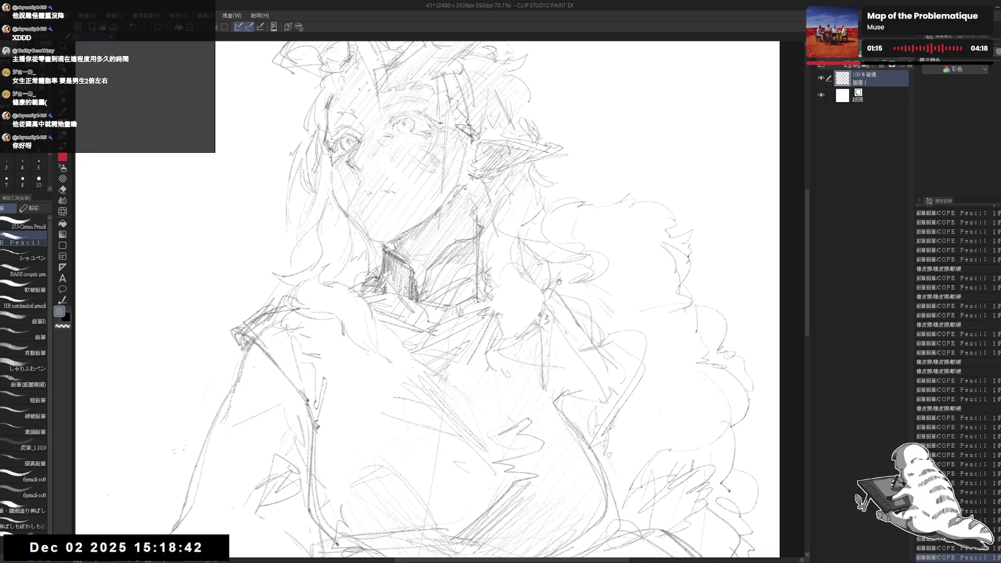
- Zoom out to 50% and sweep a large soft eraser to fade the whole sketch
key(ctrl+minus)
key(ctrl+minus)
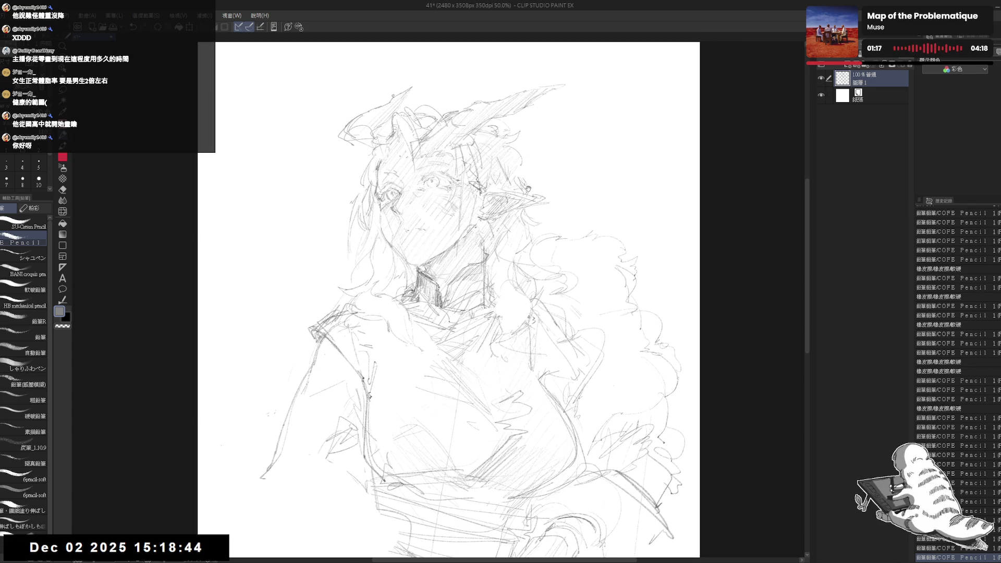
key(e)
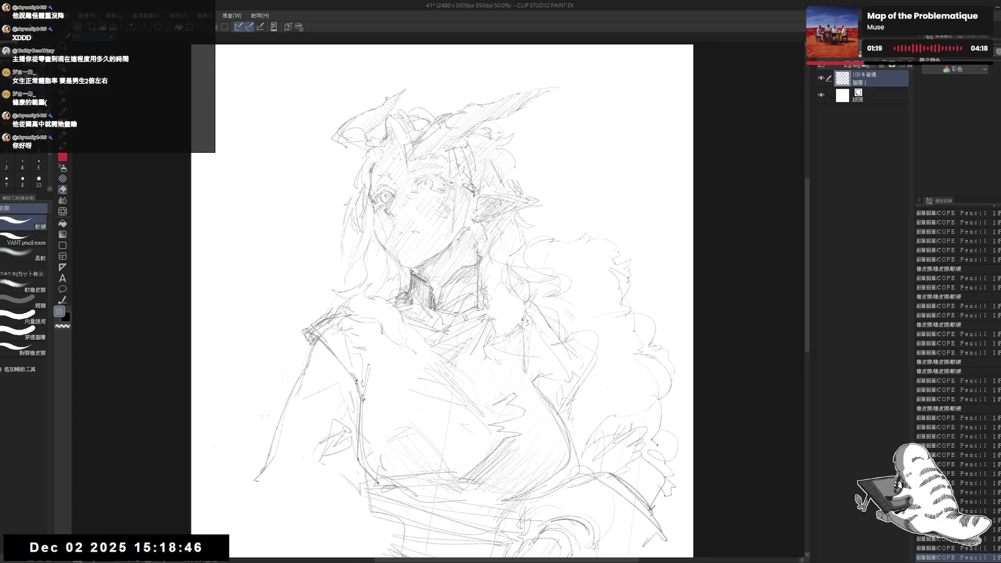
key(p)
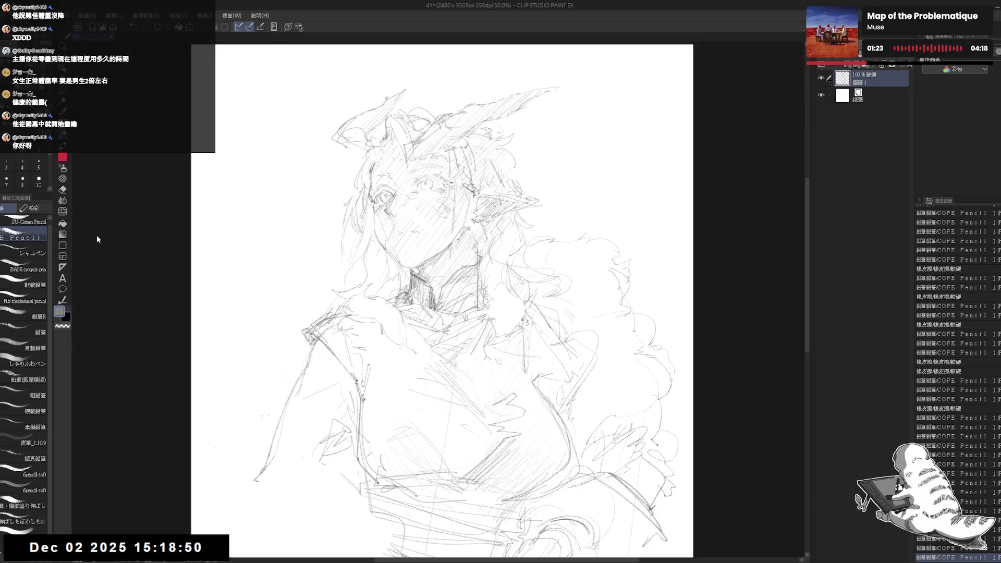
key(Tab)
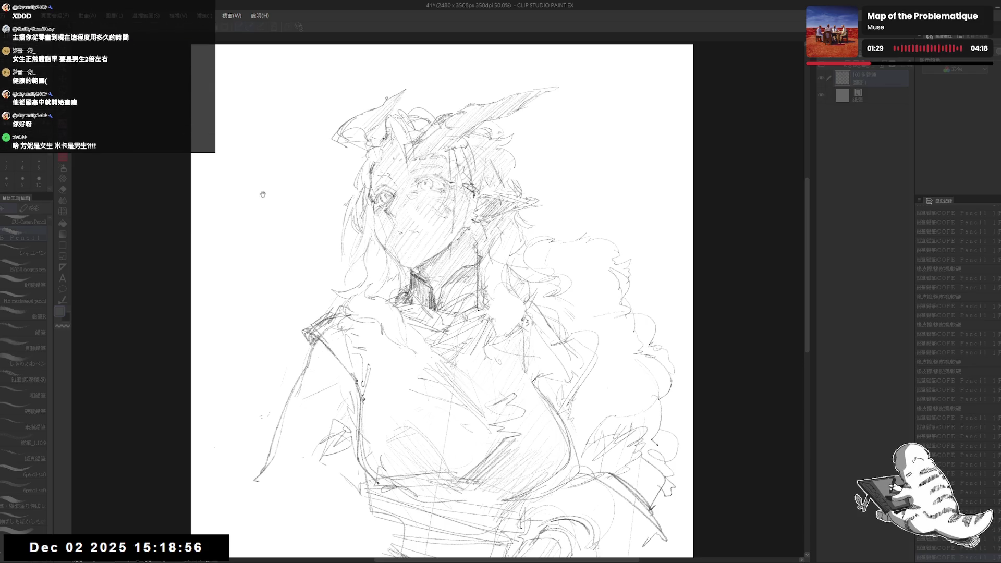
key(e)
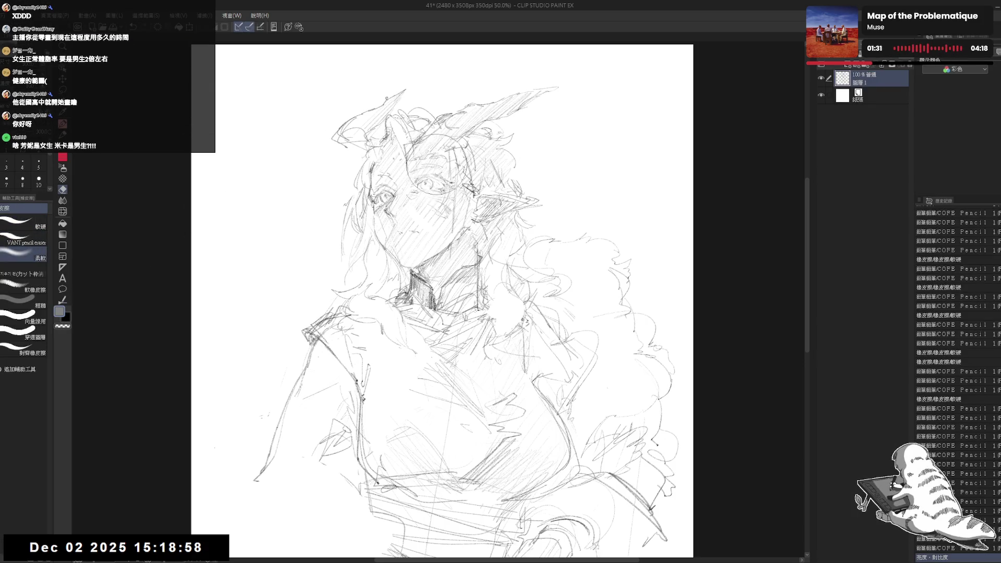
mouse_move(393, 250)
mouse_down()
mouse_move(351, 230)
mouse_move(417, 313)
mouse_move(428, 396)
mouse_move(537, 331)
mouse_move(374, 458)
mouse_move(409, 245)
mouse_move(491, 67)
mouse_move(459, 64)
mouse_up()
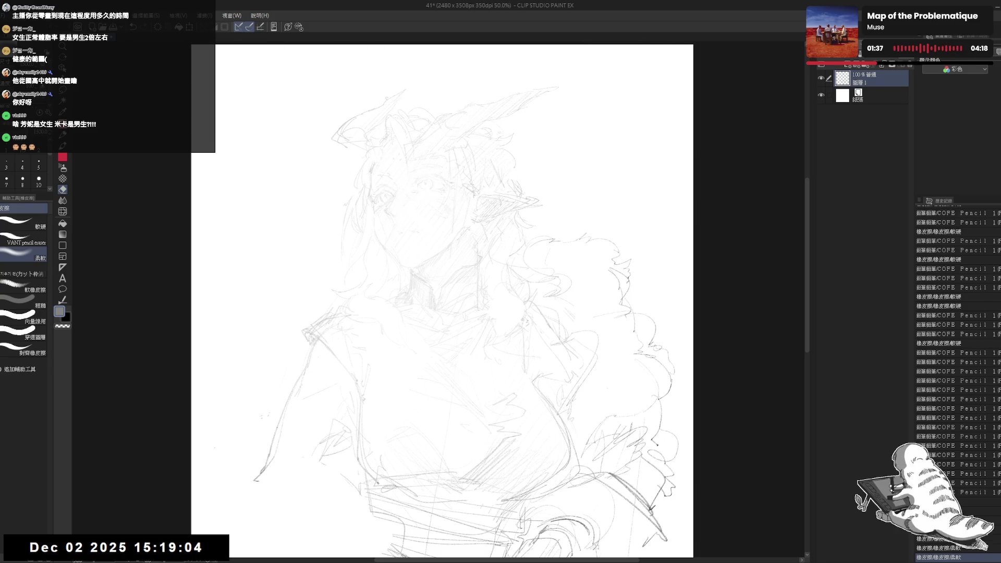
- Zoom in and lightly erase the stray hair and face sketch lines
key(p)
scroll(401, 185, up, 1)
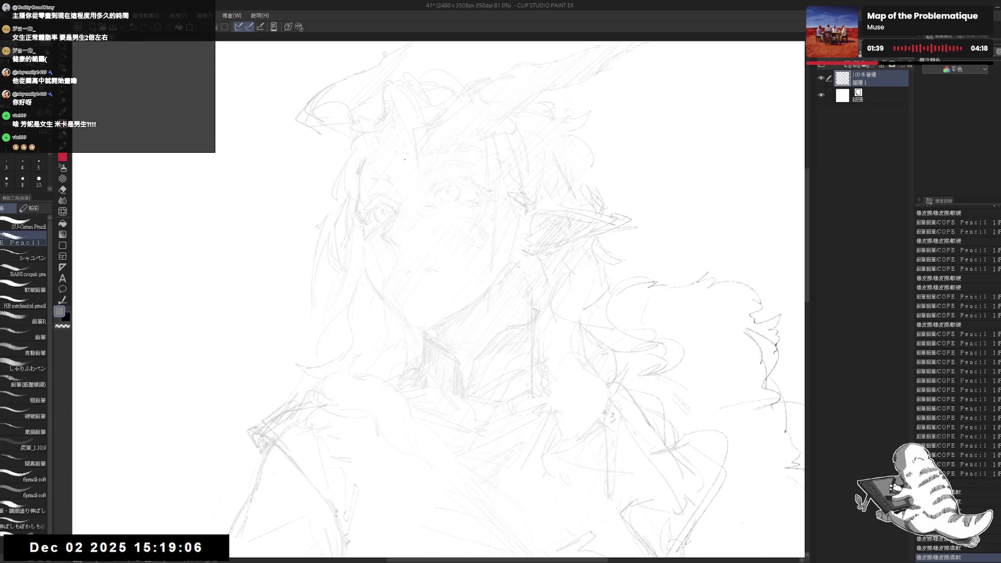
scroll(400, 185, up, 1)
key(e)
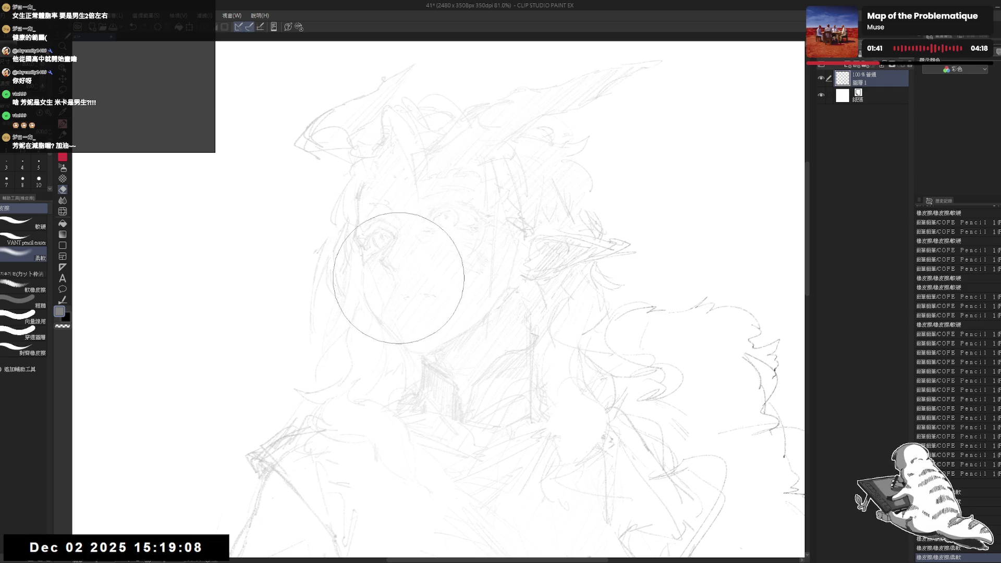
drag(421, 260, 448, 263)
drag(346, 190, 365, 172)
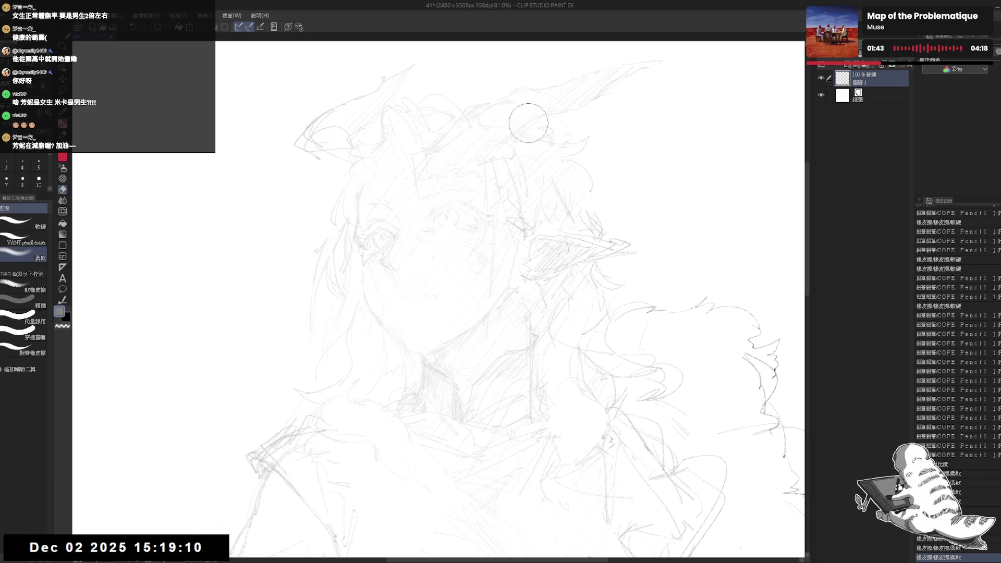
drag(528, 124, 553, 141)
drag(289, 170, 449, 170)
mouse_move(410, 229)
mouse_down()
mouse_move(335, 228)
mouse_move(493, 226)
mouse_move(384, 158)
mouse_up()
- Using a finer pencil on a tilted canvas, draw a dark stroke over the left eye, redoing it smaller
key(p)
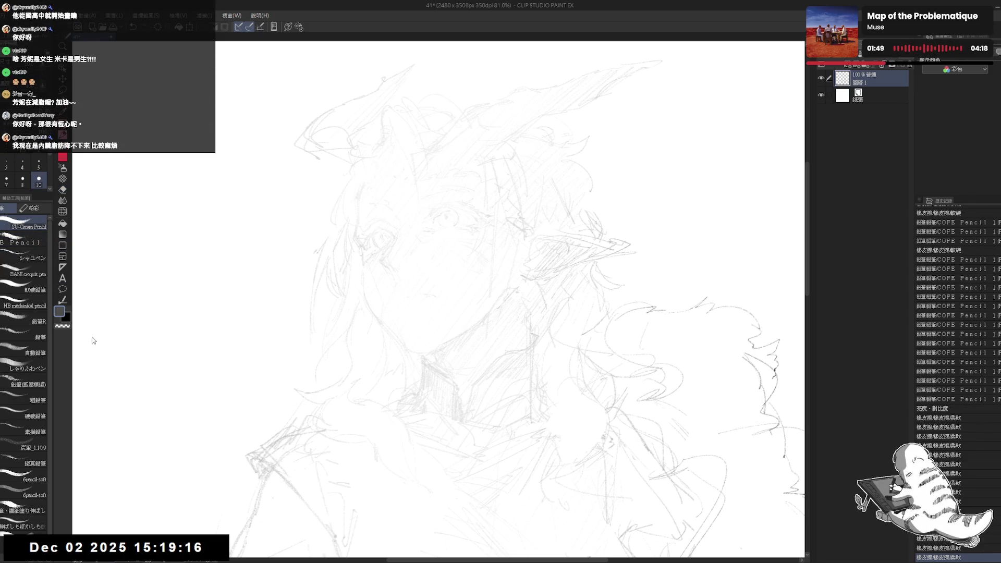
click(22, 179)
mouse_move(376, 223)
mouse_down()
mouse_move(380, 240)
mouse_move(384, 223)
mouse_up()
scroll(379, 226, up, 1)
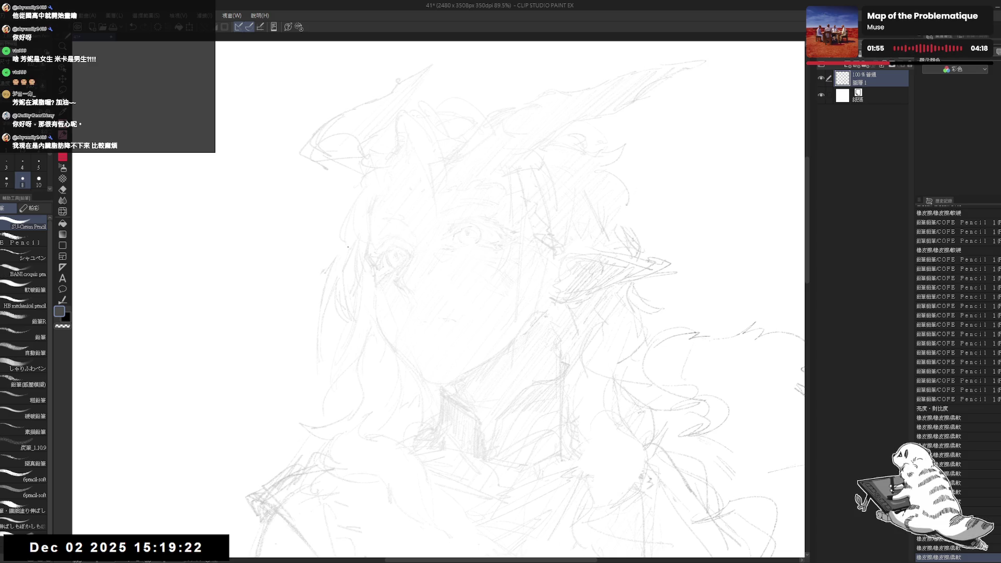
key(r)
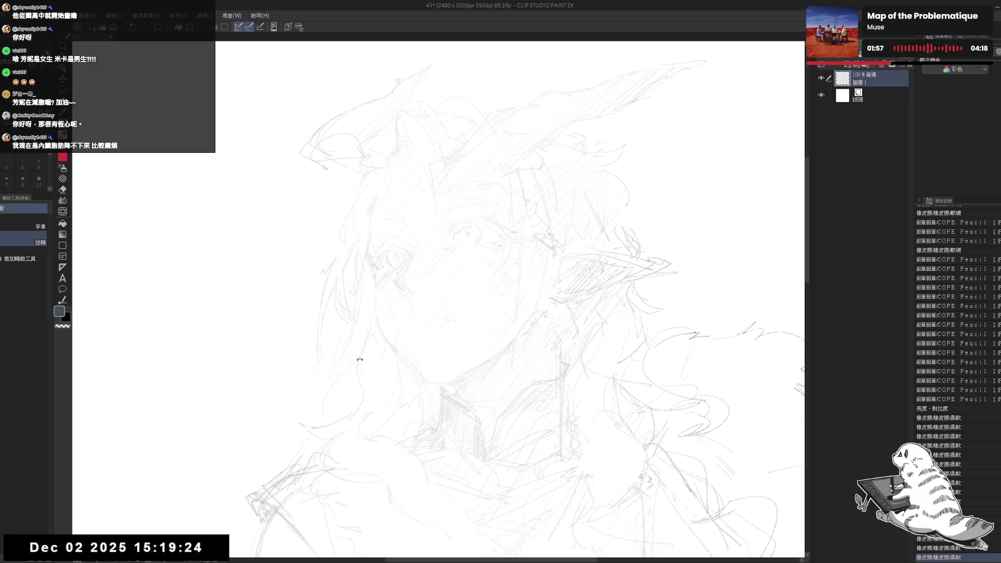
mouse_move(358, 290)
mouse_down()
mouse_move(304, 358)
mouse_move(320, 319)
mouse_up()
key(p)
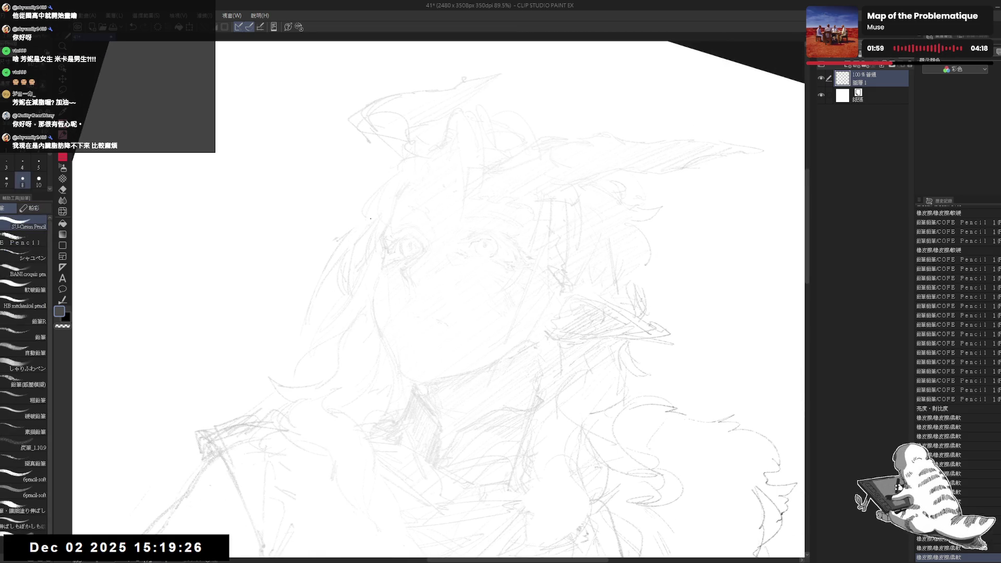
mouse_move(417, 238)
mouse_down()
mouse_move(441, 338)
mouse_move(447, 329)
mouse_up()
key(ctrl+z)
key(bracketright)
key(r)
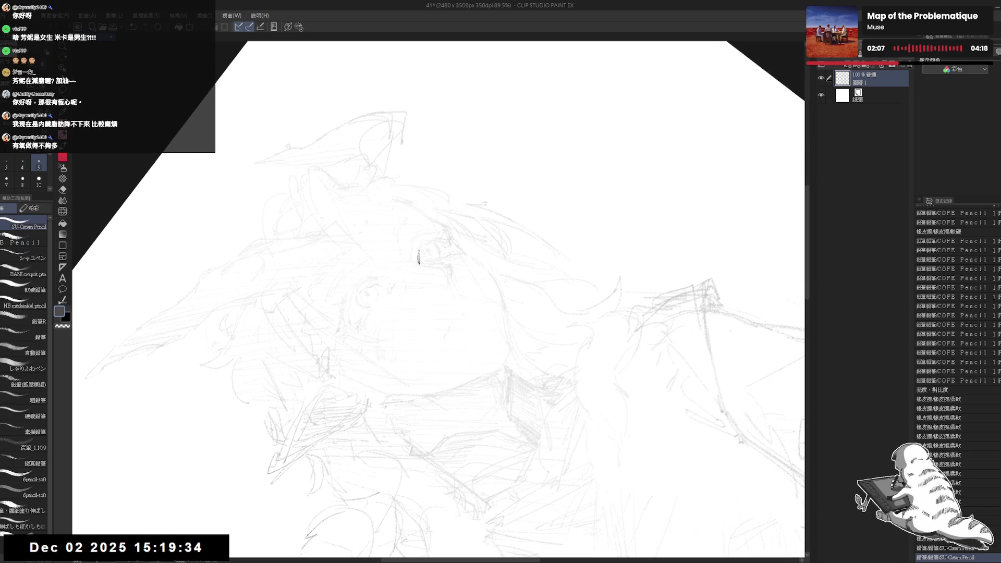
- Rotate the canvas to a comfortable angle for inking the left eye arc
key(ctrl+z)
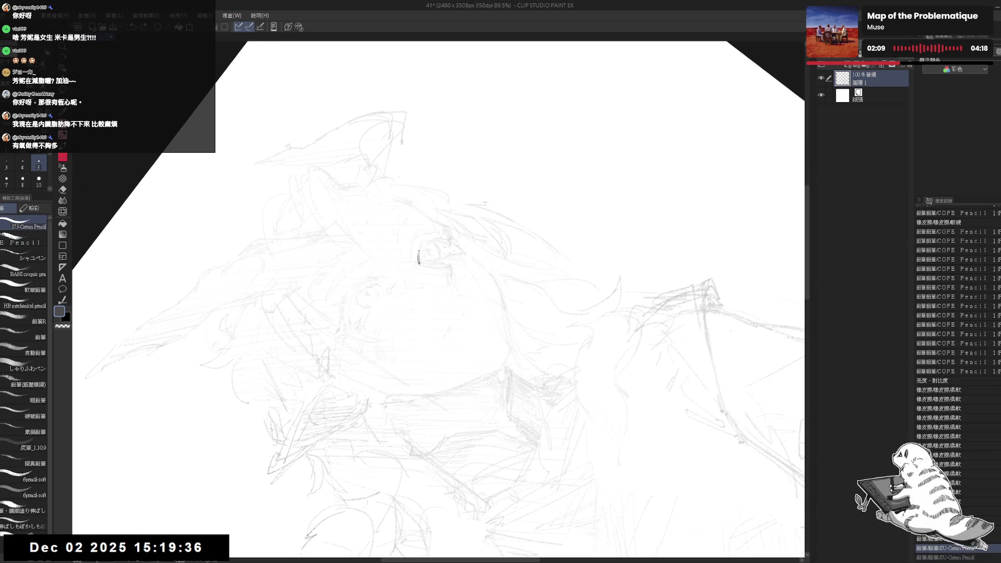
key(ctrl+y)
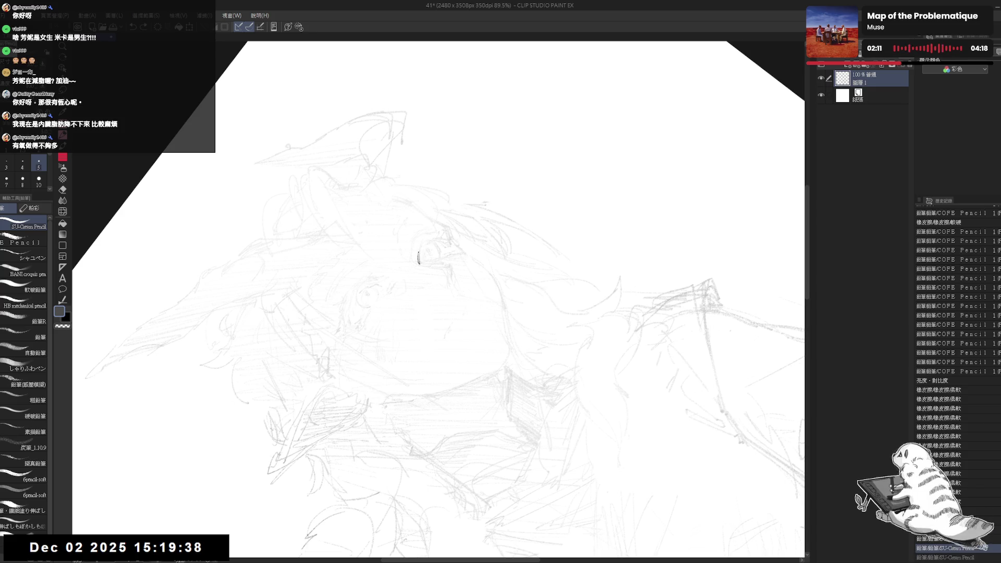
drag(423, 262, 444, 241)
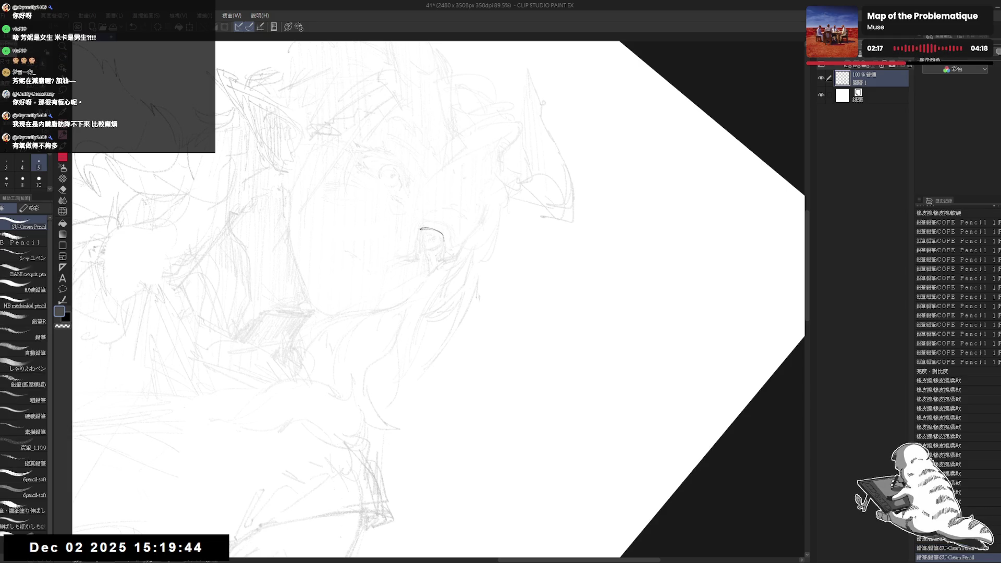
mouse_move(425, 373)
mouse_down()
mouse_move(470, 312)
mouse_move(412, 423)
mouse_up()
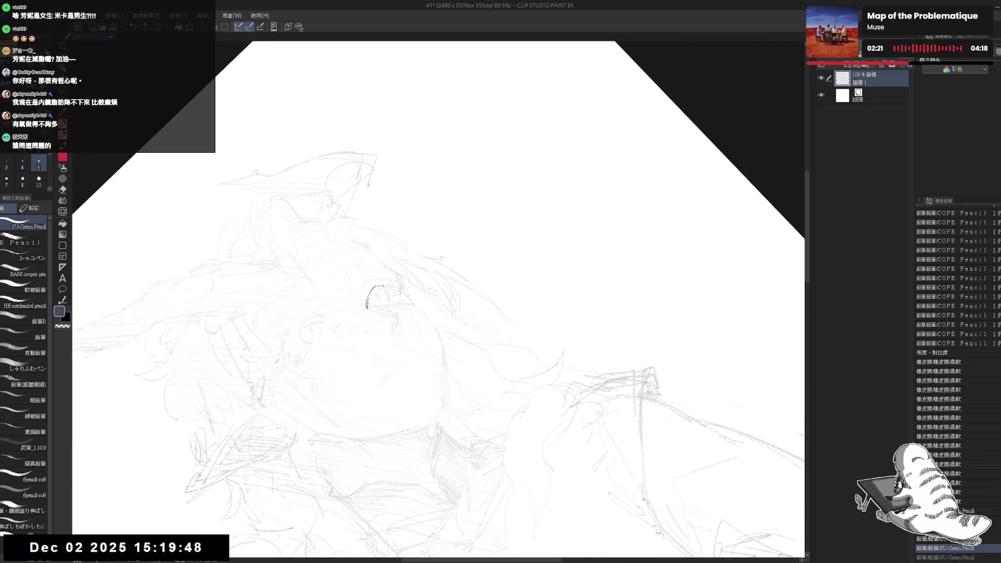
drag(412, 424, 517, 391)
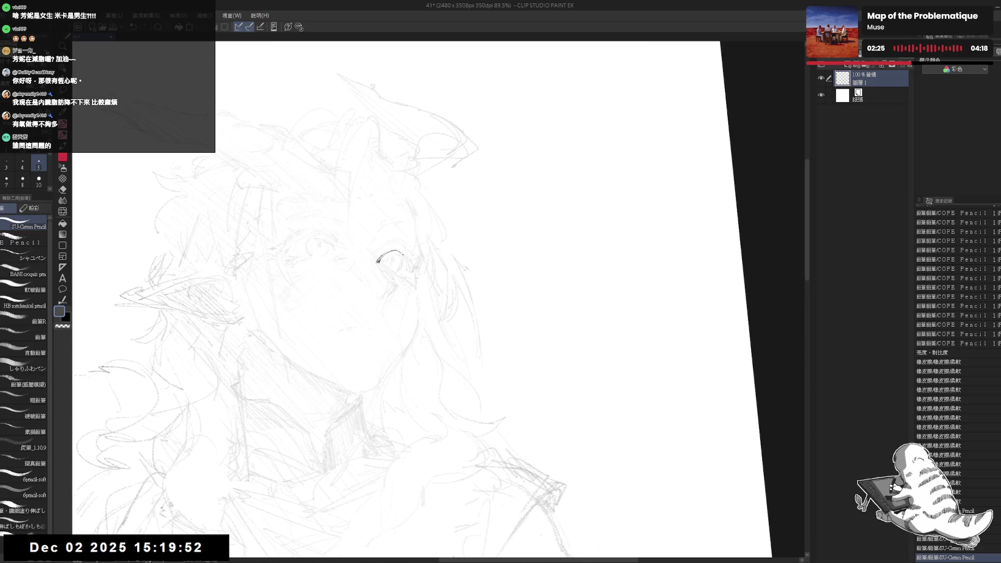
drag(381, 254, 396, 249)
key(ctrl+z)
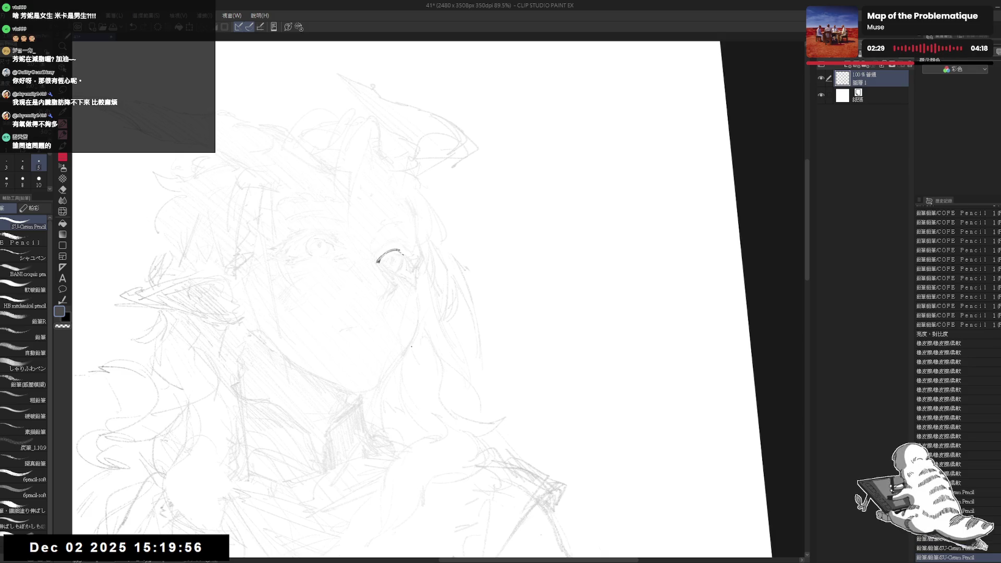
- Mirror the view, set black at a thinner size, and redraw the eye arc's left end
key(h)
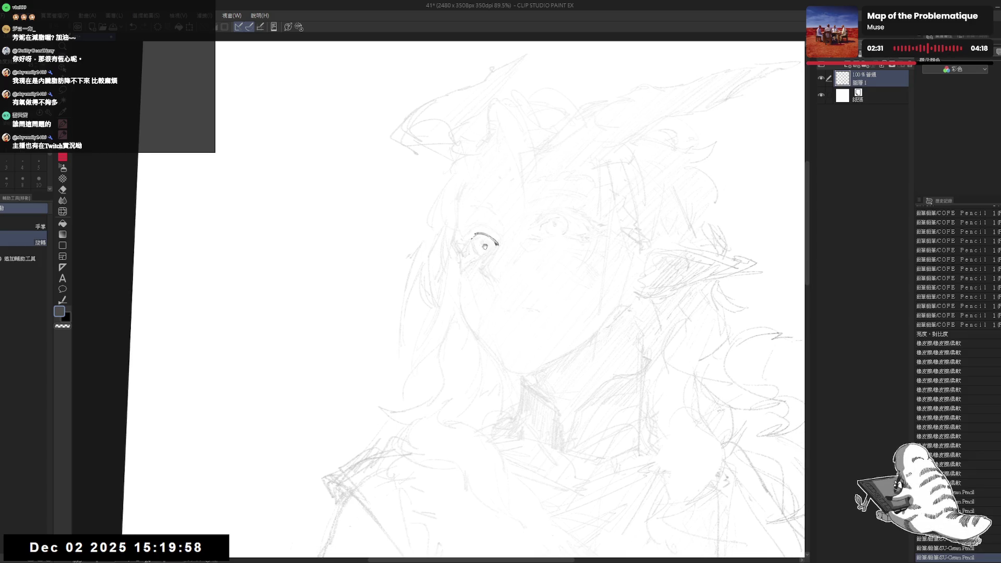
scroll(426, 259, up, 3)
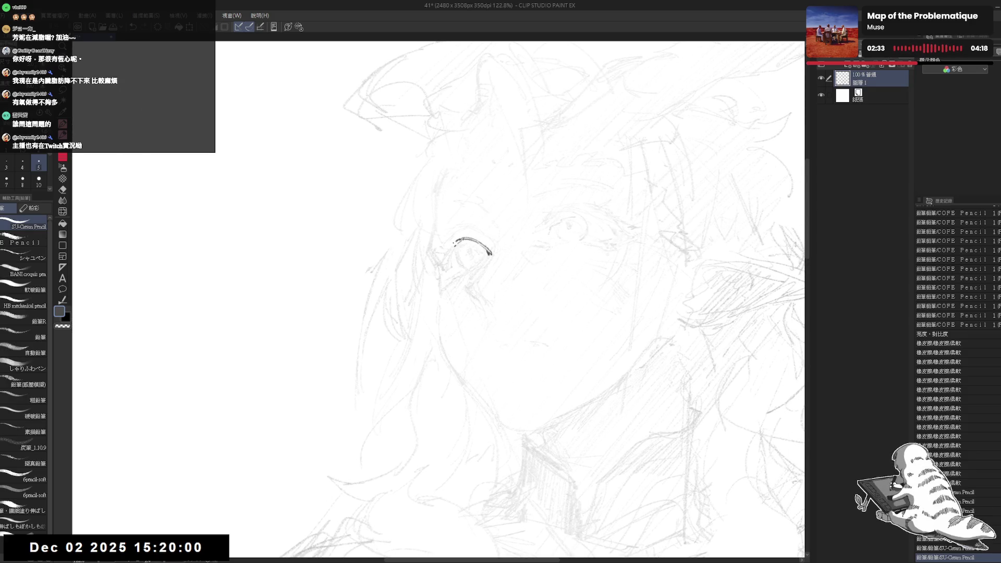
key(x)
key(bracketleft)
key(bracketleft)
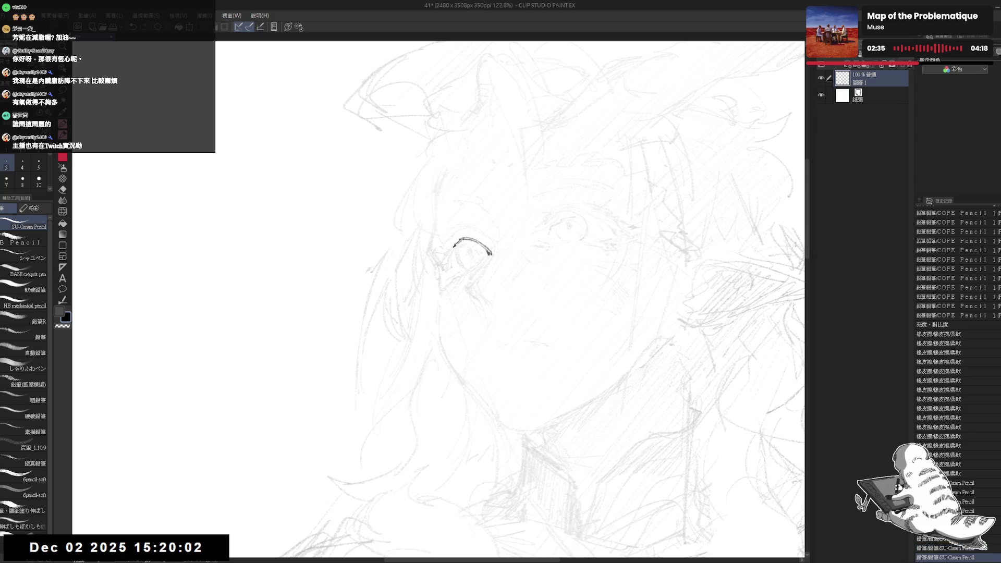
key(ctrl+z)
mouse_move(452, 246)
mouse_down()
mouse_move(459, 239)
mouse_move(490, 253)
mouse_move(452, 239)
mouse_up()
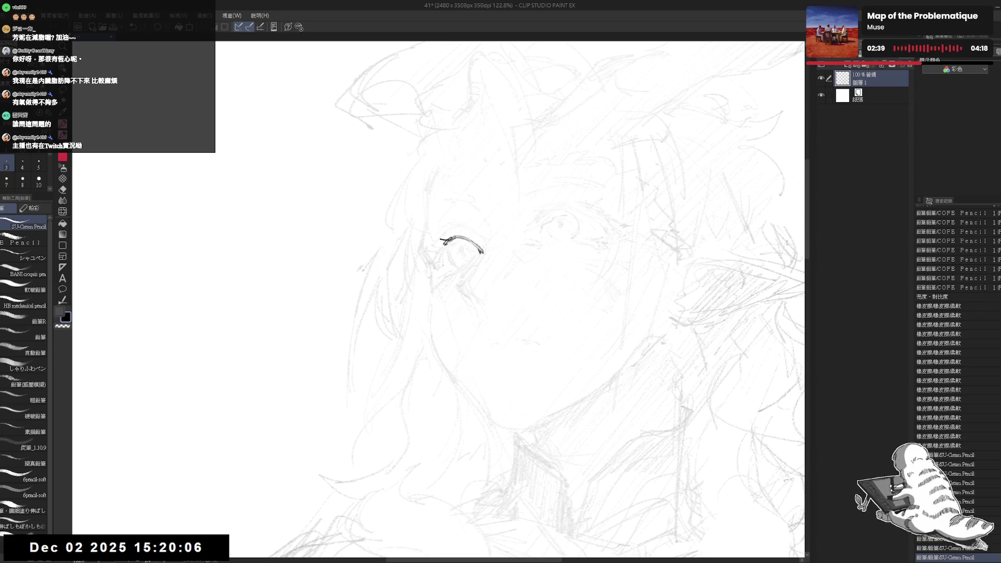
scroll(956, 365, down, 5)
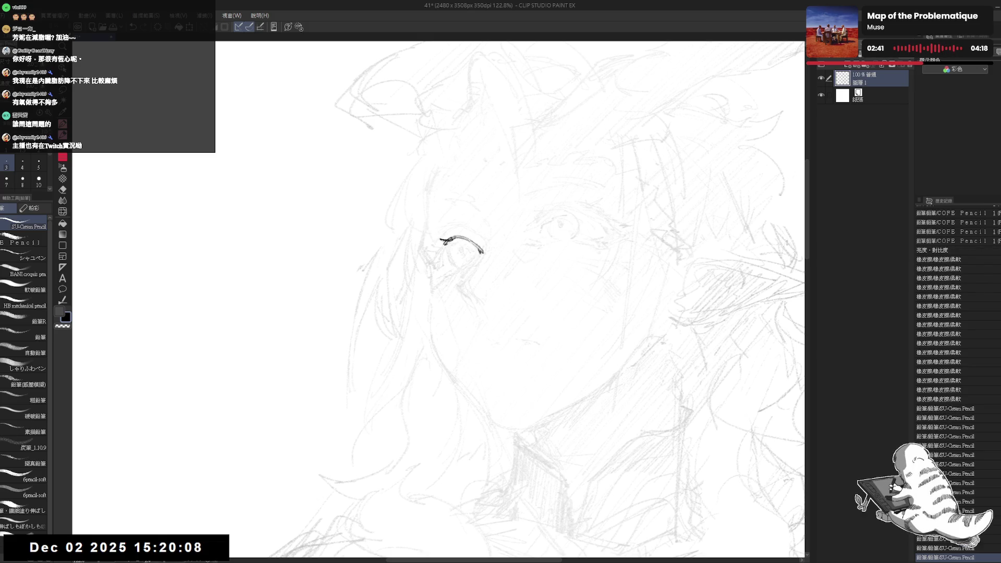
scroll(957, 365, down, 2)
- Add thickened lash strokes at the outer end of the eye line
key(e)
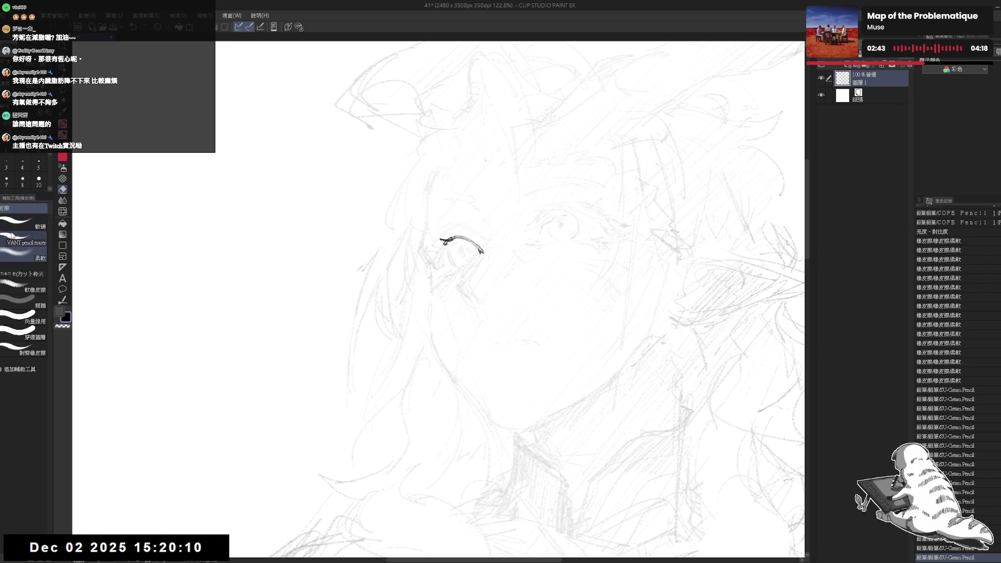
click(21, 223)
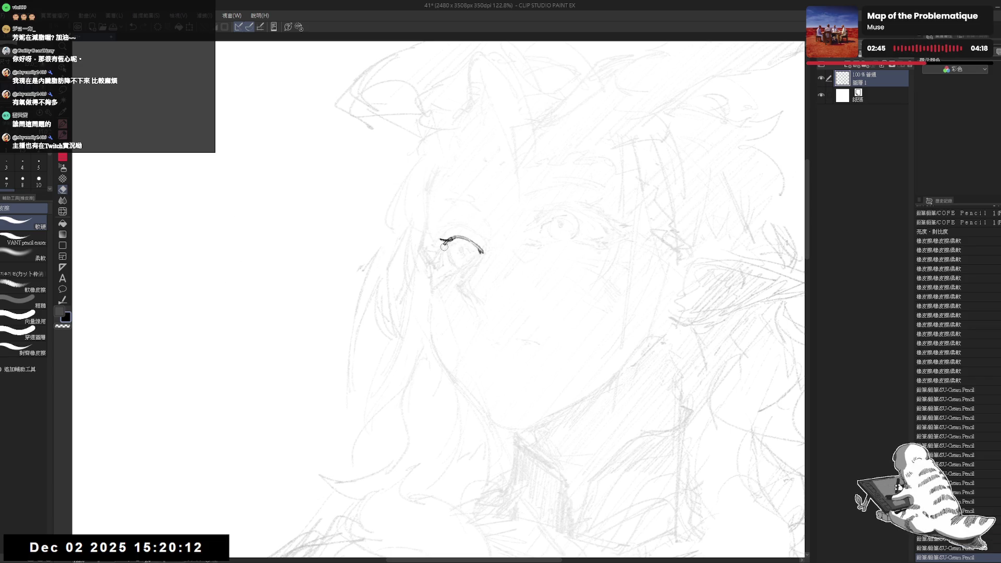
key(p)
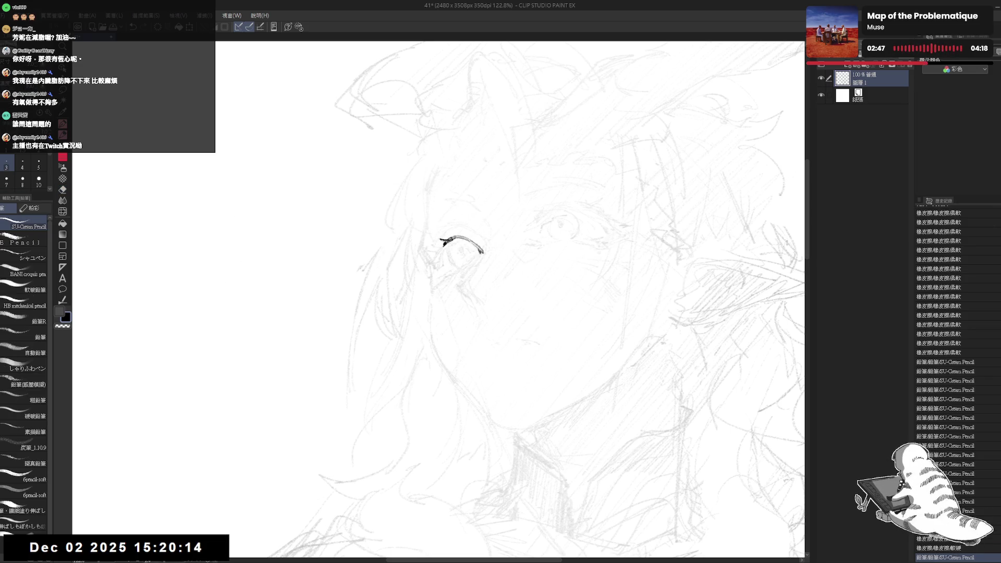
drag(442, 242, 431, 245)
drag(441, 242, 428, 245)
drag(441, 242, 429, 245)
key(ctrl+z)
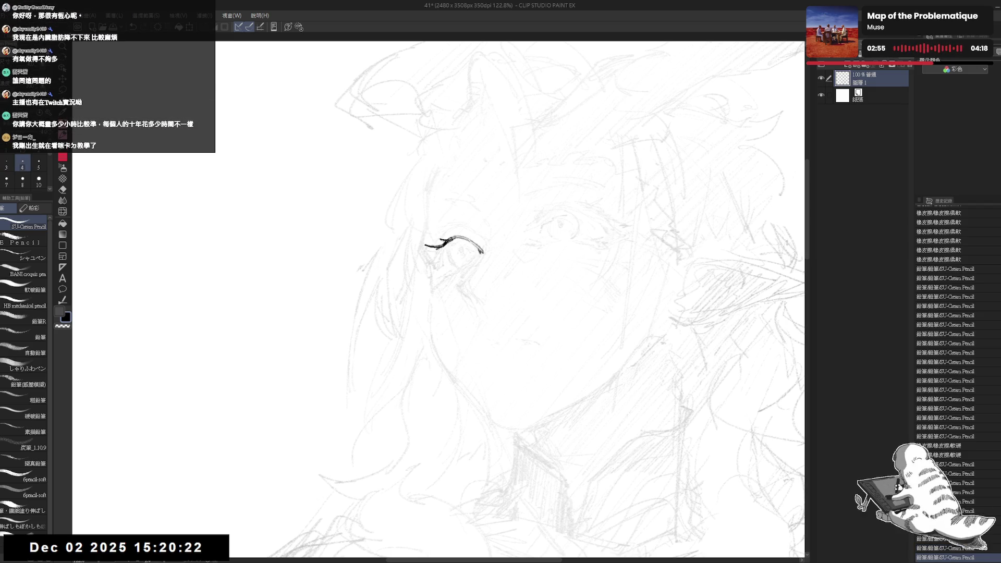
drag(441, 242, 425, 253)
scroll(444, 239, down, 5)
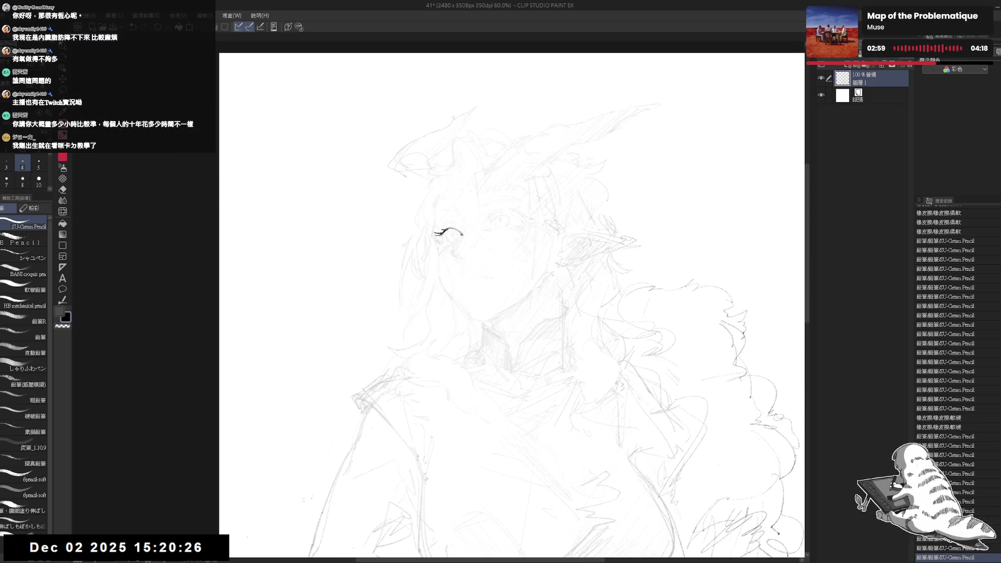
- Zoom in close on the eye, tilting and mirroring the view for inking
scroll(413, 199, up, 1)
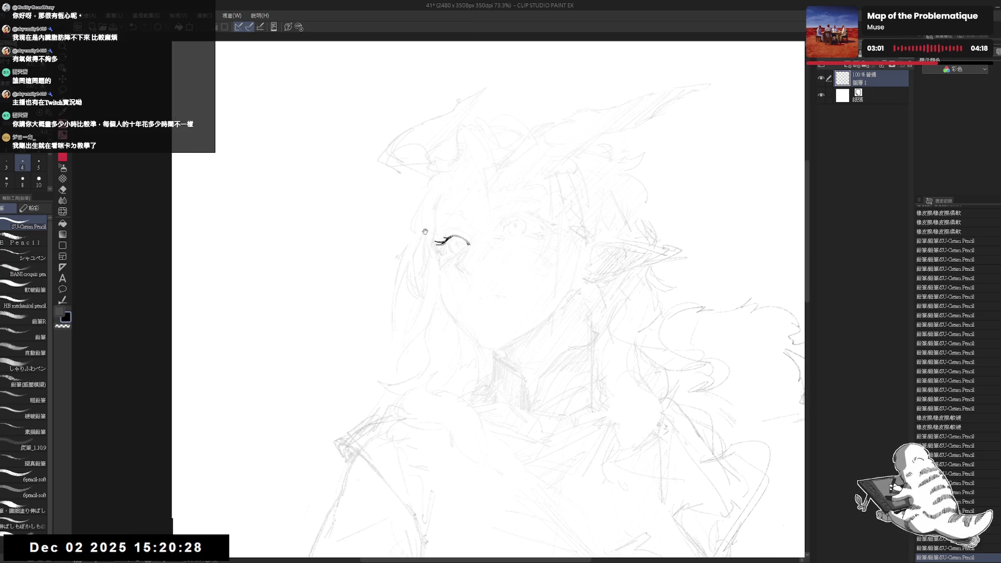
drag(476, 231, 463, 233)
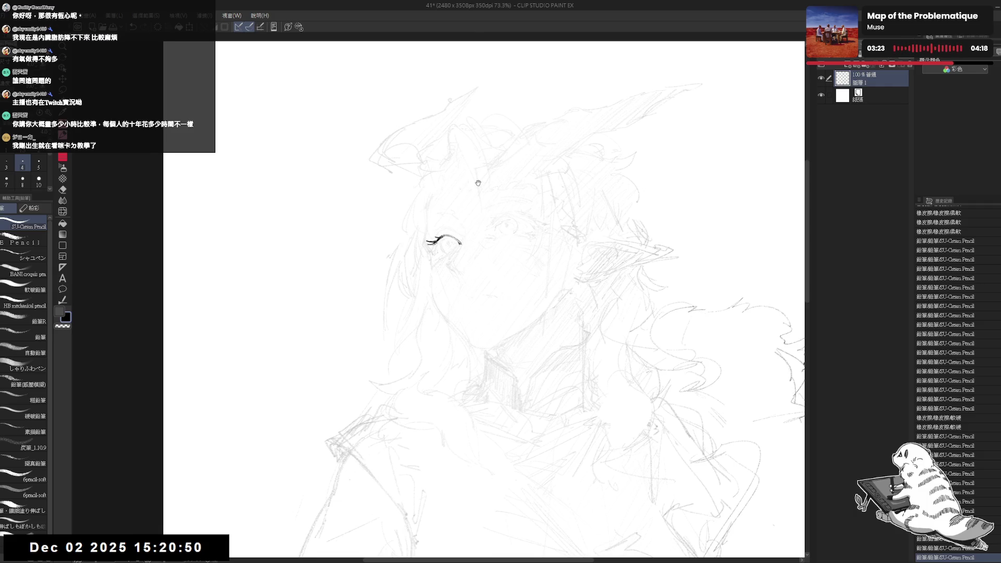
drag(478, 183, 402, 265)
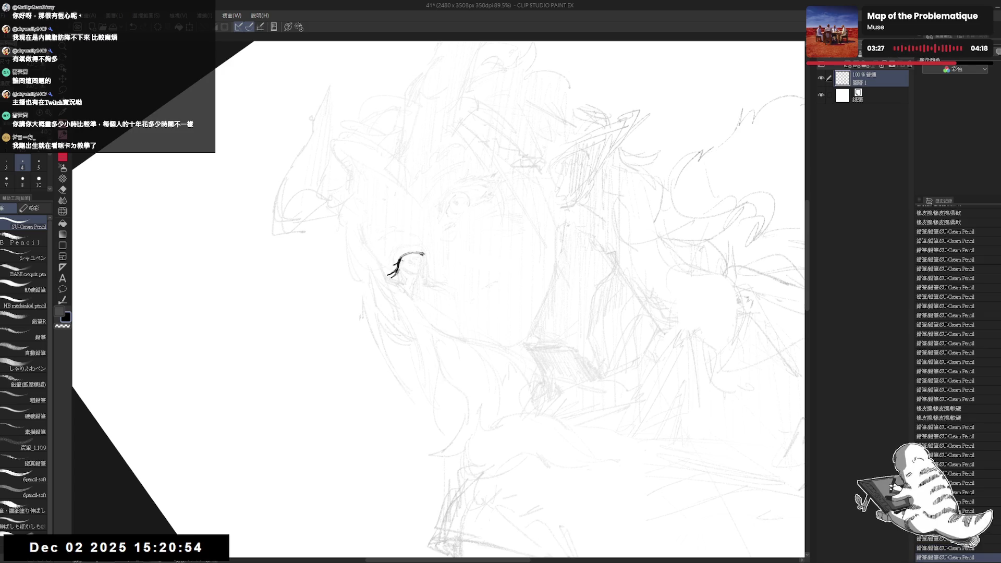
drag(399, 259, 399, 278)
key(ctrl+z)
key(ctrl+z)
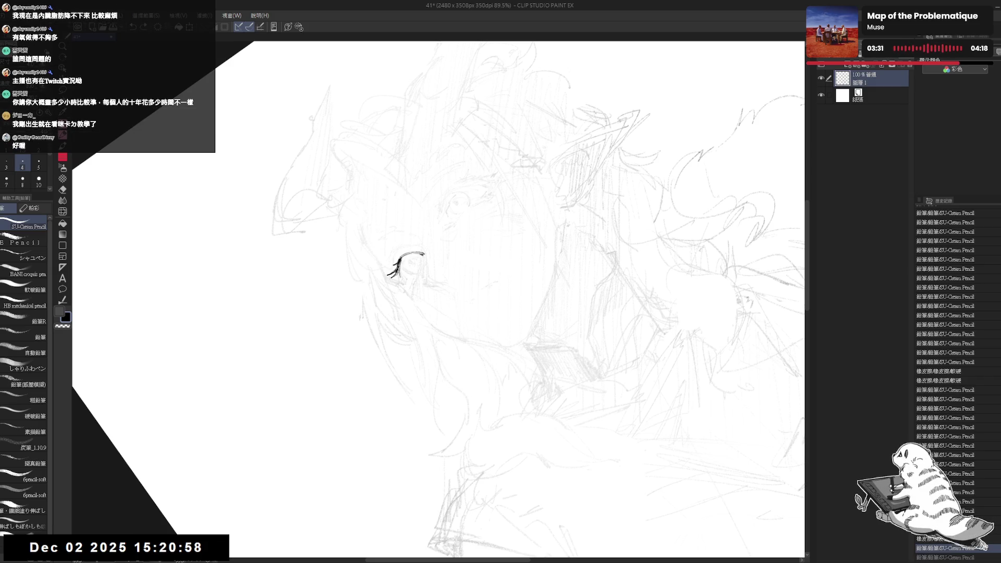
key(h)
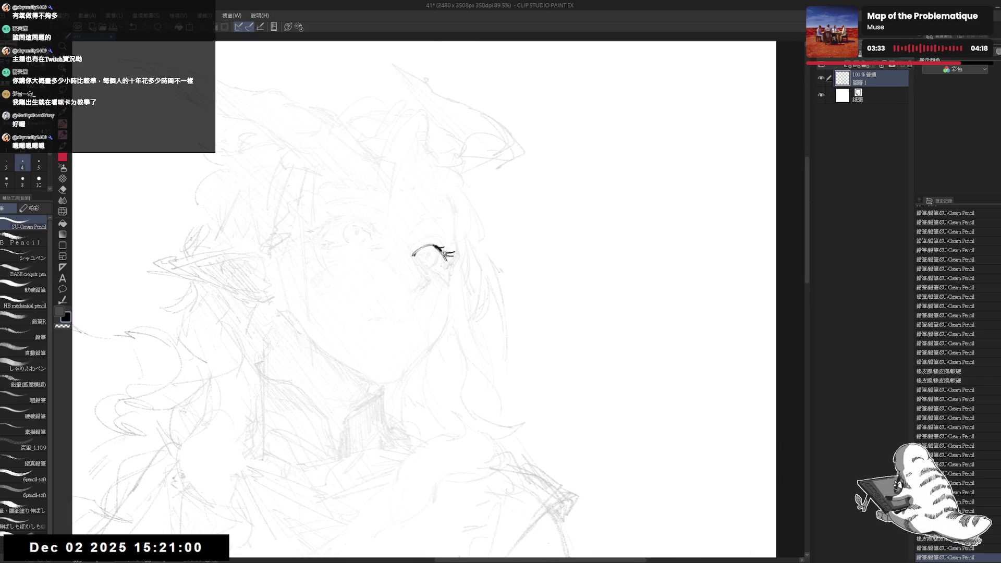
key(ctrl+plus)
key(asciicircum)
key(asciicircum)
- Erase small marks at the eye and ink the upper eyelid stroke with a dark brush
key(e)
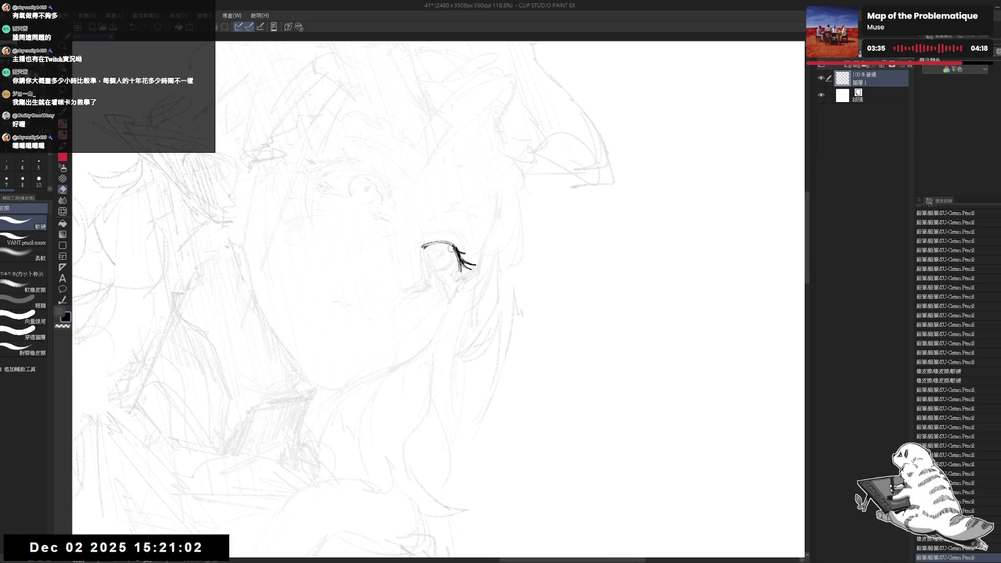
drag(452, 248, 453, 253)
drag(452, 250, 455, 255)
key(p)
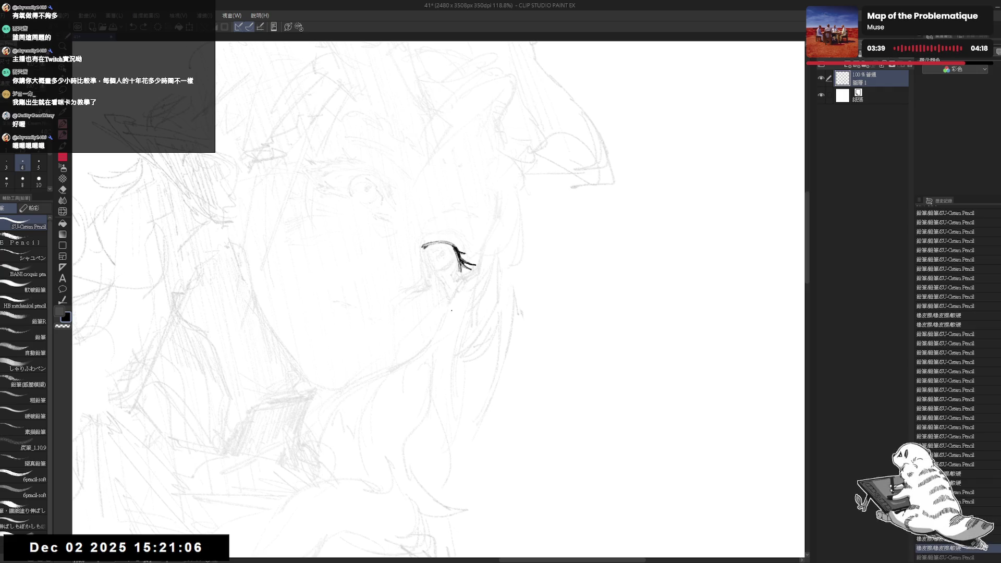
mouse_move(451, 311)
mouse_down()
mouse_move(428, 324)
mouse_move(454, 312)
mouse_up()
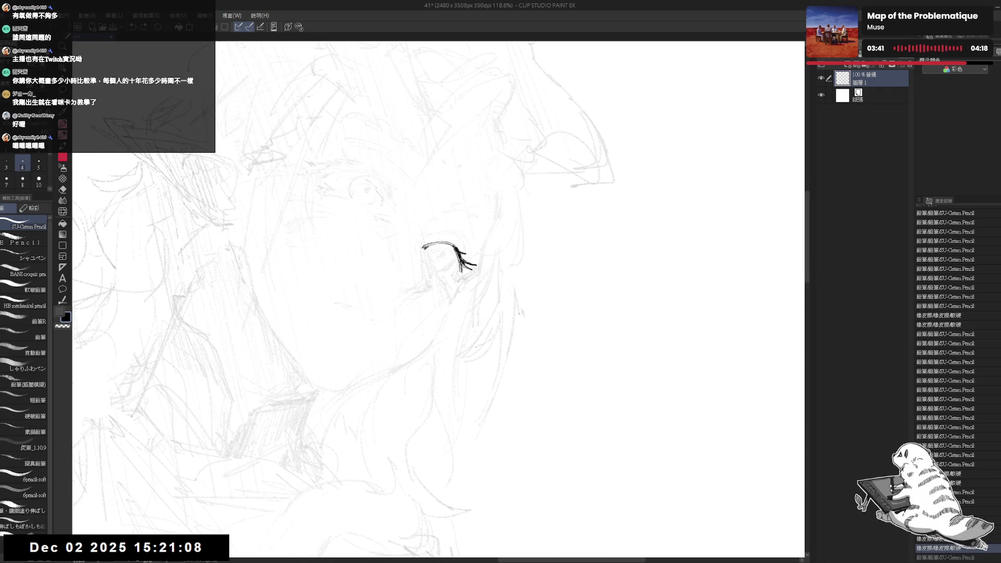
key(p)
drag(459, 258, 444, 265)
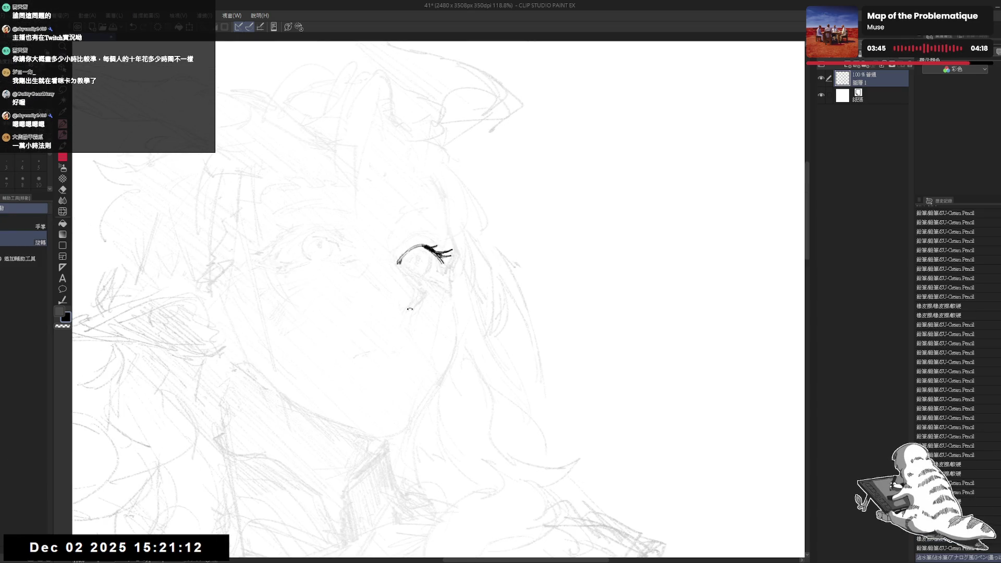
- Rotate the canvas clockwise and redraw the eyelash stroke darker with SU-Cream Pencil
key(minus)
key(p)
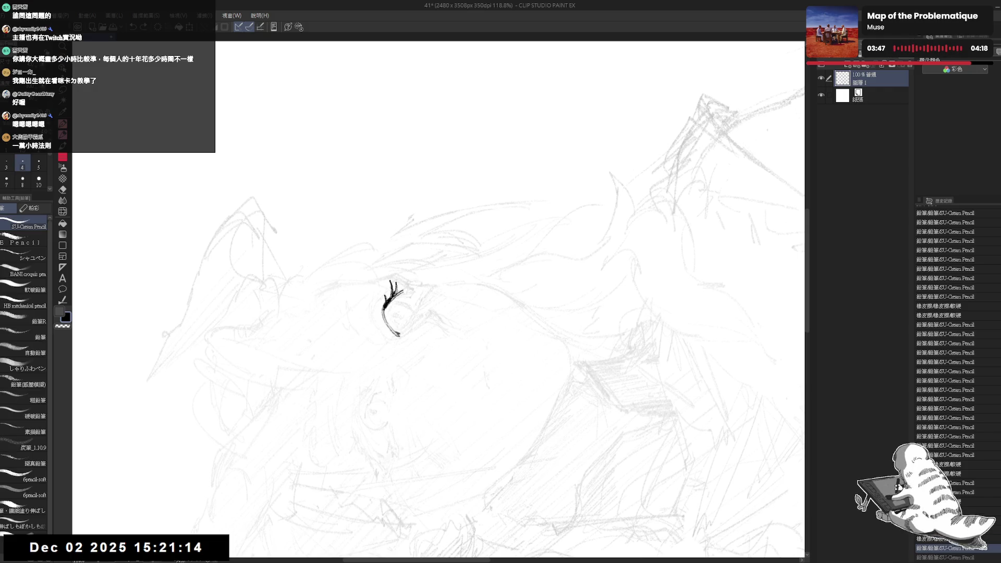
key(r)
drag(399, 334, 458, 304)
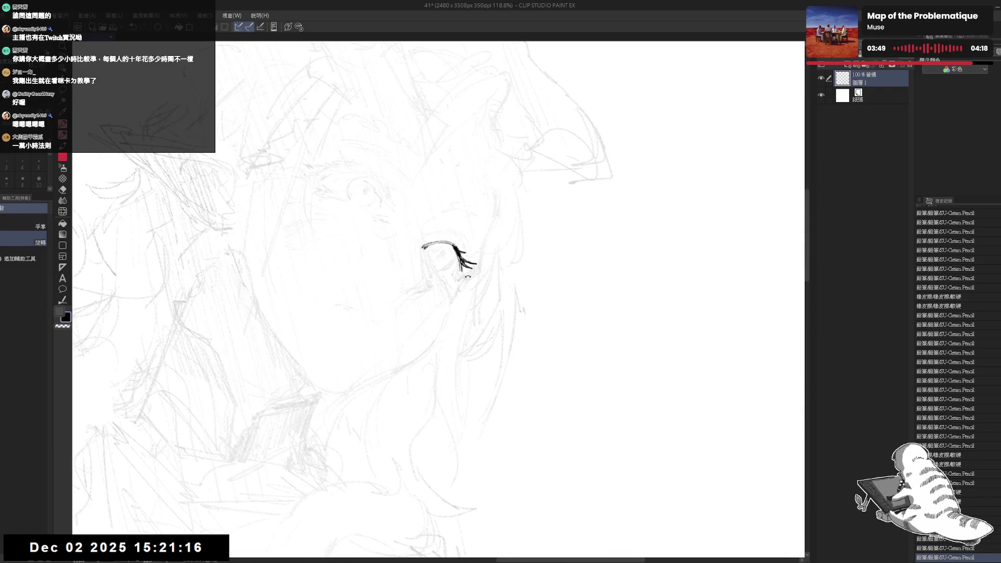
key(p)
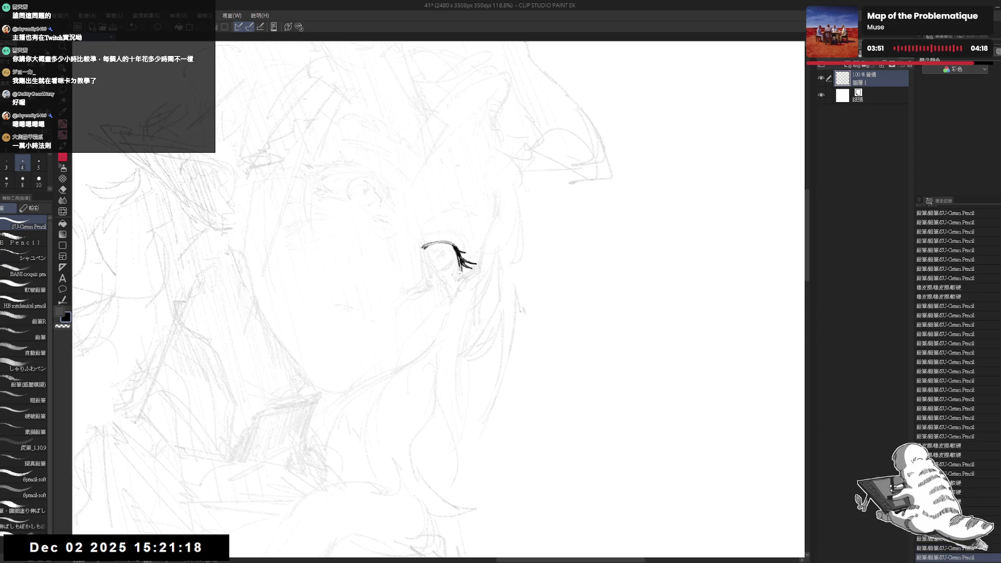
key(ctrl+z)
drag(458, 254, 460, 280)
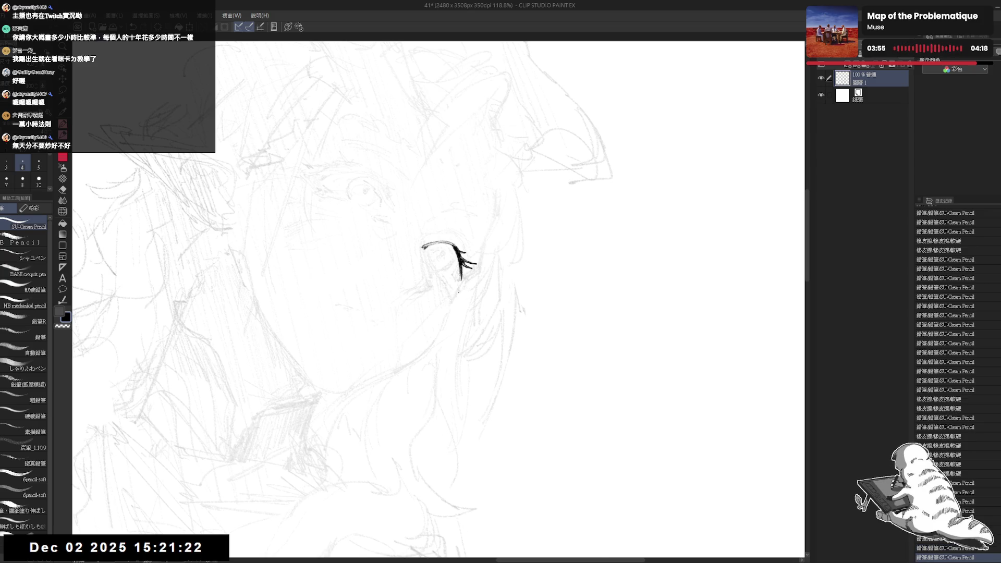
scroll(458, 292, down, 3)
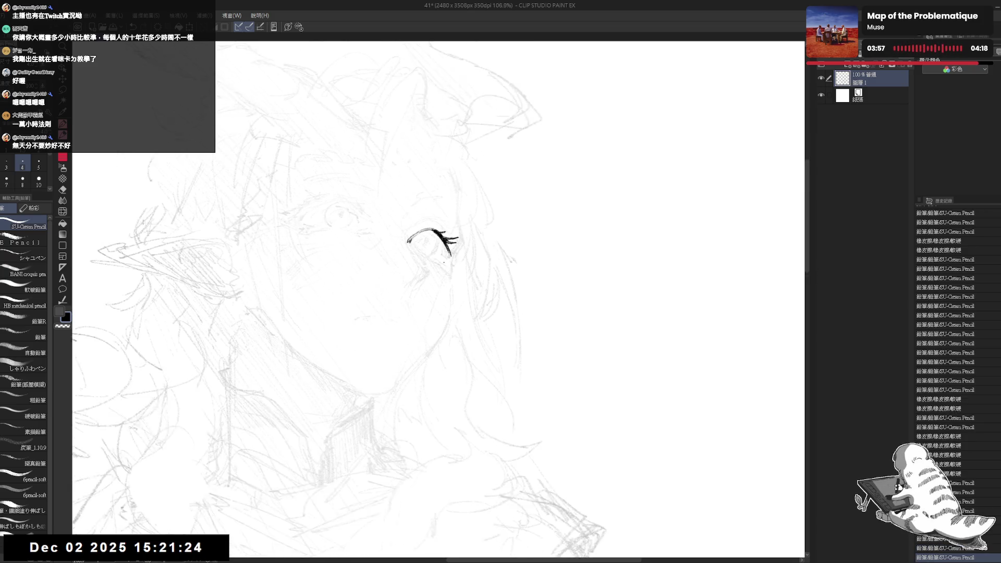
scroll(443, 245, down, 2)
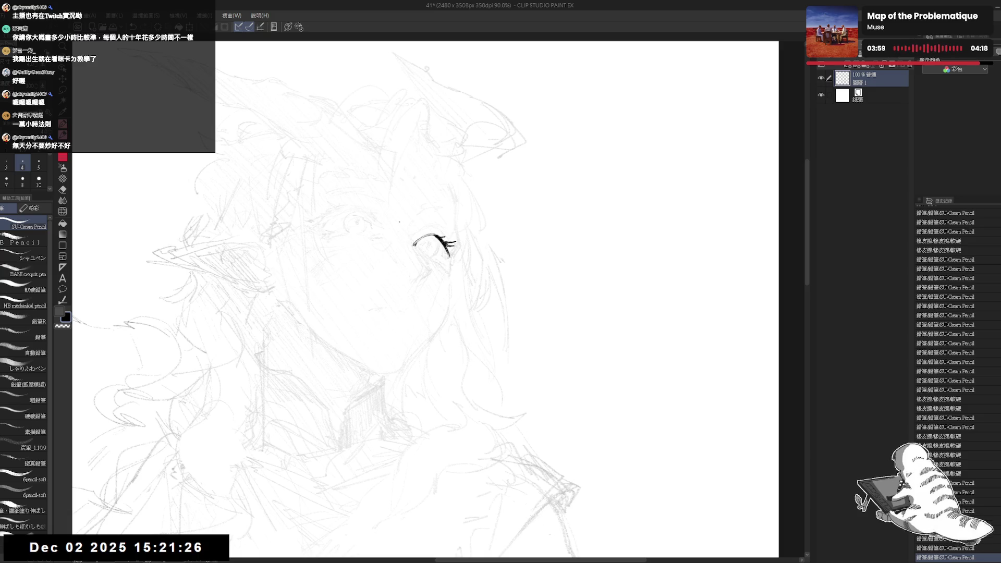
- Mirror the view and erase stray strokes at the eye's lower left
key(h)
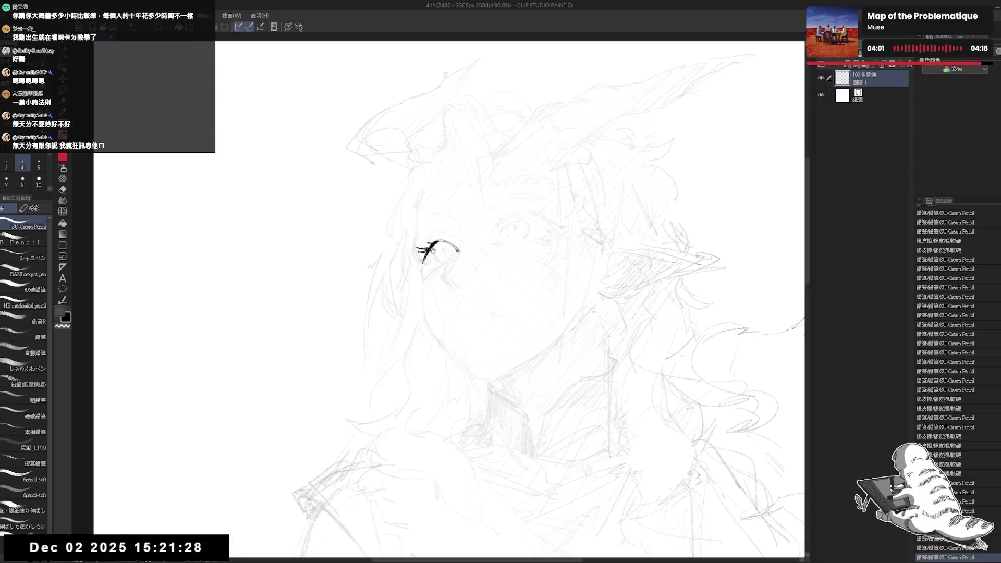
key(e)
drag(423, 269, 426, 257)
drag(421, 262, 426, 257)
drag(422, 261, 428, 259)
drag(423, 262, 426, 255)
key(ctrl+z)
drag(421, 260, 427, 257)
drag(422, 262, 430, 260)
- Restore the undone marks near the eye and readjust the view angle around it
scroll(426, 256, down, 2)
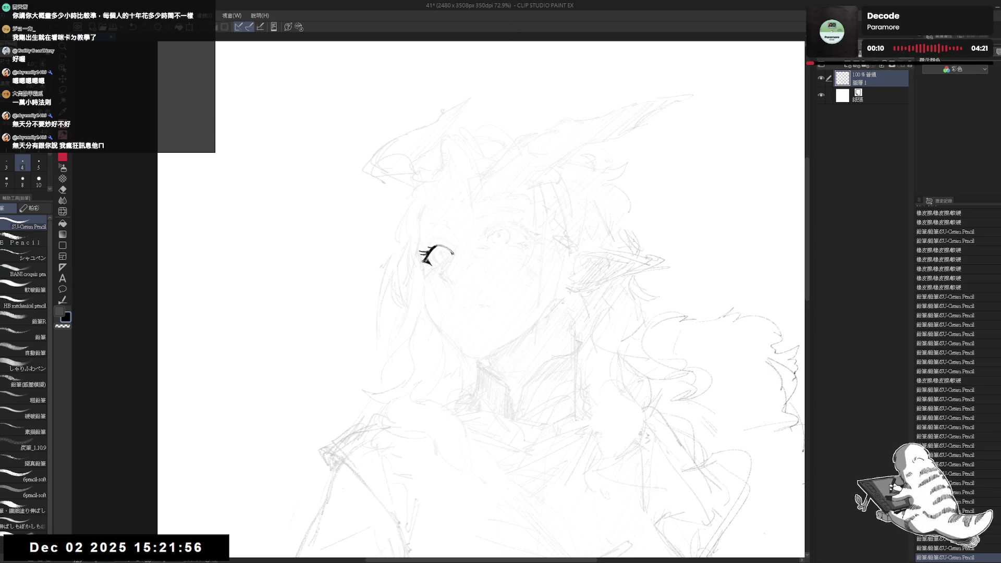
mouse_move(428, 262)
mouse_down()
mouse_move(475, 261)
mouse_move(439, 260)
mouse_up()
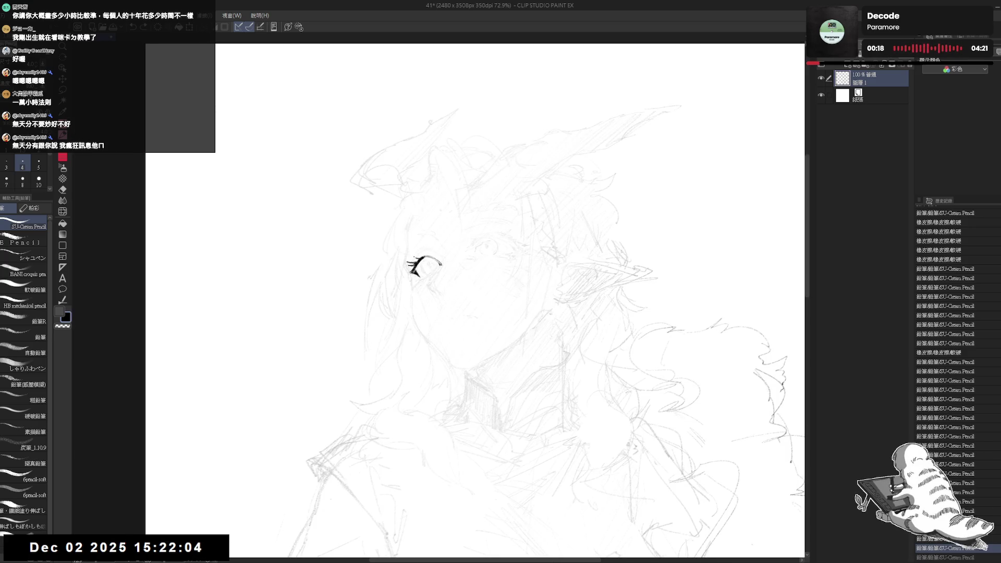
key(ctrl+y)
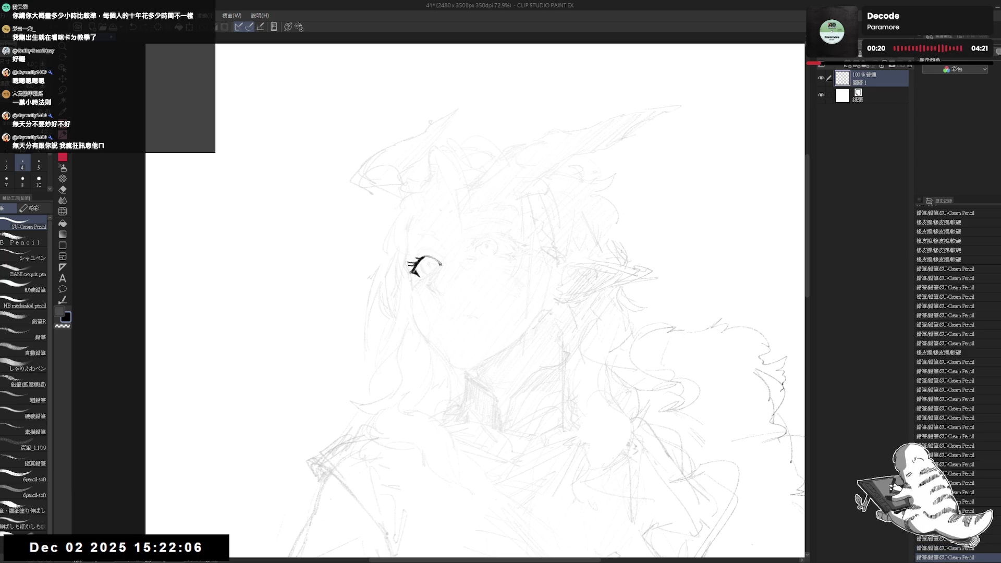
key(ctrl+y)
key(ctrl+y)
key(ctrl+y)
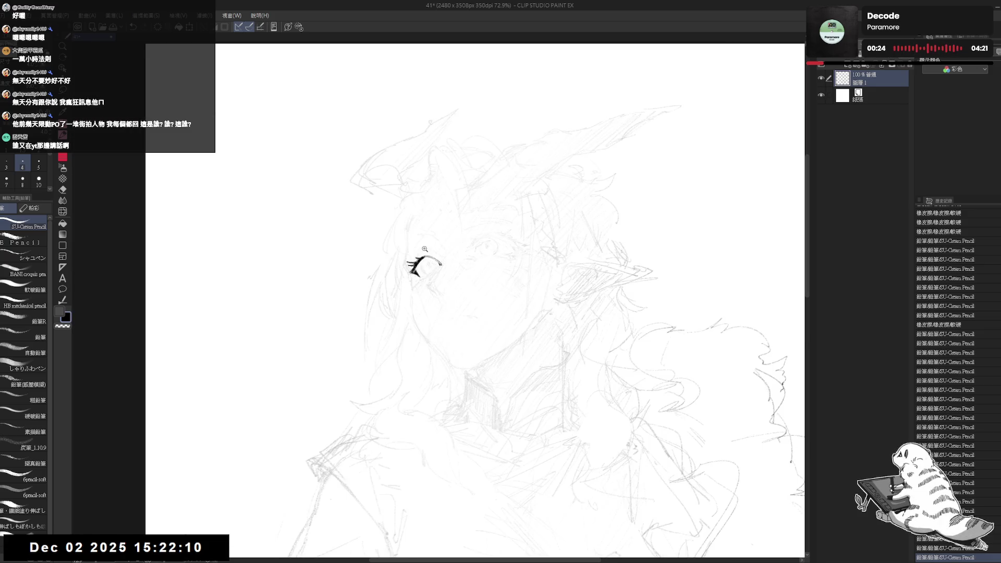
mouse_move(440, 313)
mouse_down()
mouse_move(433, 360)
mouse_move(423, 333)
mouse_move(438, 360)
mouse_move(417, 323)
mouse_up()
key(p)
key(ctrl+z)
key(ctrl+y)
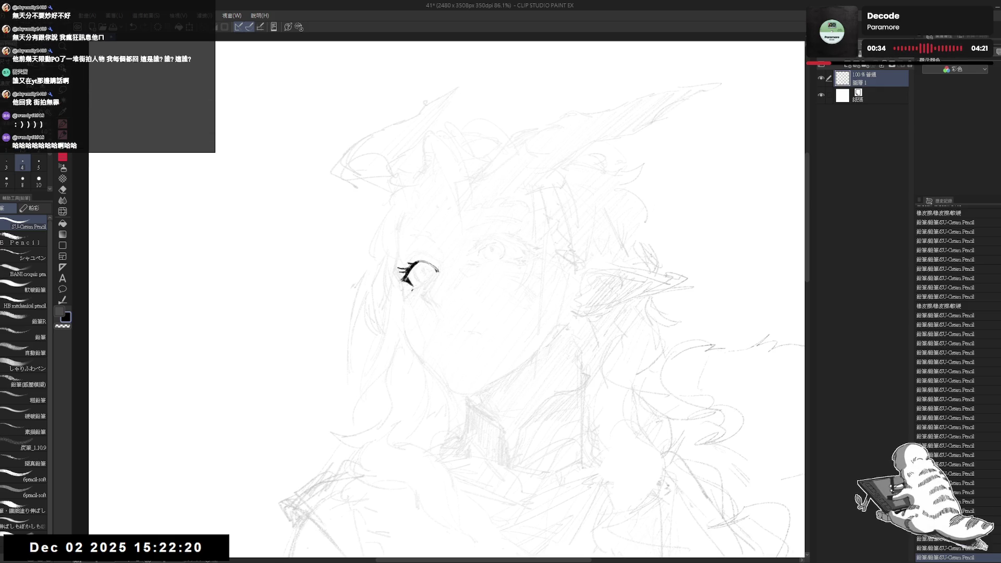
- Try and undo strokes under the eye, erase a small bit beside it, then flip and rotate the view
mouse_move(409, 289)
mouse_down()
mouse_move(423, 284)
mouse_move(423, 293)
mouse_up()
key(ctrl+z)
key(ctrl+z)
key(ctrl+z)
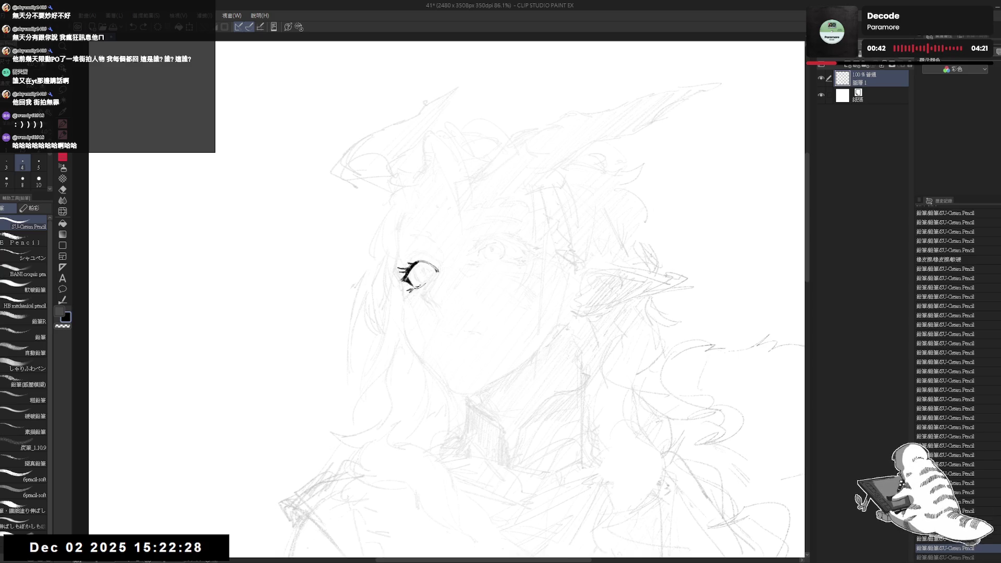
key(e)
drag(426, 279, 464, 266)
key(p)
key(h)
key(h)
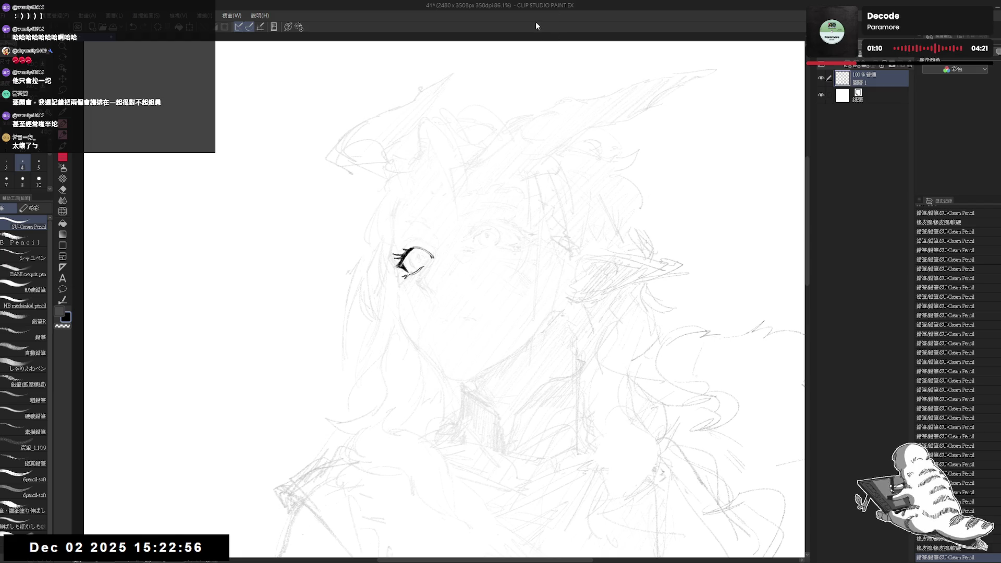
drag(543, 156, 636, 224)
- Undo, redo and finally undo the last eyelash stroke
key(ctrl+z)
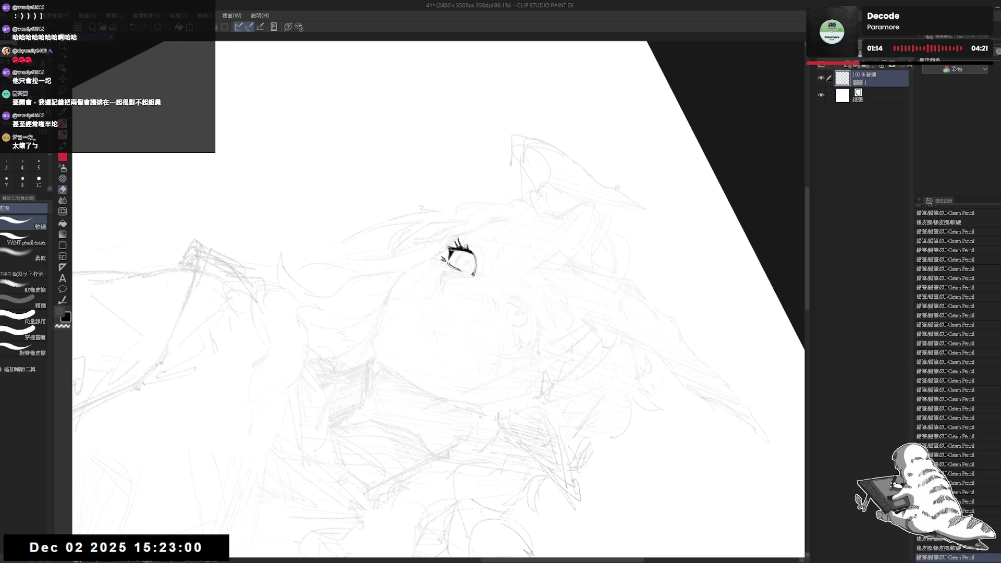
key(ctrl+y)
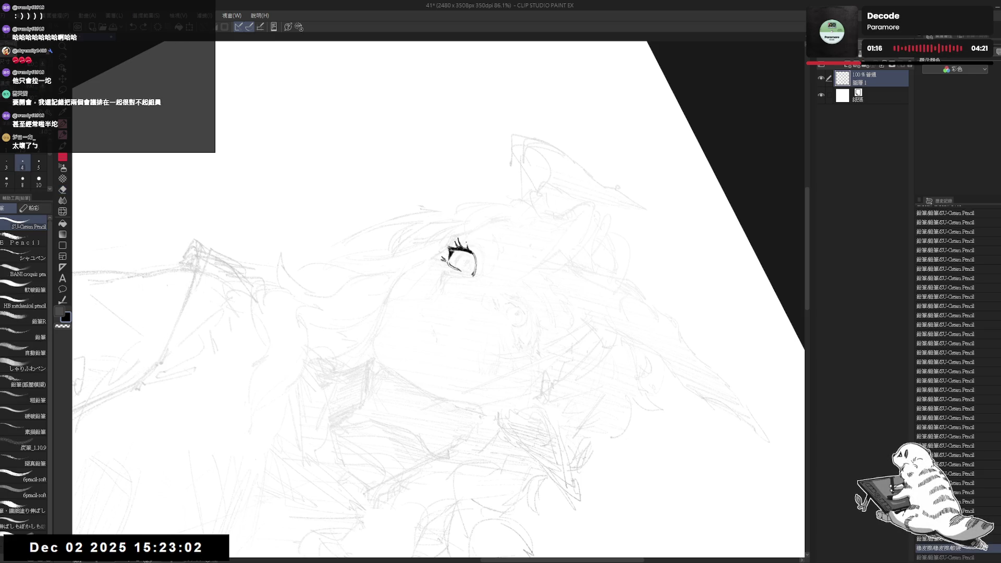
key(ctrl+y)
key(ctrl+z)
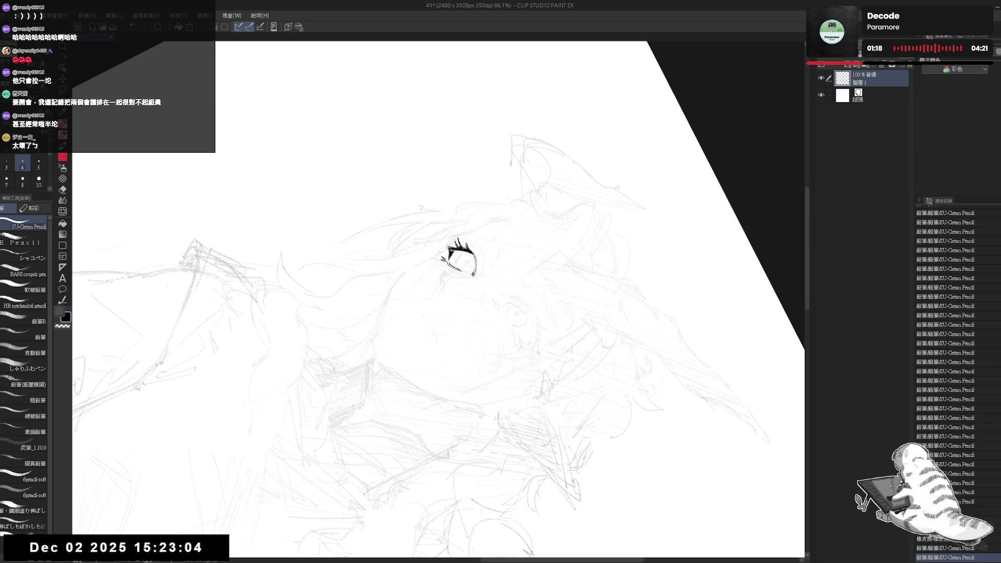
- Rotate and mirror the view to check the eye, then draw and discard a straight line below it
key(ctrl+at)
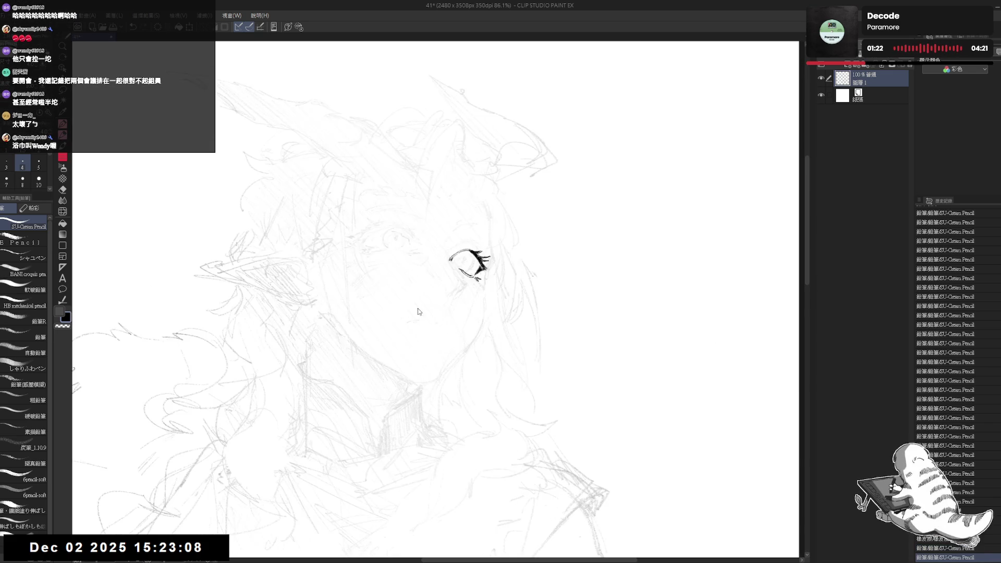
key(r)
drag(455, 253, 411, 338)
key(ctrl+at)
key(p)
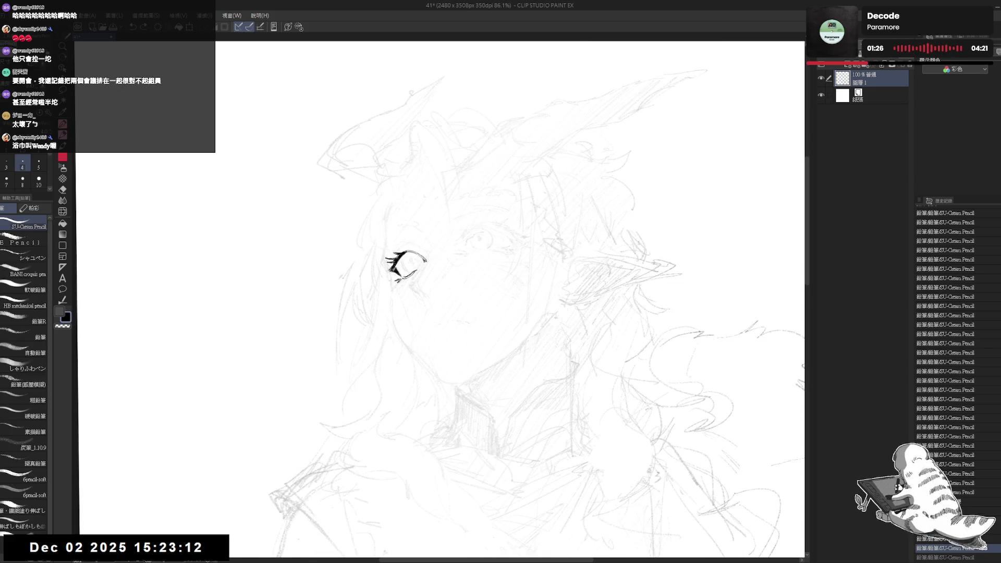
key(h)
key(h)
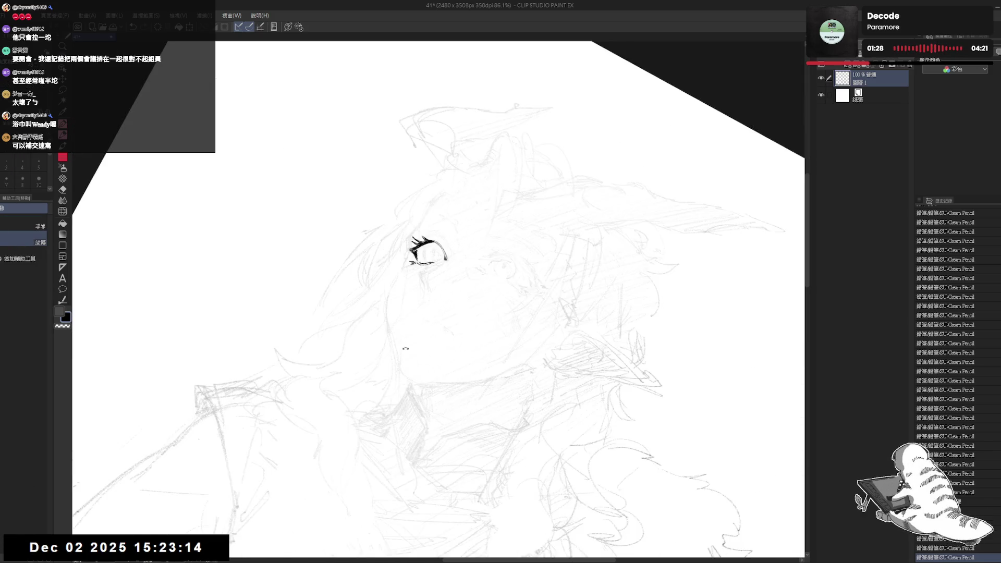
drag(424, 259, 446, 367)
key(ctrl+z)
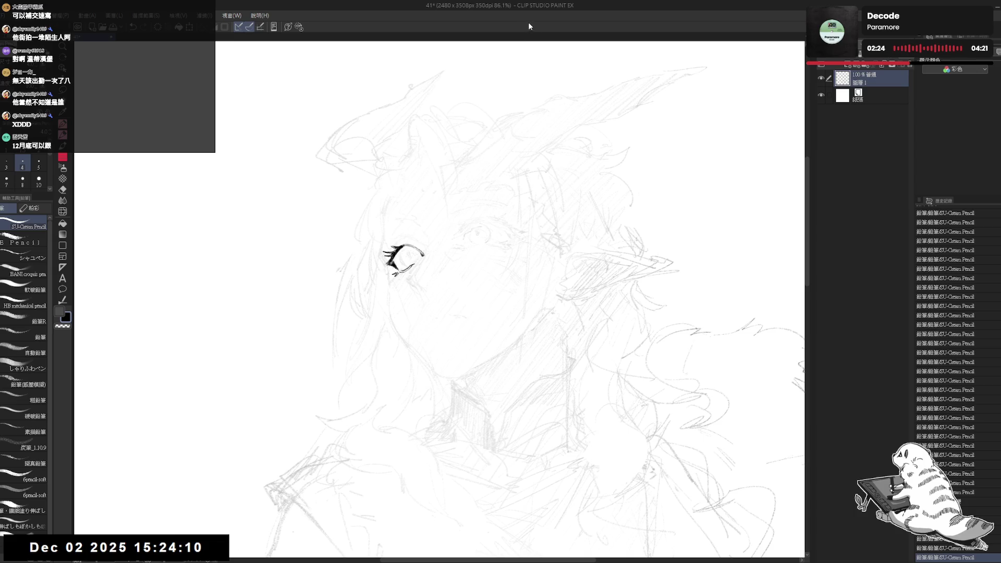
- Rotate, zoom and pan the view to frame the inked eye
mouse_move(419, 201)
mouse_down()
mouse_move(454, 219)
mouse_move(459, 235)
mouse_move(441, 255)
mouse_move(413, 368)
mouse_move(351, 362)
mouse_move(389, 360)
mouse_move(420, 259)
mouse_up()
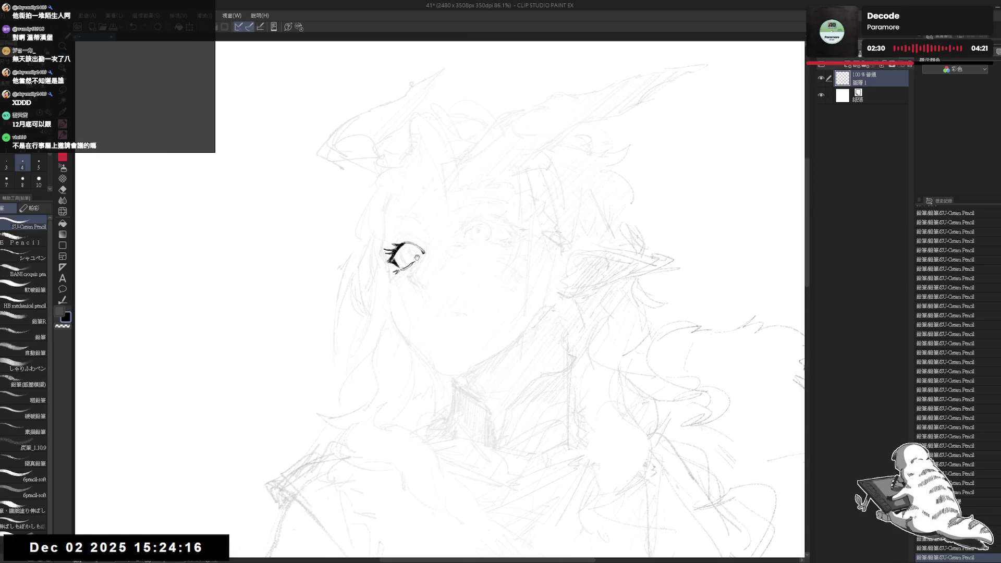
scroll(406, 255, down, 3)
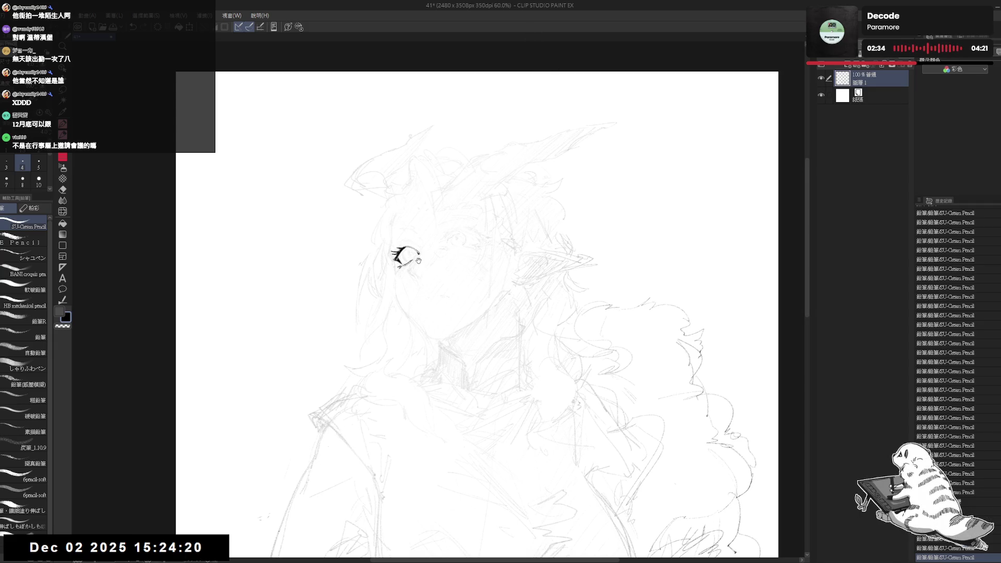
scroll(414, 238, up, 3)
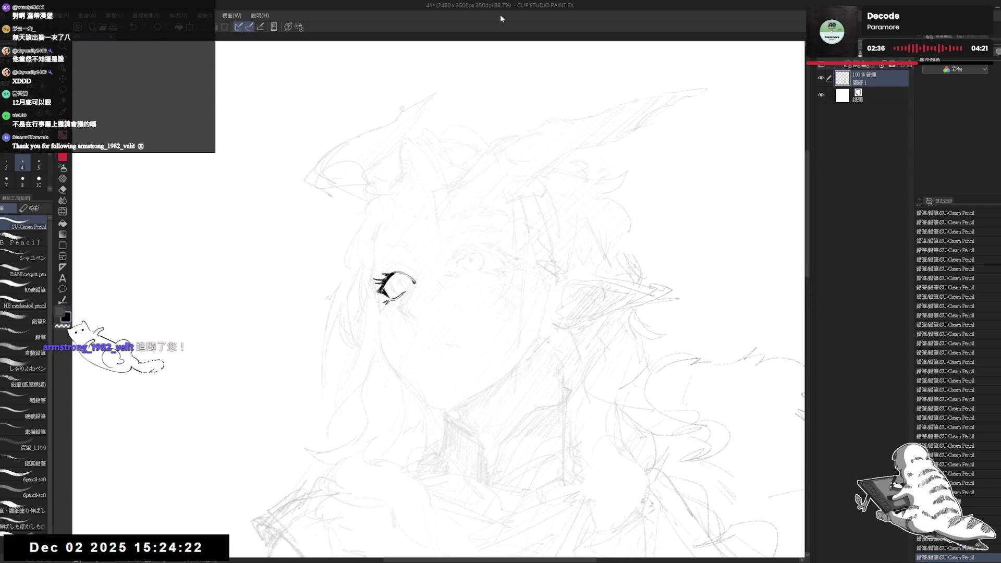
mouse_move(415, 238)
mouse_down()
mouse_move(427, 243)
mouse_move(399, 261)
mouse_up()
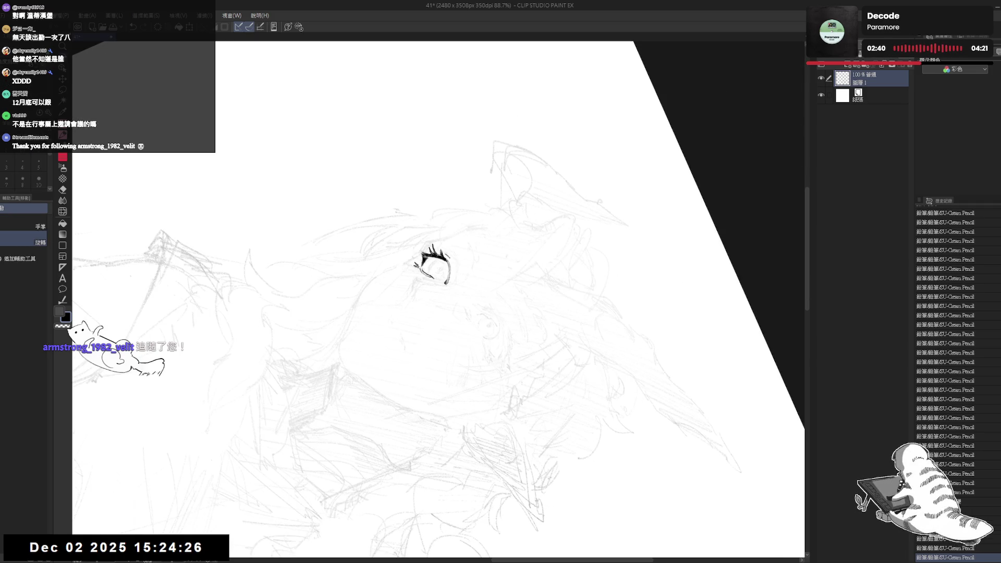
key(ctrl+@)
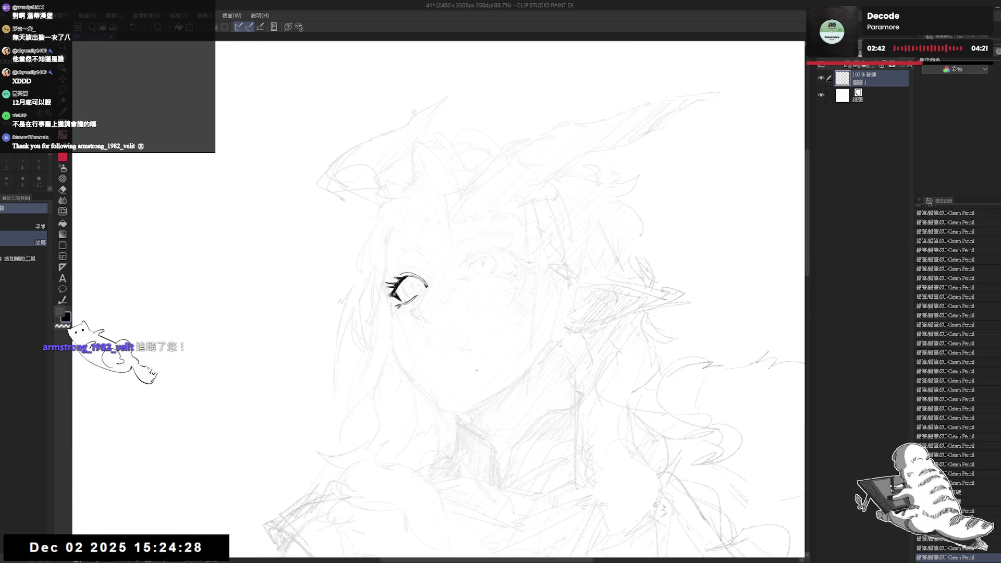
key(^)
- Toggle eraser and pencil, mirror and rotate the view, then zoom out to check the eye
key(e)
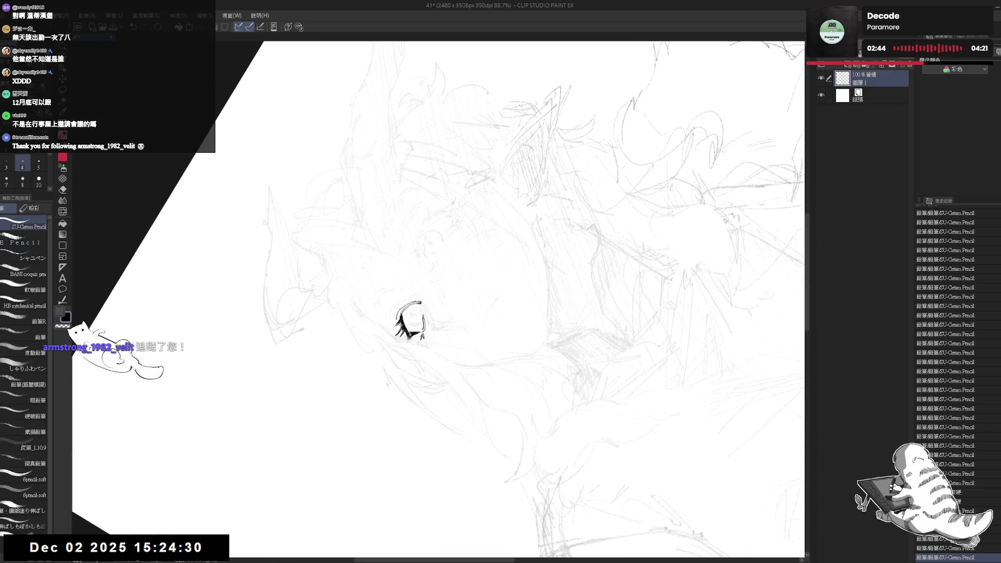
key(p)
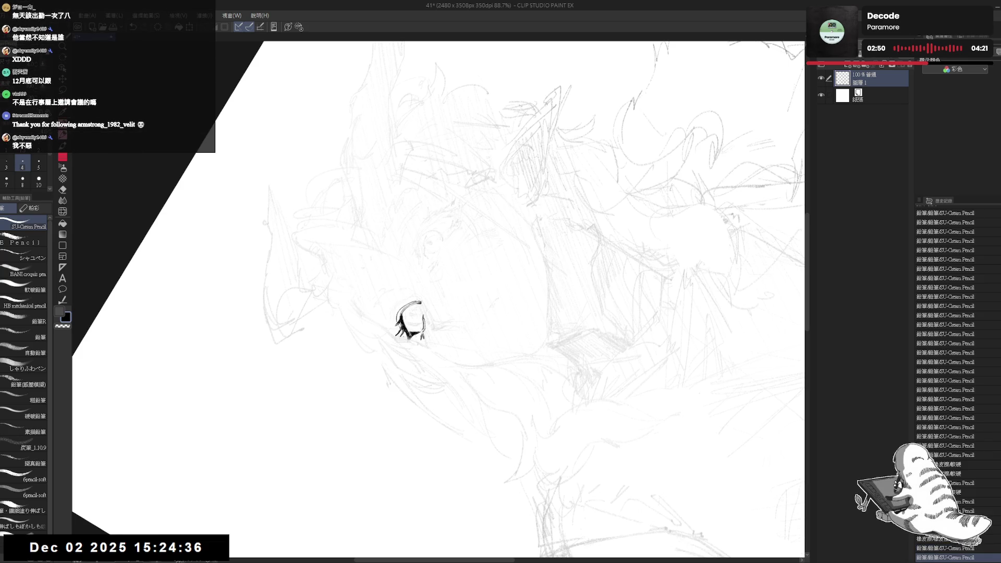
drag(400, 330, 372, 347)
key(ctrl+0)
key(h)
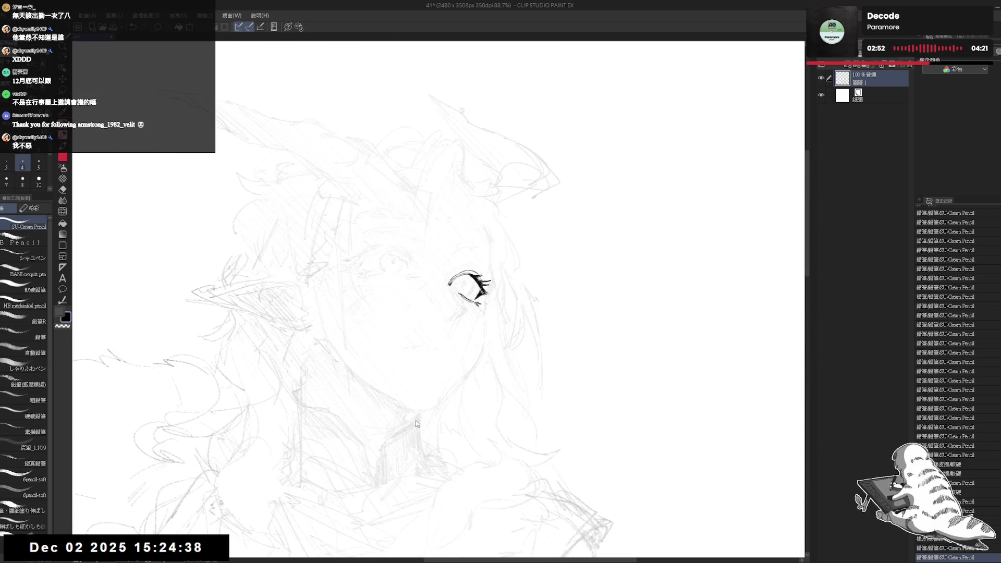
key(h)
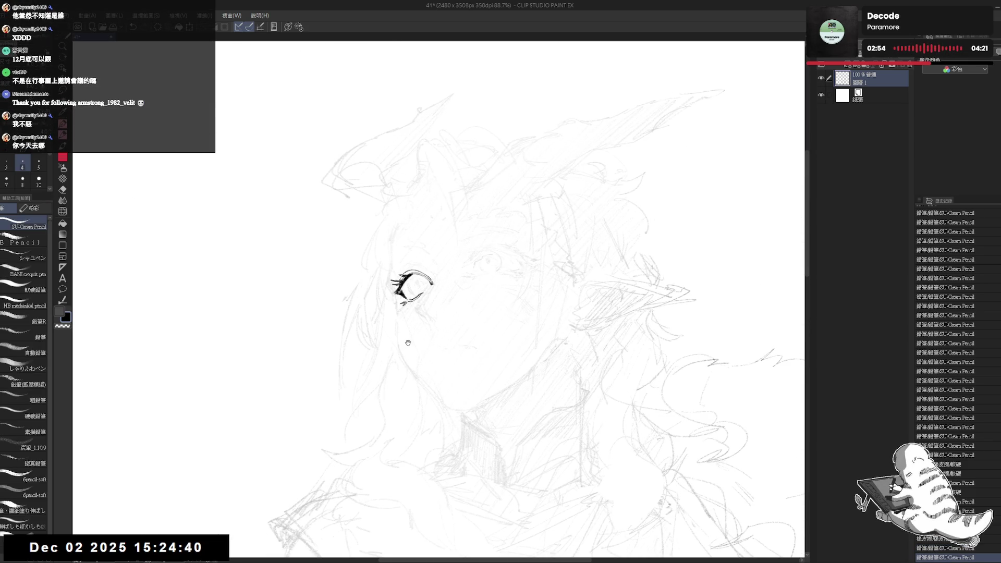
mouse_move(404, 365)
mouse_down()
mouse_move(398, 382)
mouse_move(404, 306)
mouse_move(437, 374)
mouse_move(448, 334)
mouse_up()
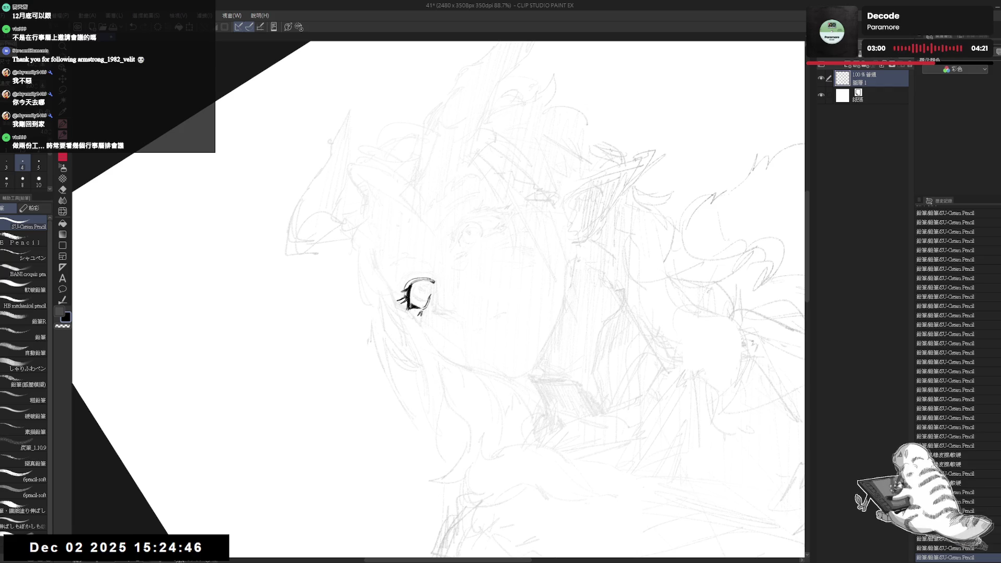
key(ctrl+minus)
key(ctrl+minus)
key(ctrl+minus)
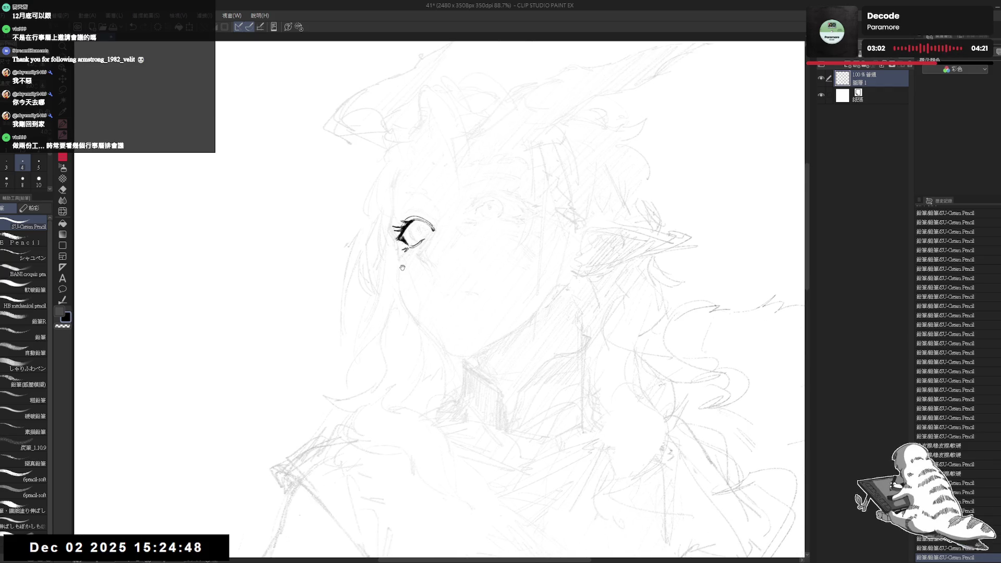
key(ctrl+minus)
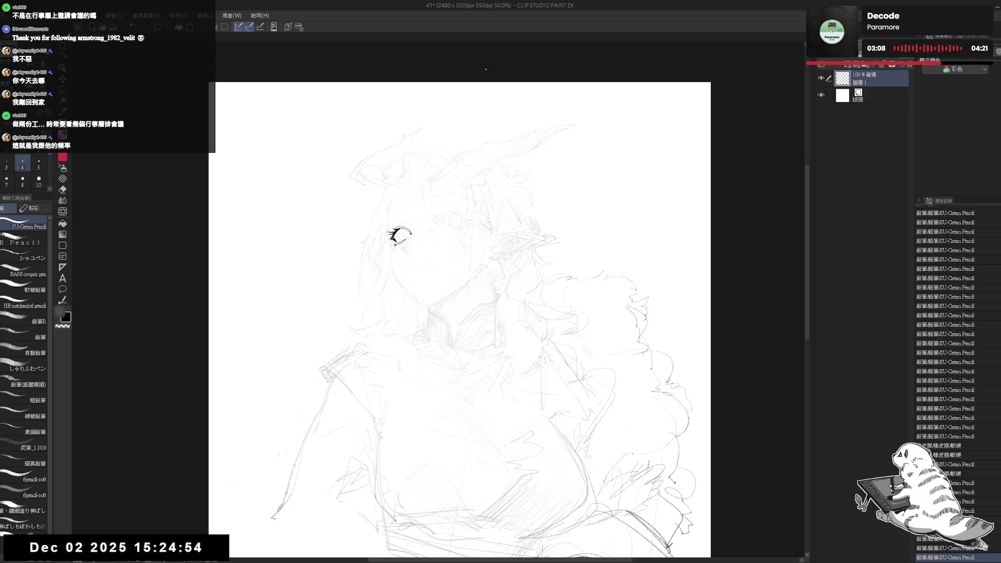
scroll(401, 229, up, 3)
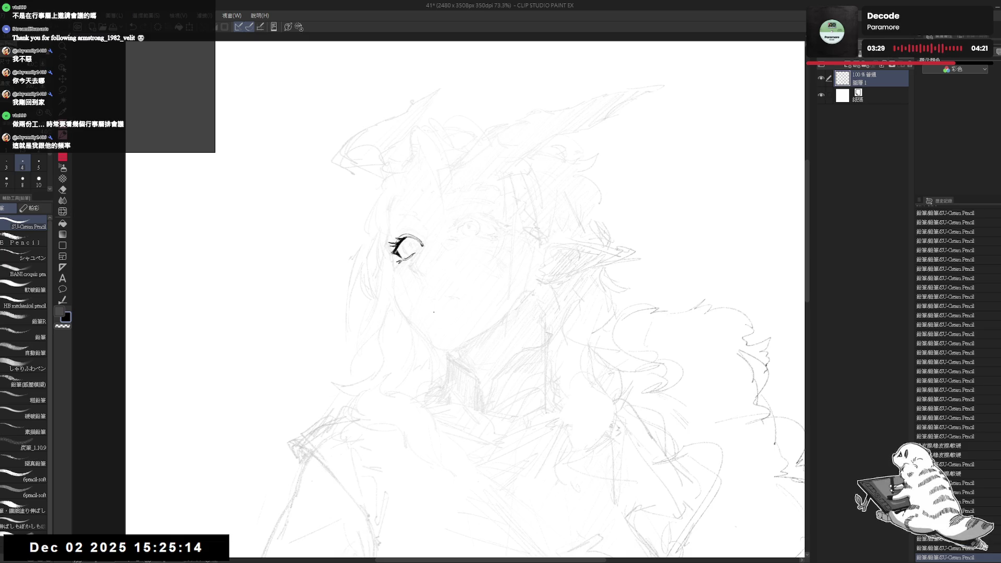
- Undo the last stroke, mirror the view to check, and tilt the canvas about 35 degrees
drag(406, 216, 400, 220)
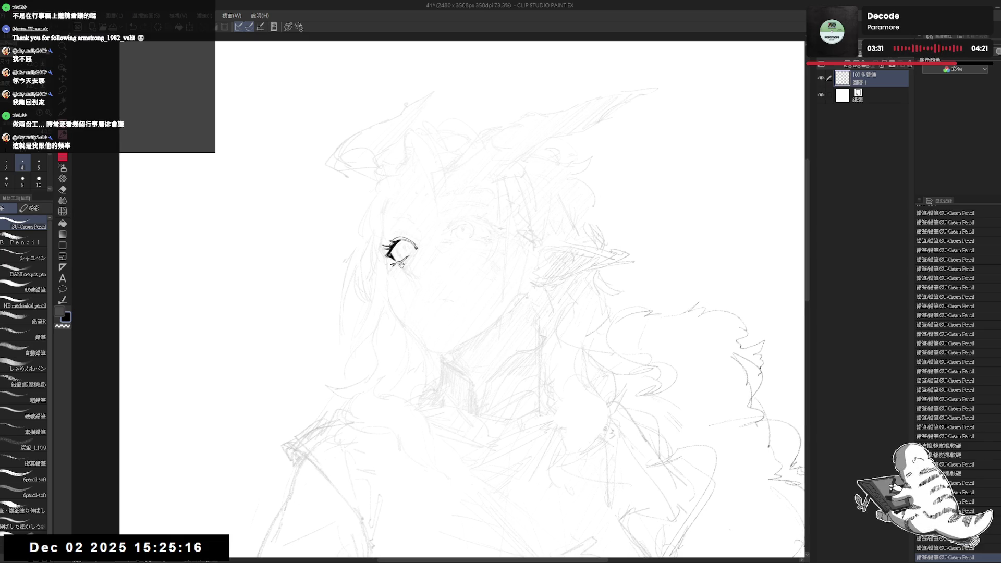
key(ctrl+z)
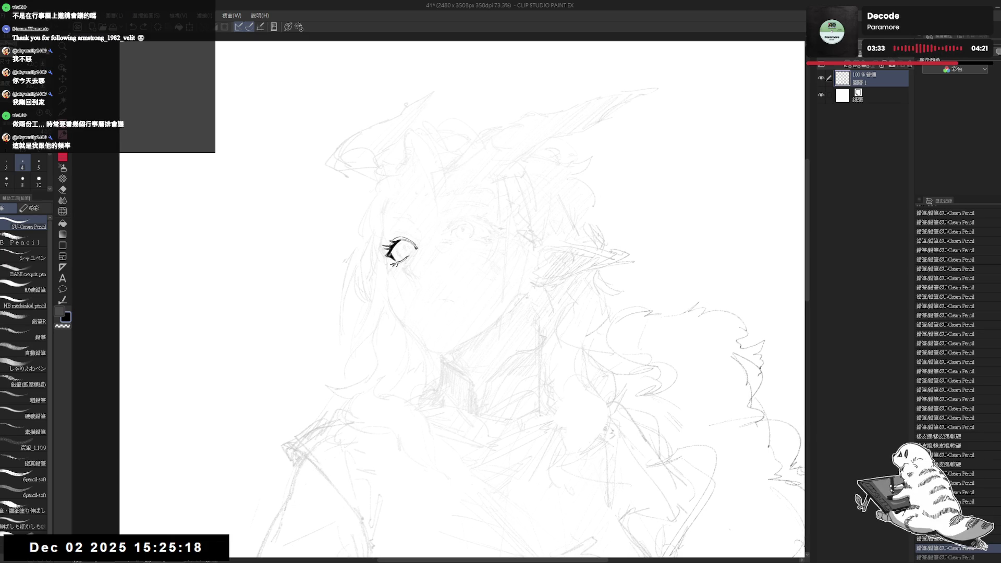
key(h)
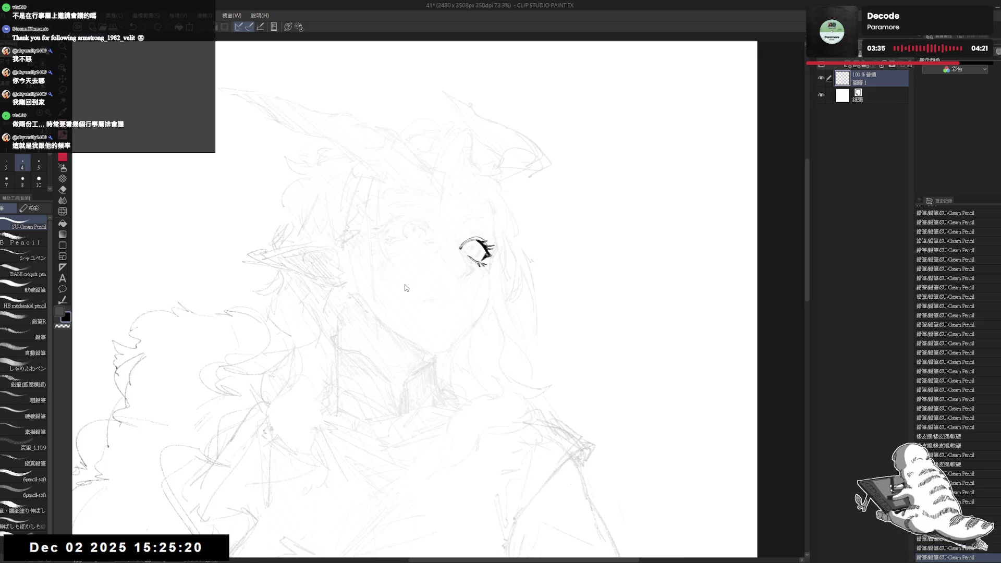
key(h)
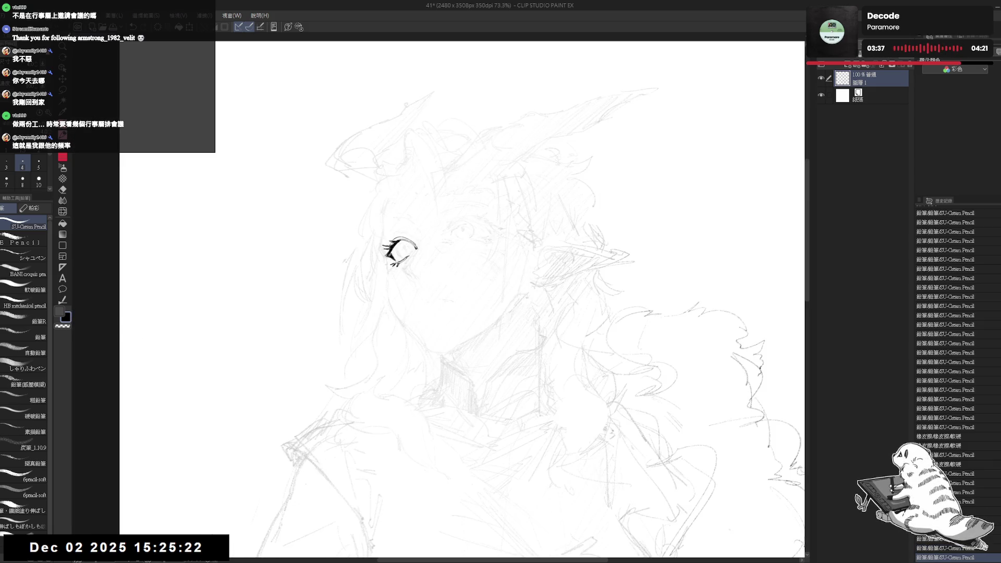
key(ctrl+z)
key(ctrl+y)
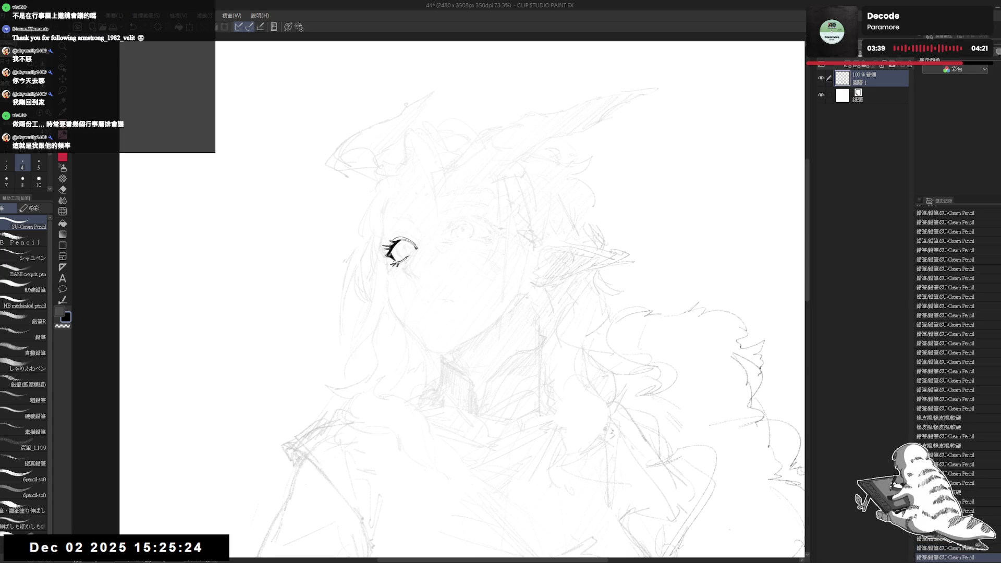
key(r)
drag(409, 358, 403, 294)
key(p)
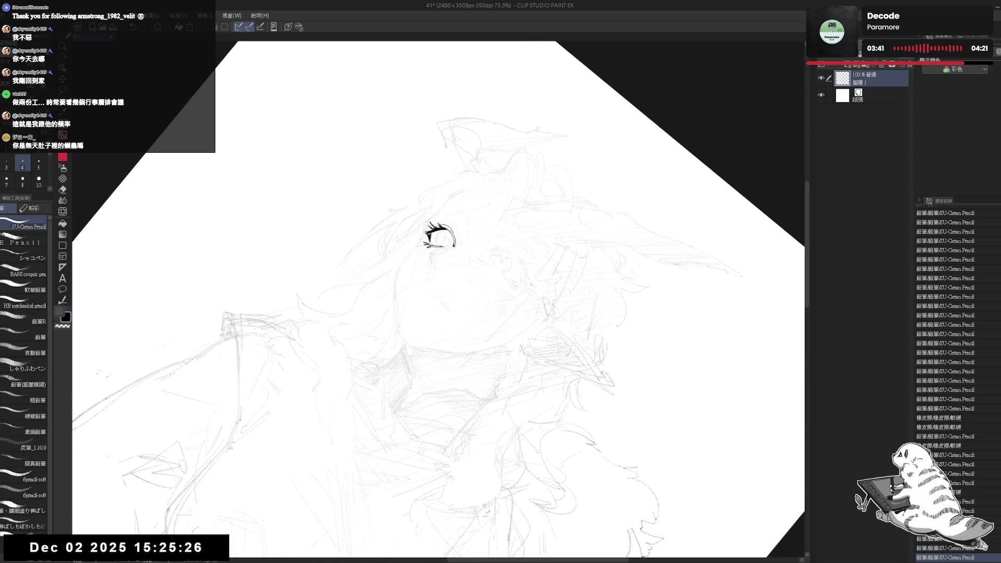
- Add small strokes near the eye's outer corner and a faint line along the jaw
drag(428, 244, 432, 251)
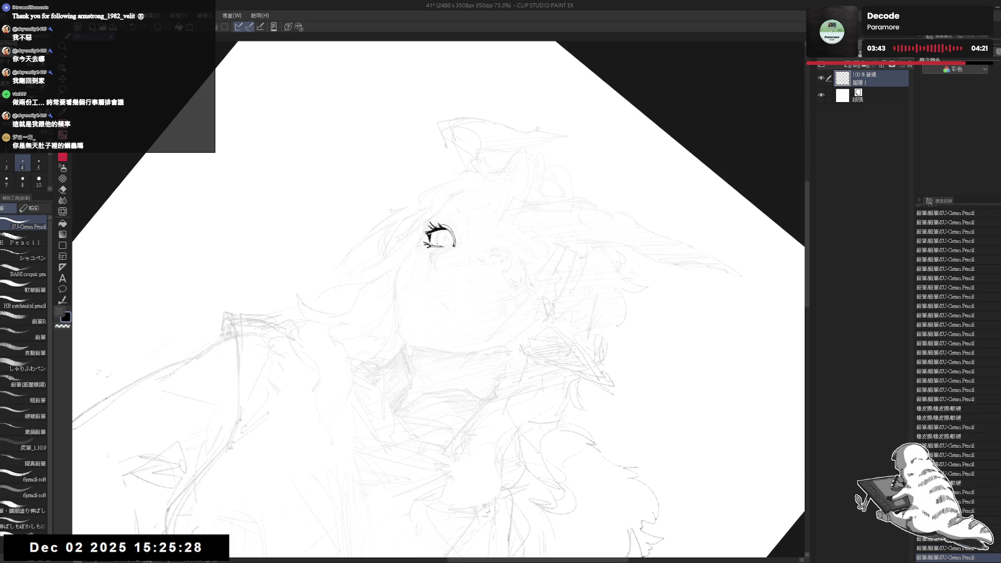
key(ctrl+asciicircum)
key(h)
key(h)
mouse_move(432, 260)
mouse_down()
mouse_move(402, 254)
mouse_move(386, 276)
mouse_up()
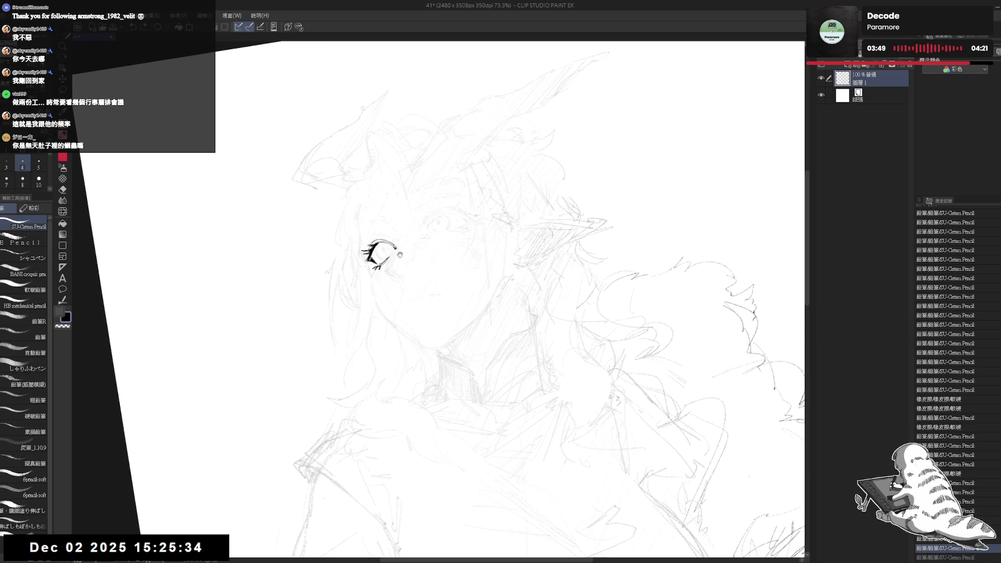
drag(458, 292, 490, 334)
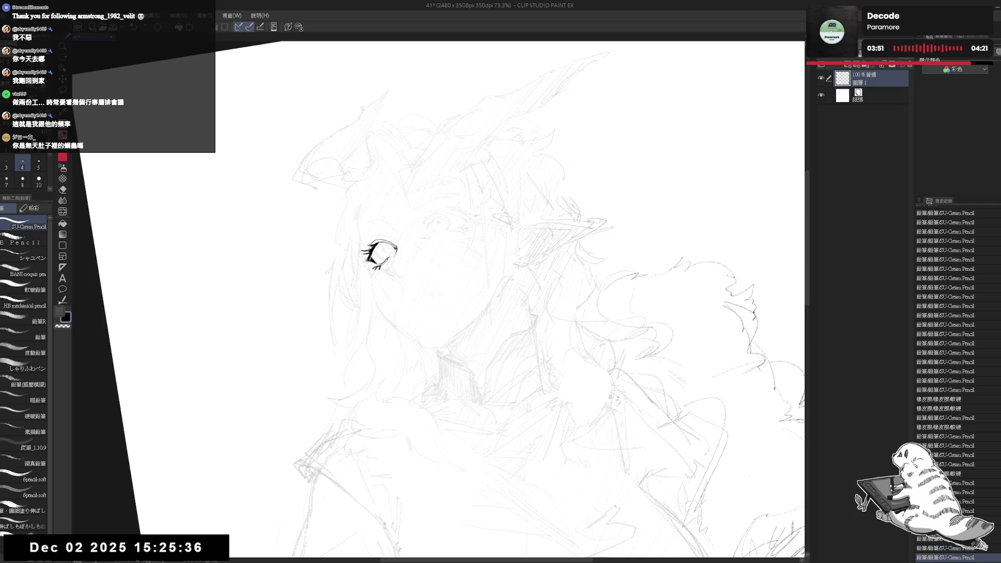
mouse_move(377, 267)
mouse_down()
mouse_move(389, 270)
mouse_move(433, 229)
mouse_up()
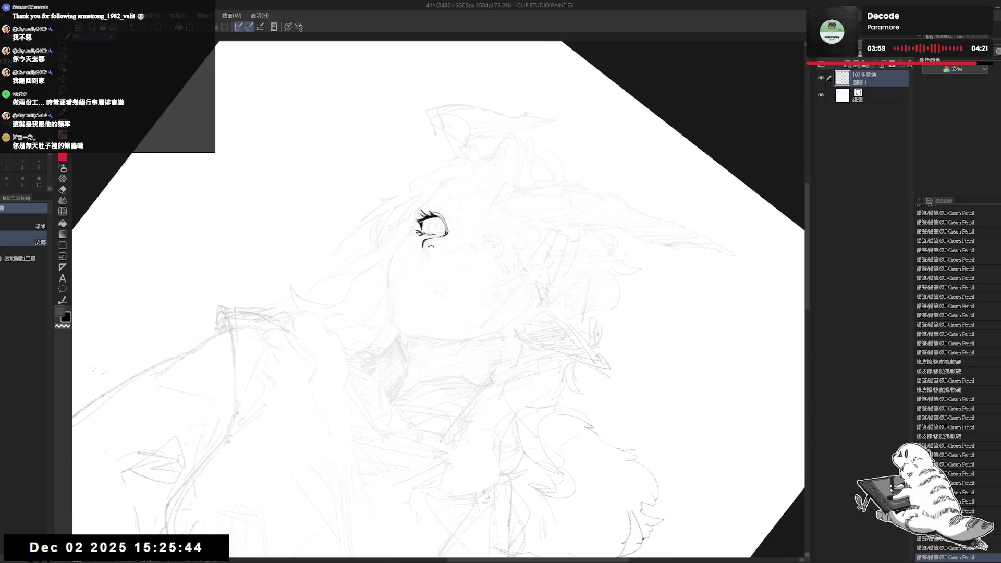
- Erase the eye-tail strokes, undo the stray tiny stroke, and reset the view upright
key(e)
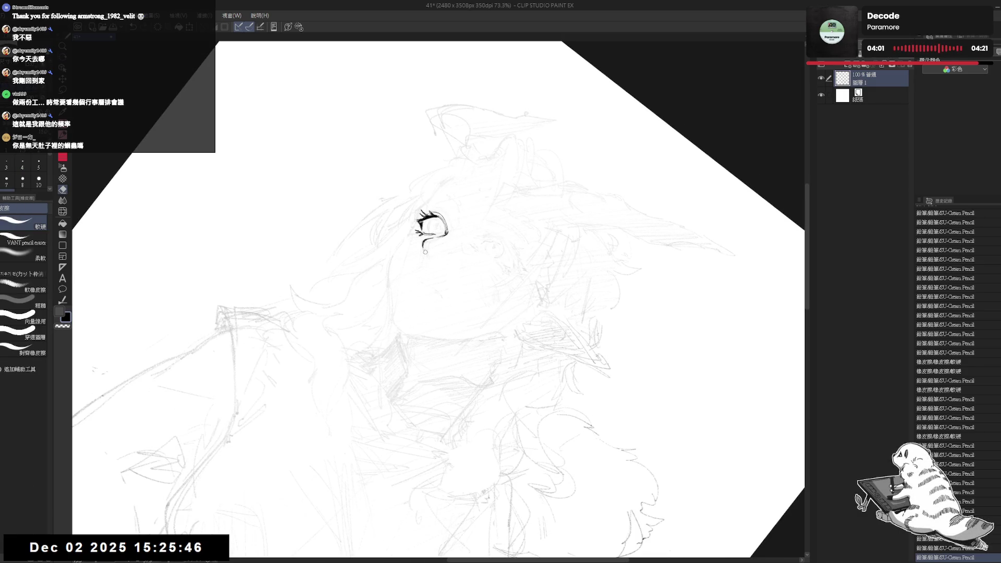
mouse_move(423, 244)
mouse_down()
mouse_move(396, 340)
mouse_move(483, 283)
mouse_move(486, 300)
mouse_up()
key(p)
key(r)
key(ctrl+z)
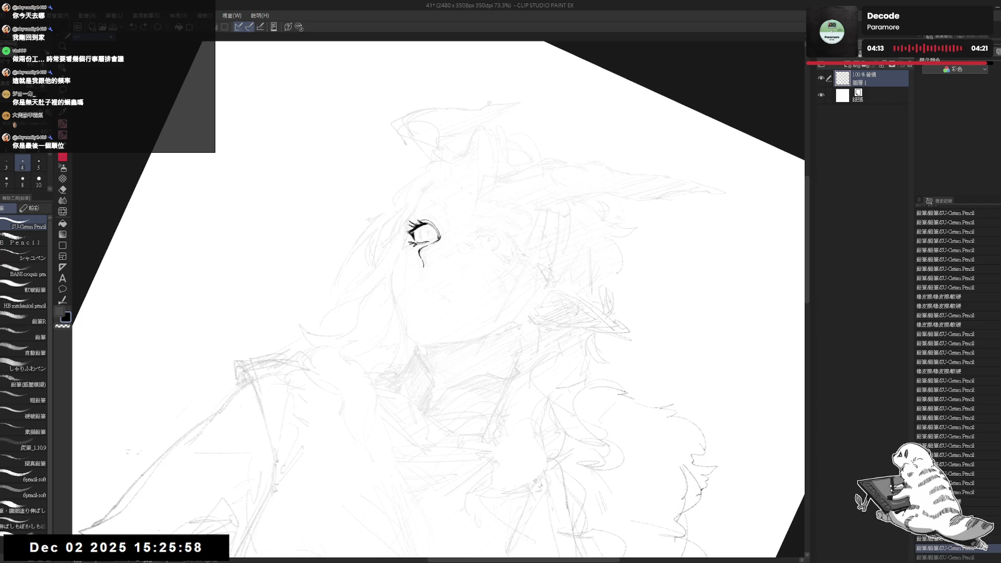
mouse_move(396, 292)
mouse_down()
mouse_move(432, 340)
mouse_move(409, 364)
mouse_move(387, 340)
mouse_move(432, 264)
mouse_up()
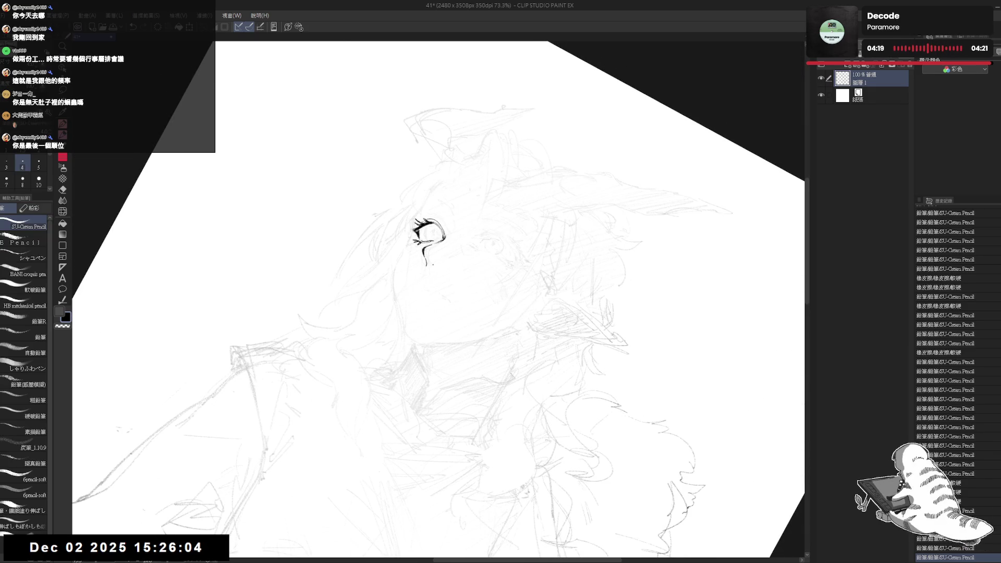
key(p)
key(ctrl+z)
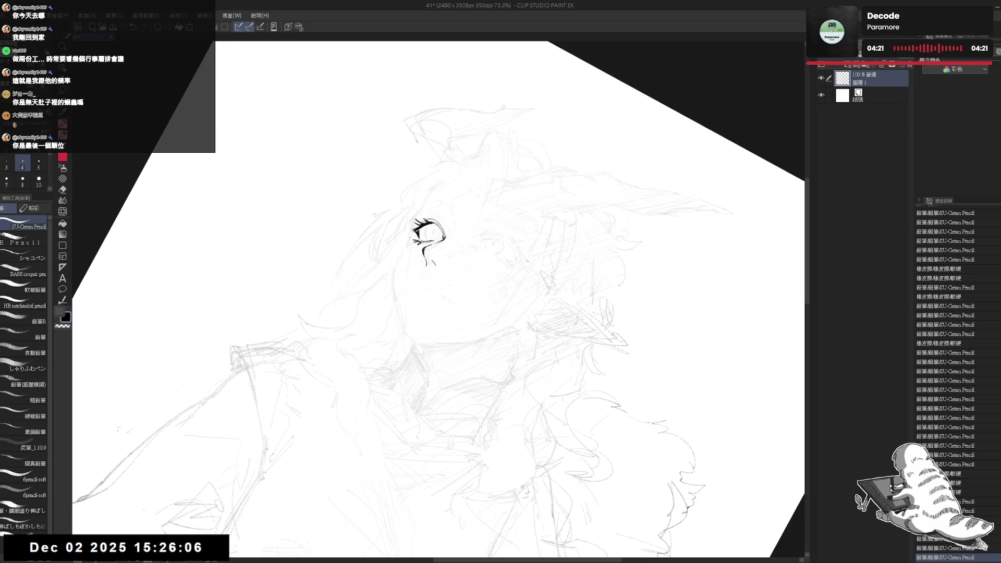
key(ctrl+at)
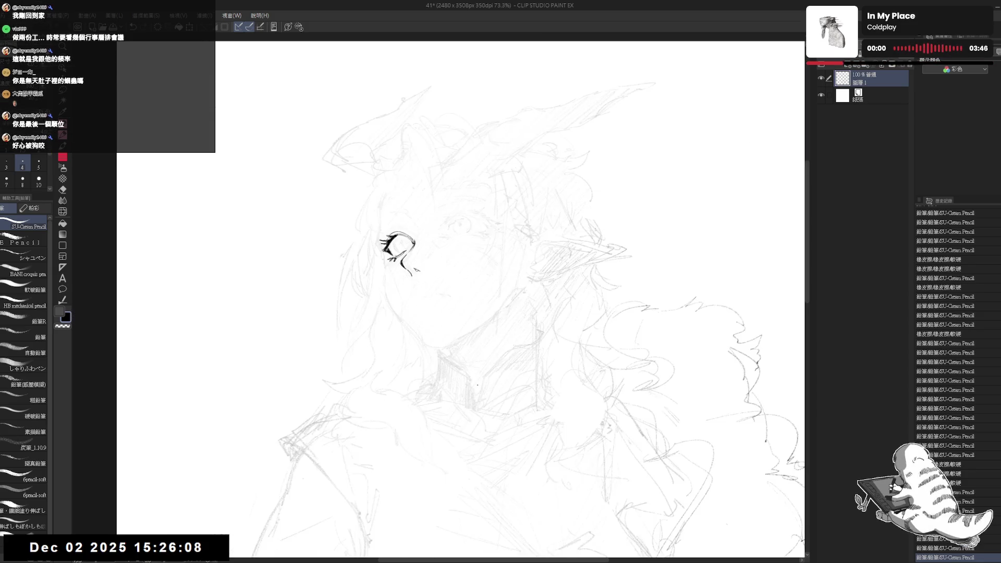
- Fill an enclosed area of the line art, add a small pencil mark, and discard a trial straight line
key(g)
click(420, 268)
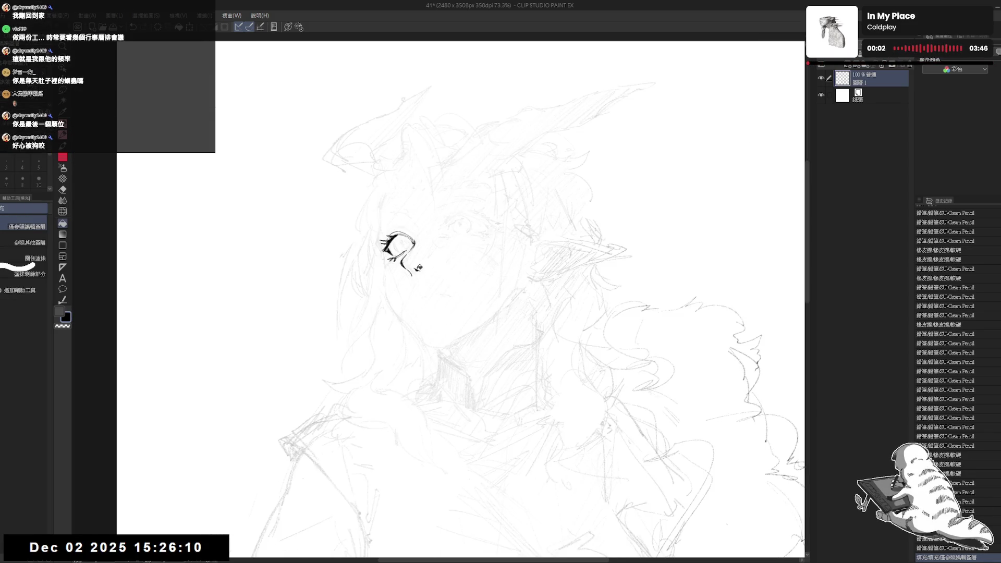
key(p)
click(425, 289)
drag(426, 244, 420, 228)
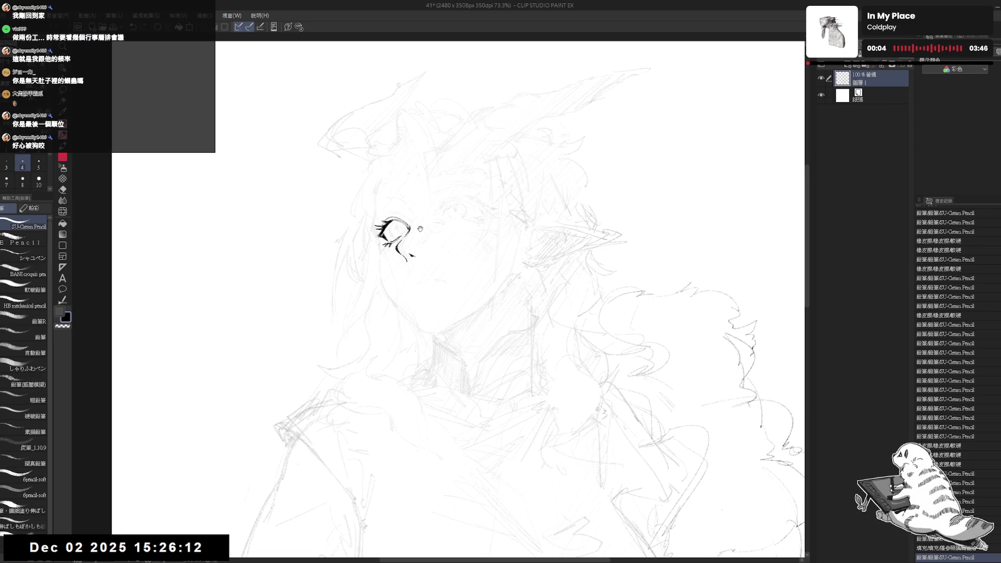
shift+click(418, 331)
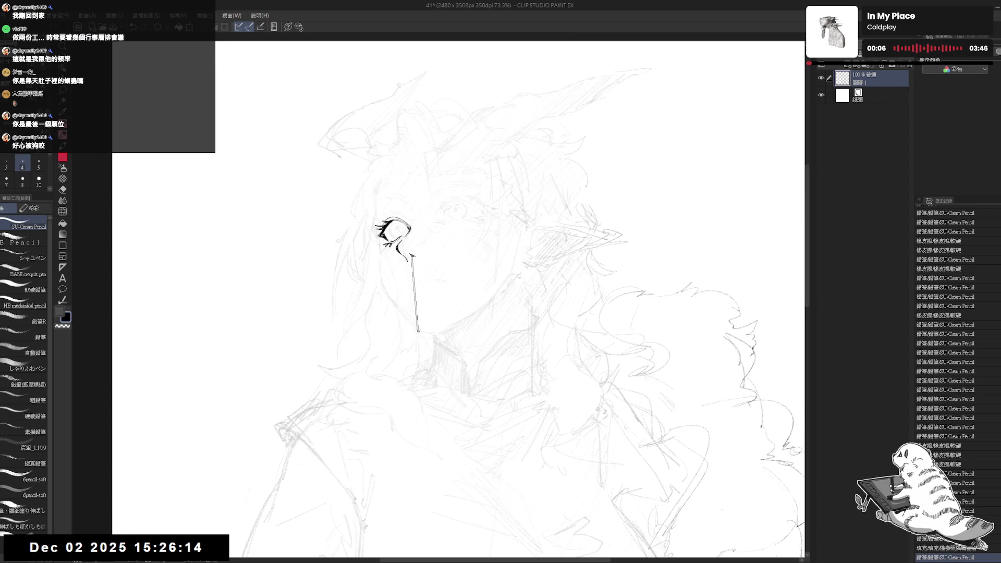
key(ctrl+z)
drag(430, 252, 438, 246)
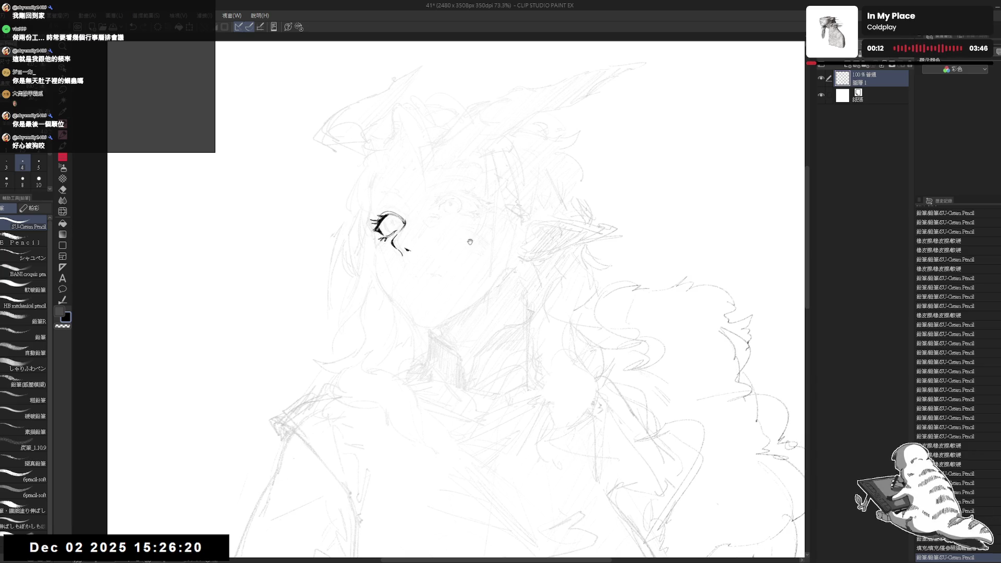
- Rotate the view, then lasso-select the eye lines, move them and deselect
key(r)
mouse_move(469, 242)
mouse_down()
mouse_move(423, 345)
mouse_move(421, 238)
mouse_move(424, 249)
mouse_up()
key(m)
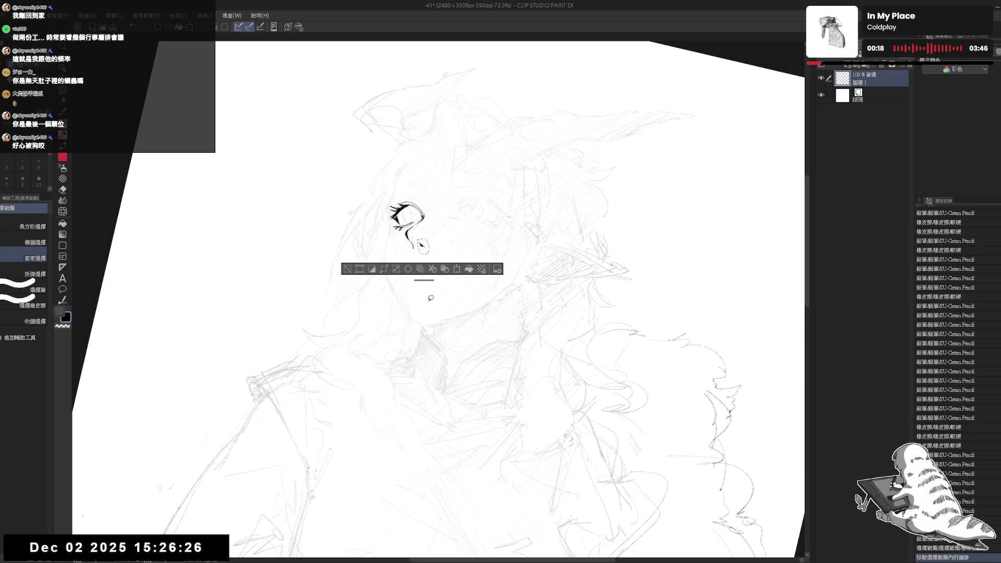
key(ctrl+d)
key(h)
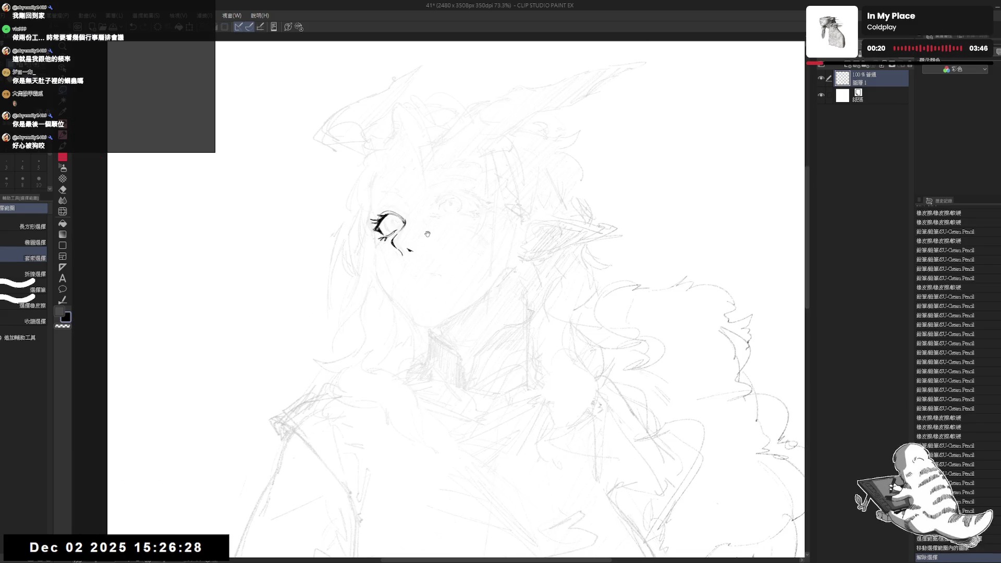
scroll(391, 229, up, 2)
- Erase a small stray mark near the eye and mirror the view to check
key(e)
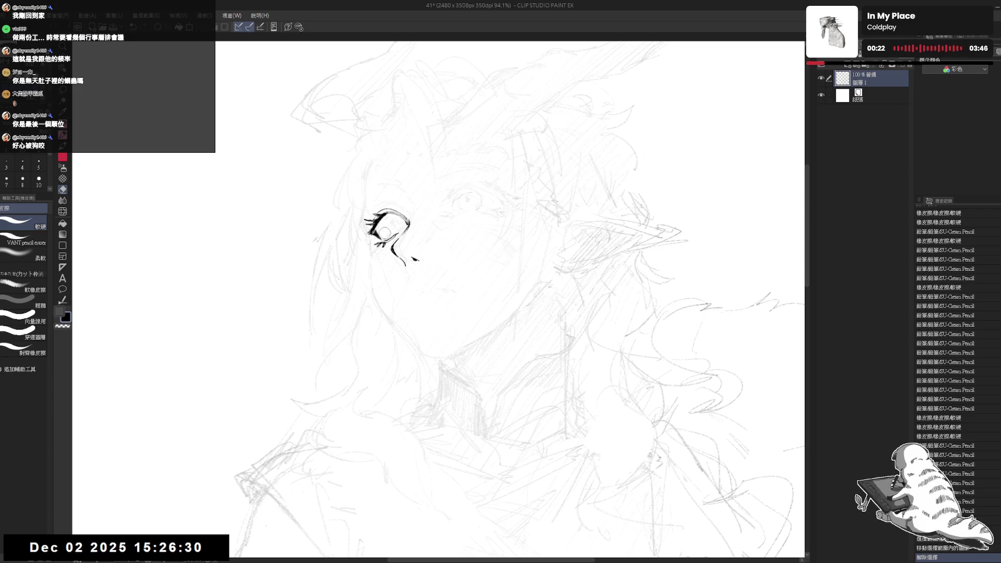
key(p)
drag(387, 233, 388, 231)
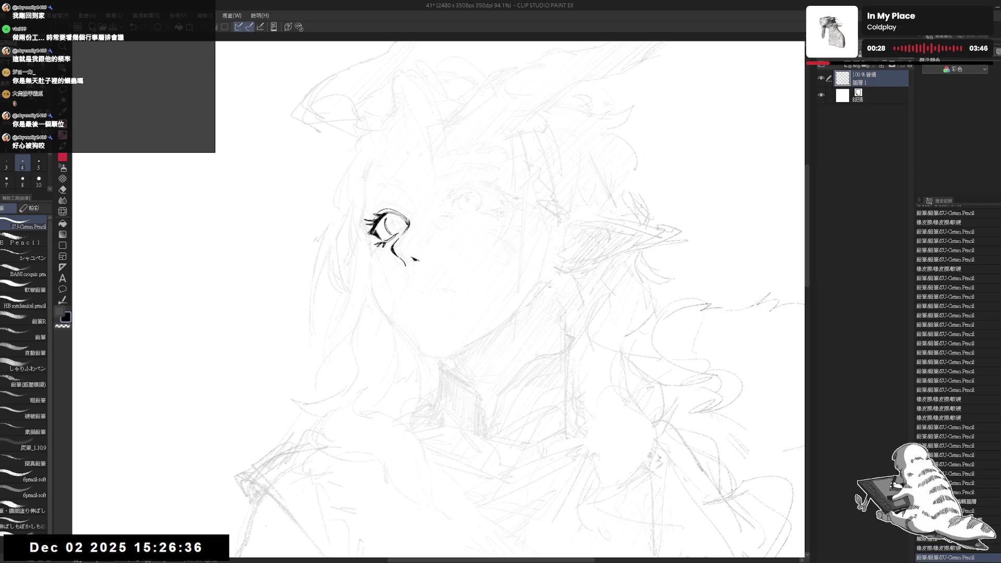
key(h)
key(h)
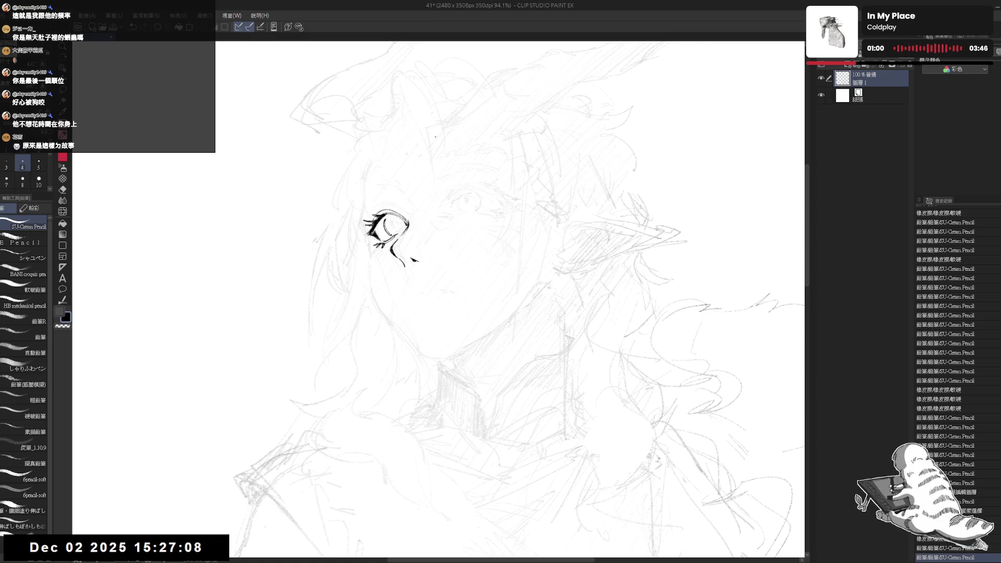
- Add small pencil strokes near the eye, undo the latest one, and mirror the view to check
mouse_move(386, 224)
mouse_down()
mouse_move(402, 250)
mouse_move(405, 238)
mouse_up()
click(399, 248)
click(399, 247)
key(ctrl+z)
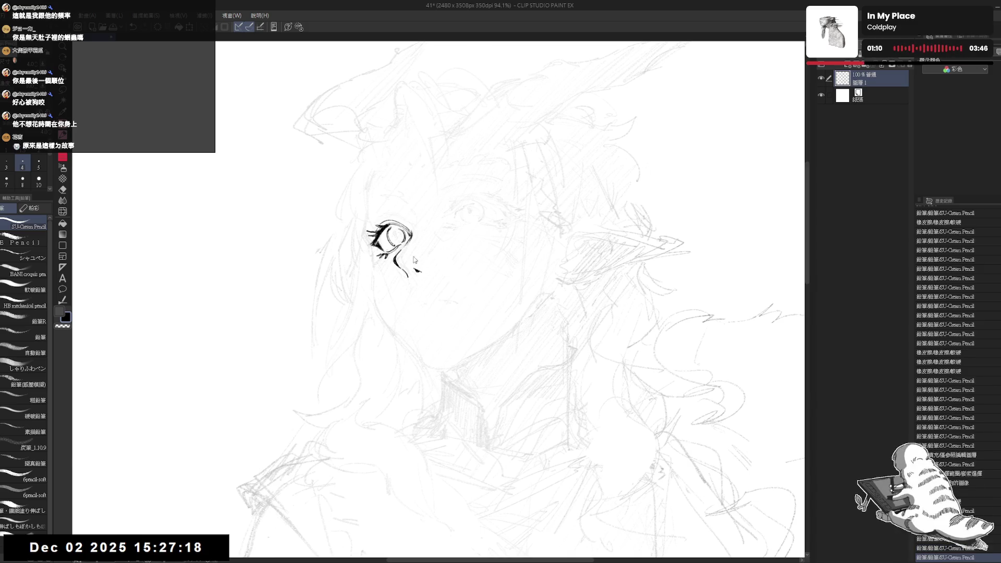
key(h)
key(h)
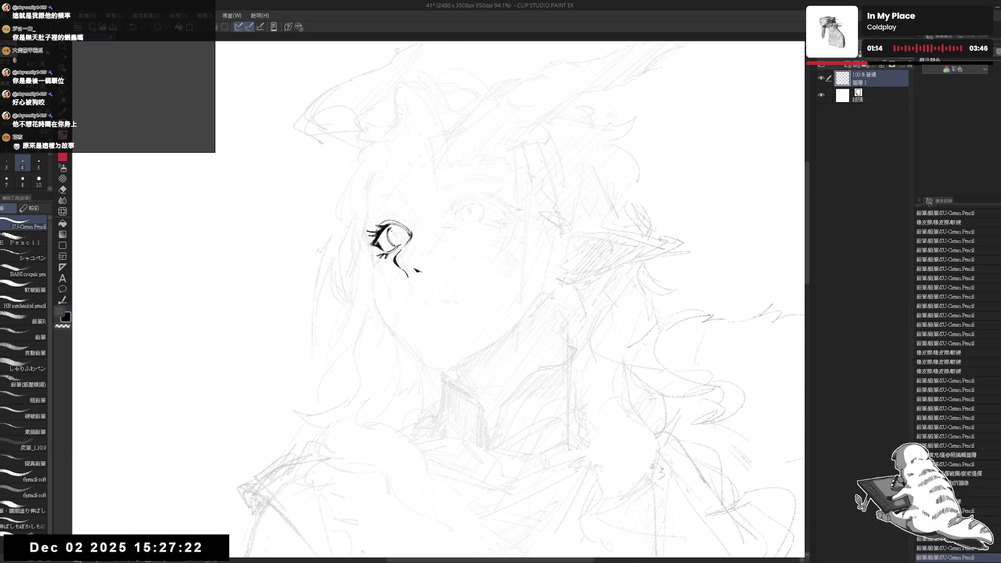
- Switch between eraser and pencil for corrections, then draw and undo a stray short stroke
key(e)
key(p)
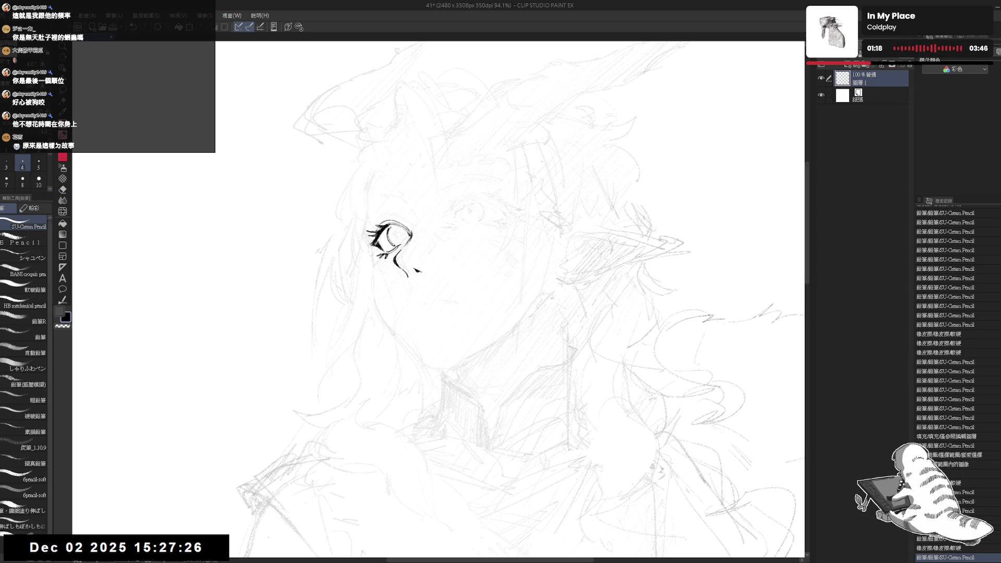
key(e)
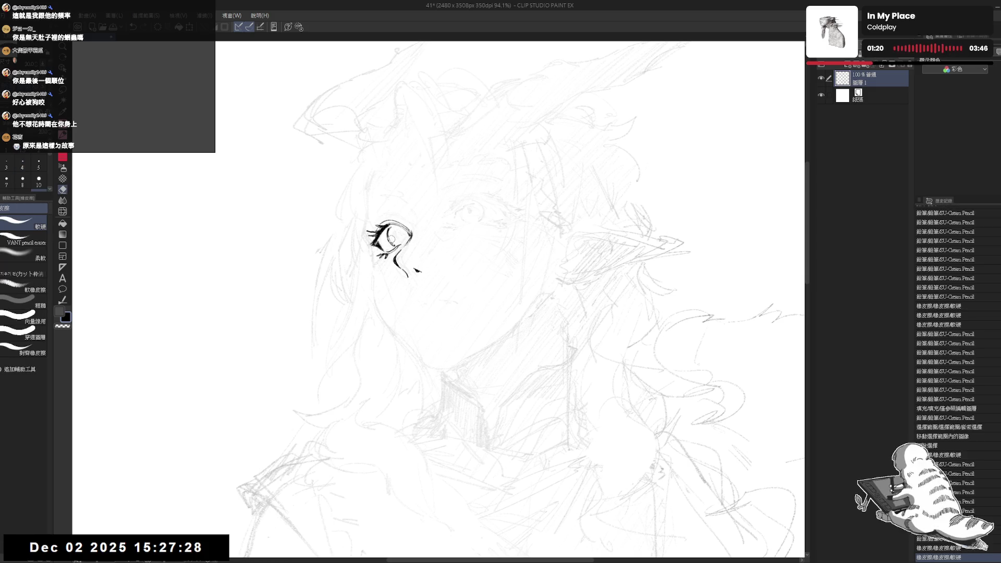
key(p)
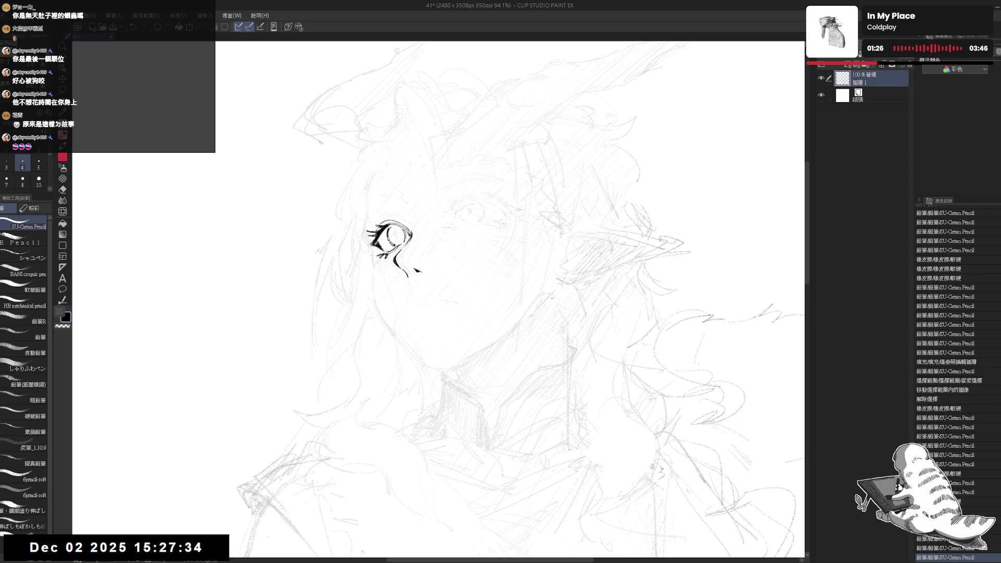
drag(402, 229, 408, 241)
key(ctrl+z)
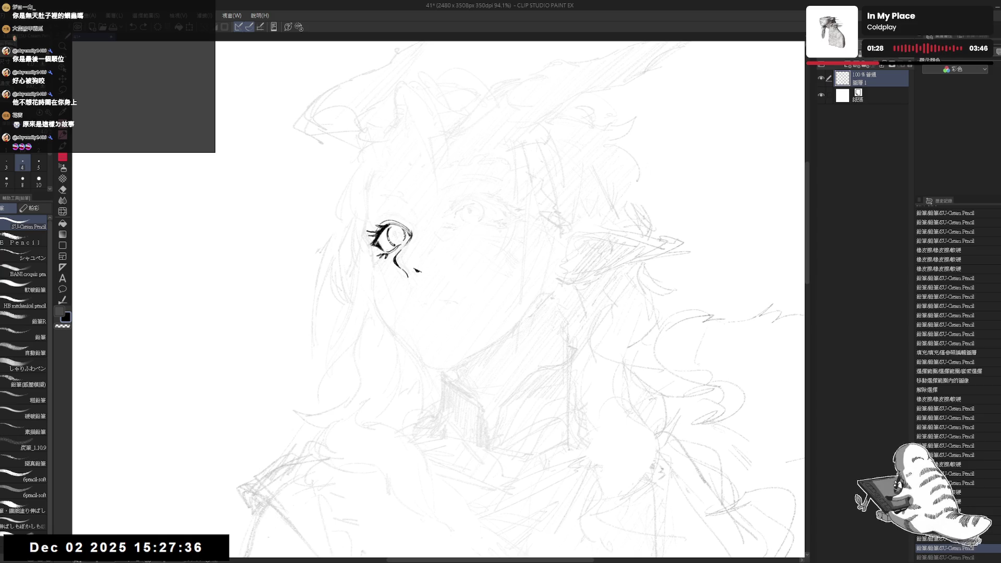
- Rotate and mirror the view, erasing a bit of the eye line at a better angle
key(h)
key(h)
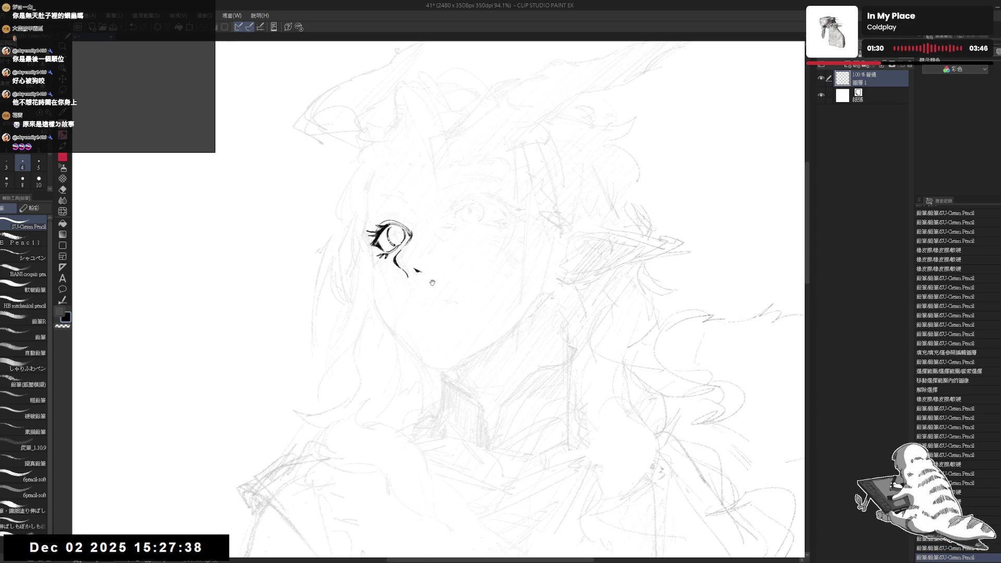
drag(430, 245, 429, 244)
drag(428, 199, 391, 284)
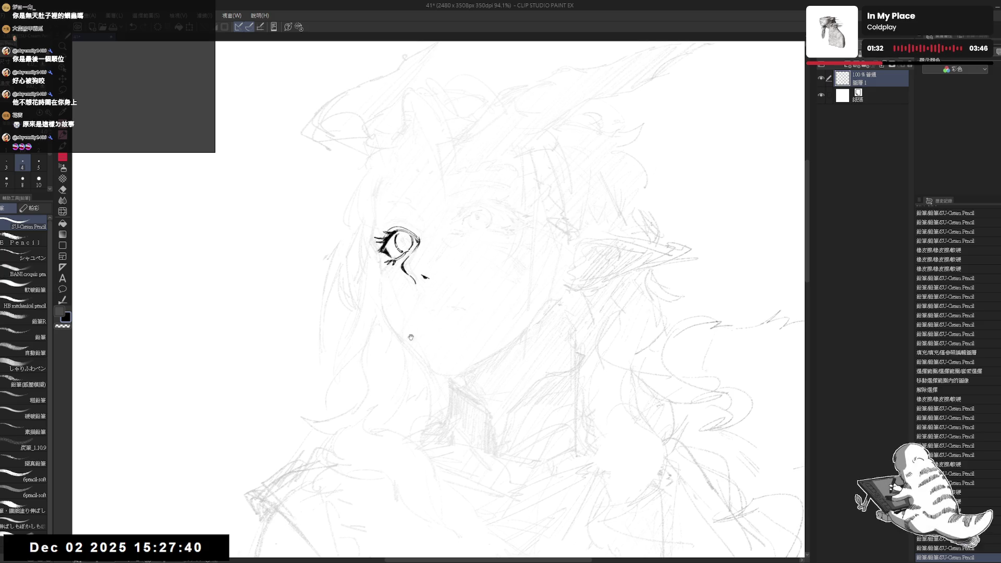
key(r)
mouse_move(427, 398)
mouse_down()
mouse_move(409, 411)
mouse_move(344, 365)
mouse_up()
key(e)
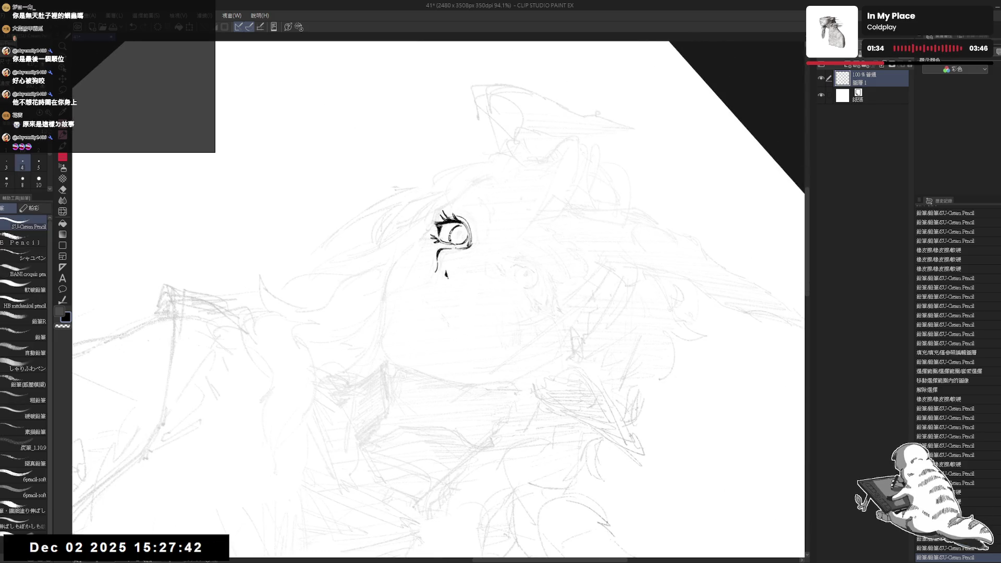
drag(451, 239, 453, 240)
key(p)
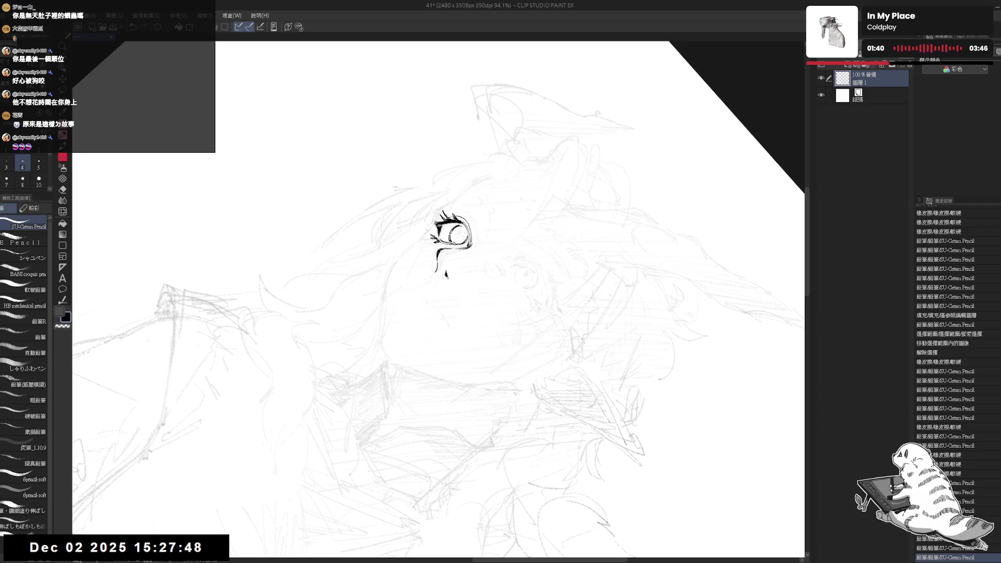
key(ctrl+@)
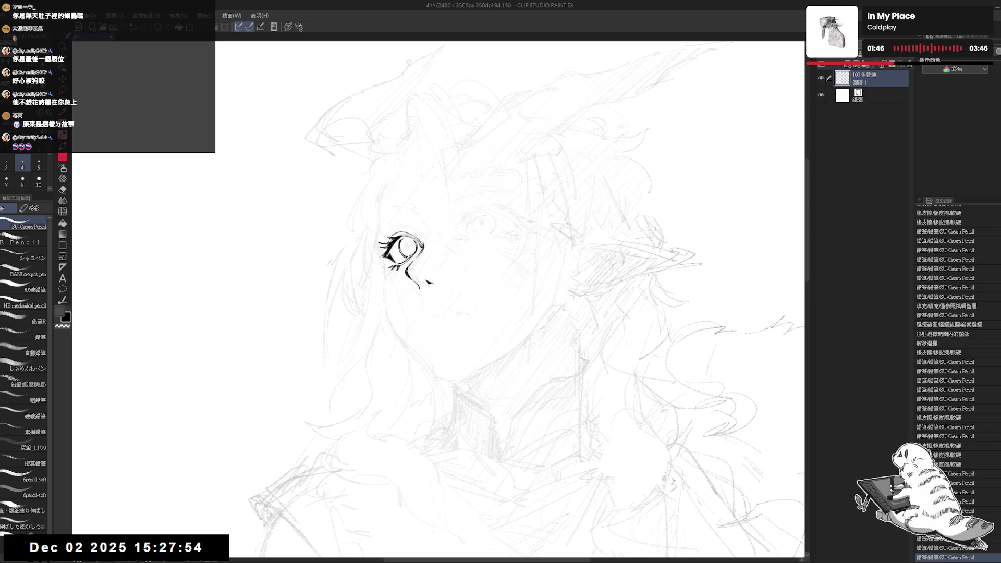
- Undo two eye strokes, then add strokes inside the pupil and at the iris's lower right
key(ctrl+z)
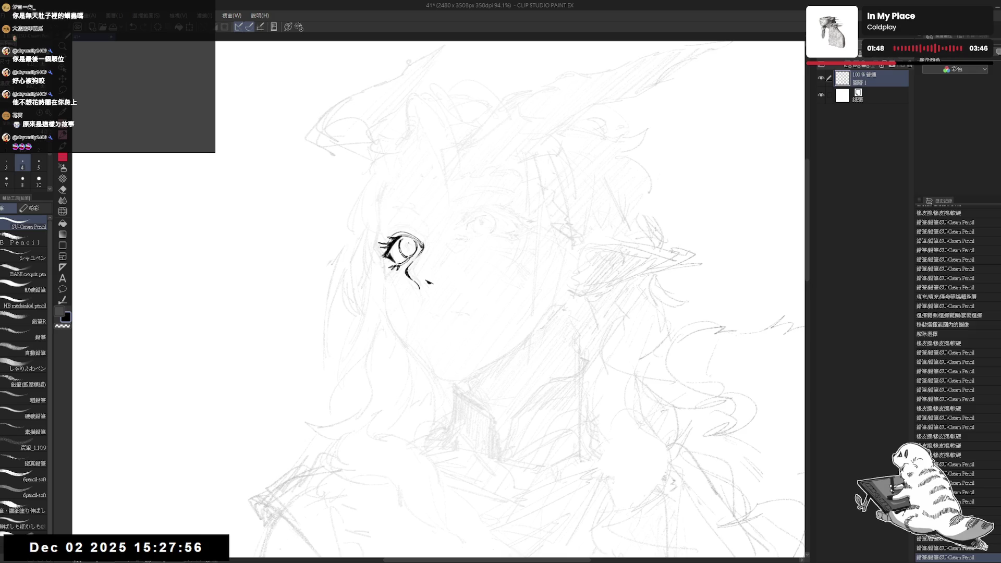
key(ctrl+z)
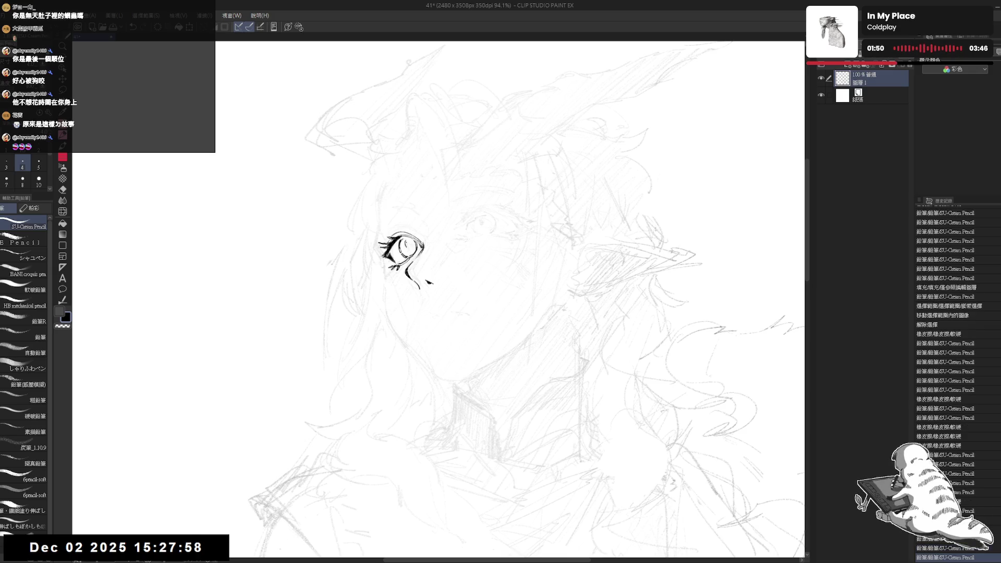
key(h)
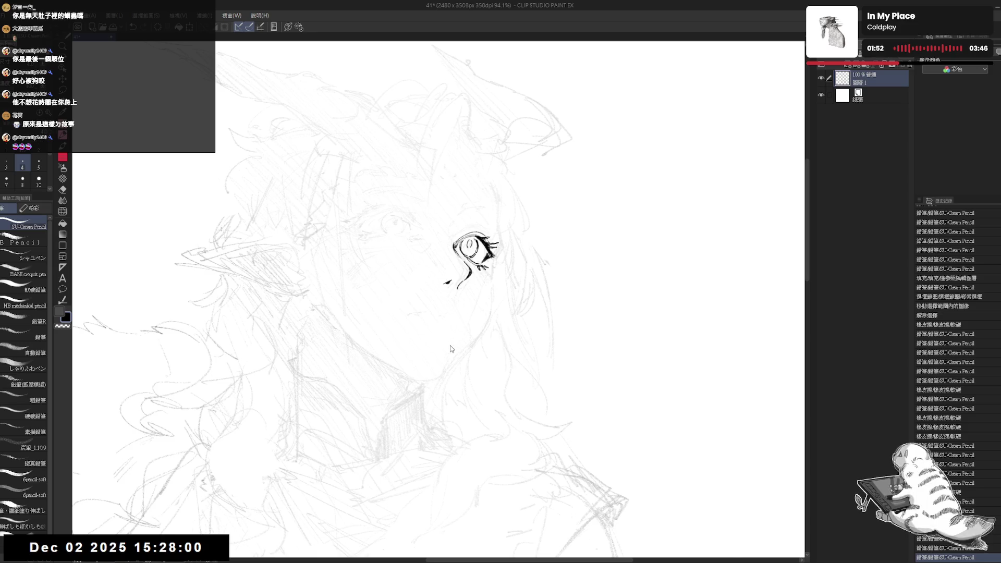
key(h)
drag(407, 247, 409, 254)
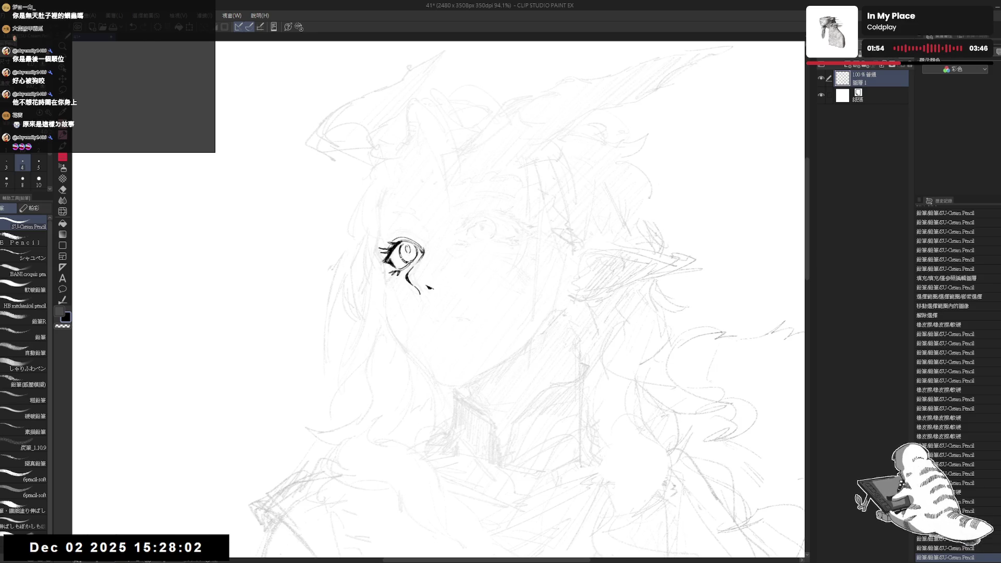
key(ctrl+z)
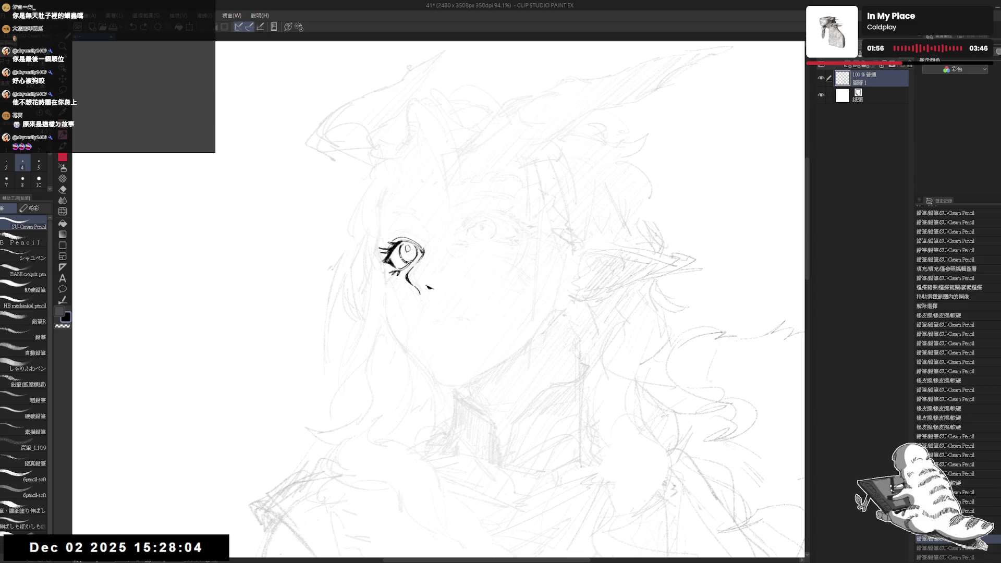
key(ctrl+y)
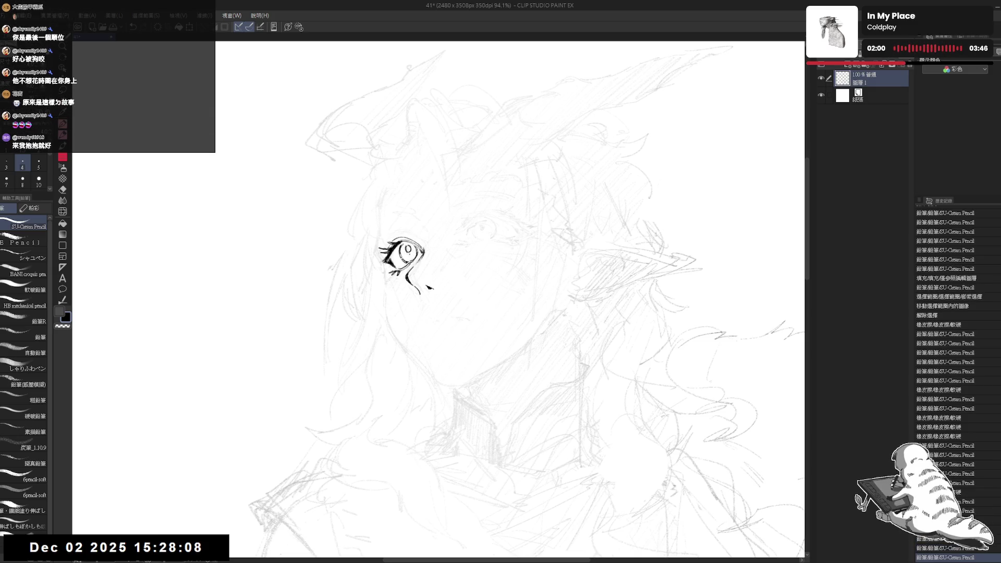
drag(407, 266, 414, 261)
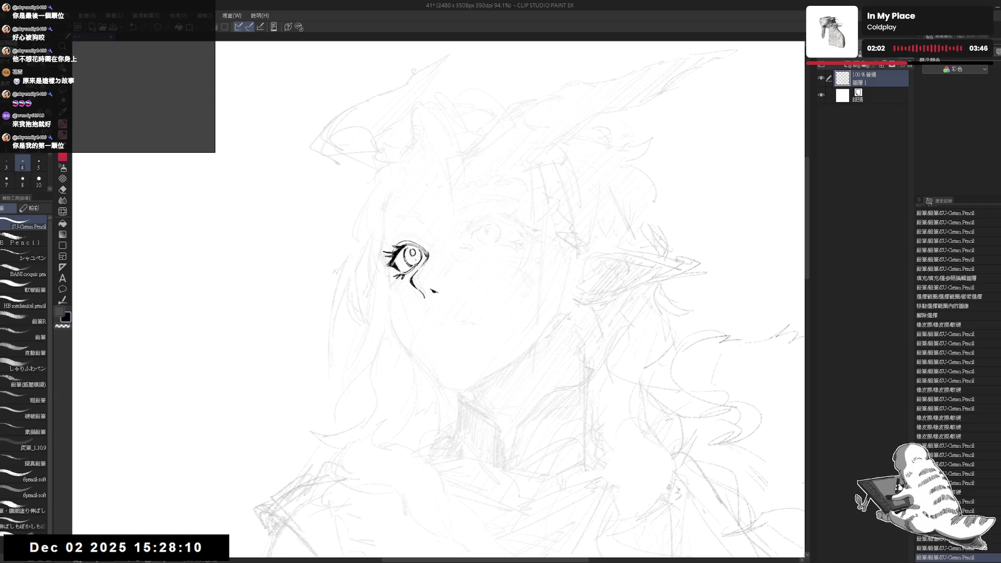
- Erase part of the iris, reframe the view, set brush size 5, and undo the stroke beside the eye
key(e)
drag(409, 252, 413, 255)
key(p)
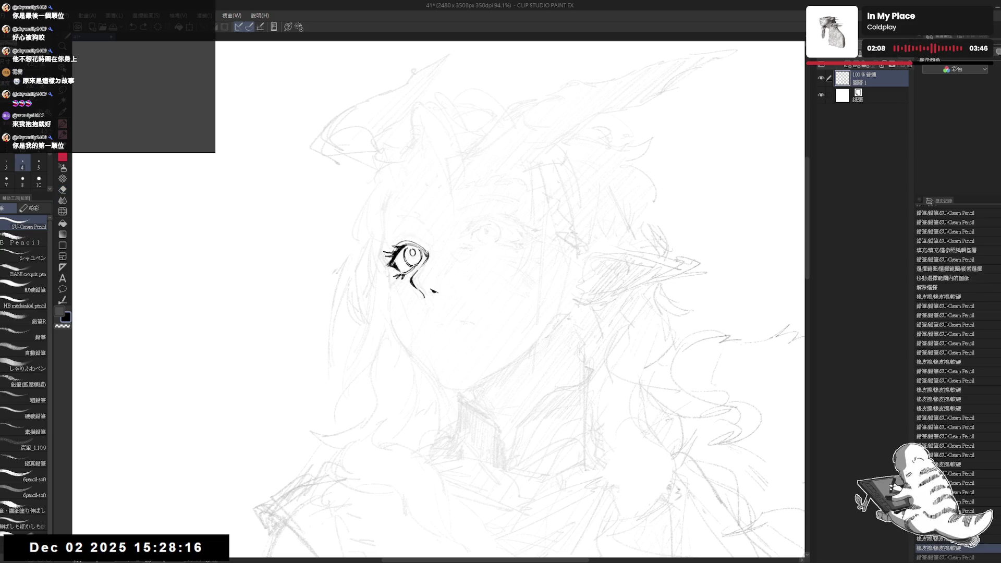
drag(443, 262, 446, 217)
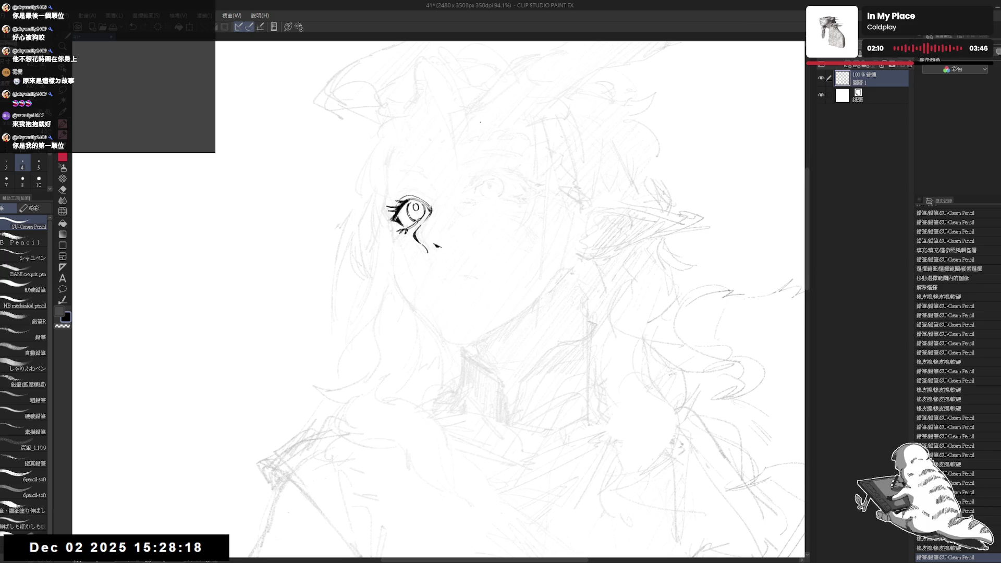
scroll(469, 119, down, 3)
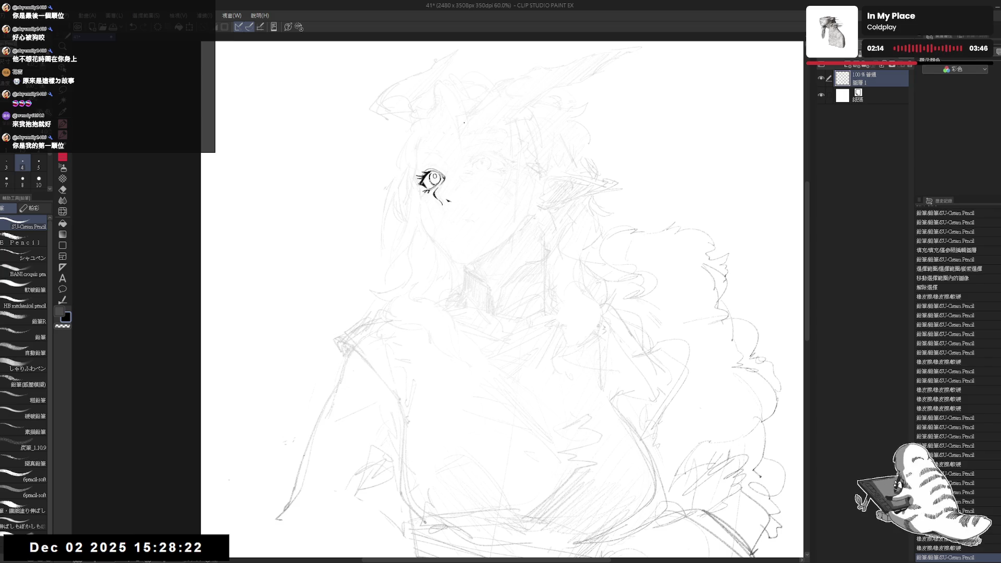
scroll(414, 206, up, 2)
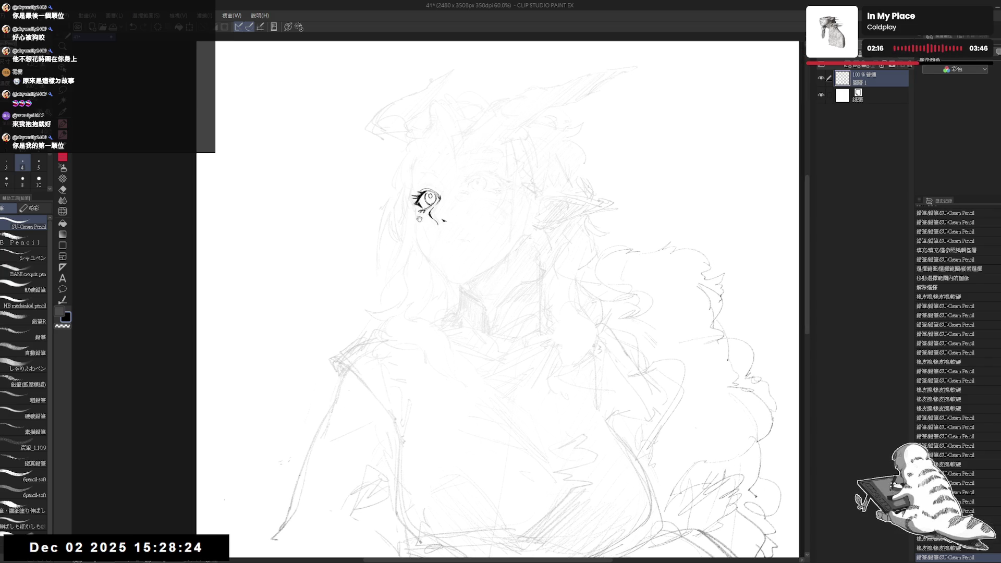
drag(442, 270, 417, 299)
key(bracketright)
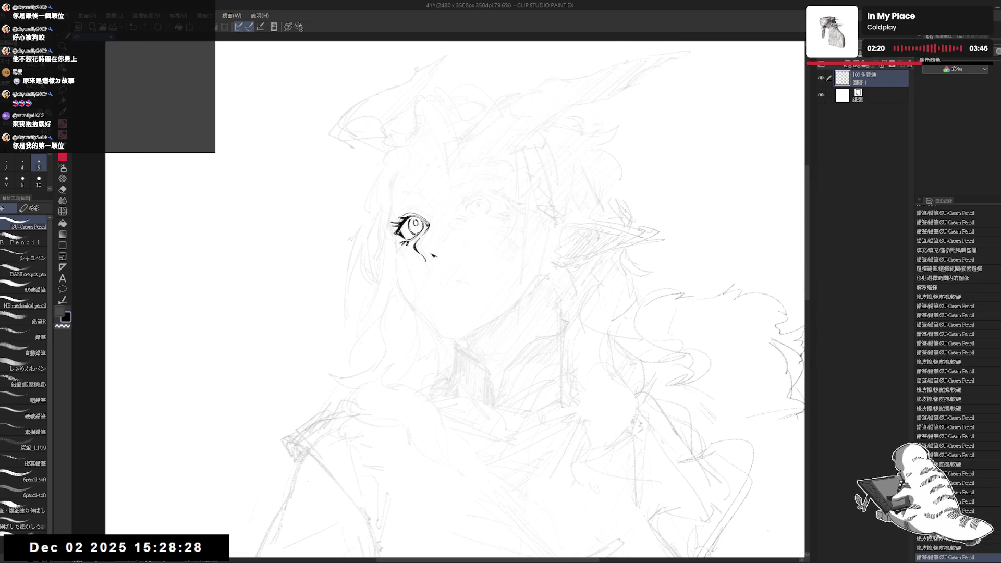
key(ctrl+z)
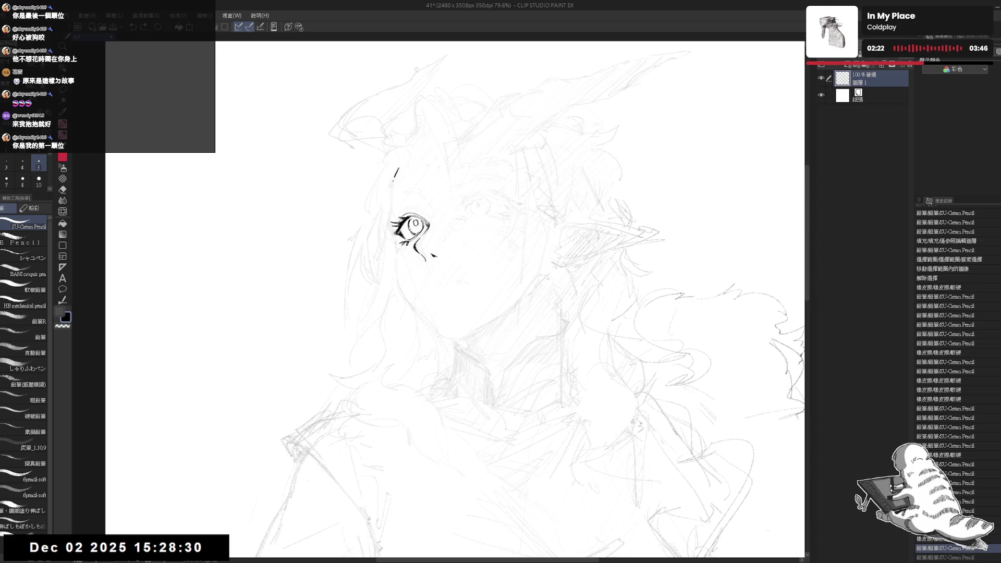
- Ink the curved face contour from beside the eye down the cheek, erasing its rough end
drag(395, 176, 391, 214)
key(ctrl+z)
key(ctrl+z)
key(ctrl+z)
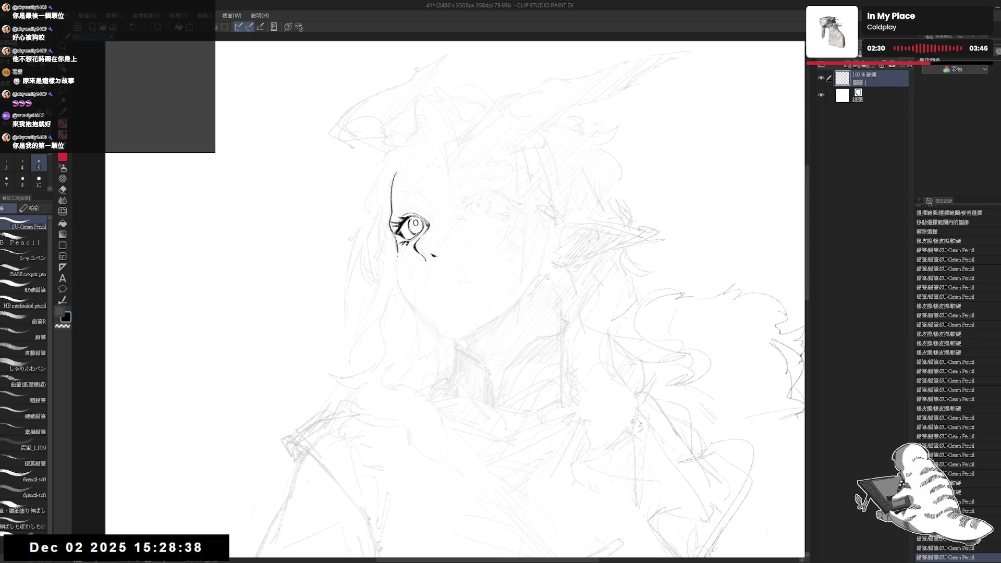
drag(396, 246, 399, 281)
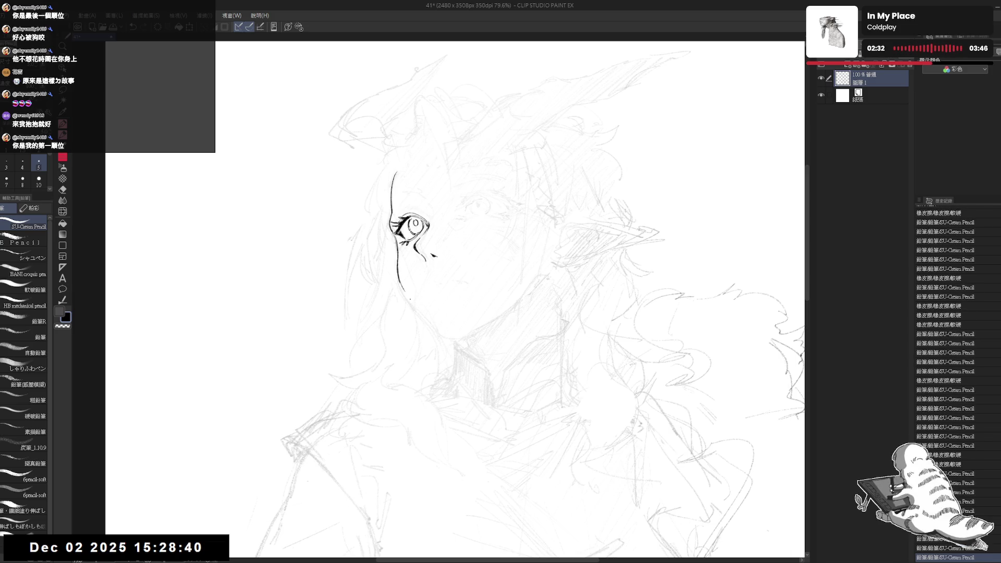
key(asciicircum)
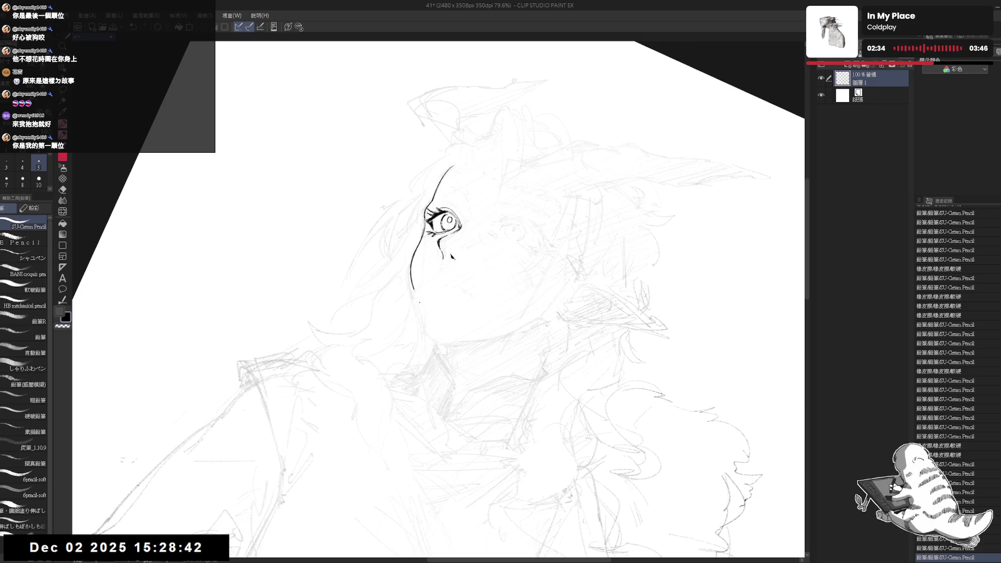
drag(411, 263, 417, 305)
key(ctrl+z)
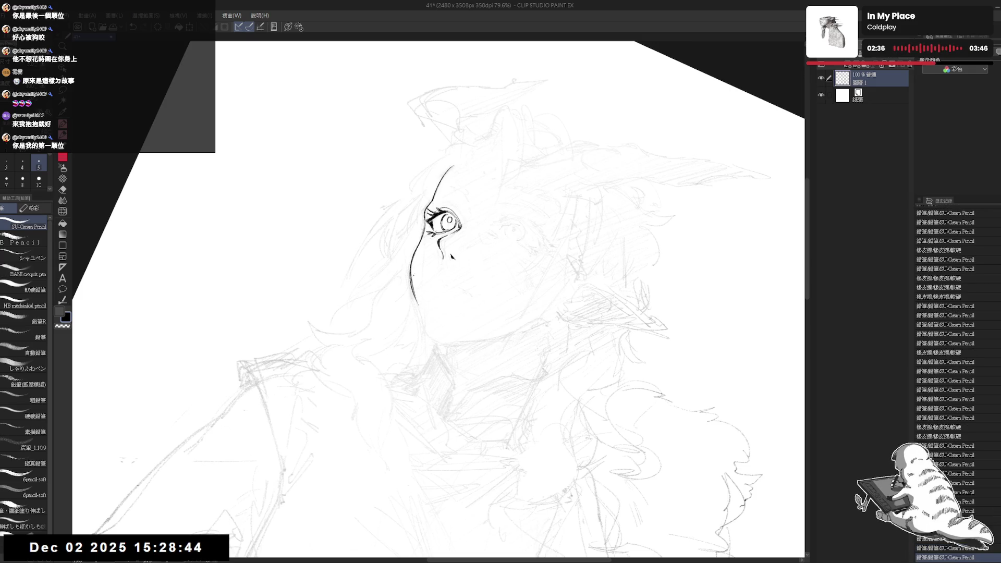
key(e)
drag(411, 269, 418, 301)
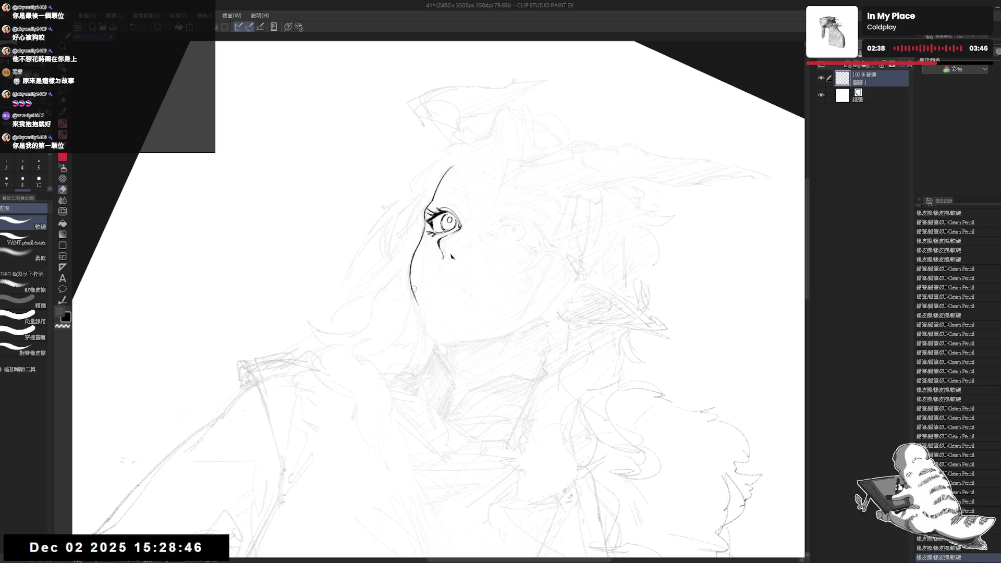
key(p)
- Redraw the cheek line down to the jaw and undo the two stray tails at its end
key(minus)
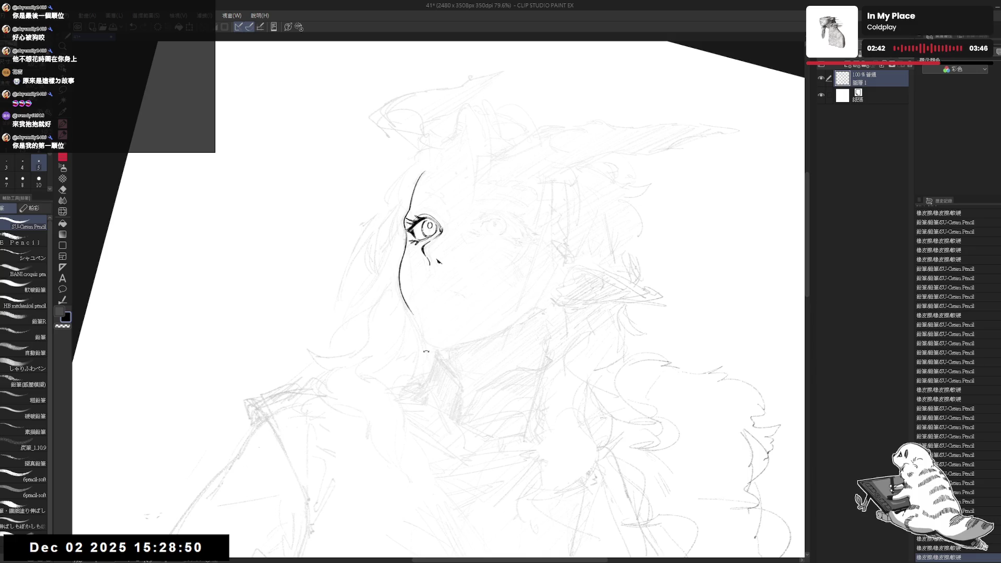
key(asciicircum)
drag(415, 274, 408, 312)
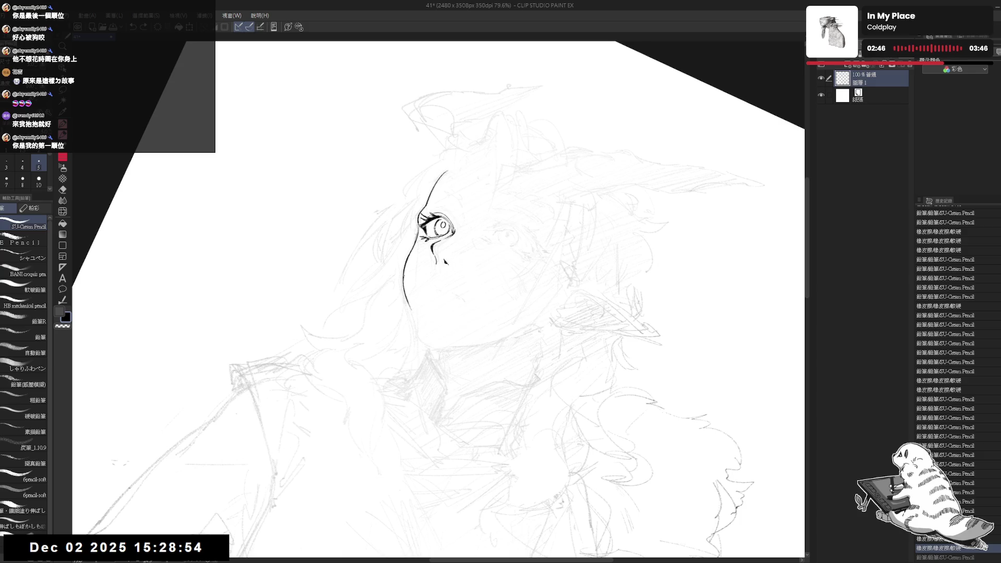
drag(409, 292, 418, 334)
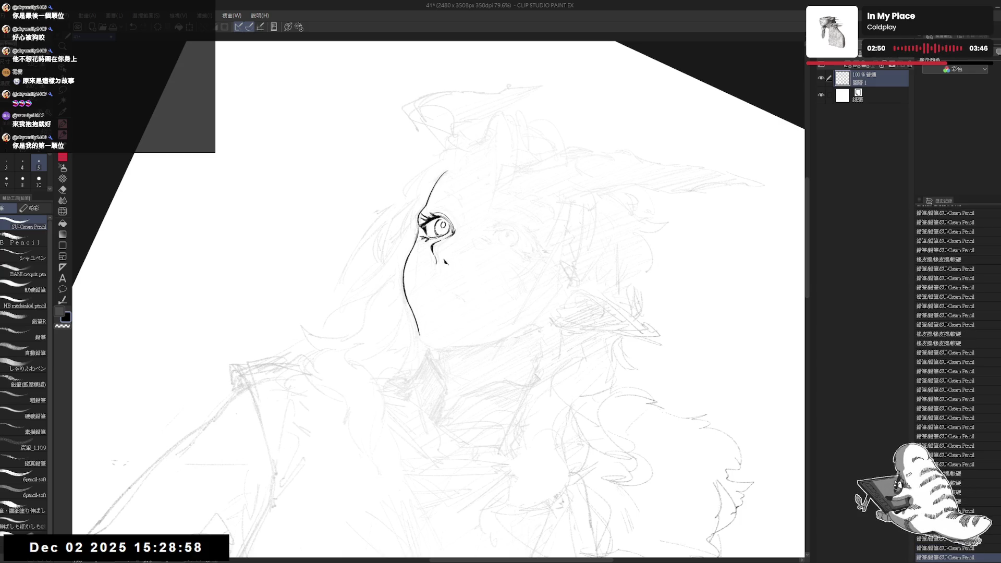
key(ctrl+z)
drag(419, 330, 426, 344)
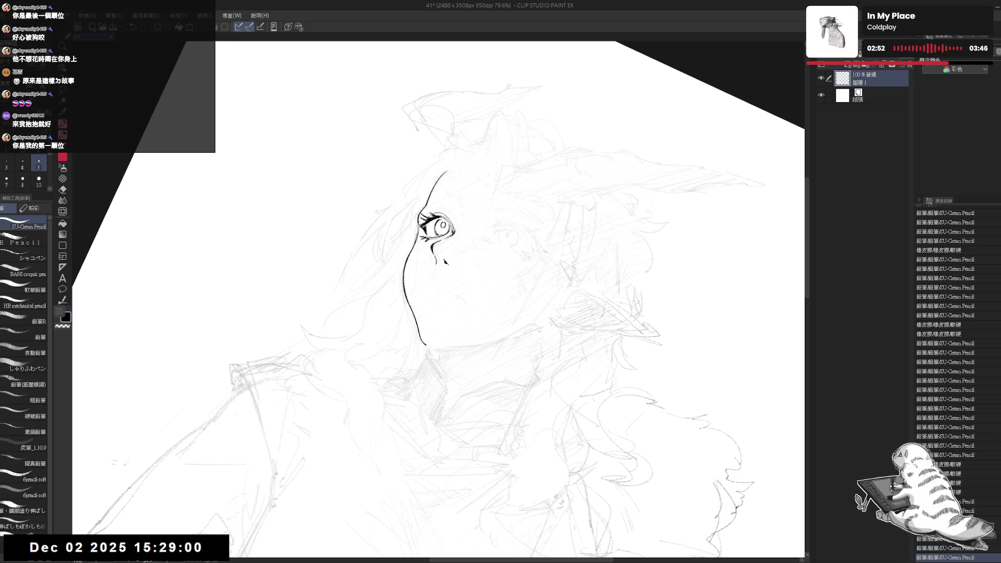
key(ctrl+@)
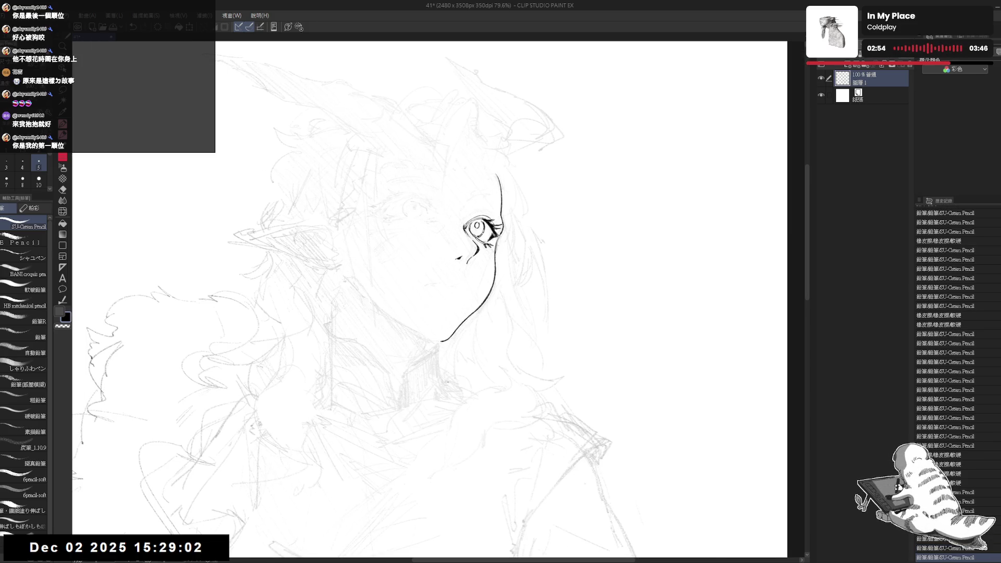
key(minus)
key(minus)
key(minus)
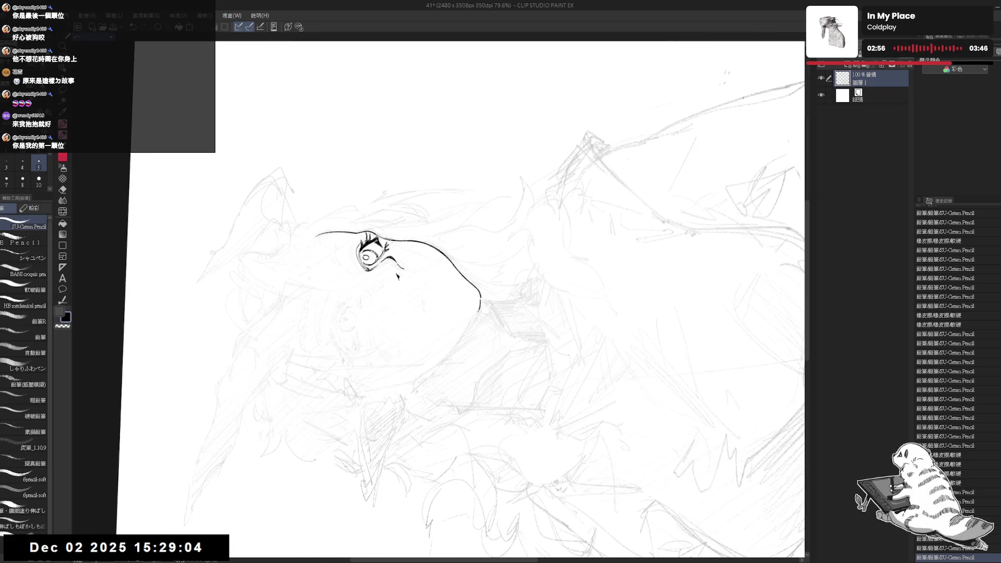
key(ctrl+z)
key(ctrl+z)
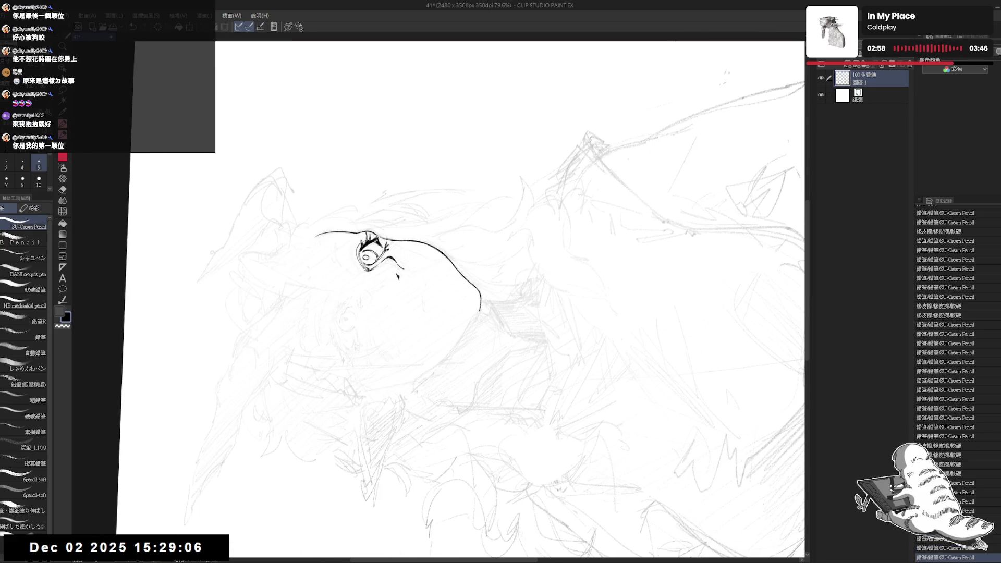
key(ctrl+z)
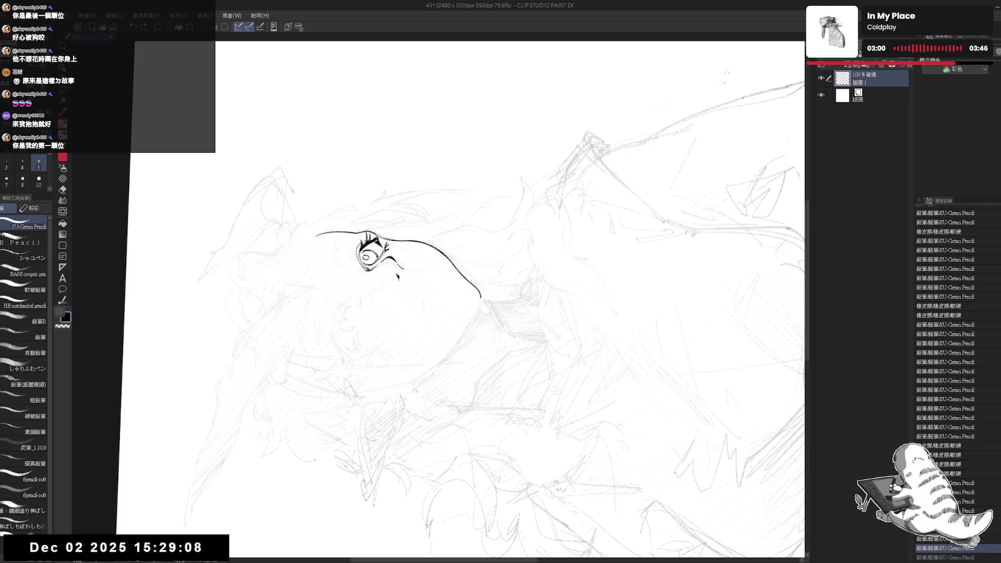
key(ctrl+at)
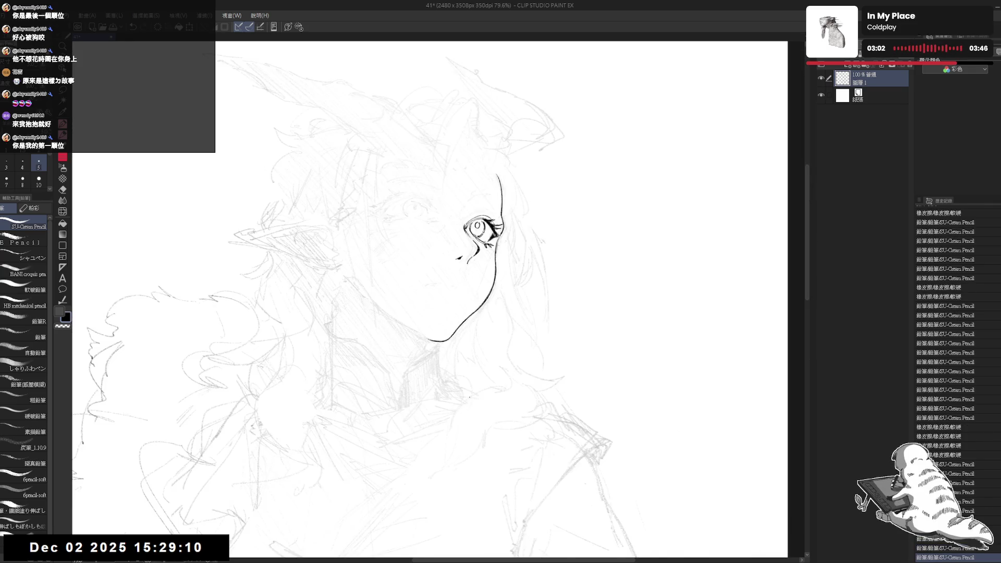
- Rotate the view so the jaw runs horizontally and extend the jaw line toward the ear
drag(550, 341, 466, 342)
key(minus)
key(minus)
key(minus)
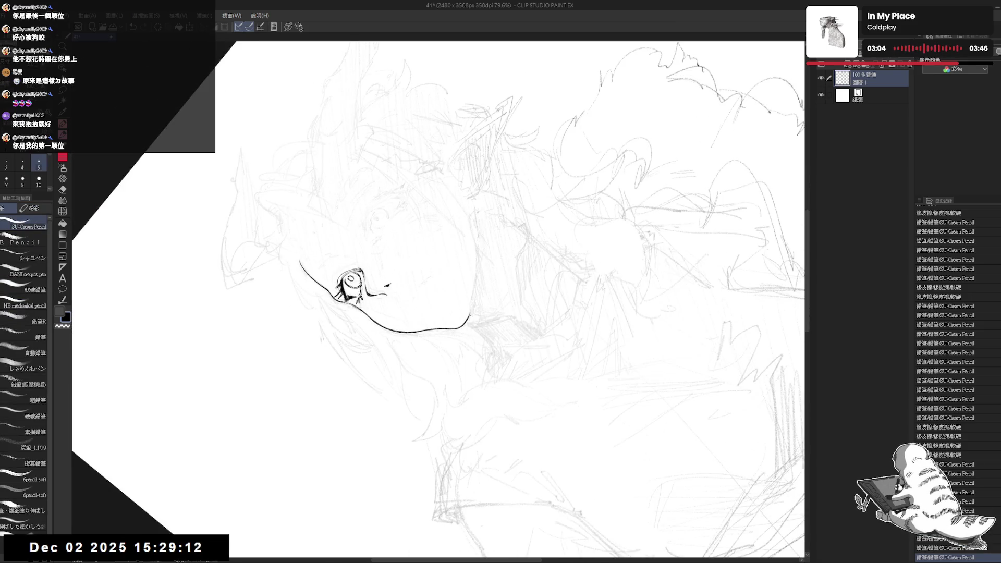
drag(475, 300, 470, 311)
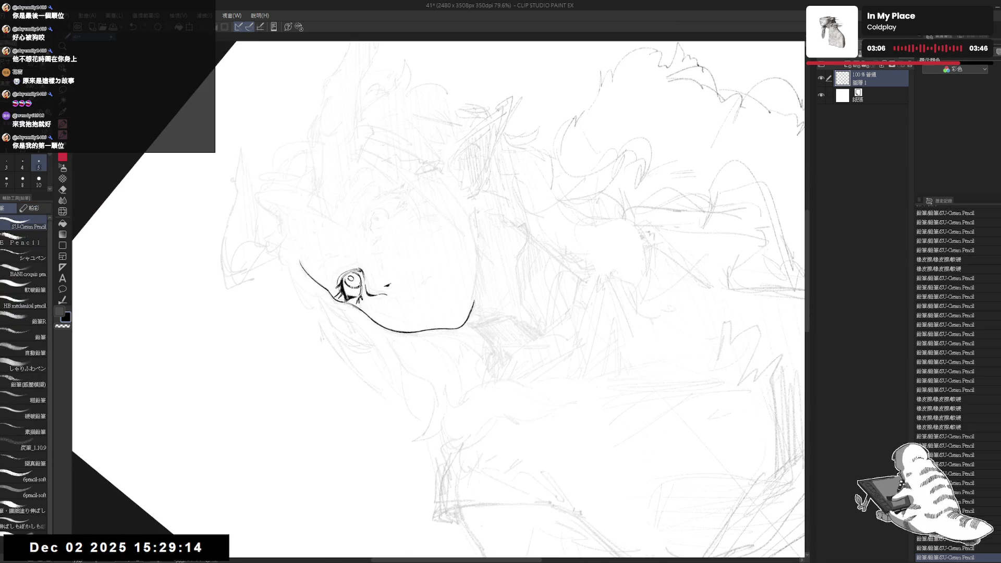
- Tilt the canvas about 30° clockwise and add another jaw stroke, comparing it with undo/redo
key(ctrl+at)
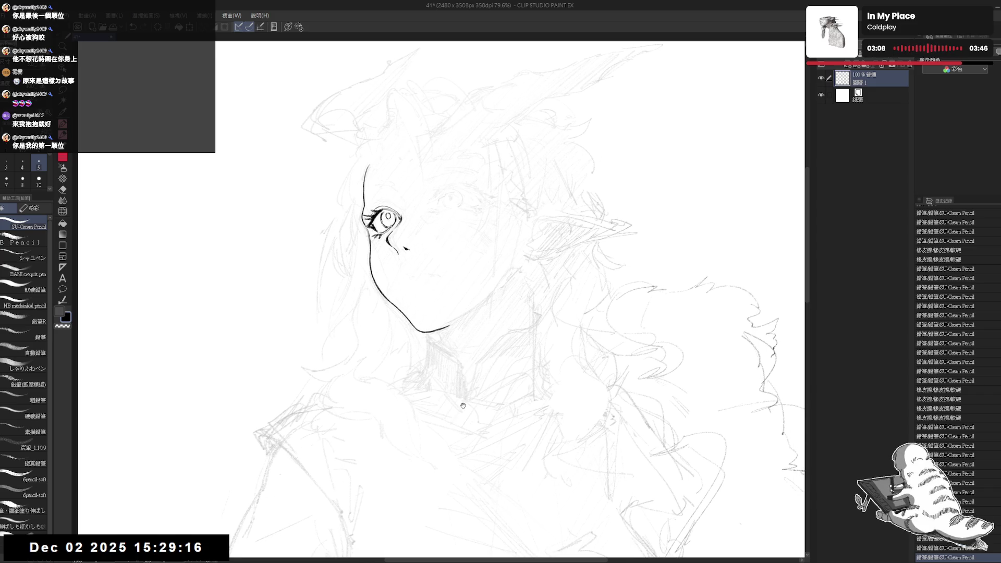
key(r)
key(asciicircum)
key(asciicircum)
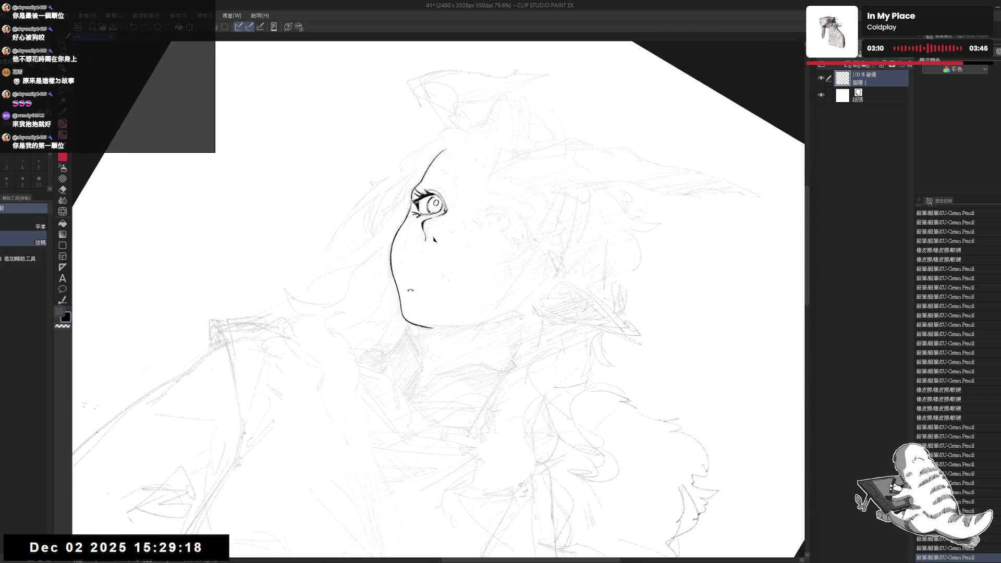
drag(394, 273, 402, 316)
key(ctrl+z)
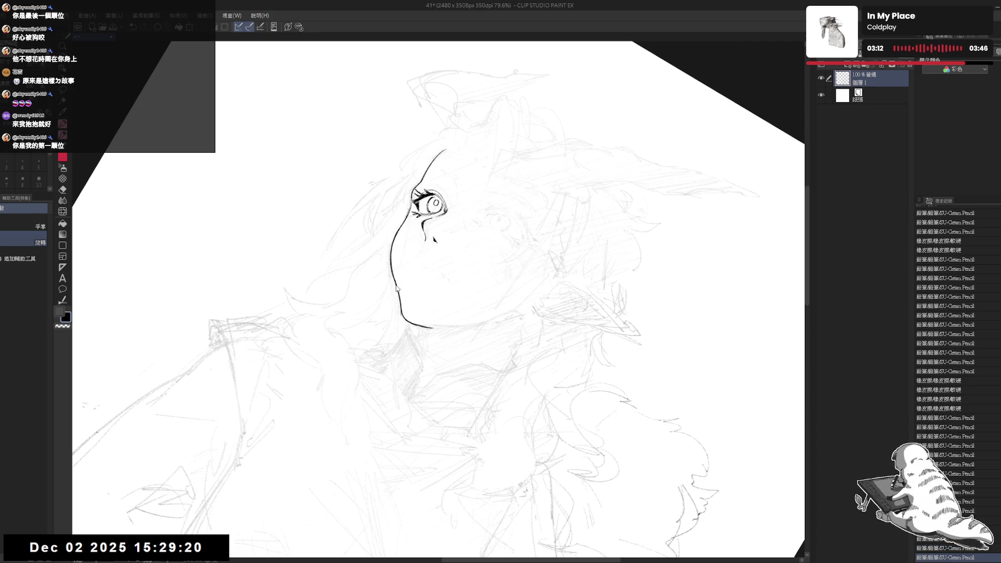
key(ctrl+z)
key(ctrl+y)
key(ctrl+z)
key(ctrl+y)
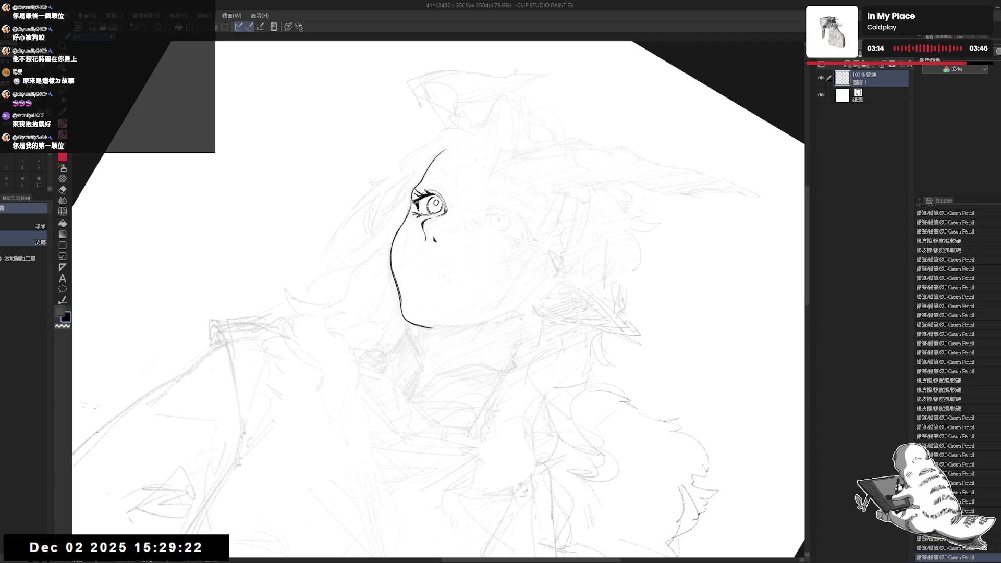
key(ctrl+z)
key(ctrl+y)
drag(399, 293, 403, 314)
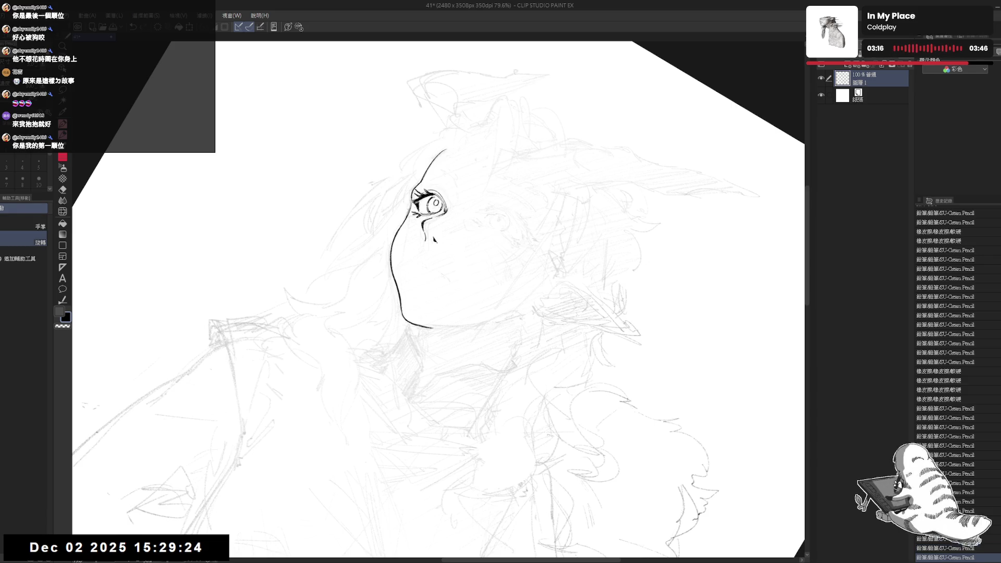
- With the face turned sideways, check the jaw-line end and discard a trial outline stroke
mouse_move(573, 209)
mouse_down()
mouse_move(495, 172)
mouse_move(417, 172)
mouse_move(365, 198)
mouse_move(443, 172)
mouse_move(522, 178)
mouse_move(574, 219)
mouse_up()
key(ctrl+z)
key(ctrl+y)
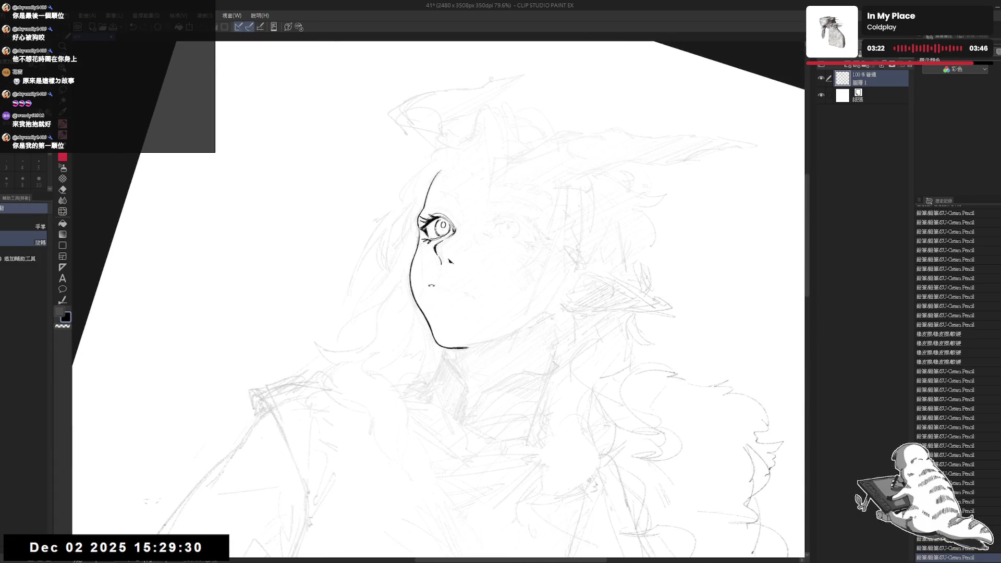
drag(414, 248, 411, 292)
key(ctrl+z)
key(ctrl+z)
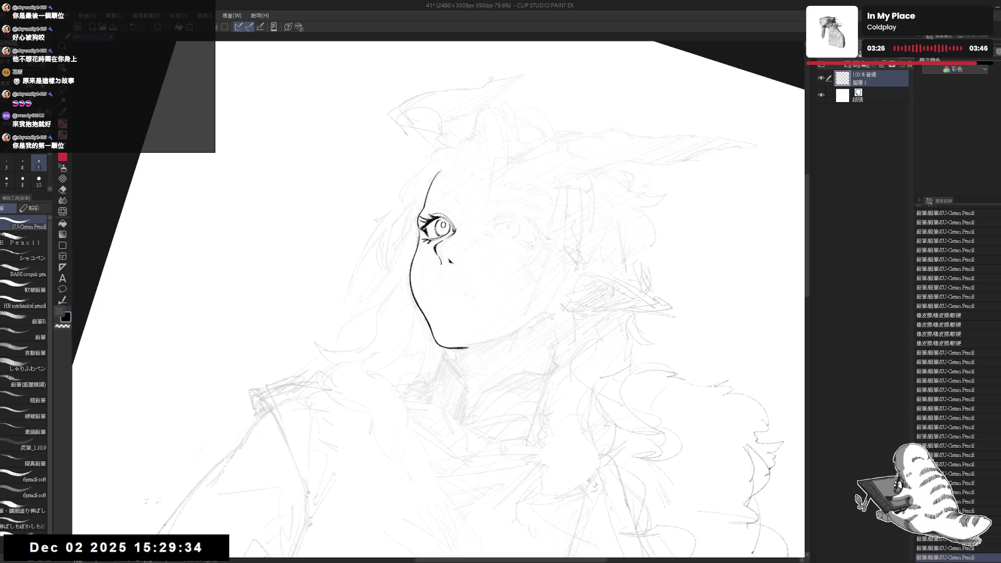
- Reset the canvas rotation to upright and recentre the view on the face
key(ctrl+@)
mouse_move(425, 340)
mouse_down()
mouse_move(464, 354)
mouse_move(525, 348)
mouse_move(499, 333)
mouse_up()
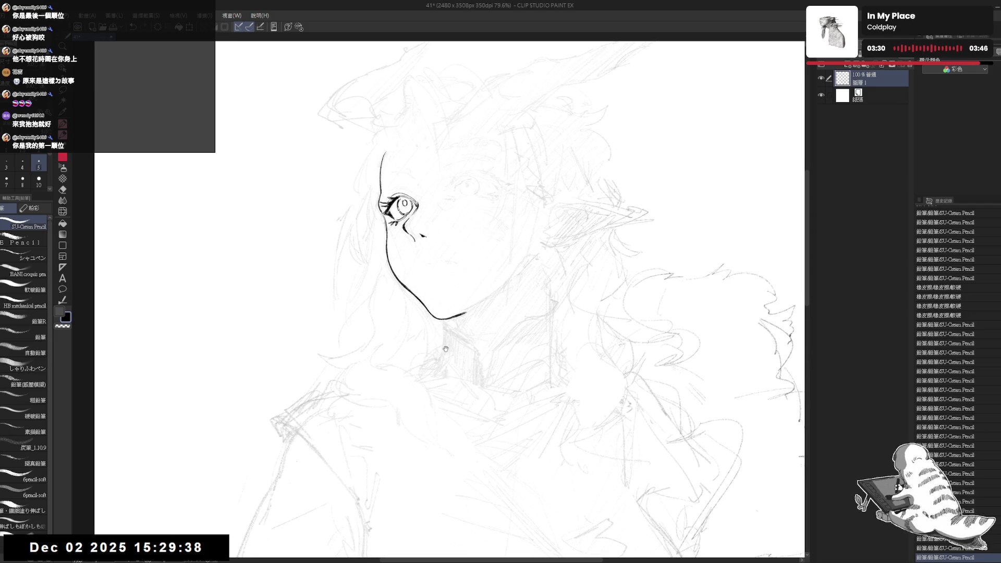
drag(499, 261, 475, 307)
key(r)
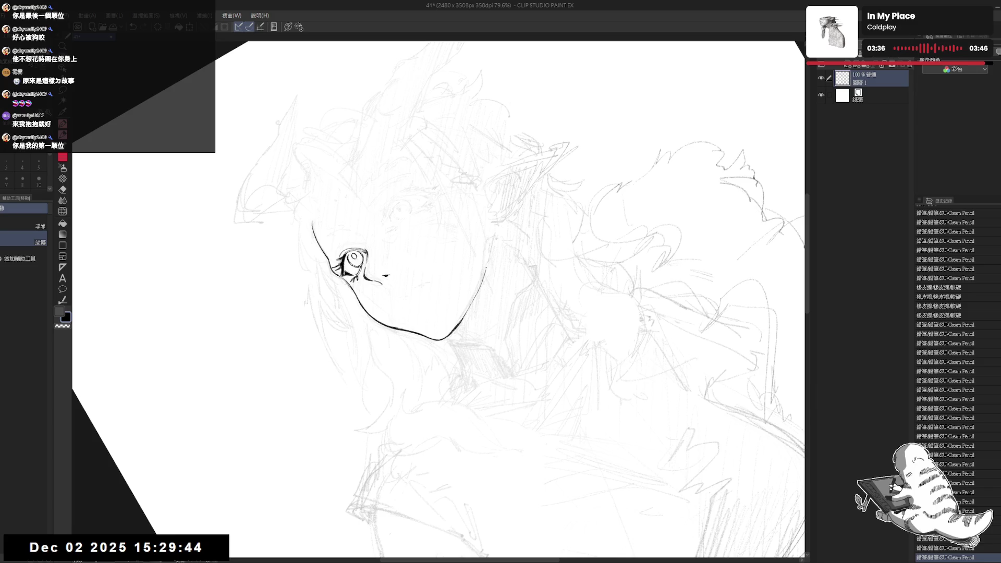
key(ctrl+@)
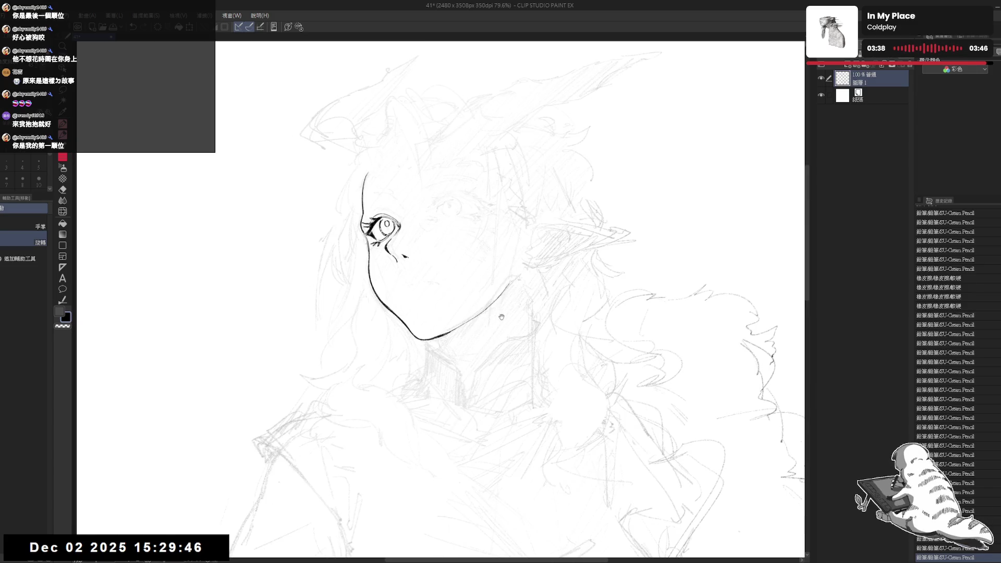
drag(499, 297, 503, 286)
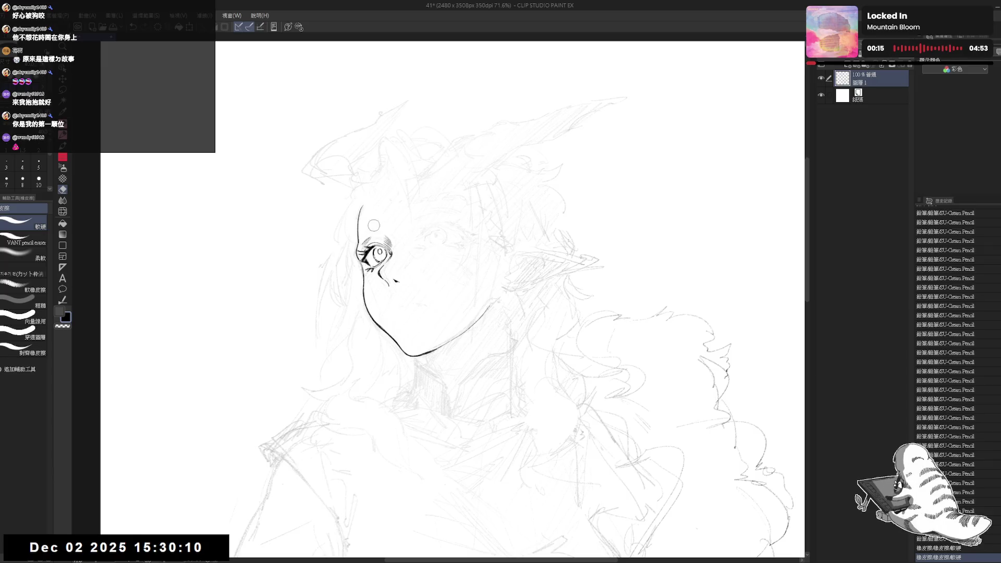
- Add short pencil strokes above the left eye, undoing one at its upper-left corner
key(p)
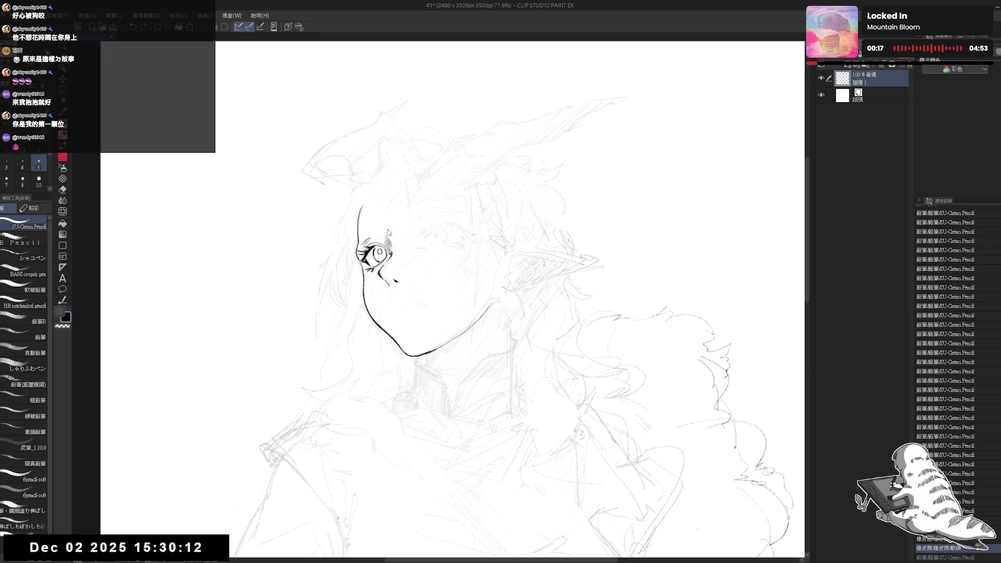
drag(378, 228, 397, 239)
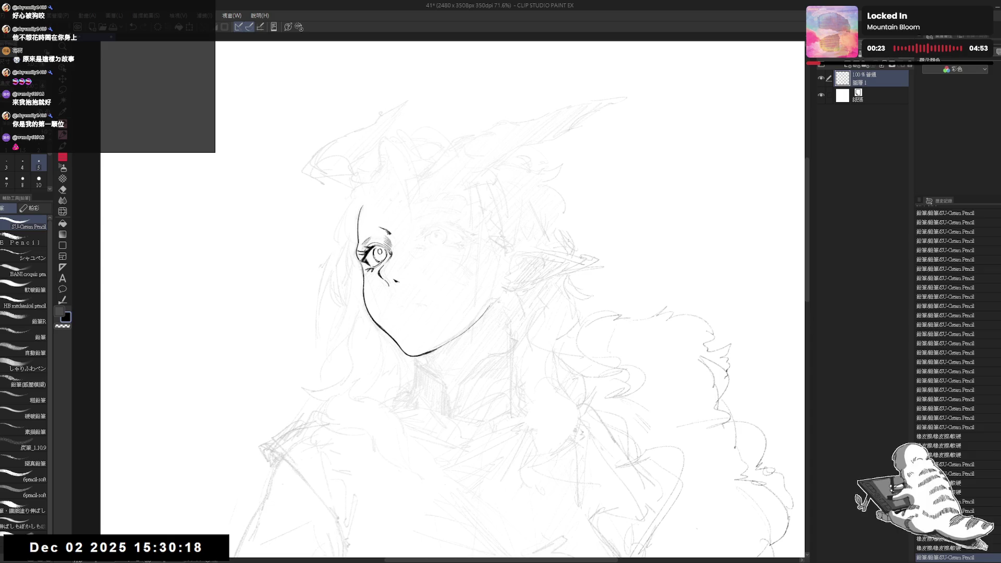
drag(396, 281, 452, 347)
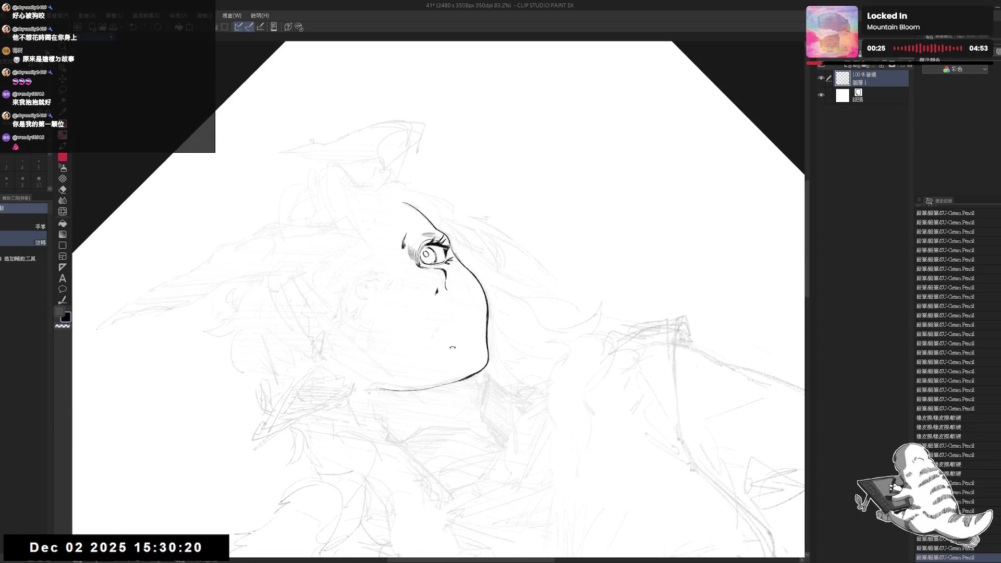
key(p)
drag(408, 228, 410, 233)
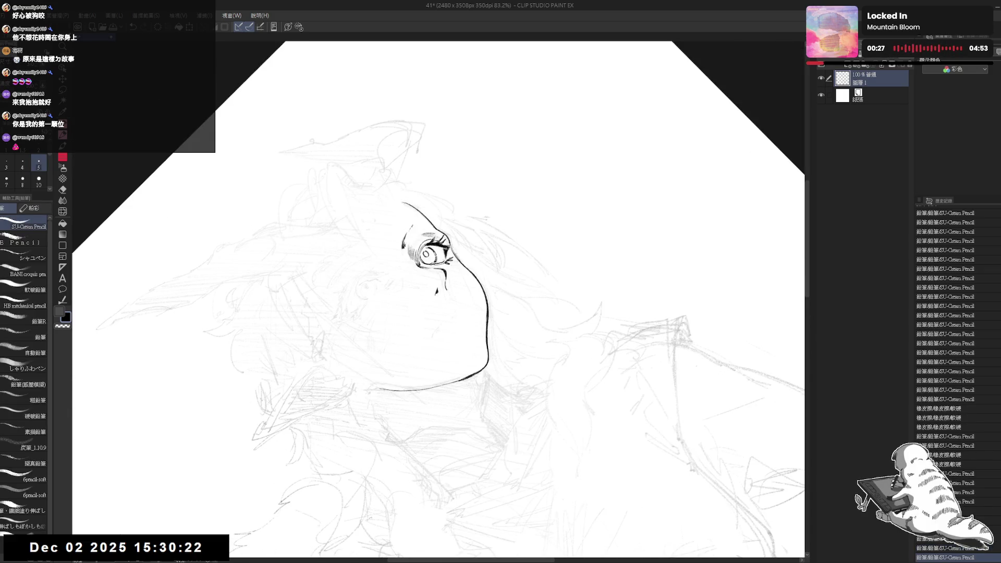
key(ctrl+z)
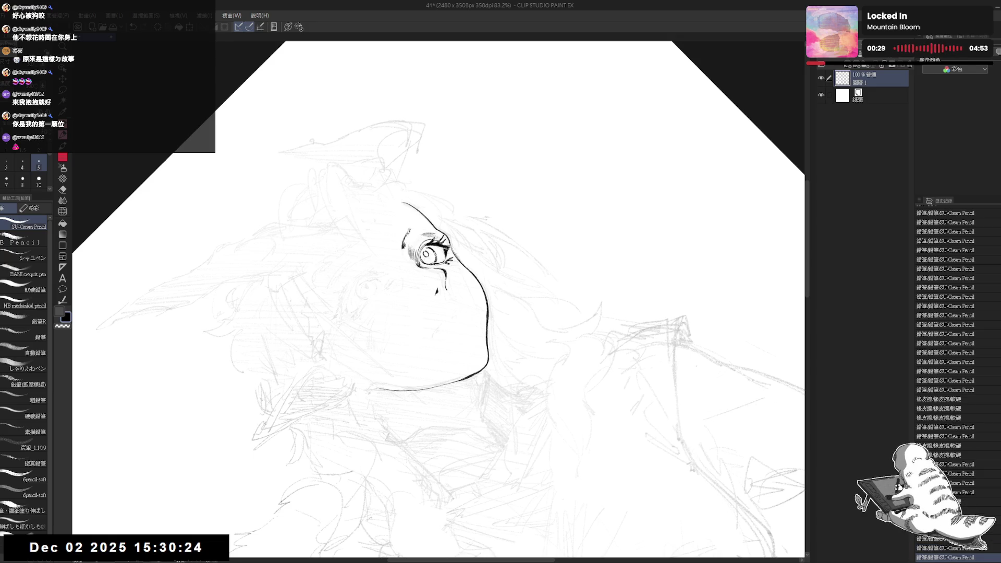
mouse_move(427, 221)
mouse_down()
mouse_move(413, 230)
mouse_move(475, 245)
mouse_move(433, 249)
mouse_up()
- Shade the eyebrow with pencil strokes while checking the face mirrored and rotated
key(ctrl+@)
key(e)
key(p)
key(h)
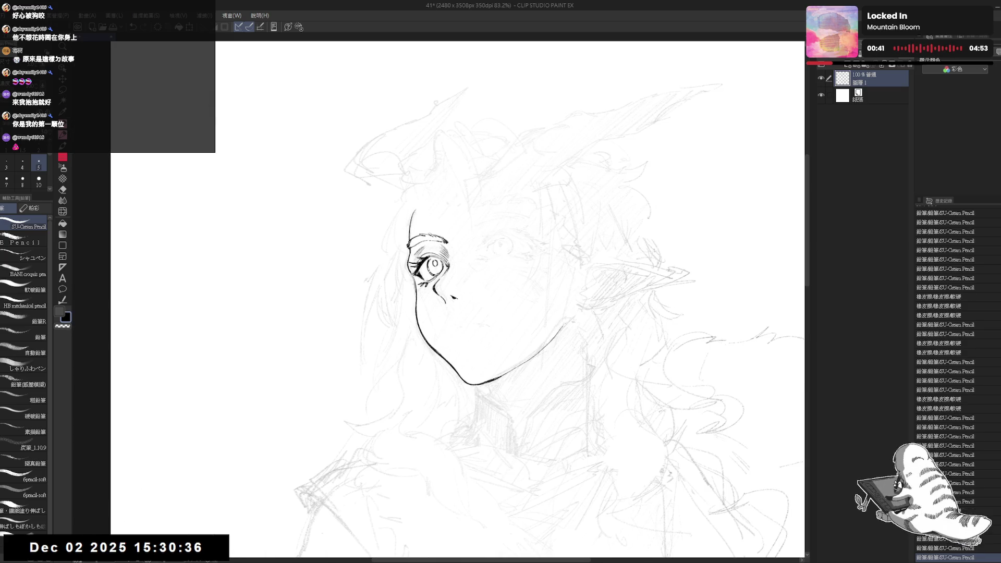
key(r)
drag(521, 208, 448, 282)
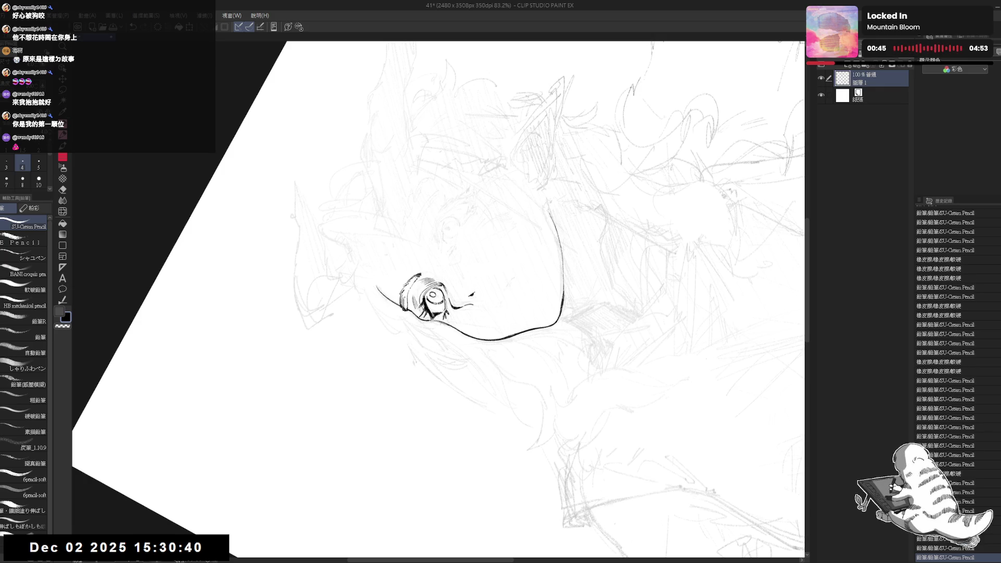
key(r)
mouse_move(521, 235)
mouse_down()
mouse_move(495, 182)
mouse_move(443, 156)
mouse_up()
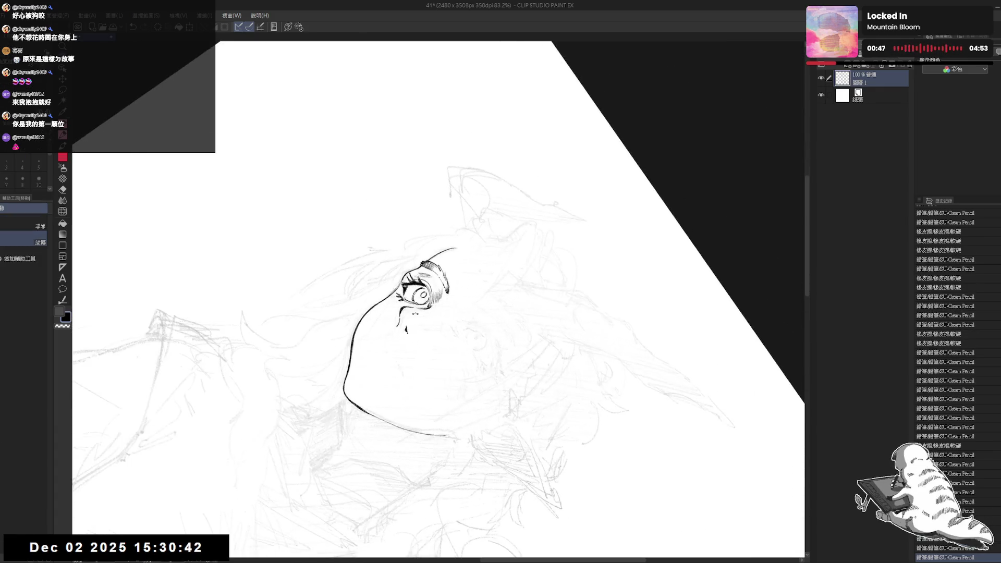
scroll(440, 261, up, 3)
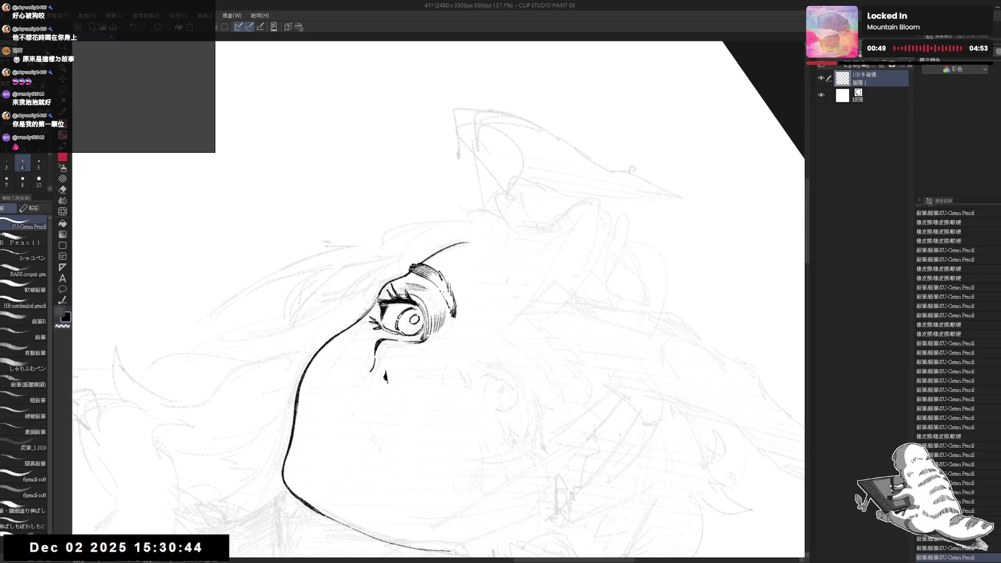
drag(445, 292, 459, 361)
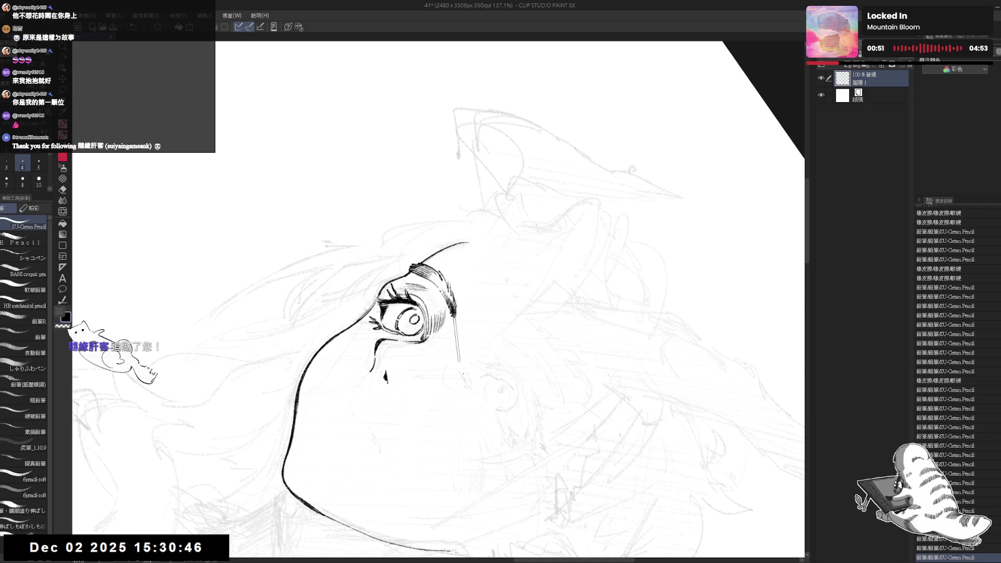
mouse_move(521, 208)
mouse_down()
mouse_move(547, 260)
mouse_move(553, 313)
mouse_up()
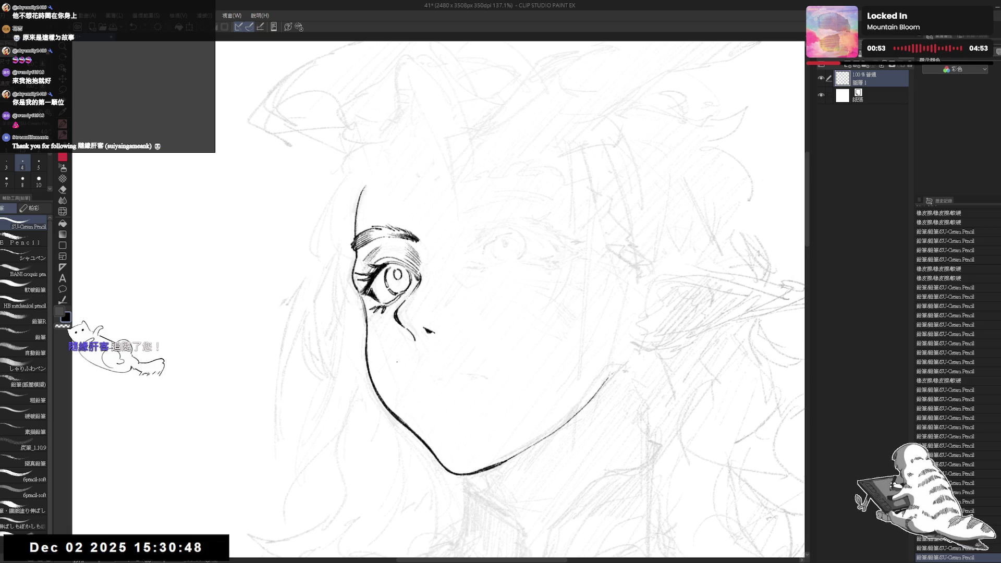
scroll(387, 348, down, 3)
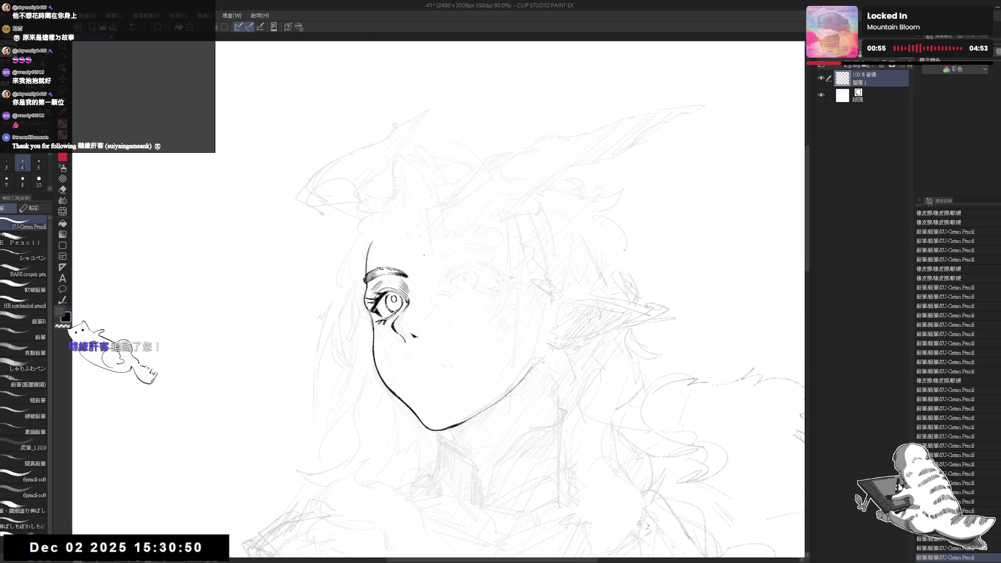
mouse_move(409, 368)
mouse_down()
mouse_move(400, 343)
mouse_move(412, 333)
mouse_up()
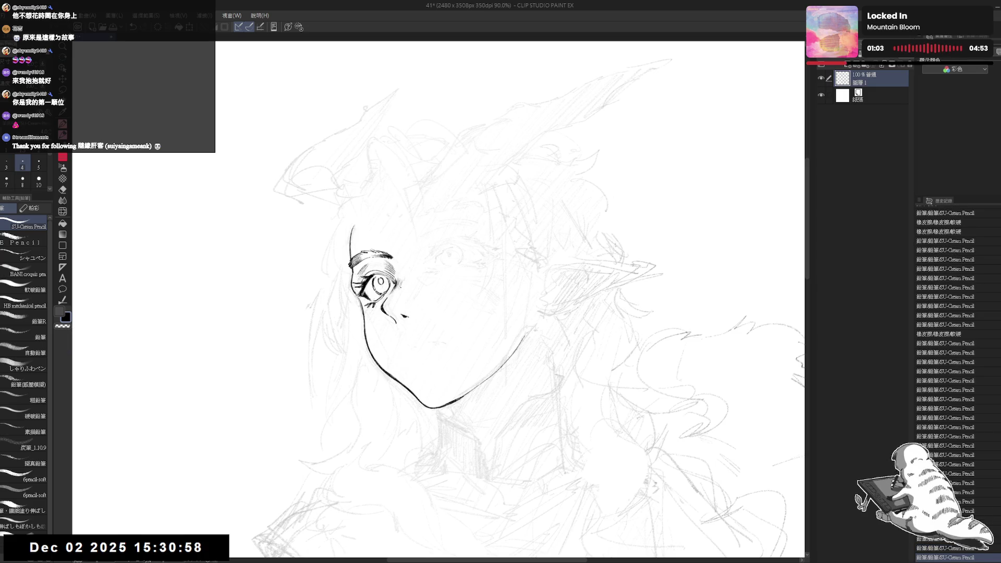
- Hatch short shading marks on the cheek beside the left eye
key(e)
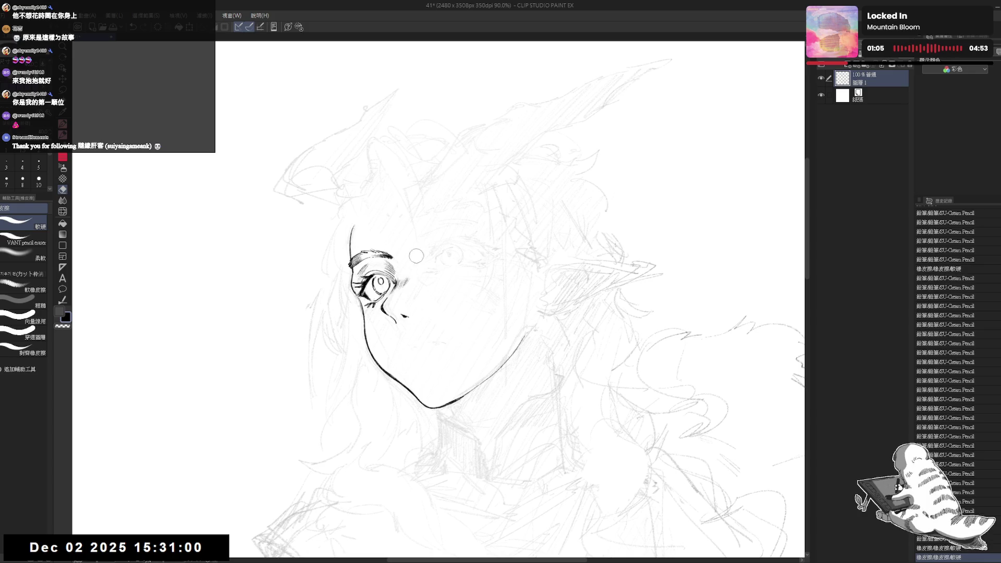
key(p)
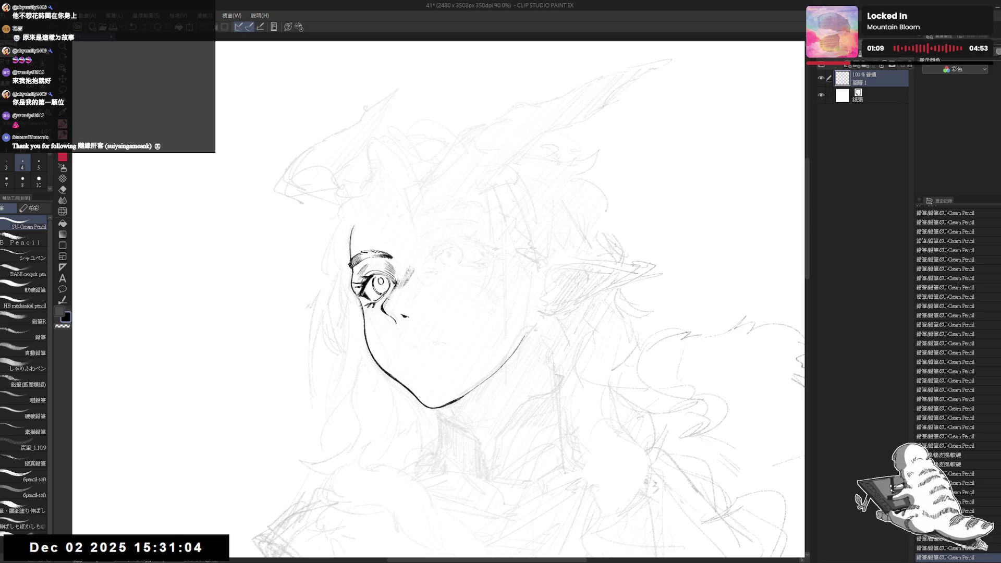
drag(399, 292, 391, 315)
key(e)
key(p)
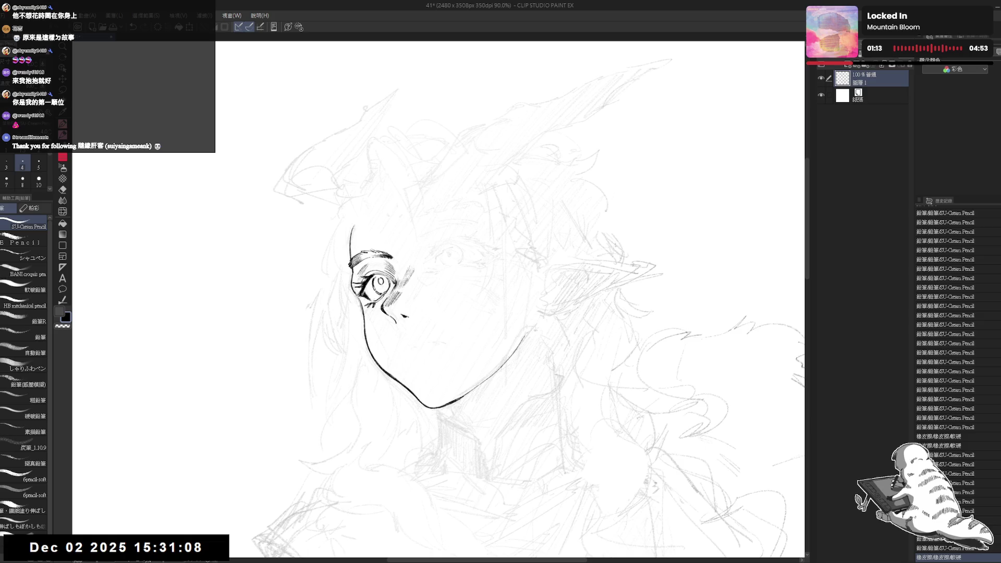
mouse_move(411, 267)
mouse_down()
mouse_move(403, 282)
mouse_move(427, 266)
mouse_move(401, 292)
mouse_up()
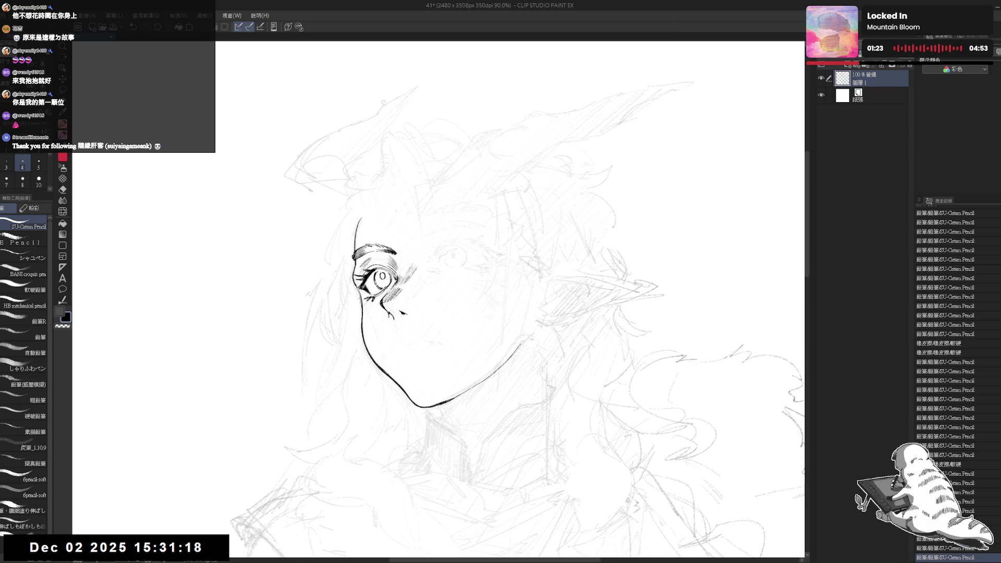
- Erase a stray mark near the left eye and sketch the right eye's upper lid arc
key(e)
key(p)
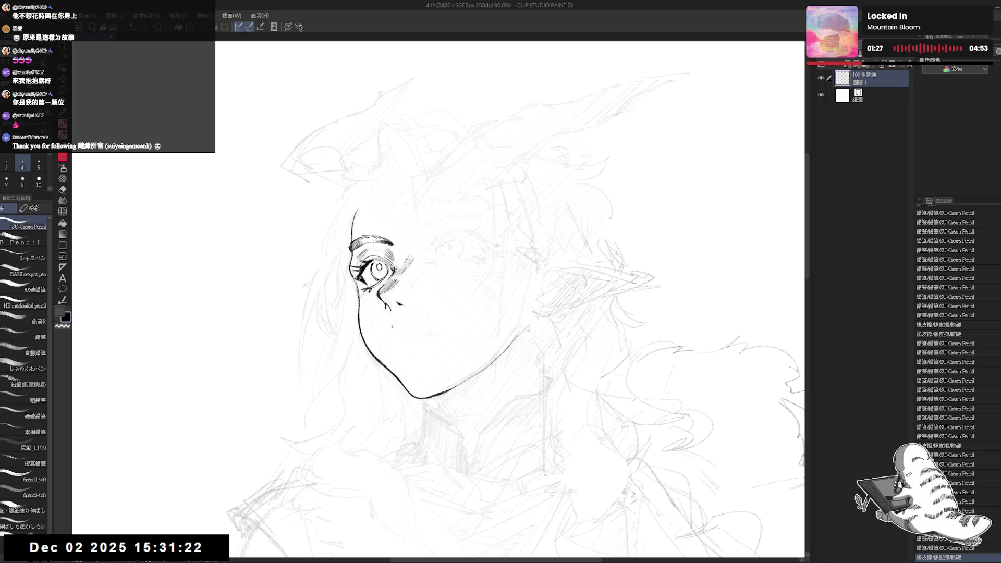
key(e)
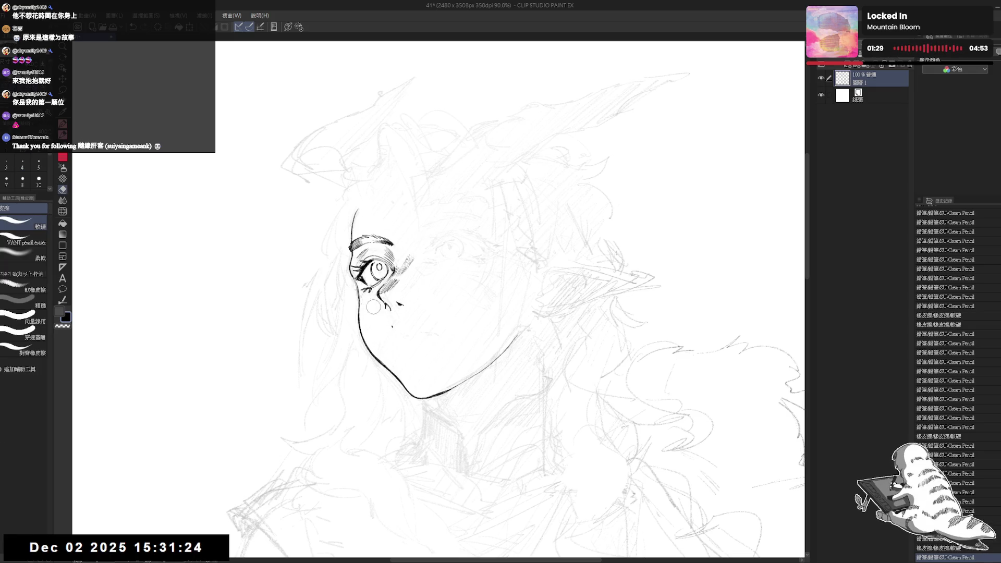
click(374, 307)
key(p)
drag(434, 237, 437, 236)
drag(434, 238, 452, 234)
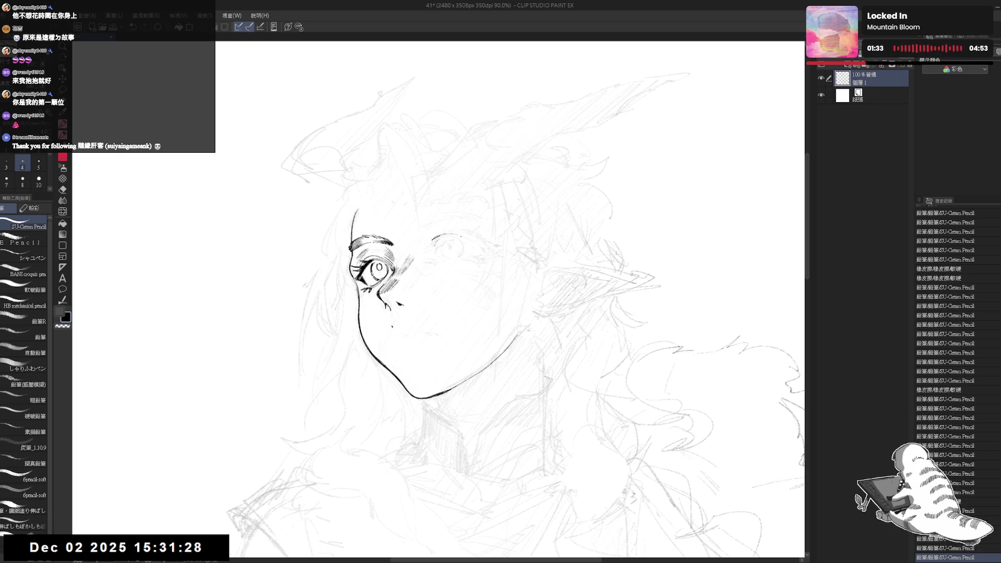
- Extend the right lid arc, erase stray eyebrow bits, and redraw the lid and brow end
click(456, 233)
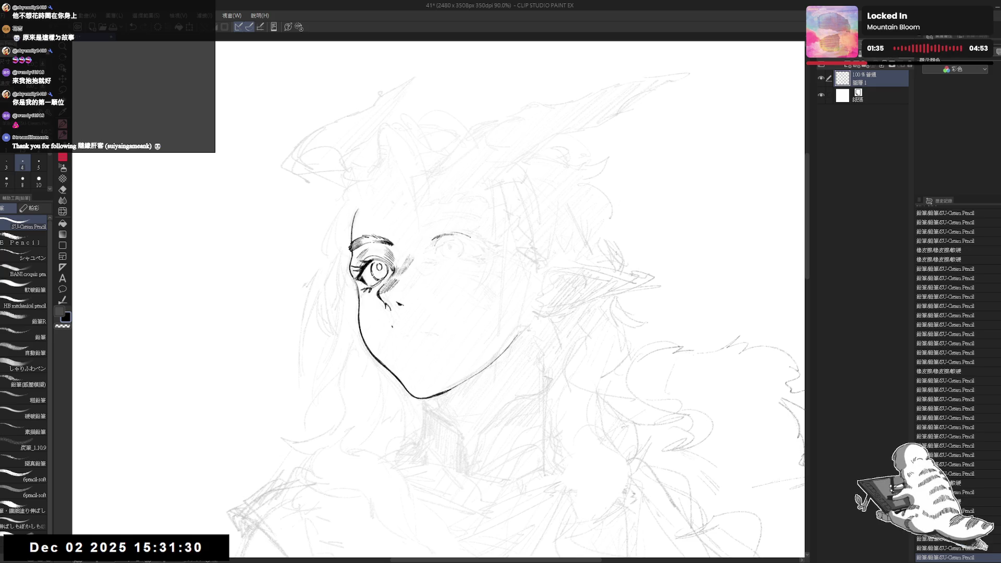
key(e)
drag(432, 241, 434, 250)
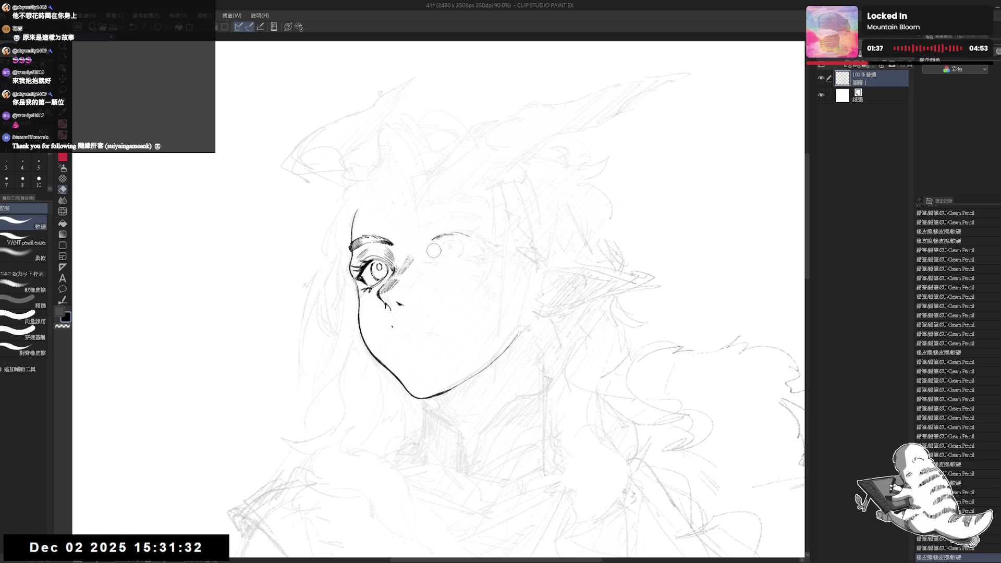
key(p)
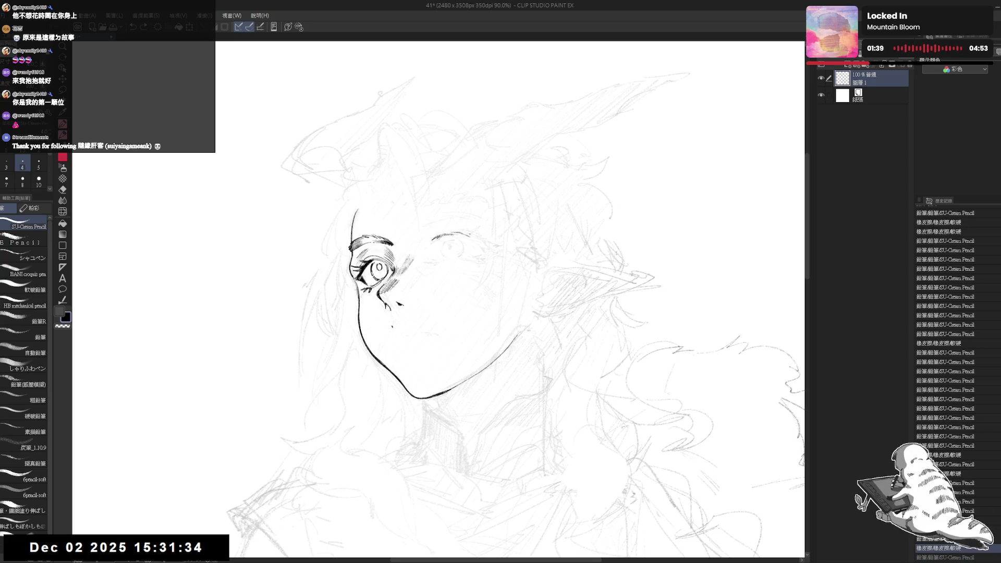
key(e)
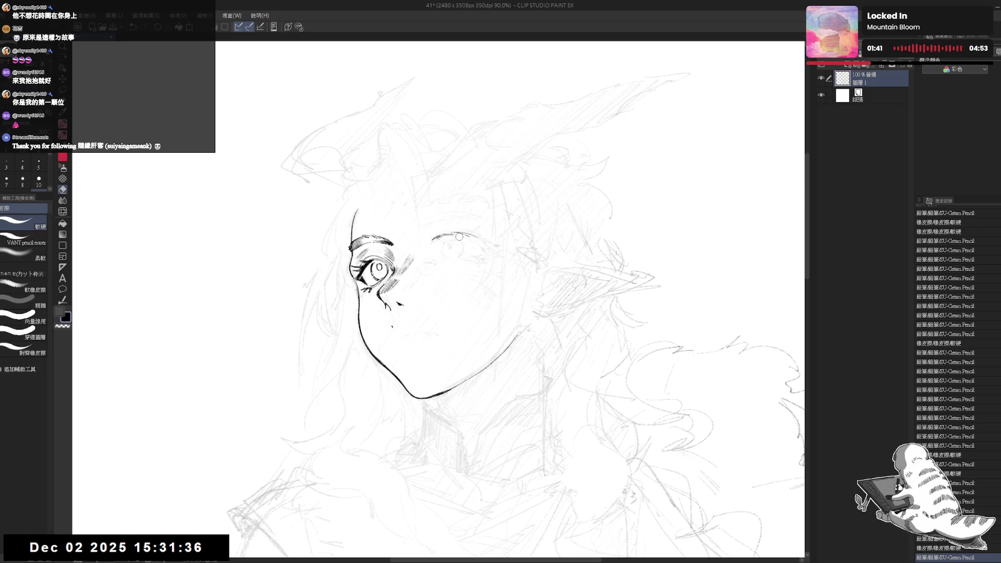
drag(457, 236, 440, 236)
key(p)
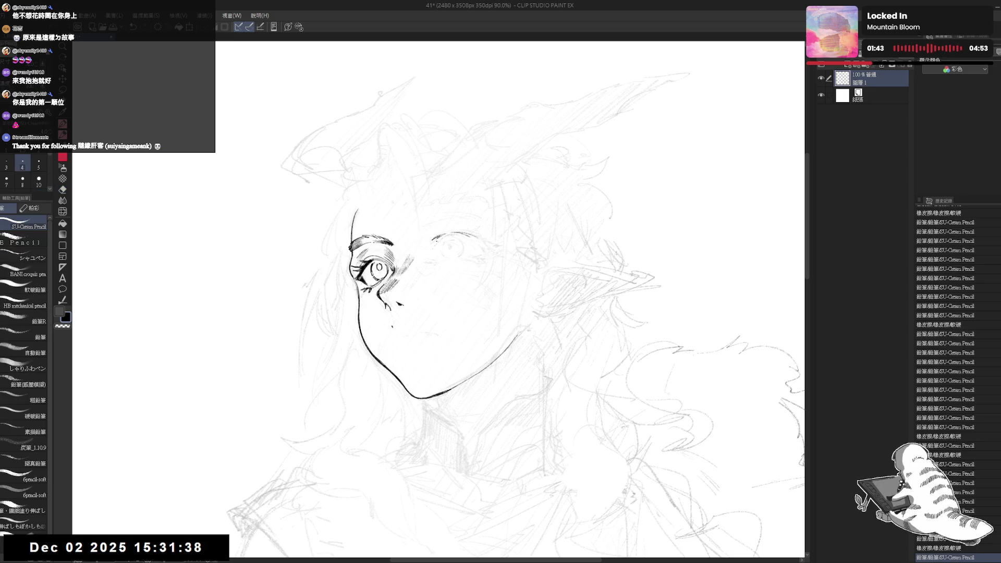
mouse_move(435, 239)
mouse_down()
mouse_move(480, 230)
mouse_move(496, 246)
mouse_move(486, 259)
mouse_up()
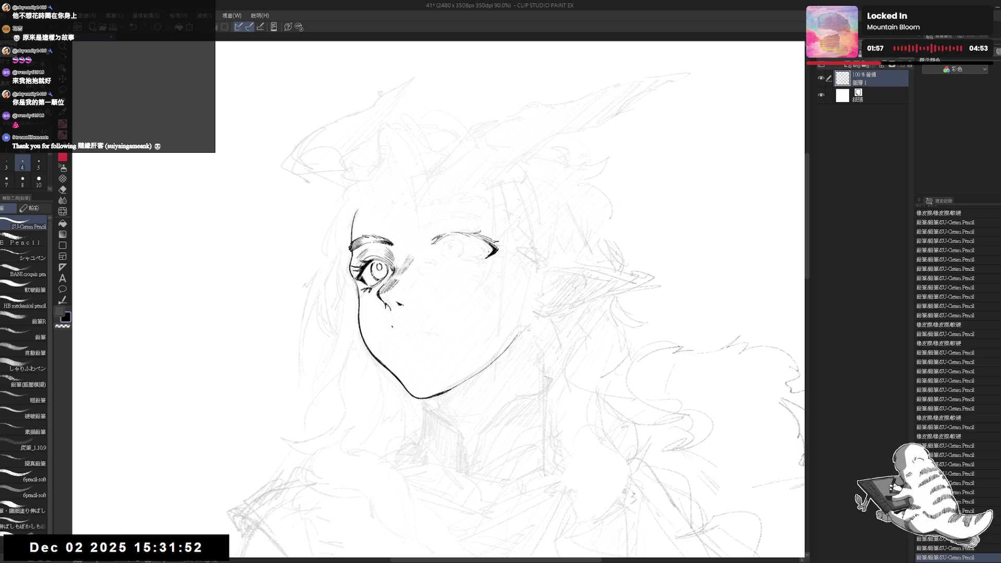
mouse_move(489, 255)
mouse_down()
mouse_move(481, 263)
mouse_move(491, 256)
mouse_move(438, 249)
mouse_up()
- Check mirrored, then dab detail onto the right lid and thicken its dark pointed outer corner
key(h)
key(h)
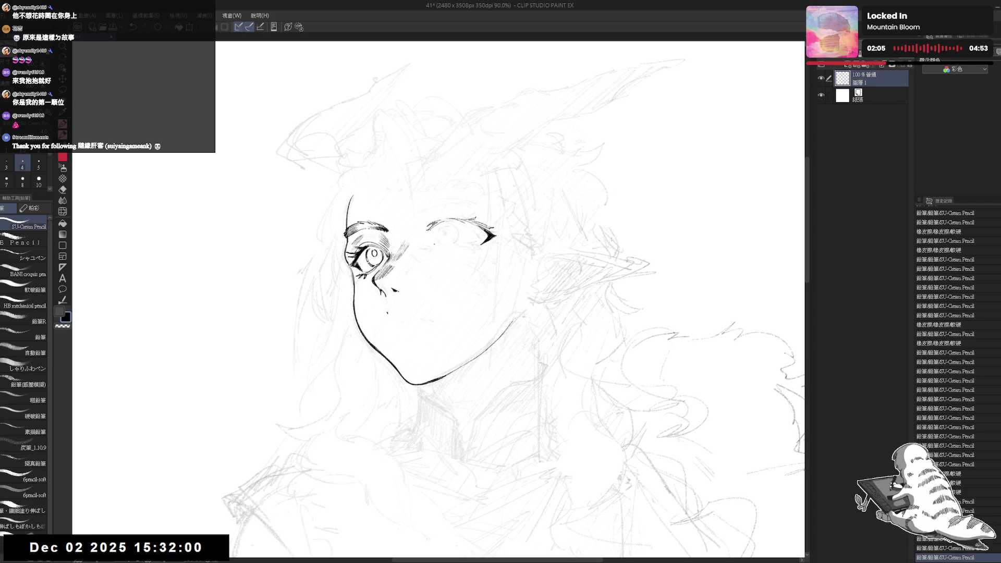
click(431, 245)
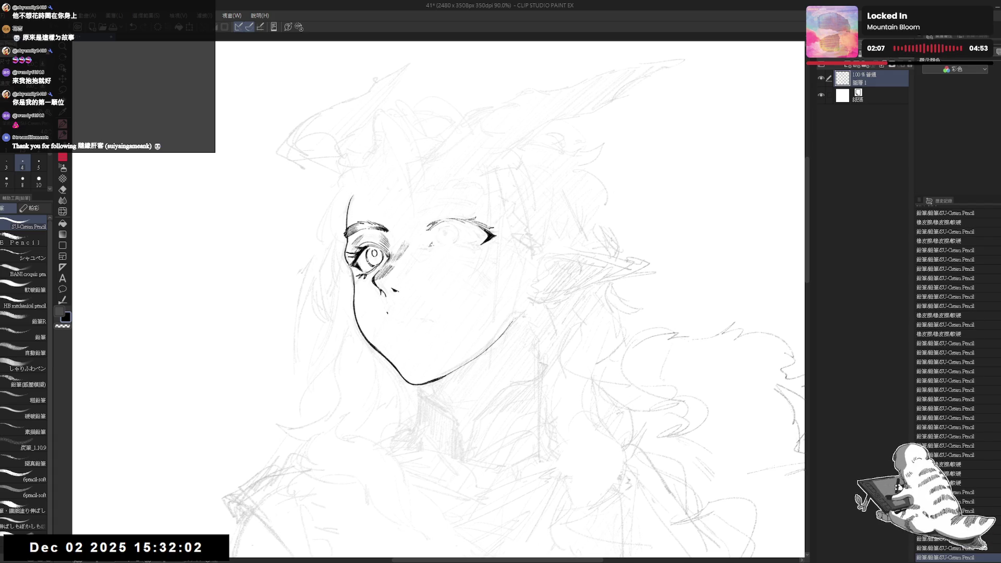
click(434, 244)
click(437, 244)
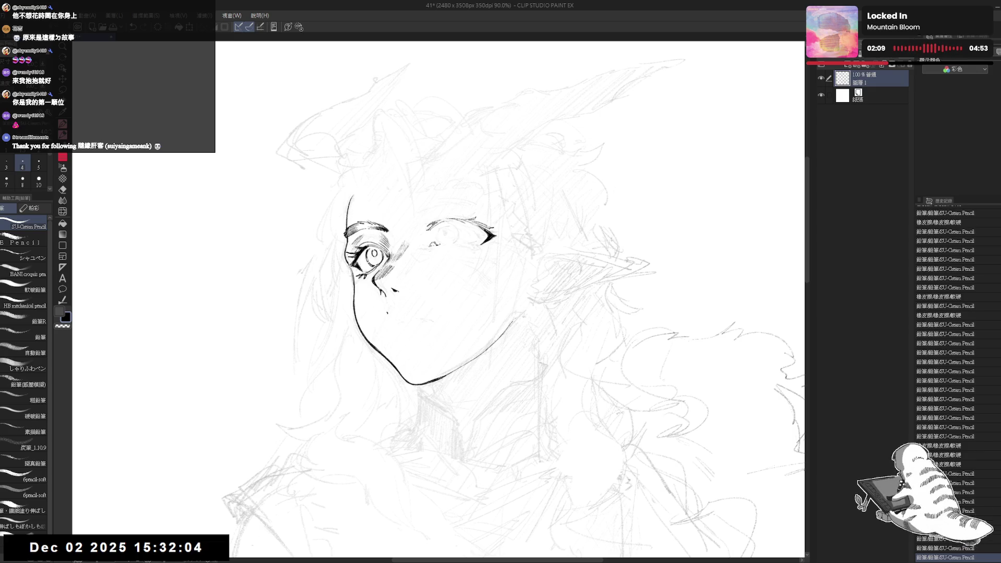
click(440, 244)
click(448, 244)
drag(456, 244, 473, 246)
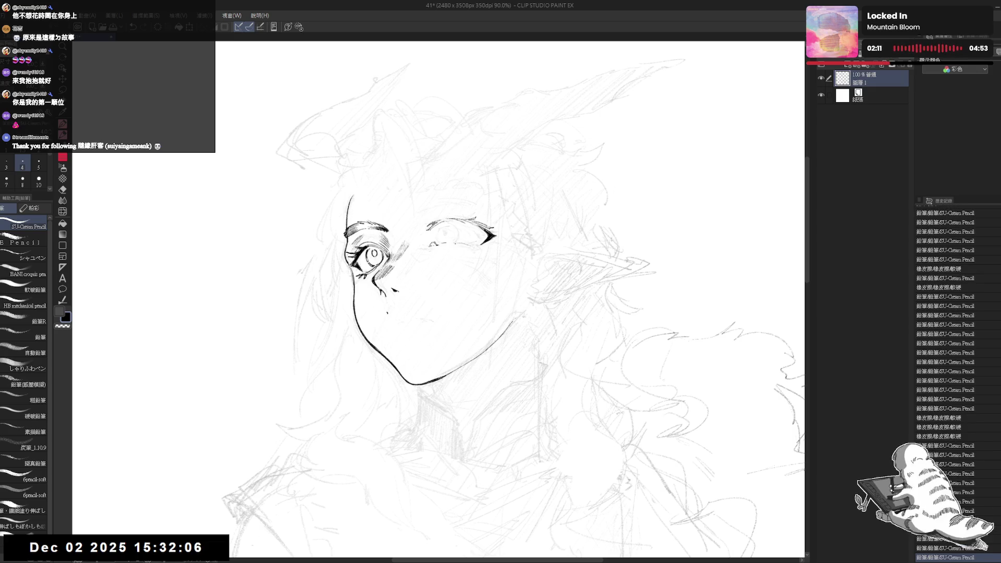
click(490, 236)
click(493, 234)
key(ctrl+minus)
key(ctrl+minus)
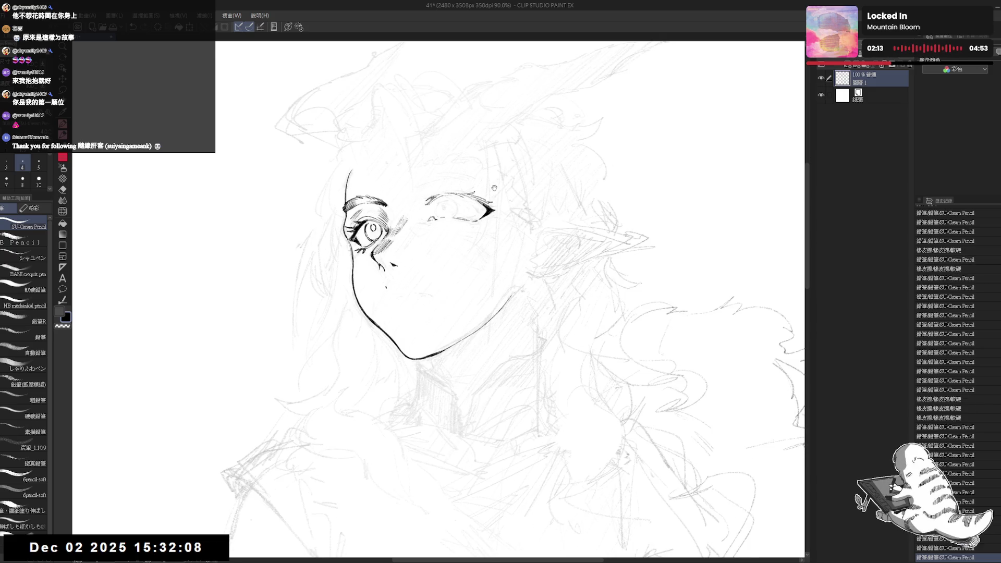
key(ctrl+minus)
key(ctrl+minus)
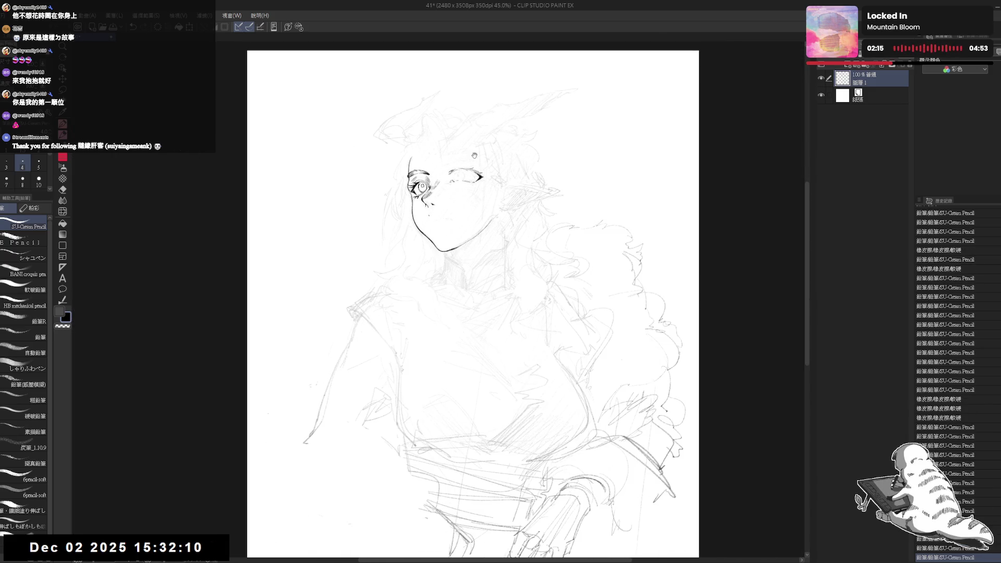
- Zoom back in and recentre the view on the girl's face
drag(475, 155, 453, 112)
key(ctrl+plus)
key(ctrl+plus)
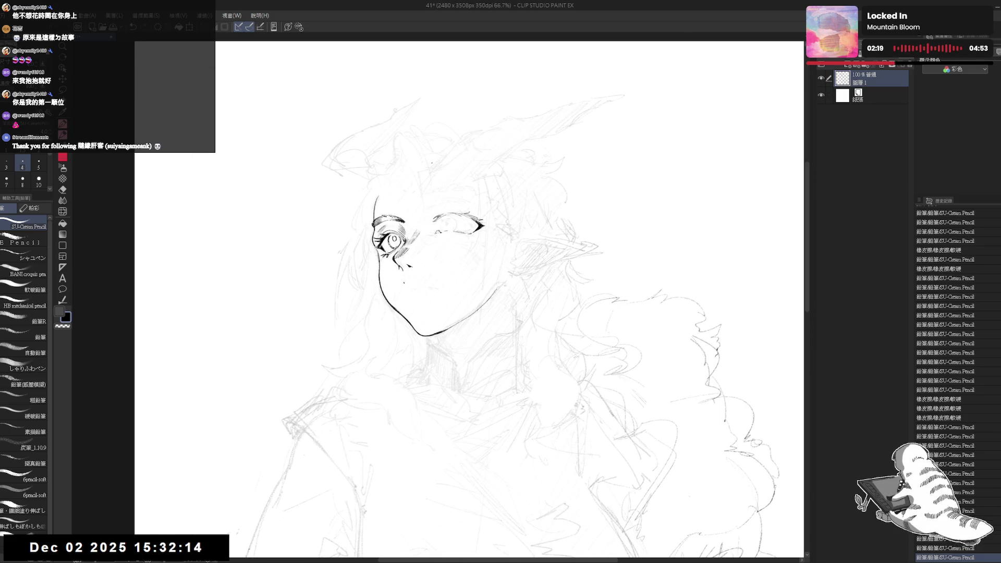
drag(449, 181, 450, 189)
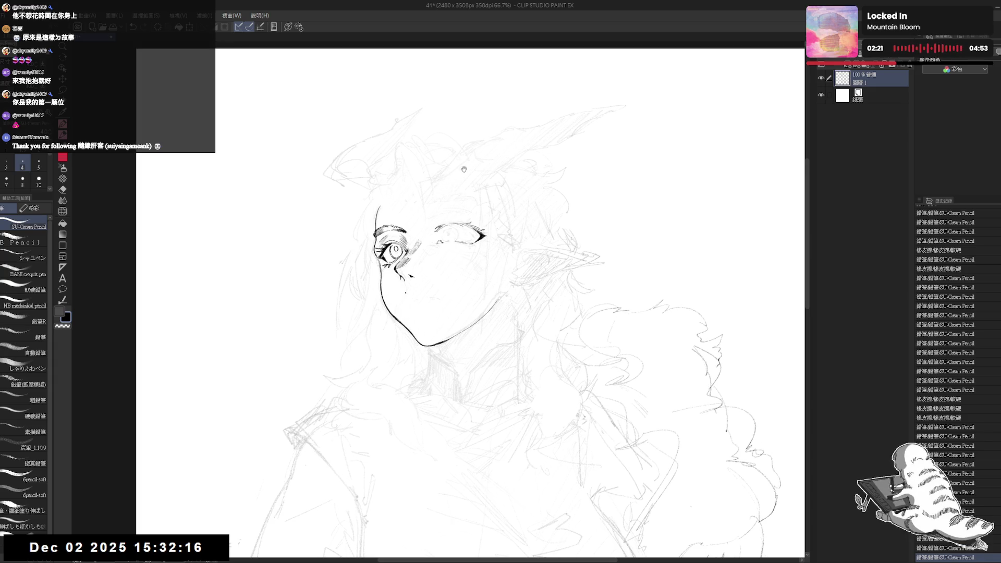
key(e)
key(p)
drag(448, 235, 433, 252)
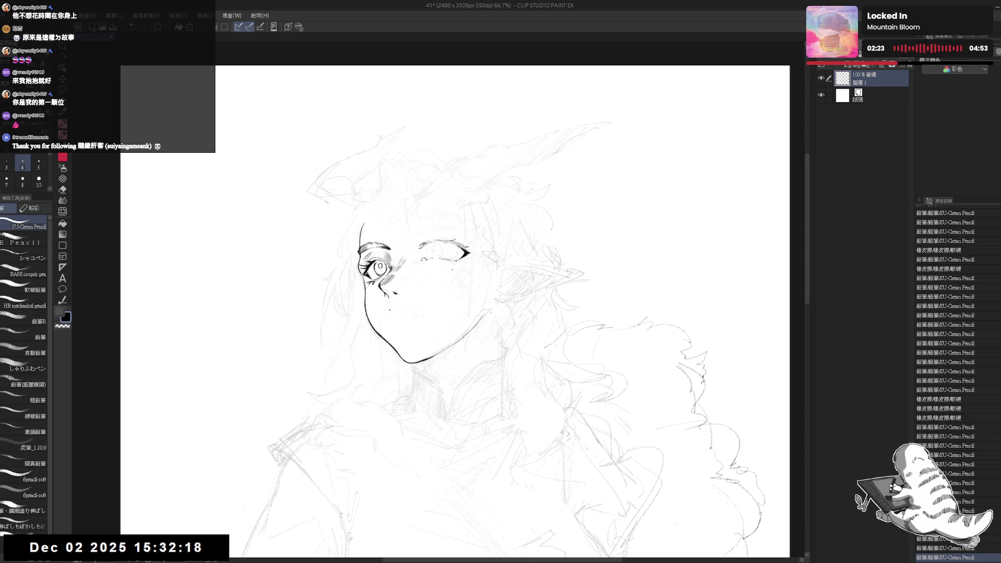
drag(440, 289, 445, 291)
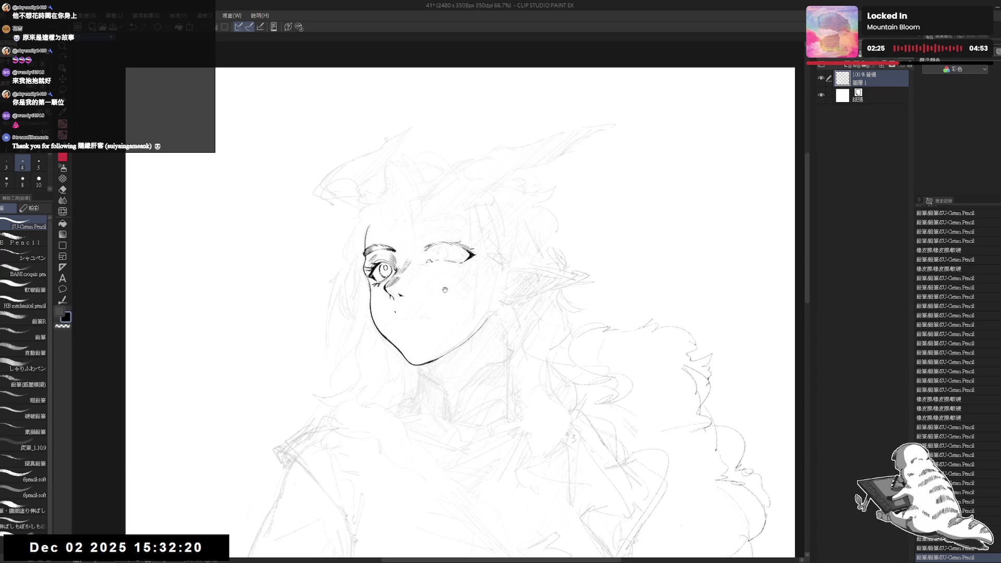
- Trim the right eye's outer corner and stray marks, then rework the lid strokes
key(e)
drag(459, 253, 459, 255)
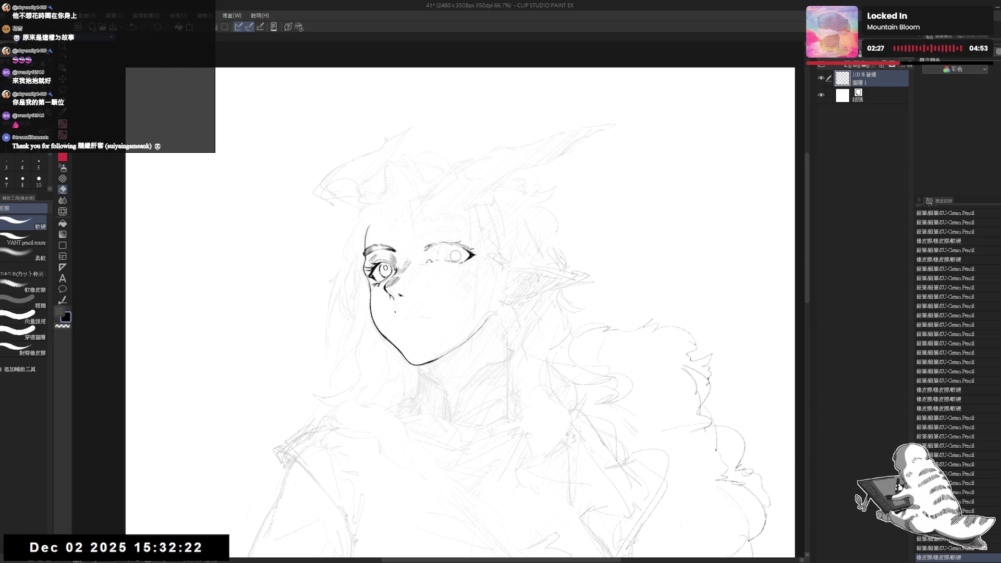
key(p)
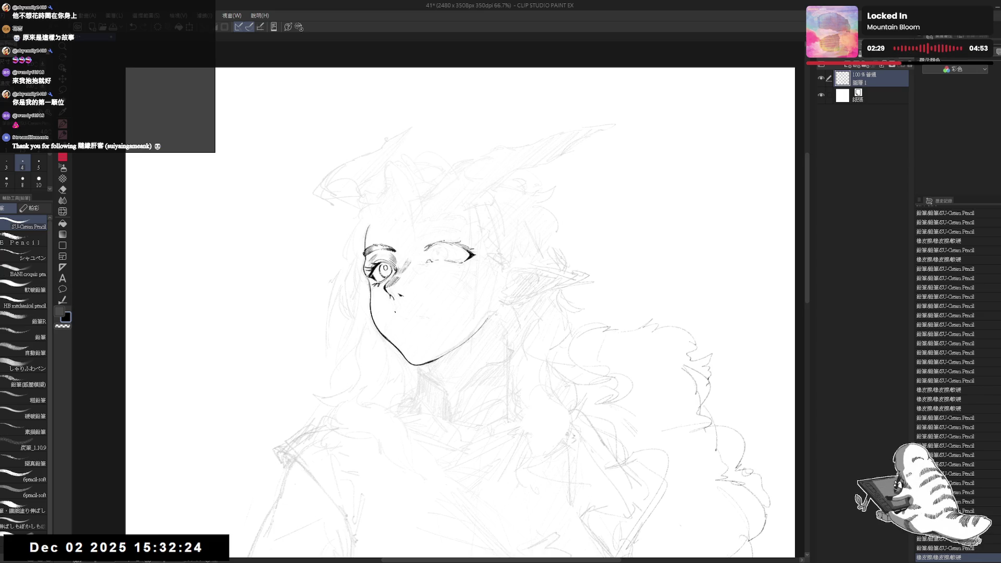
key(e)
mouse_move(456, 240)
mouse_down()
mouse_move(476, 257)
mouse_move(460, 267)
mouse_up()
key(p)
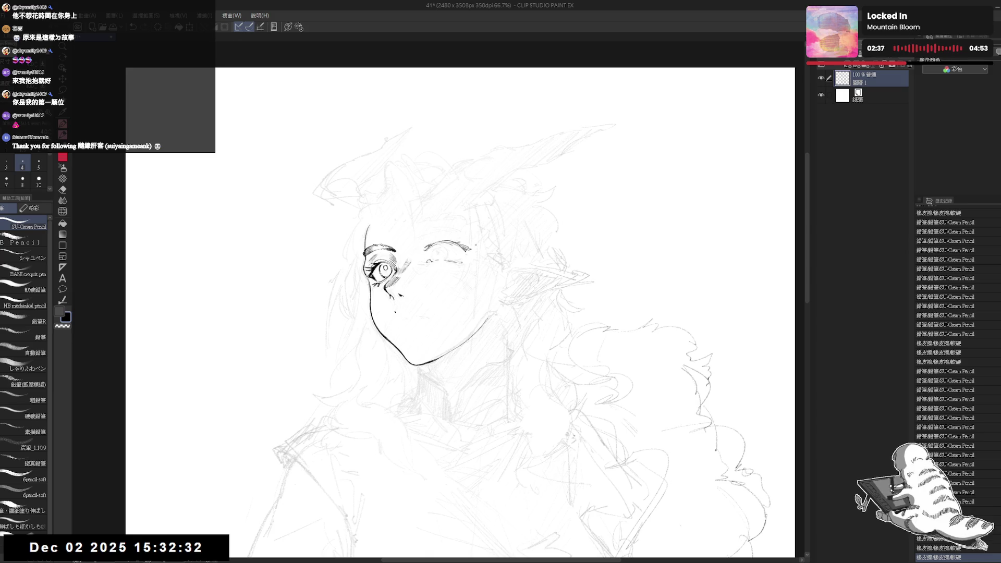
key(e)
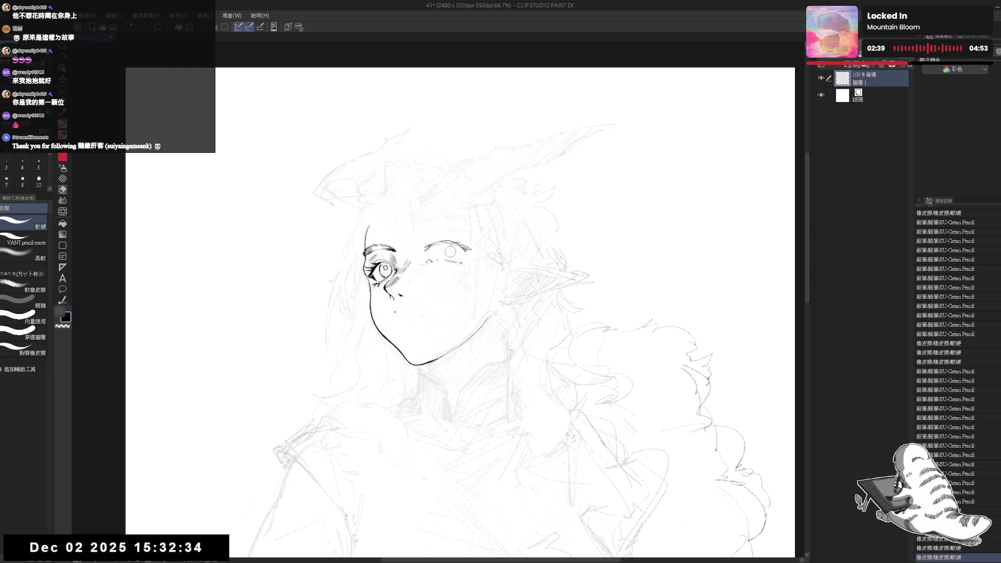
mouse_move(448, 254)
mouse_down()
mouse_move(434, 254)
mouse_move(475, 249)
mouse_move(458, 258)
mouse_up()
key(p)
key(e)
key(p)
drag(443, 255, 459, 258)
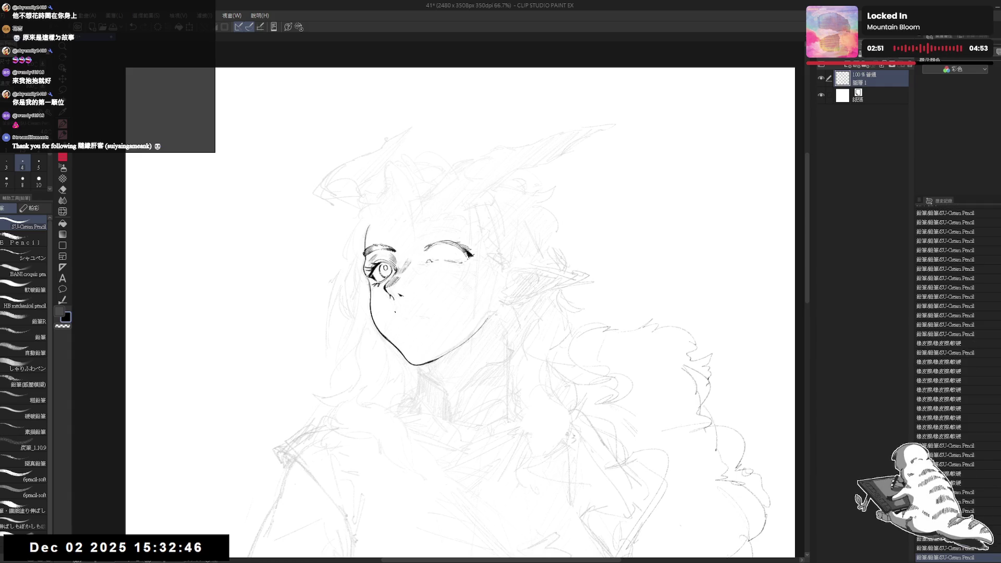
- Erase and trim stray sketch lines around the right eyebrow, checking the mirrored view
key(h)
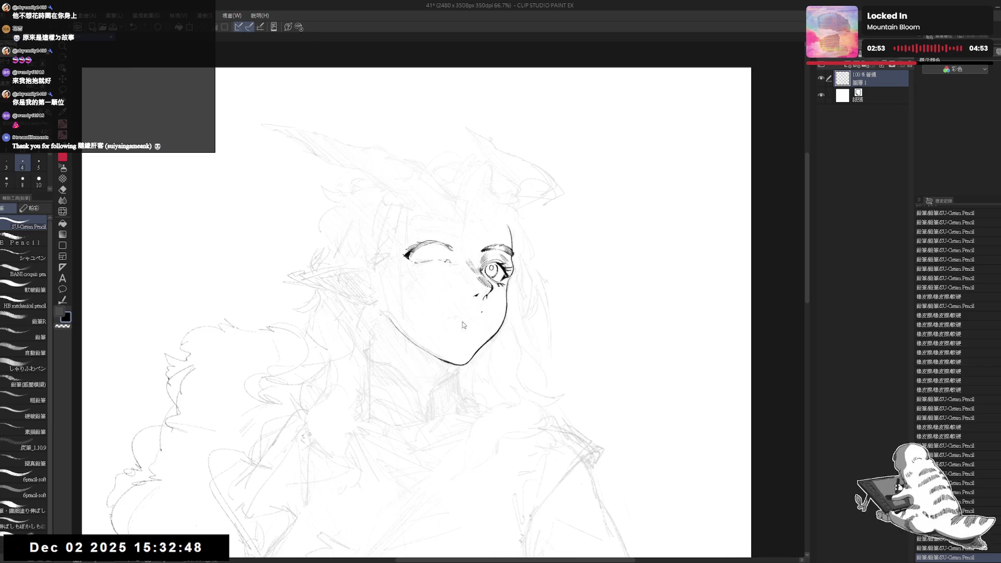
key(h)
key(e)
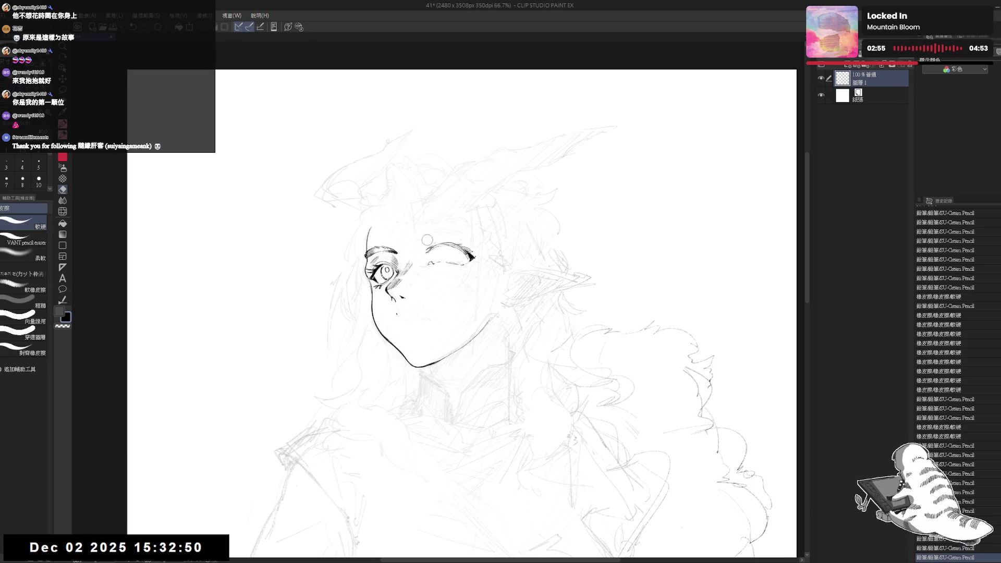
drag(435, 240, 463, 242)
key(p)
key(e)
key(p)
key(e)
drag(454, 245, 463, 244)
key(p)
key(ctrl+z)
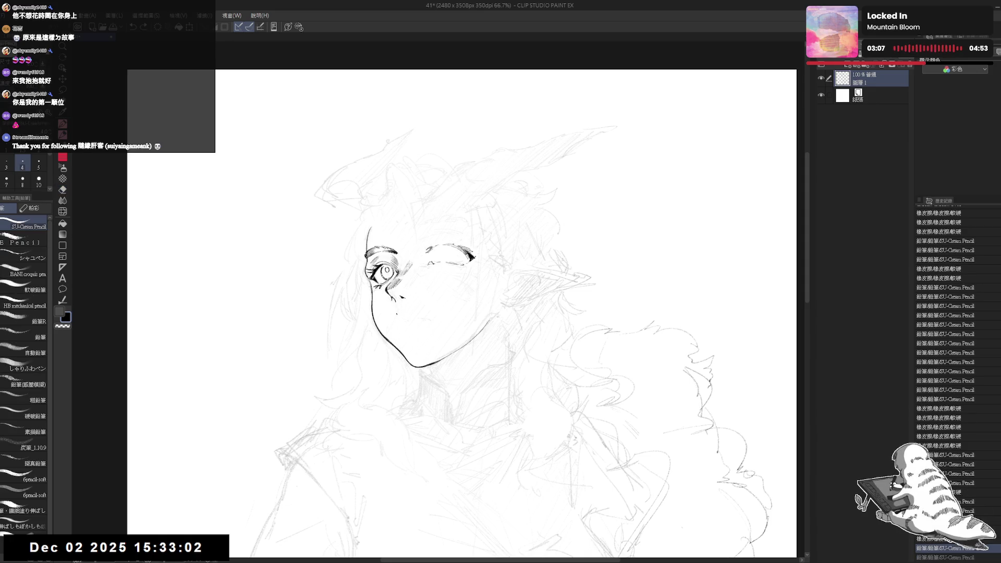
key(e)
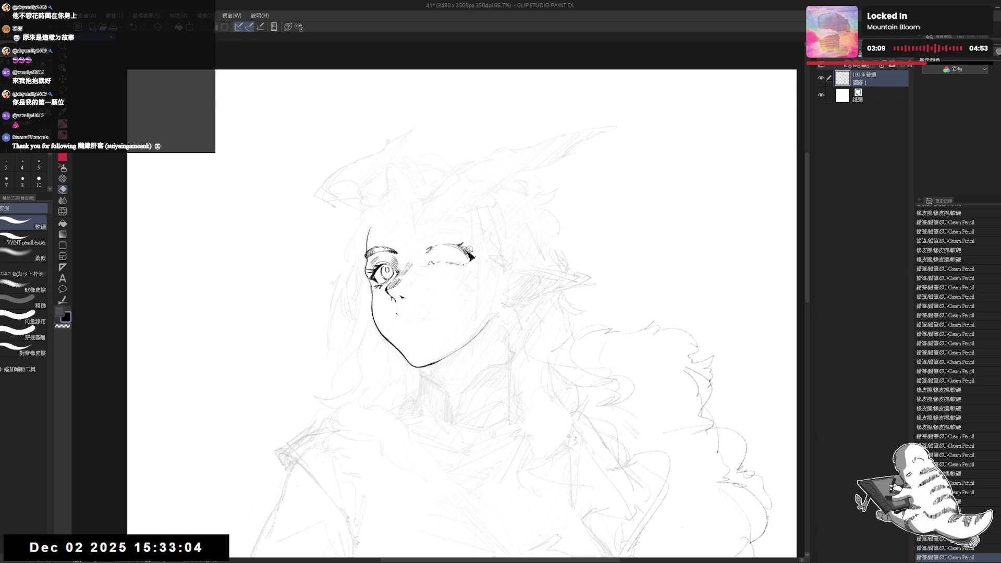
drag(465, 251, 475, 248)
key(p)
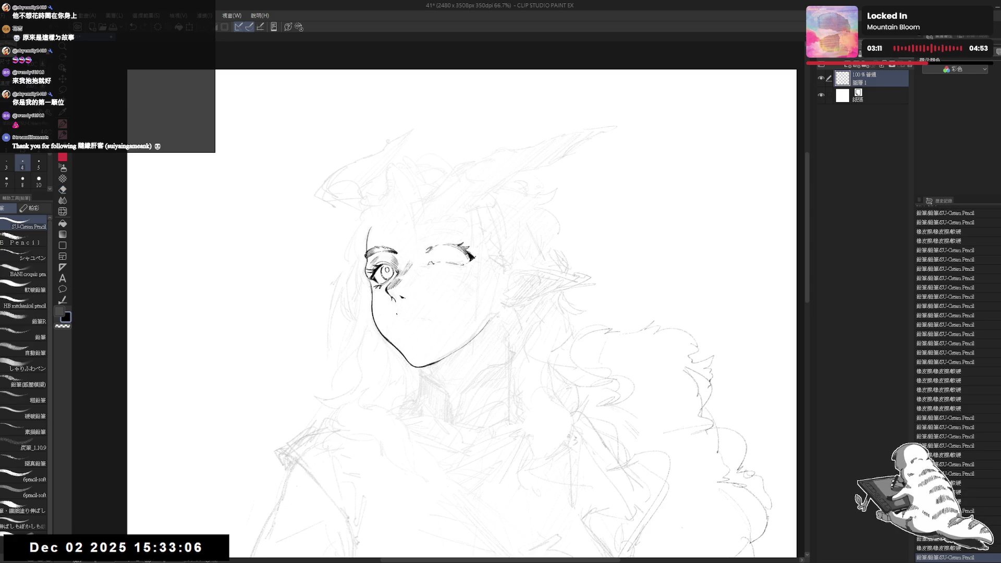
- Remove a stray mark near the right eye and draw its round iris outline
key(h)
key(h)
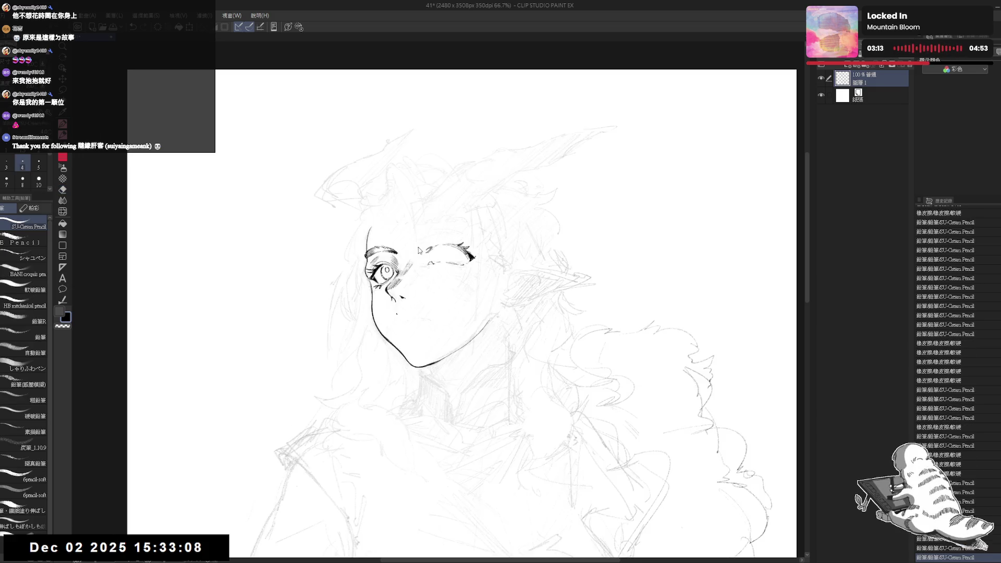
mouse_move(455, 271)
mouse_down()
mouse_move(430, 247)
mouse_move(426, 255)
mouse_move(457, 262)
mouse_move(431, 259)
mouse_move(451, 249)
mouse_move(435, 254)
mouse_move(445, 255)
mouse_up()
key(e)
key(p)
key(e)
key(p)
key(e)
key(p)
key(e)
key(p)
key(e)
key(p)
key(e)
key(p)
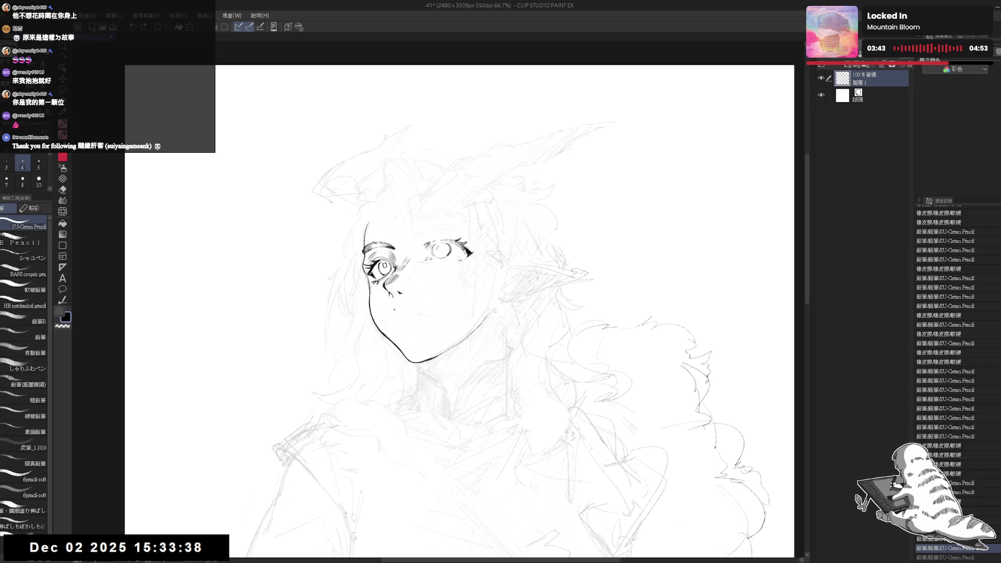
- Erase a small mark inside the right eye and dot its pupil with the pencil
key(h)
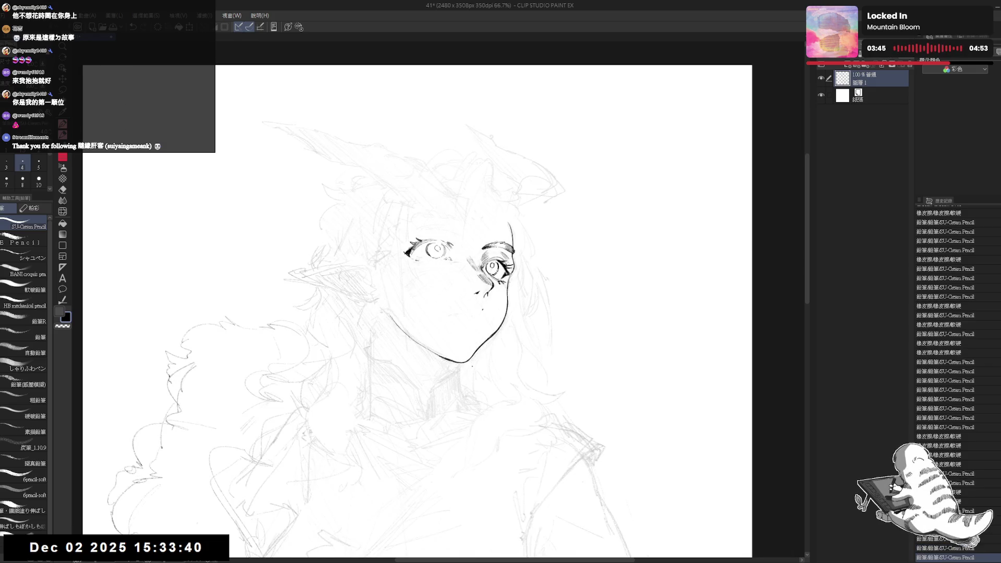
key(h)
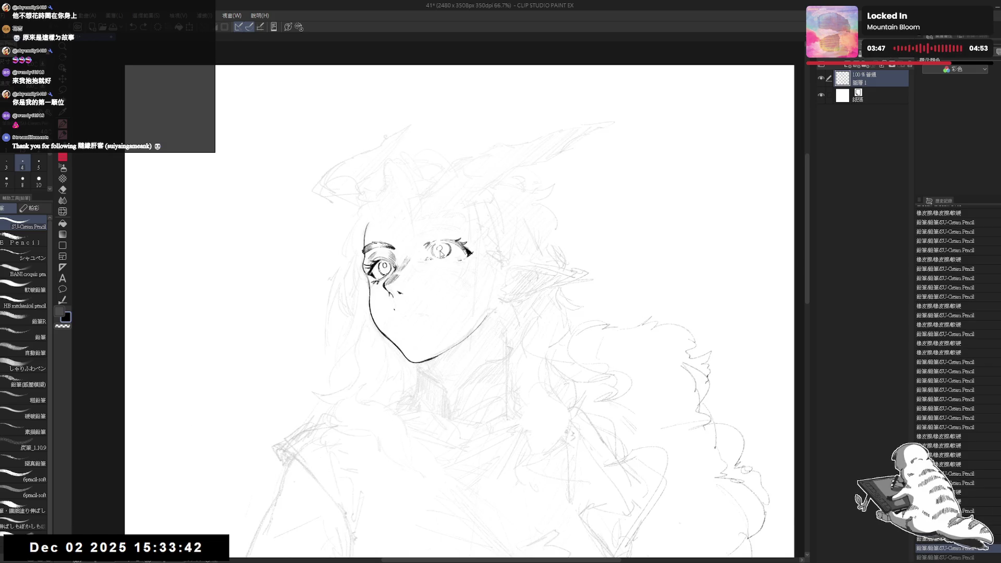
key(e)
drag(439, 245, 444, 253)
key(p)
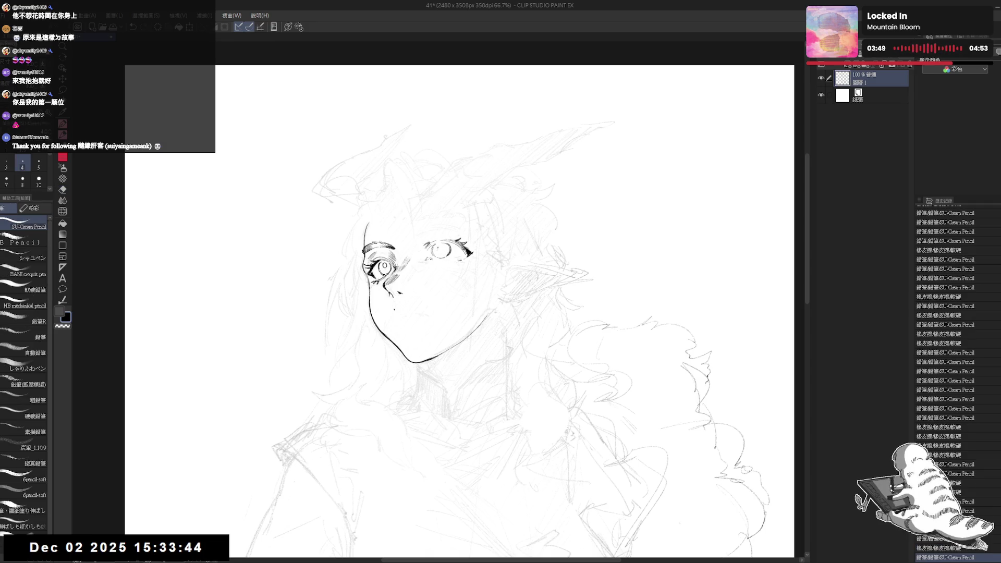
click(441, 249)
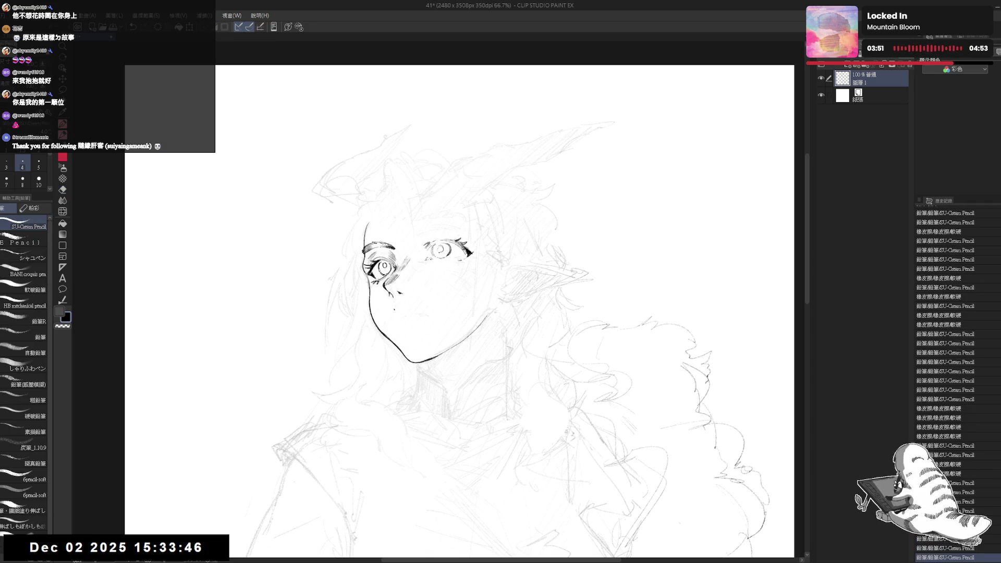
click(441, 249)
click(441, 250)
- Add small pencil marks forming the inner pupil ring of the right eye
drag(462, 290, 516, 305)
click(457, 251)
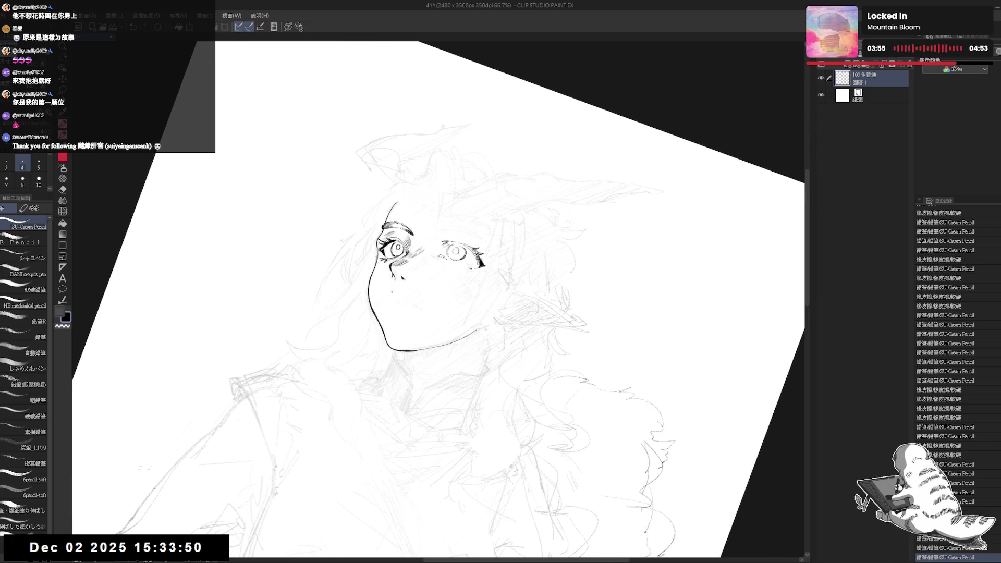
click(457, 253)
click(457, 253)
click(457, 252)
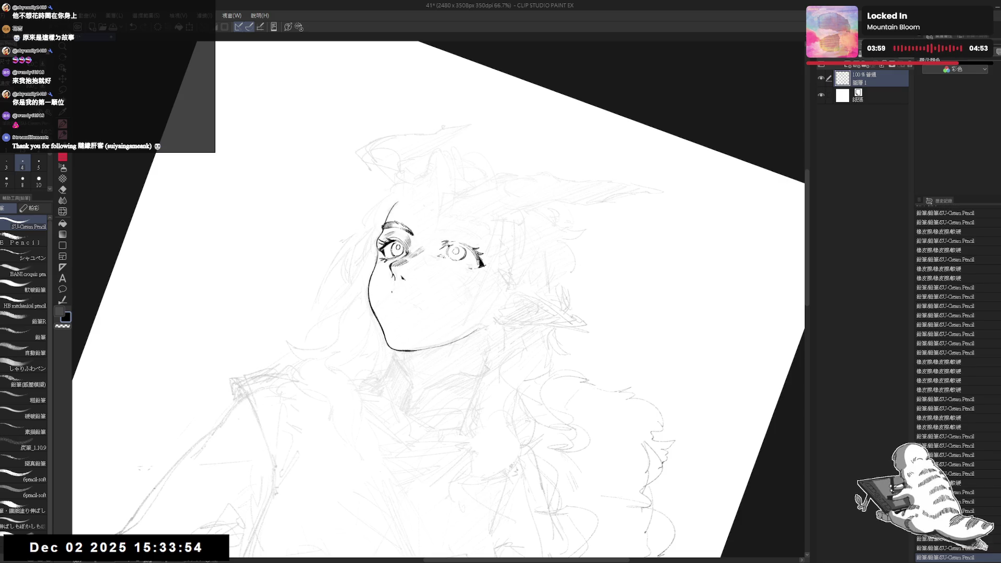
- Undo two recent strokes near the eye, then darken the right eye's lashes
key(ctrl+at)
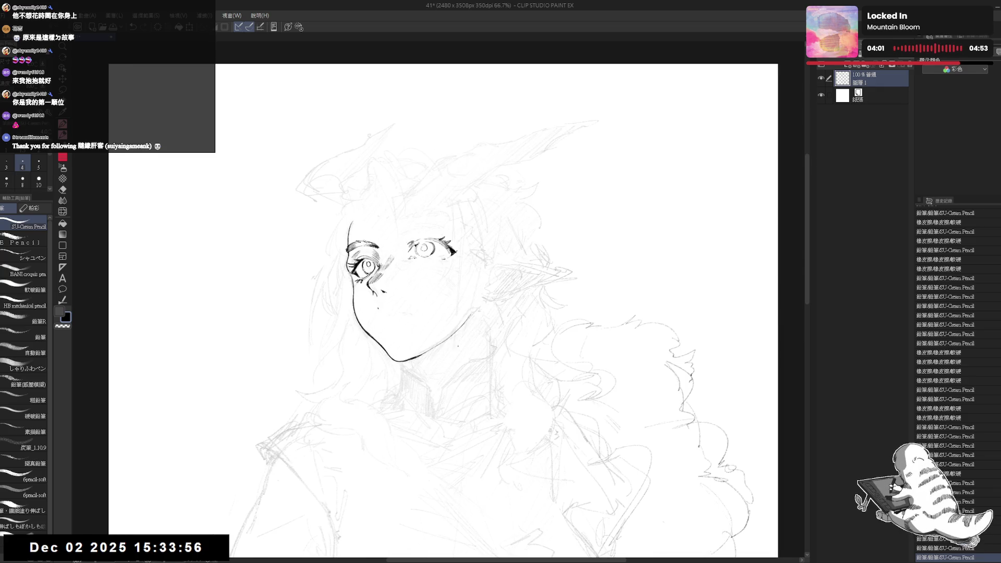
key(asciicircum)
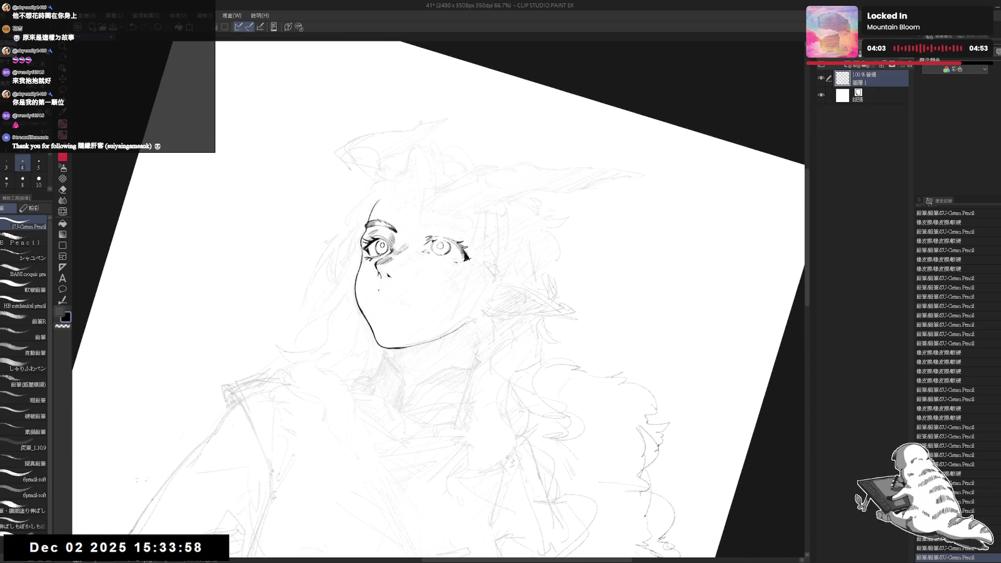
key(e)
key(minus)
key(minus)
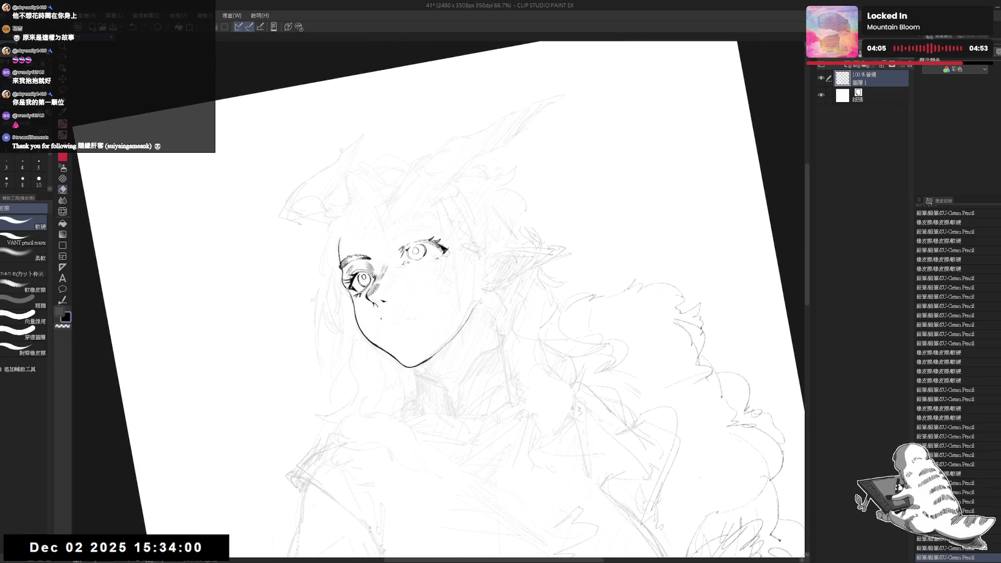
key(ctrl+z)
key(p)
key(ctrl+z)
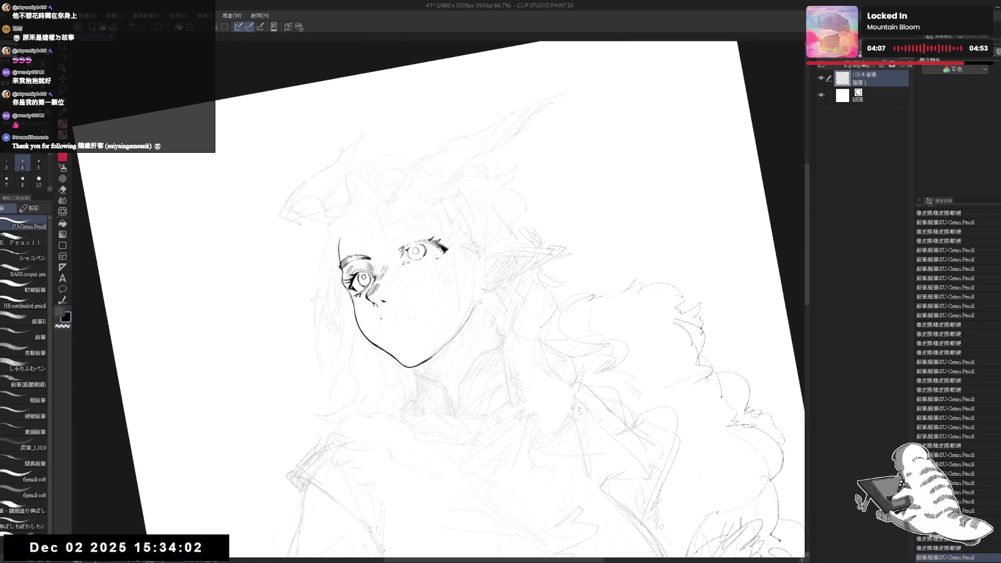
key(e)
key(p)
drag(437, 246, 441, 255)
- Check the face in a mirrored, tilted view and erase a mark beside the right eye
key(asciicircum)
key(asciicircum)
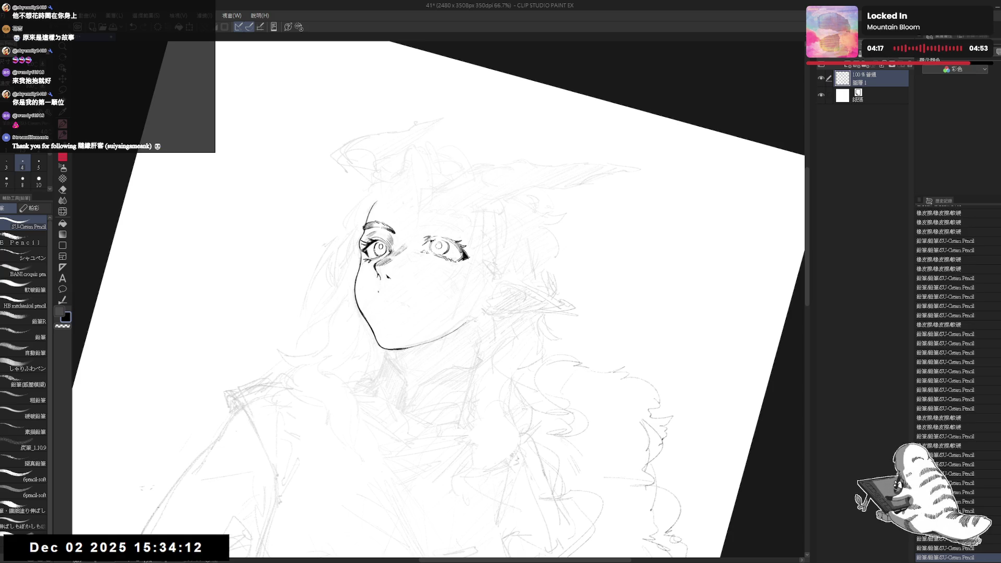
key(at)
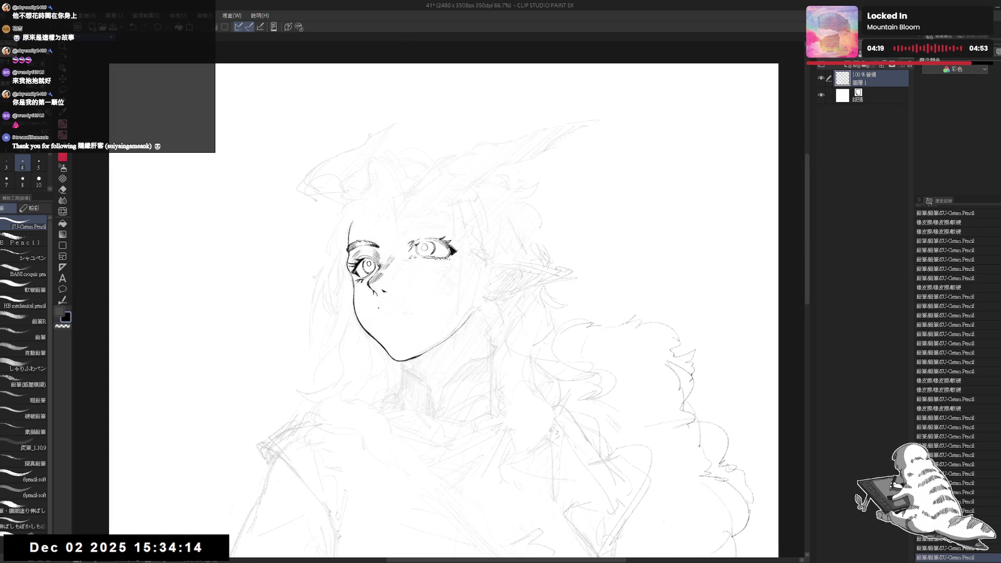
key(h)
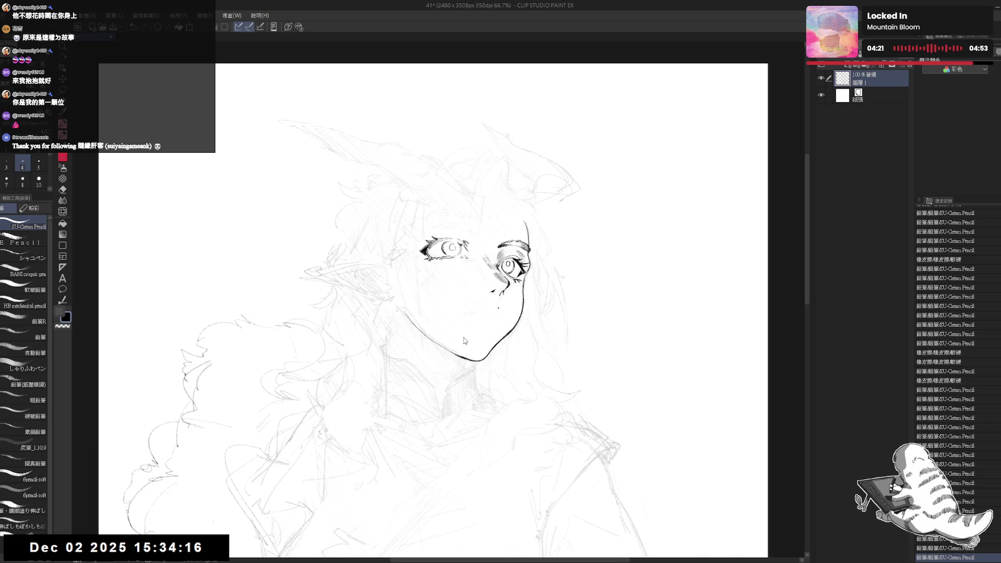
key(h)
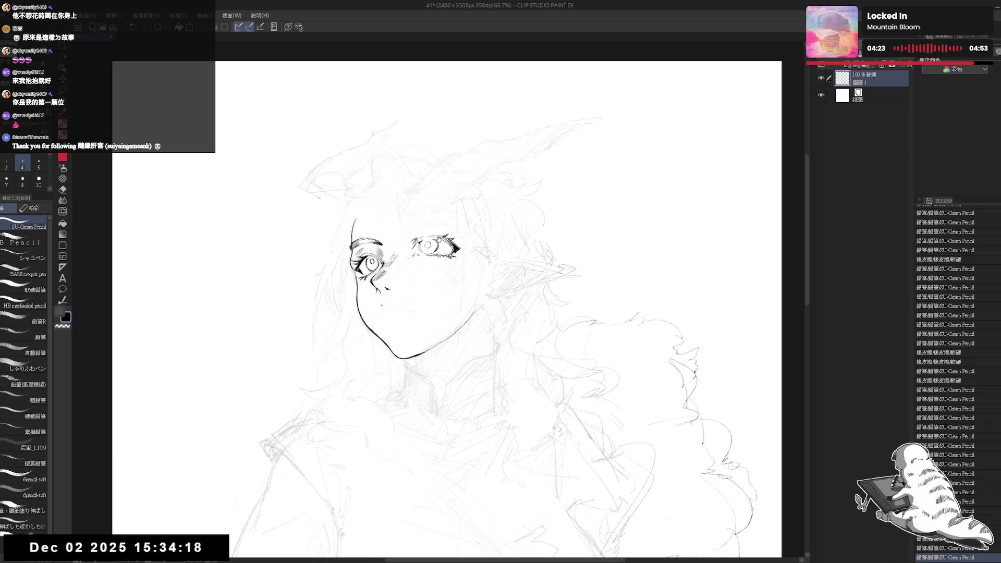
key(minus)
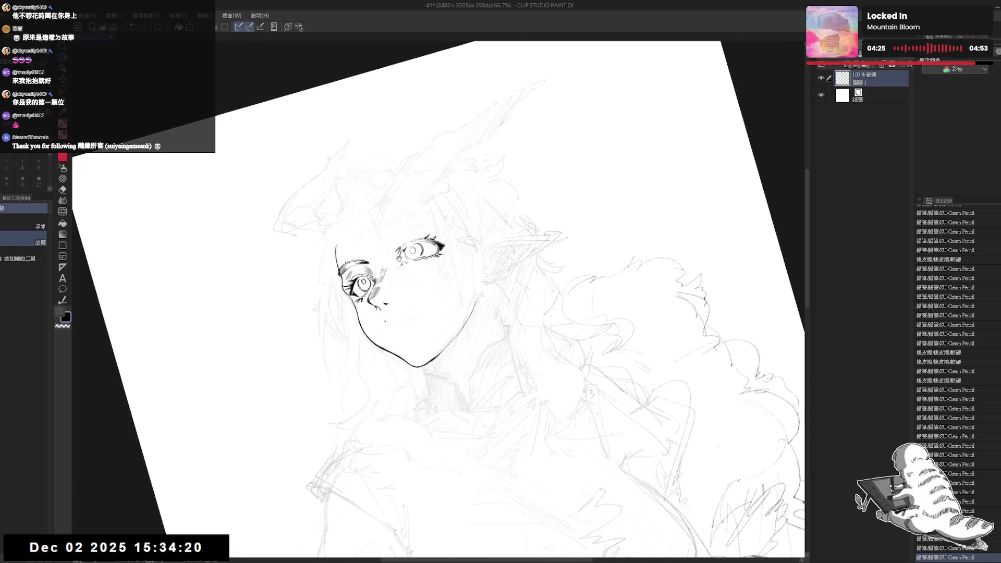
key(p)
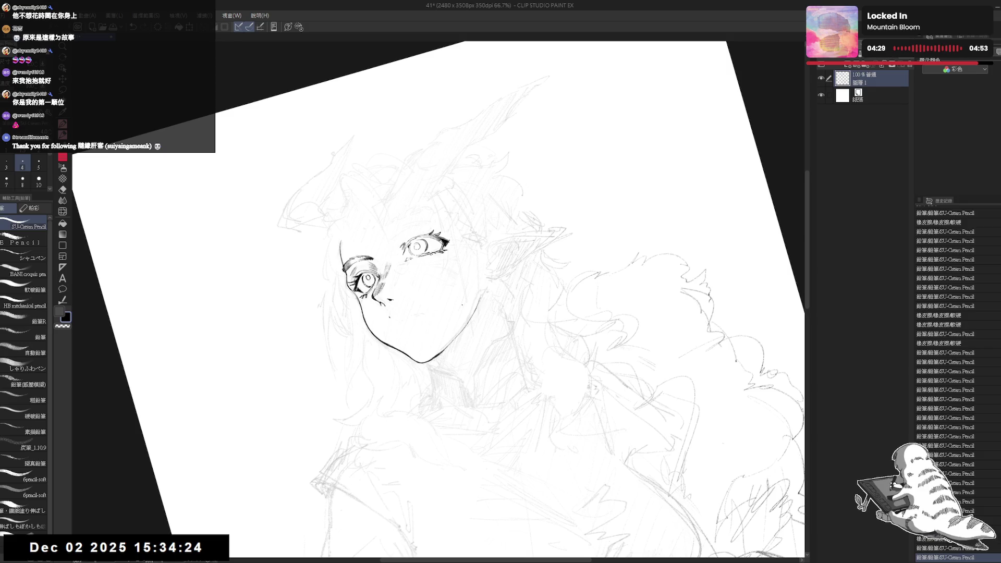
key(equal)
key(h)
key(h)
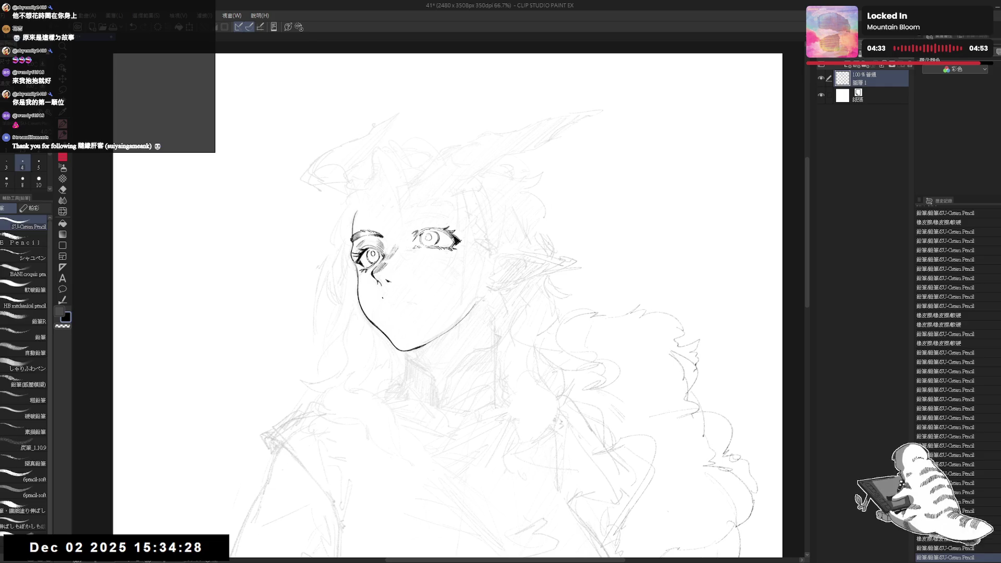
drag(425, 246, 410, 250)
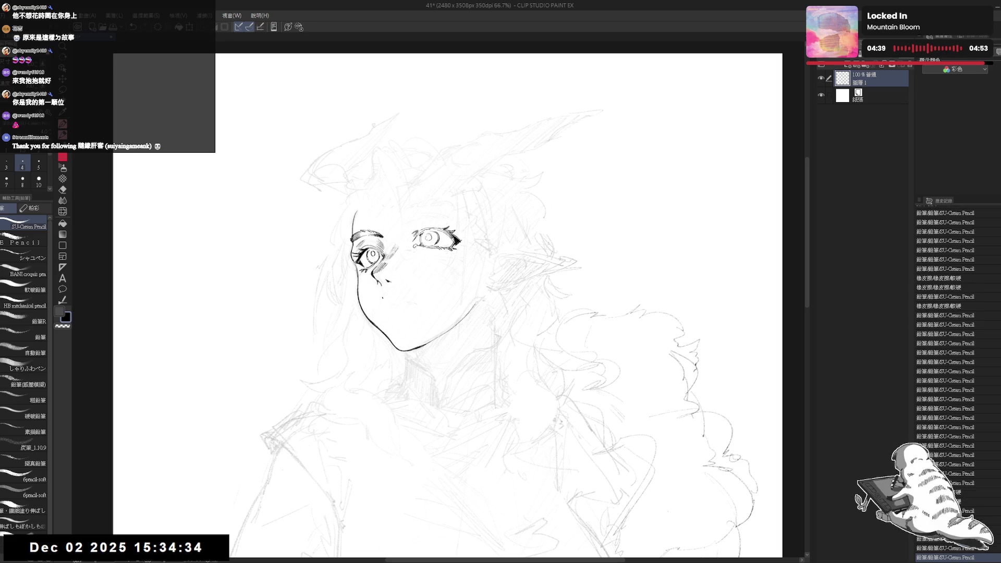
- Add a small dot near the right eye, erase around it, and undo the stray stroke
drag(448, 354, 443, 319)
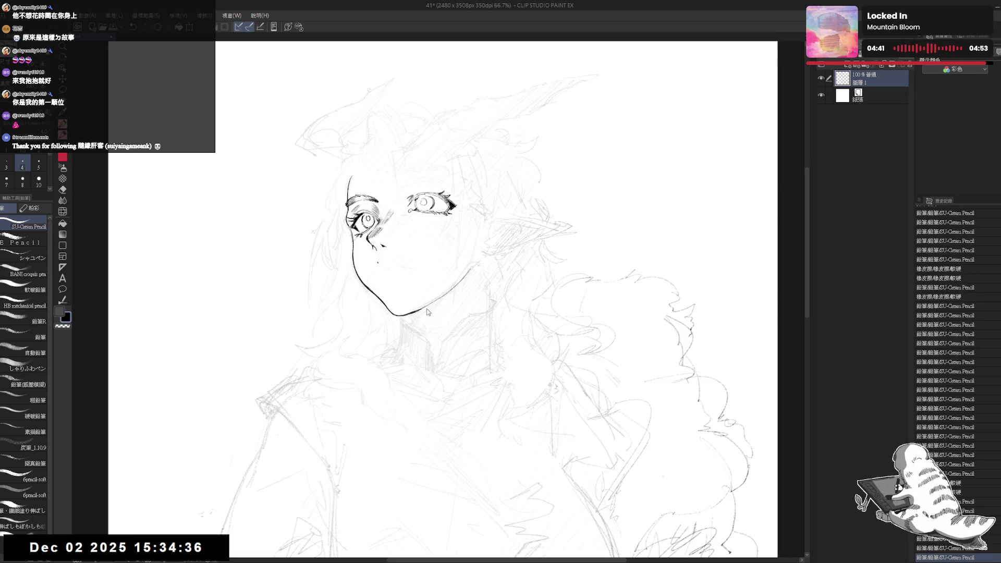
key(h)
key(h)
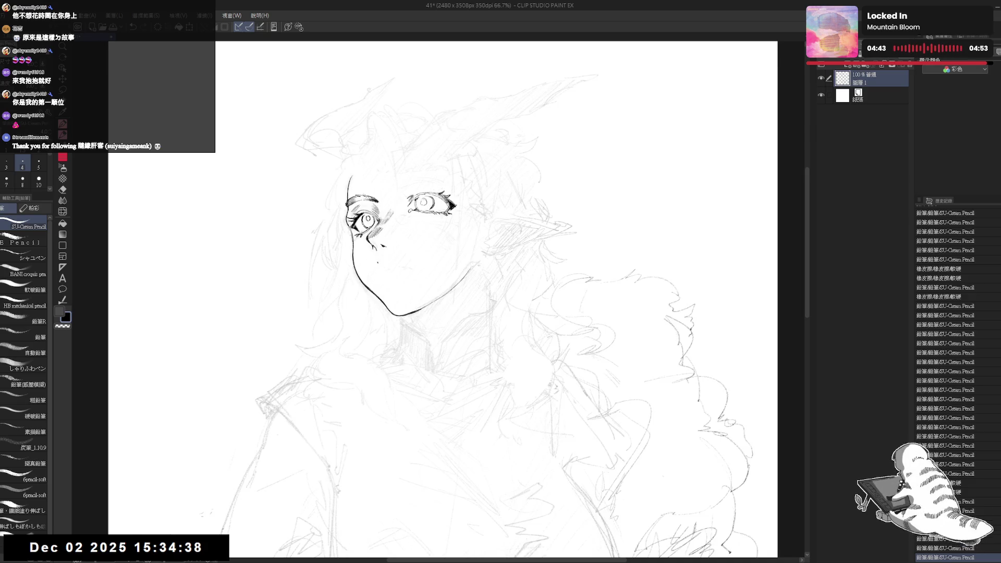
click(457, 243)
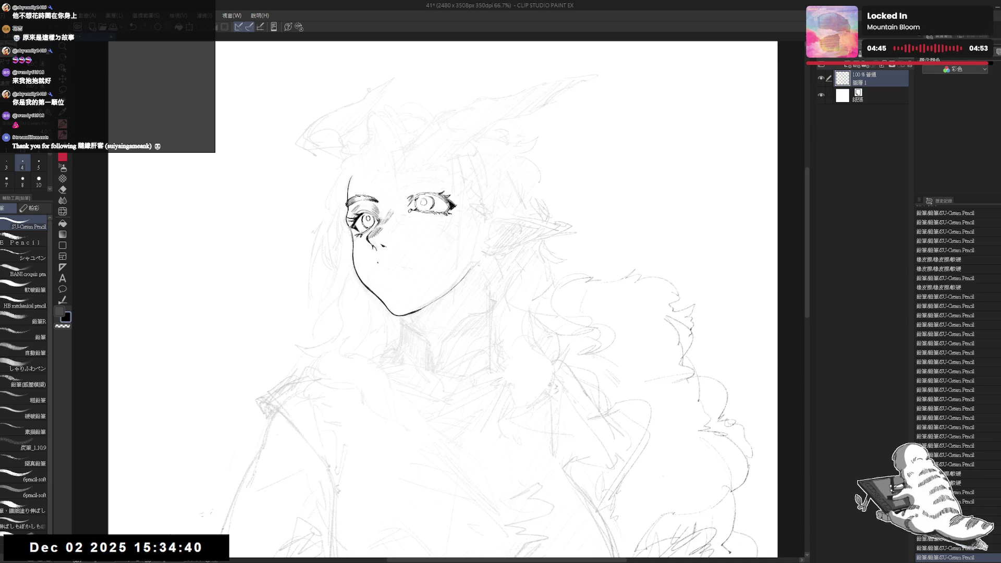
key(e)
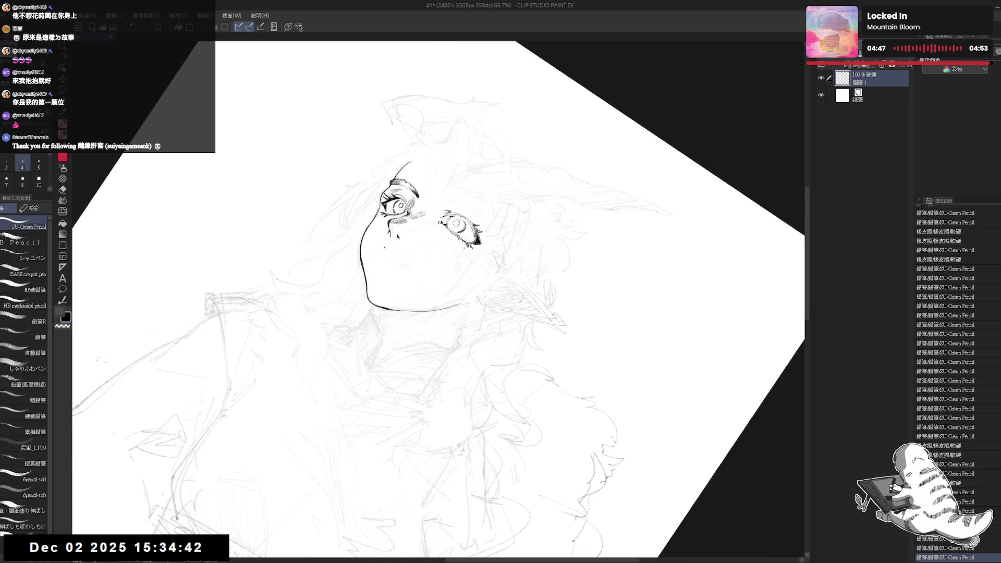
drag(447, 227, 461, 241)
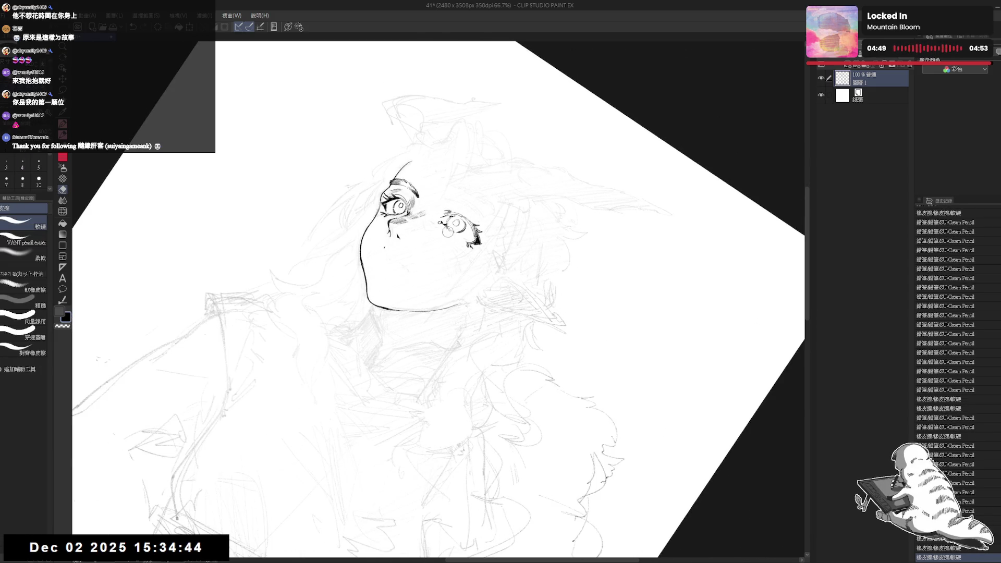
key(p)
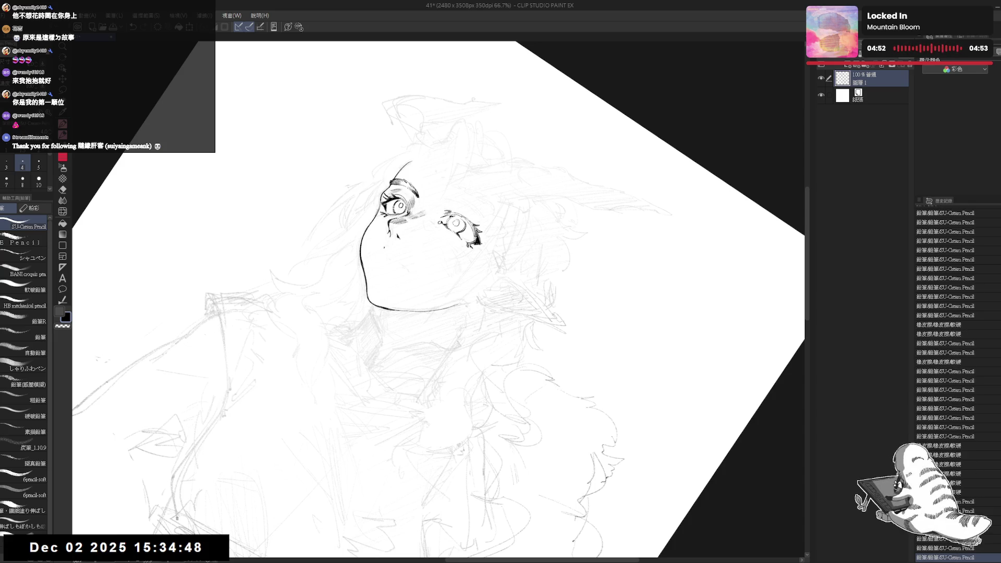
key(ctrl+0)
key(ctrl+z)
- Erase stray marks just above the right eye after checking the mirrored face
key(h)
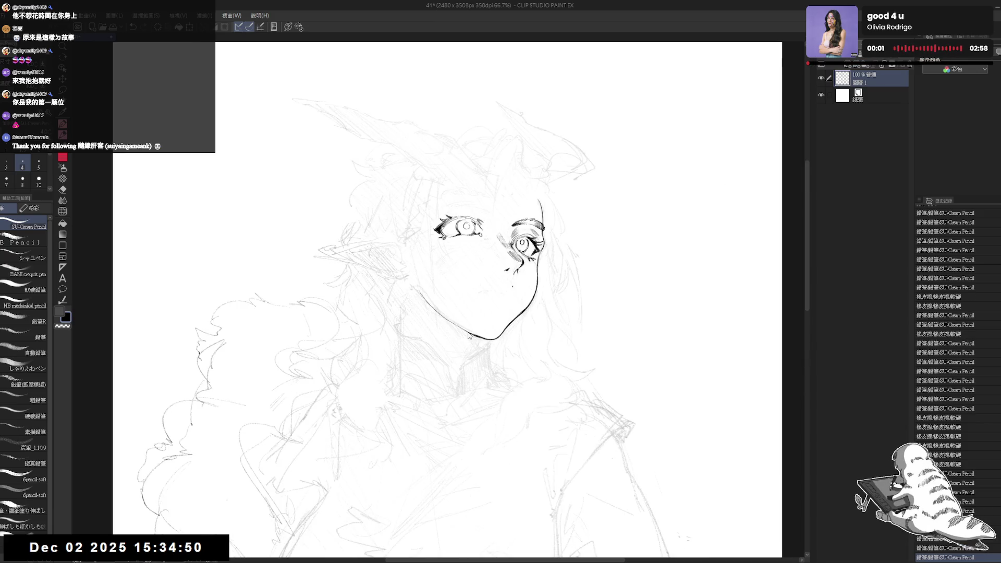
key(h)
key(asciicircum)
key(asciicircum)
key(e)
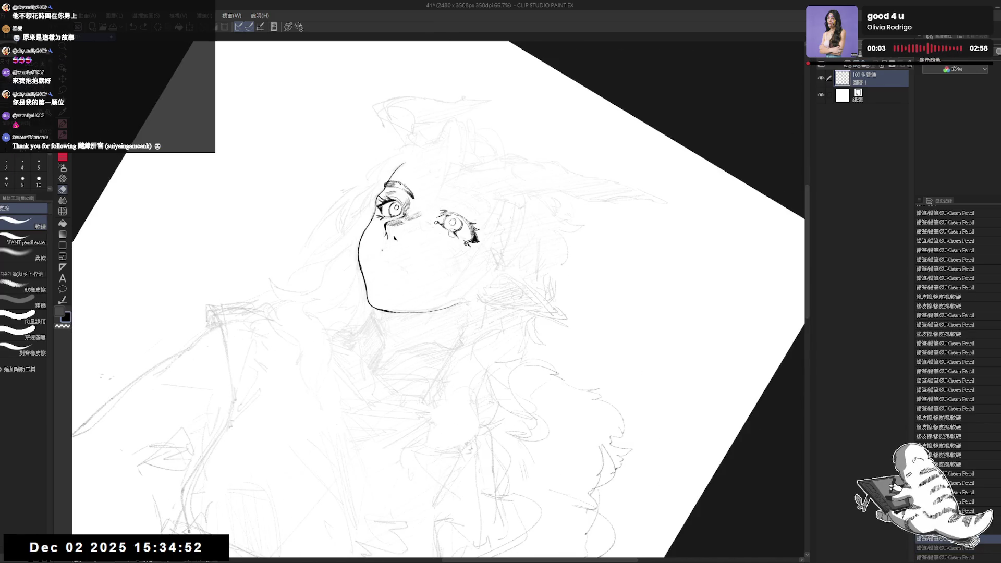
drag(447, 230, 444, 229)
key(p)
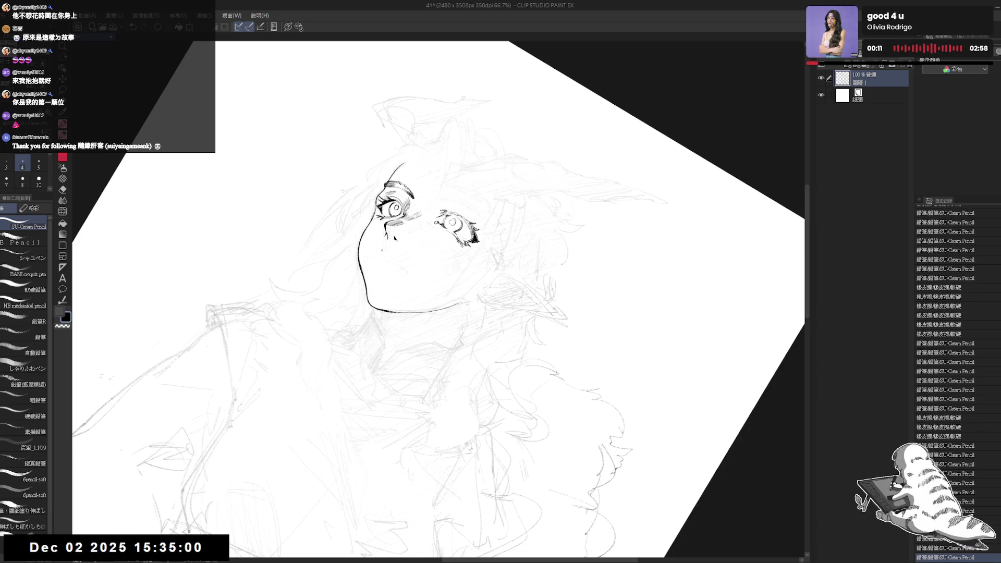
- Tilt the view about 30° clockwise and erase two small marks beside the right eye
key(ctrl+at)
drag(574, 156, 627, 244)
key(p)
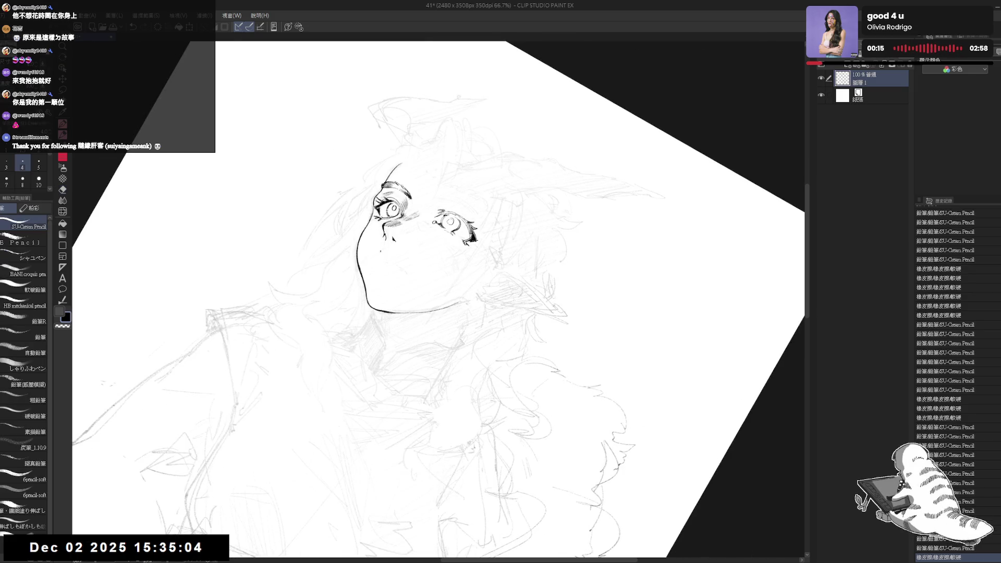
key(e)
drag(448, 232, 455, 239)
key(p)
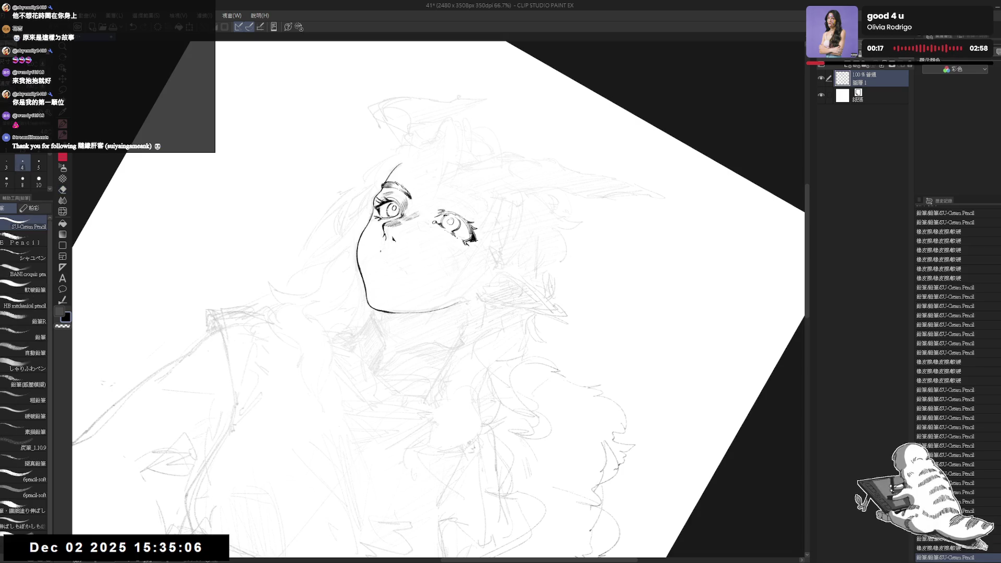
key(e)
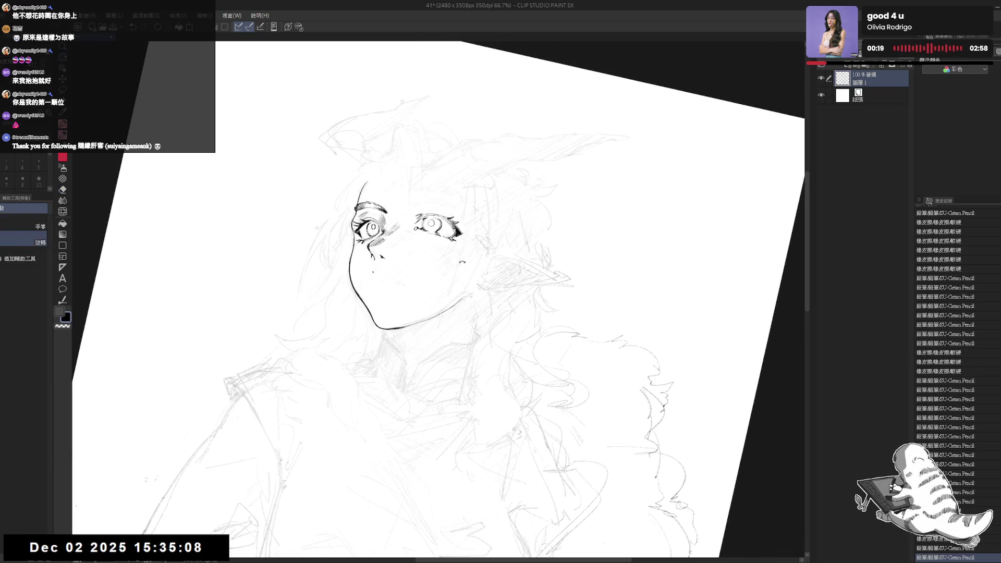
drag(454, 239, 458, 246)
key(p)
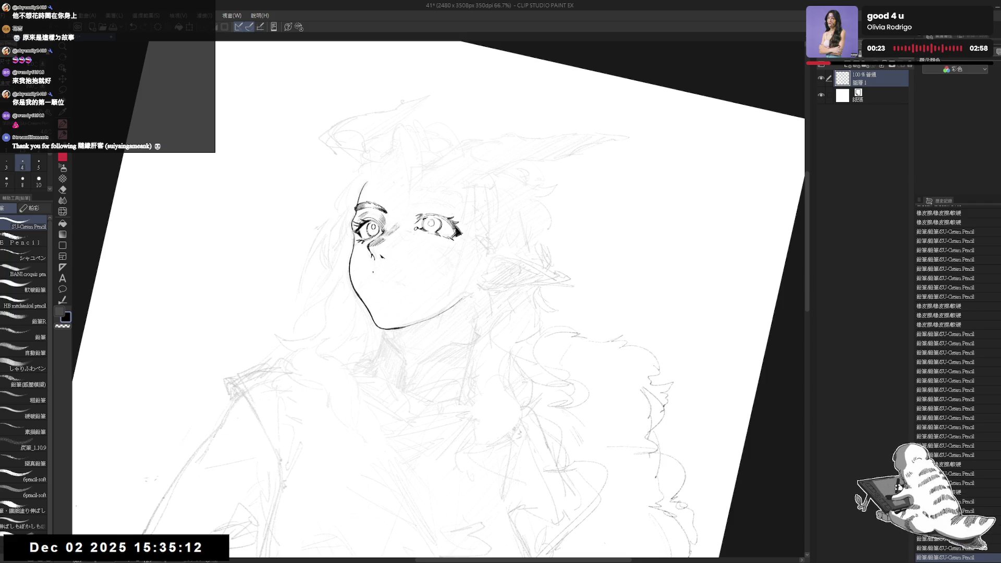
- Try a short stroke beside the right eye, undo it, and add tiny marks nearby
drag(450, 240, 455, 246)
key(ctrl+z)
key(ctrl+z)
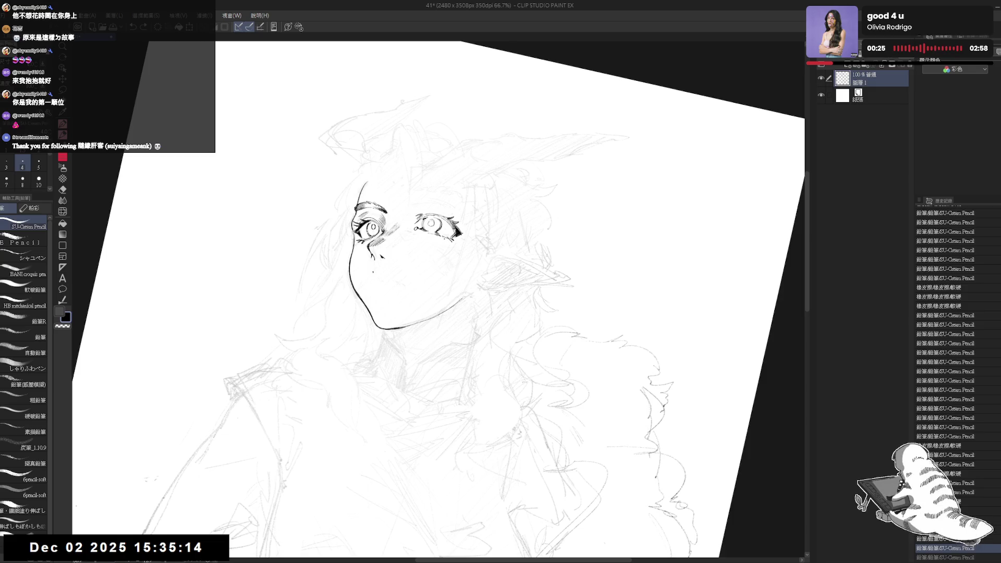
key(ctrl+@)
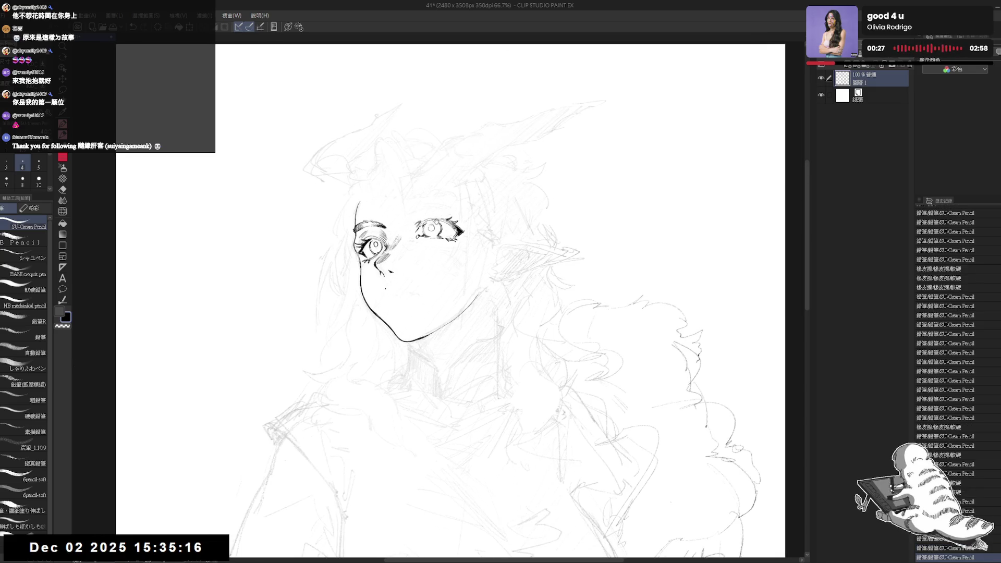
drag(438, 207, 441, 195)
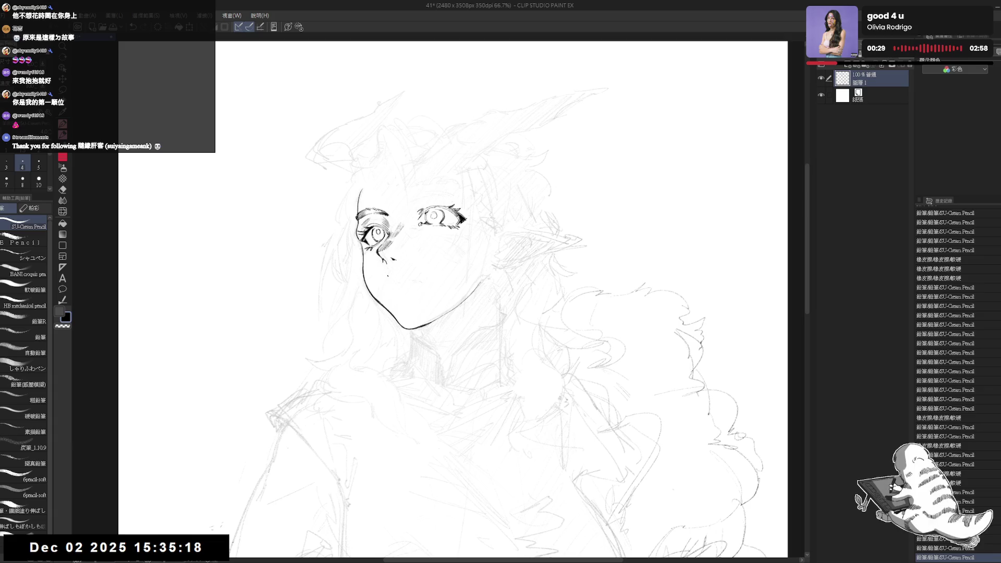
click(414, 224)
click(414, 225)
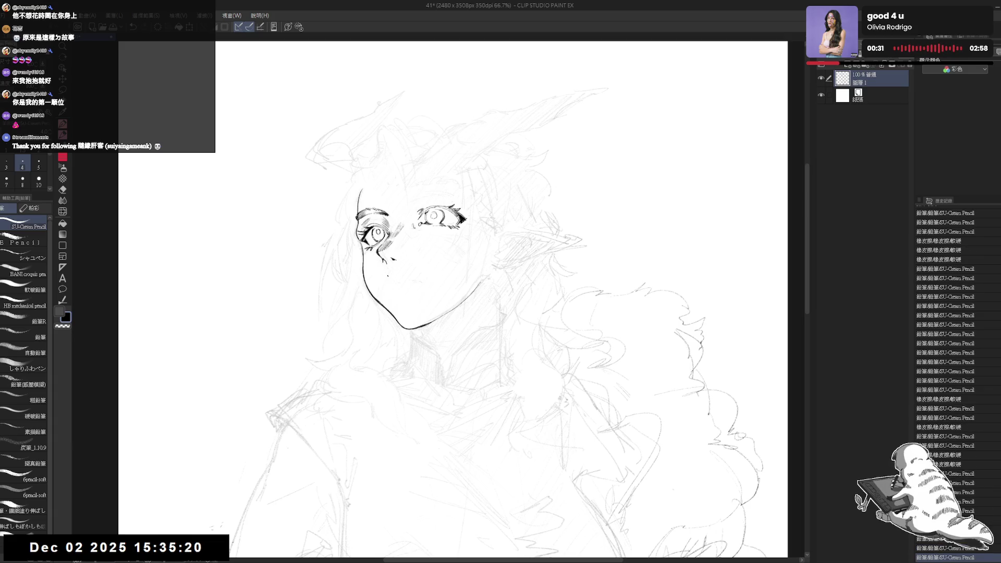
click(414, 225)
- Draw a short dark stroke above the right eye, keeping it through undo and redo
key(asciicircum)
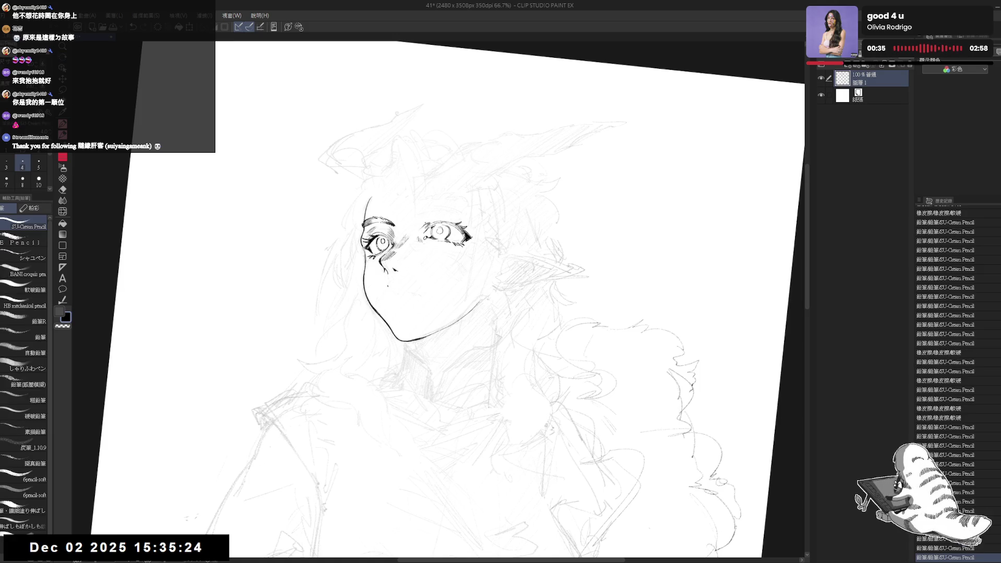
key(ctrl+z)
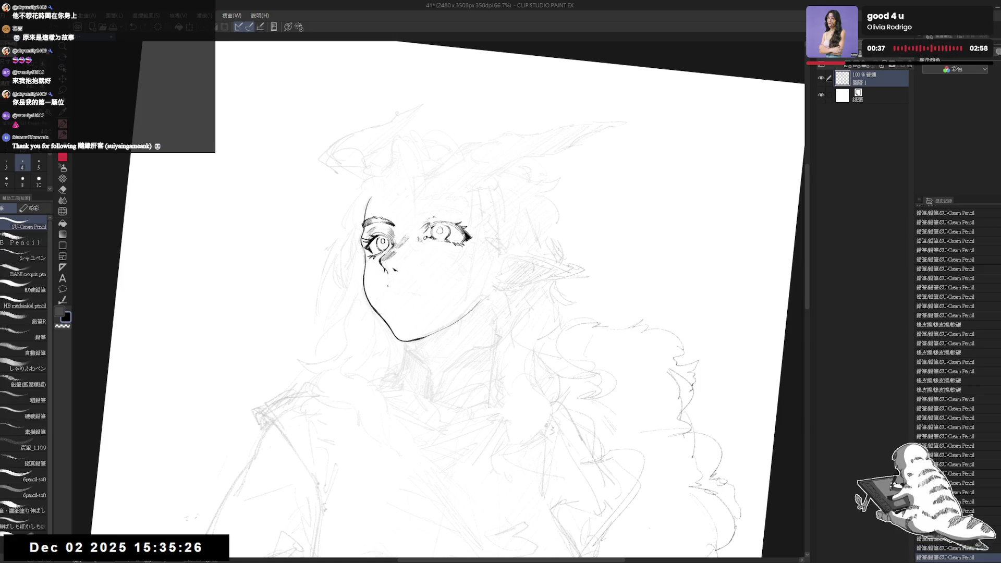
drag(433, 220, 452, 217)
key(ctrl+z)
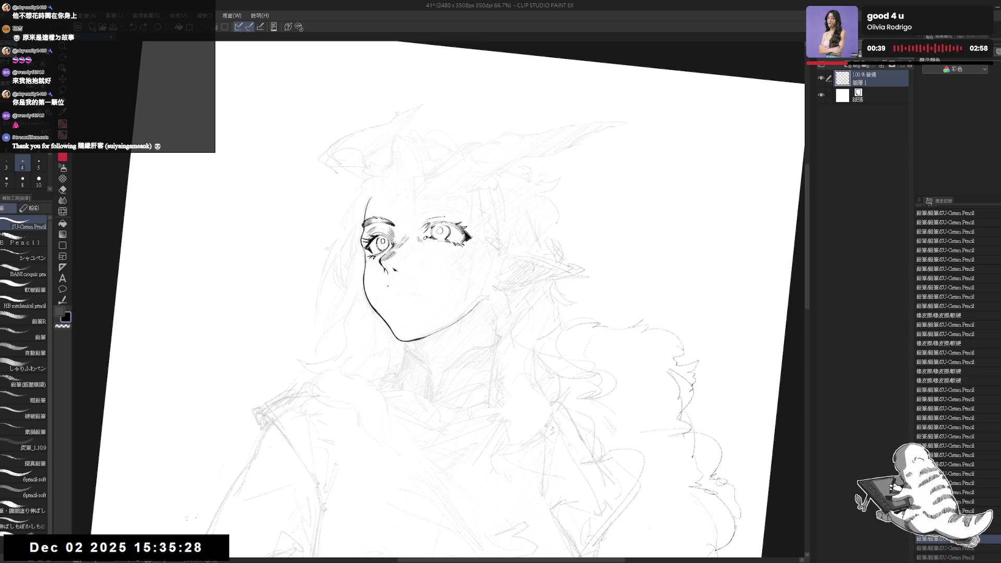
key(ctrl+y)
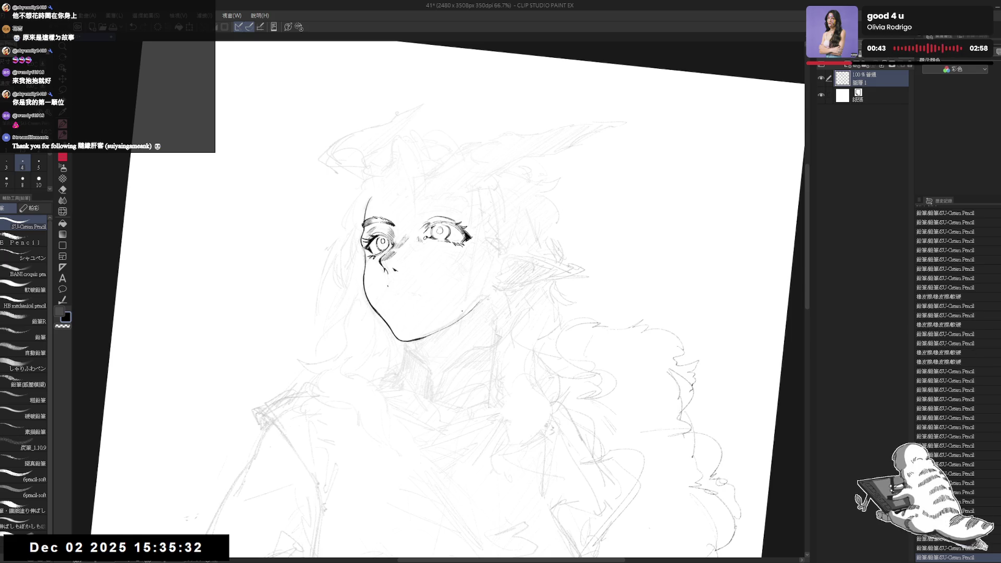
key(h)
key(h)
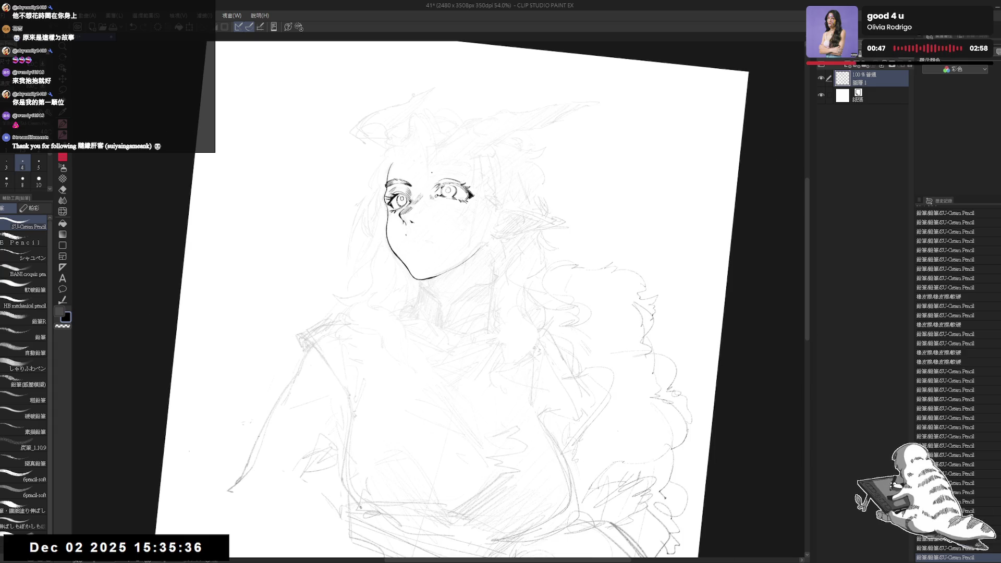
- Erase stray marks around the girl's cheek with the eraser
key(e)
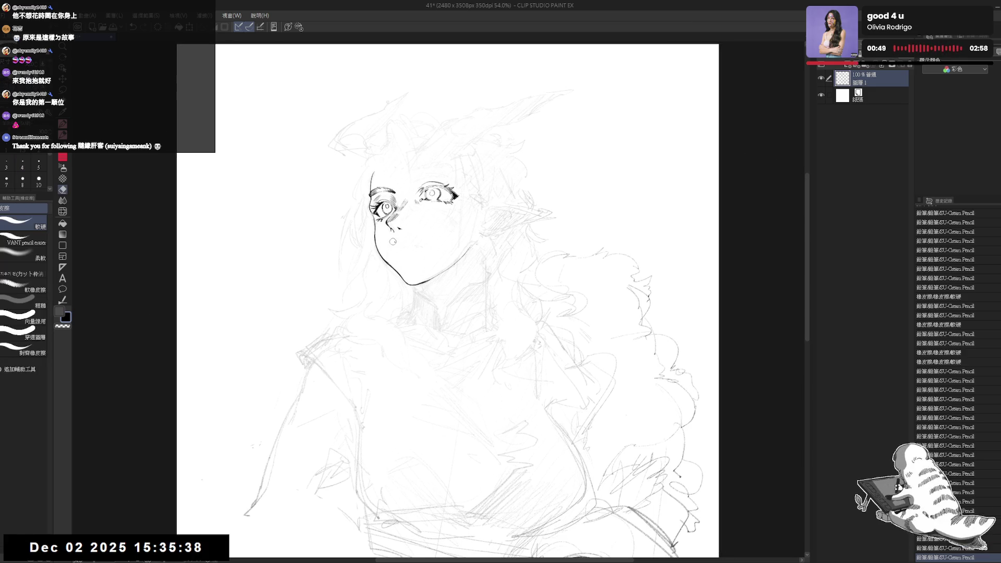
click(410, 255)
key(ctrl+plus)
key(e)
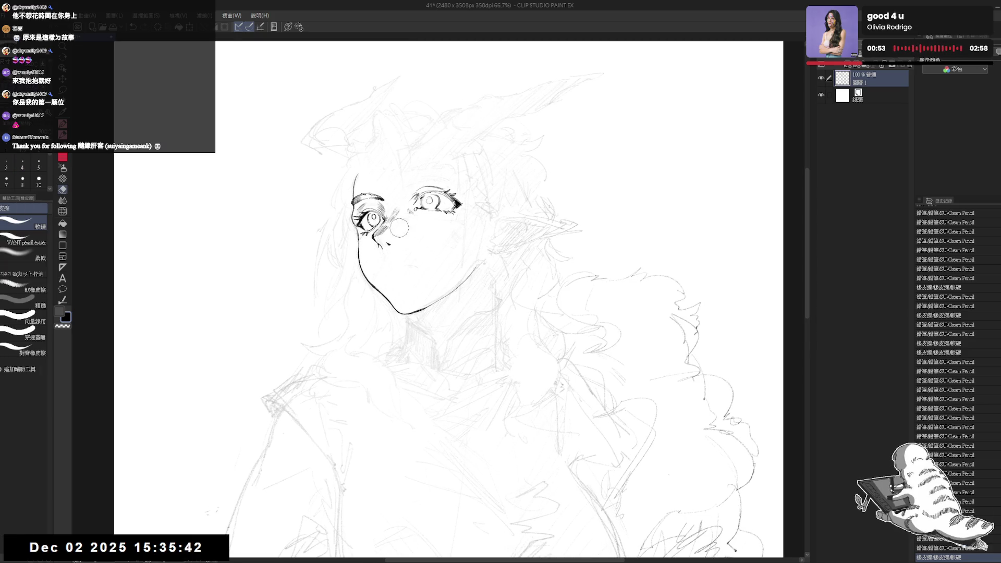
drag(382, 264, 437, 220)
drag(405, 250, 396, 243)
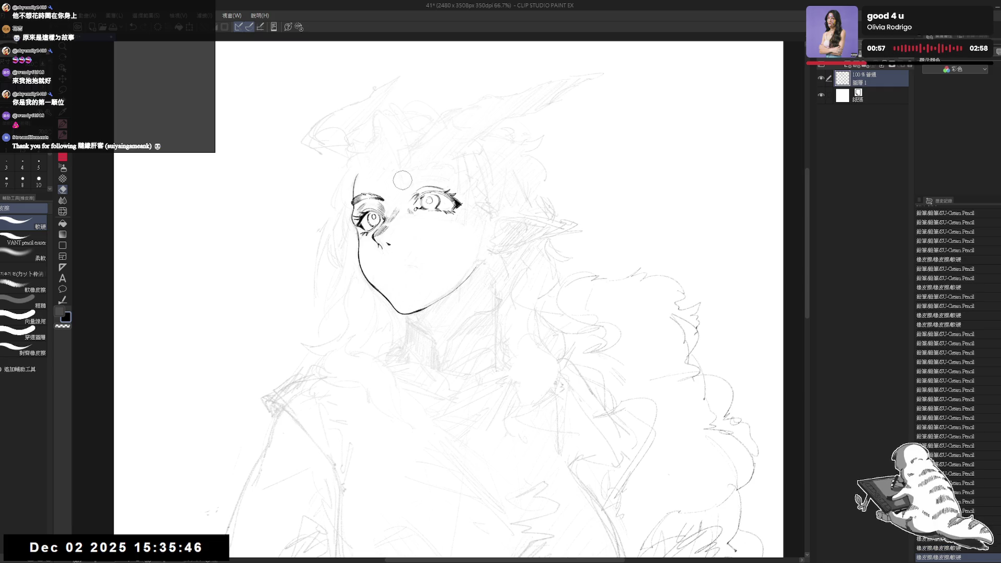
- Darken the right upper lid and draw the right eyebrow as a longer arc
key(p)
mouse_move(420, 195)
mouse_down()
mouse_move(430, 188)
mouse_move(440, 198)
mouse_move(406, 193)
mouse_move(437, 182)
mouse_move(421, 185)
mouse_up()
drag(416, 187, 433, 184)
drag(428, 184, 456, 189)
drag(412, 189, 453, 187)
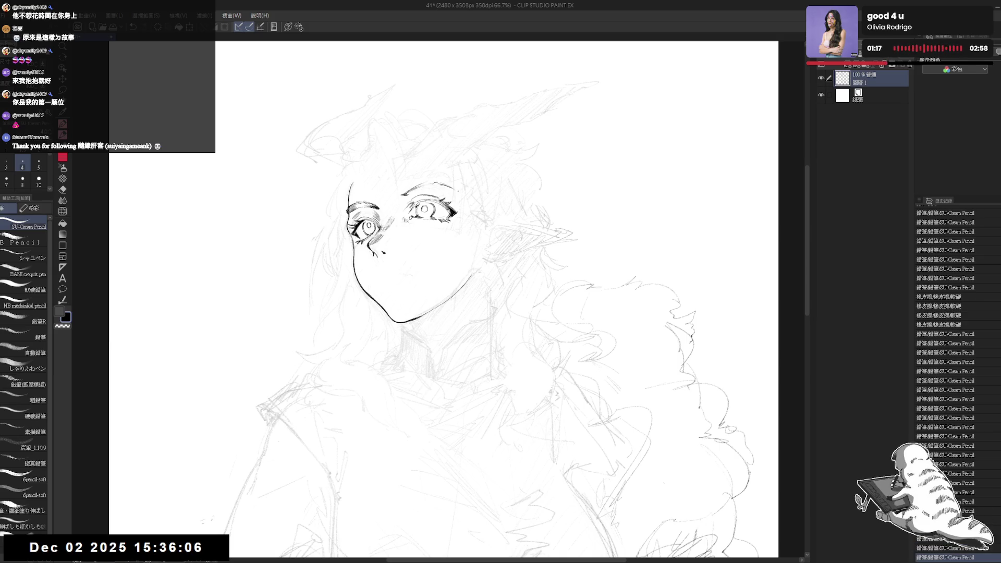
- Erase the small circle beside the right eye, discarding a faint trial mark
key(h)
key(h)
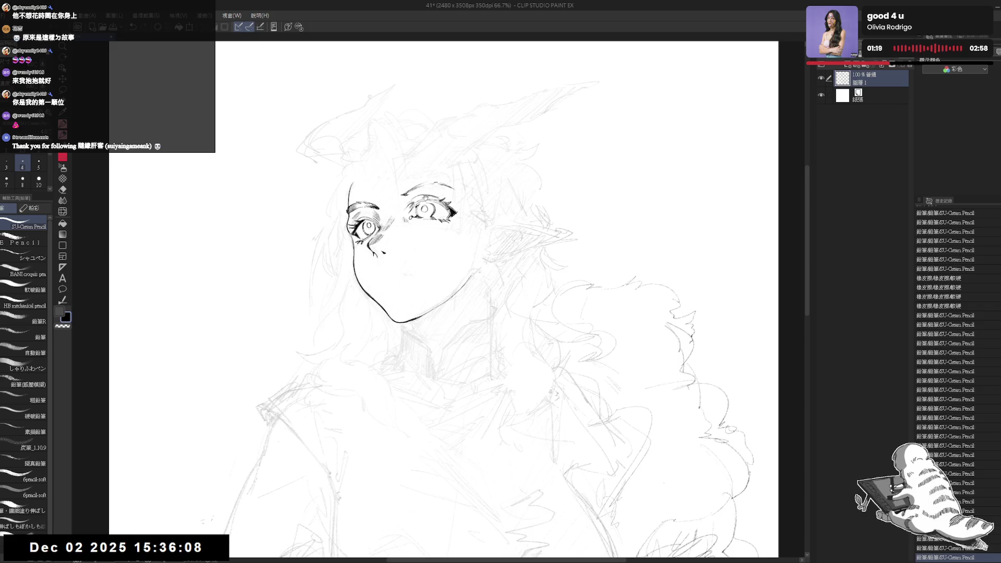
key(e)
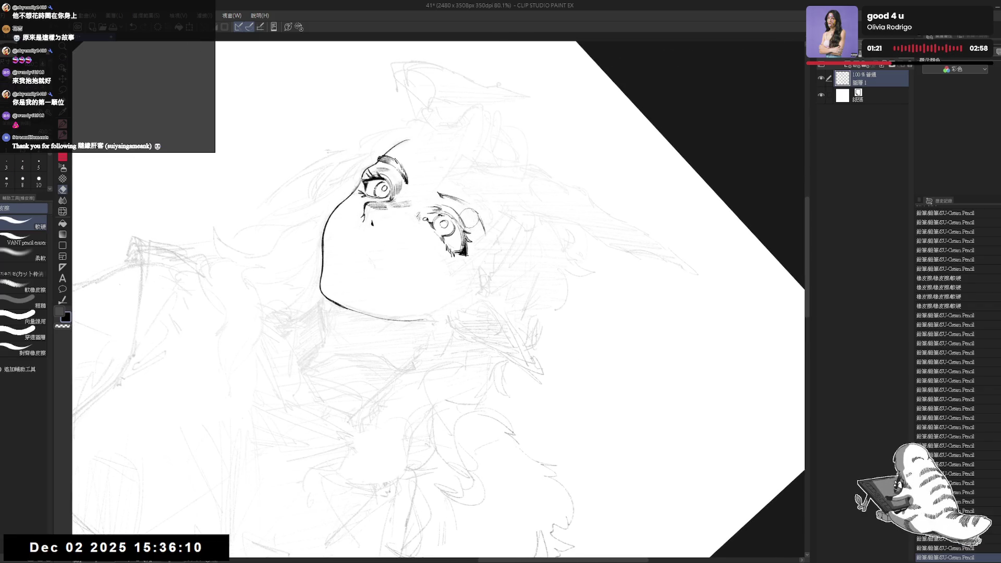
drag(461, 209, 482, 229)
key(p)
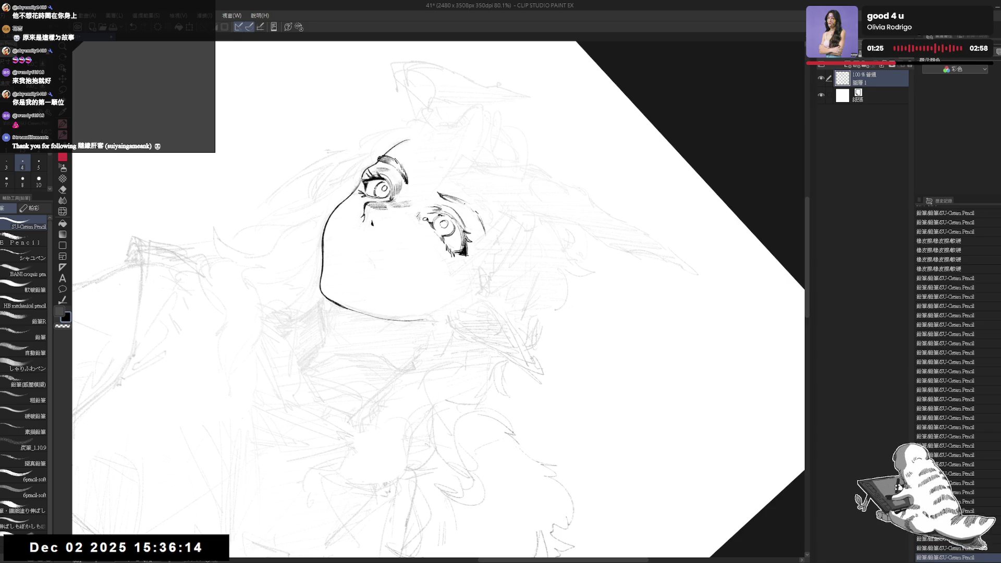
drag(449, 203, 462, 212)
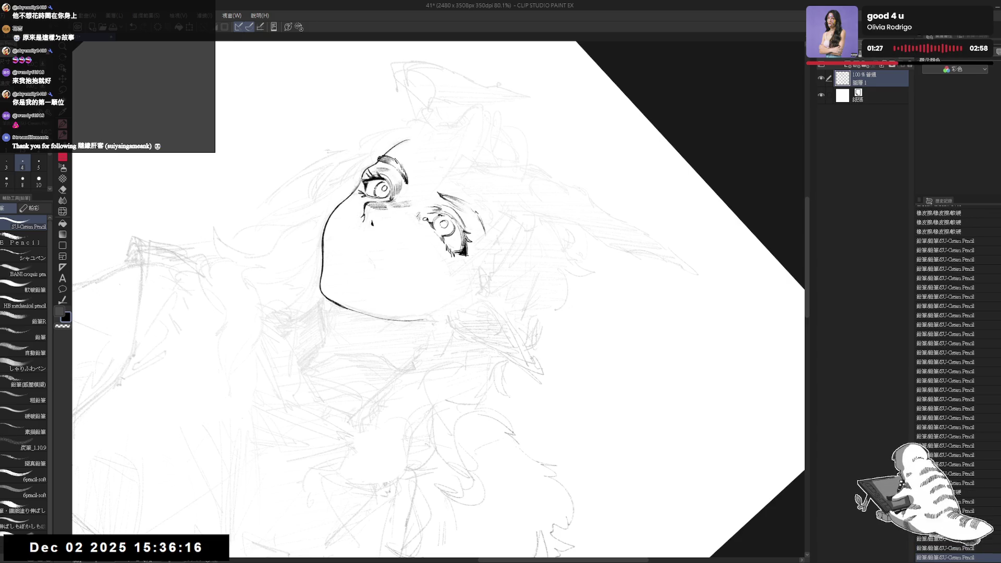
key(ctrl+z)
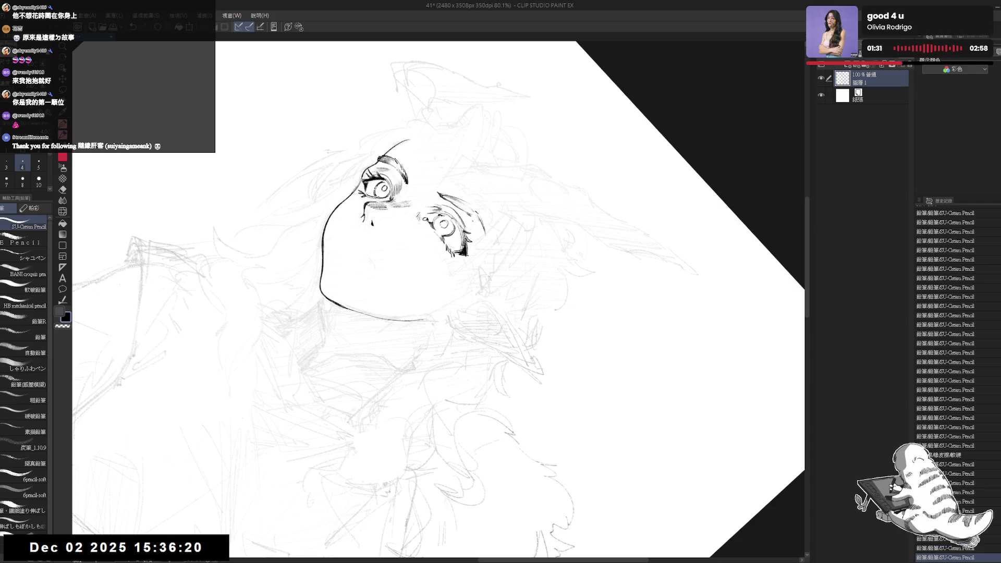
drag(500, 219, 428, 304)
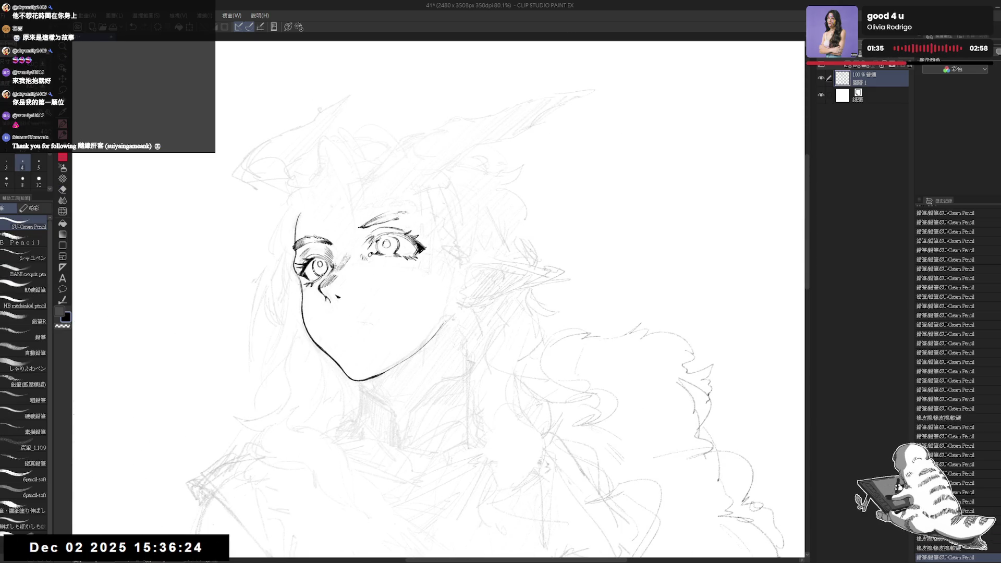
- Try an extra right-eyebrow stroke, undo it, add a light touch, and check mirrored views
drag(401, 213, 429, 220)
key(ctrl+z)
key(h)
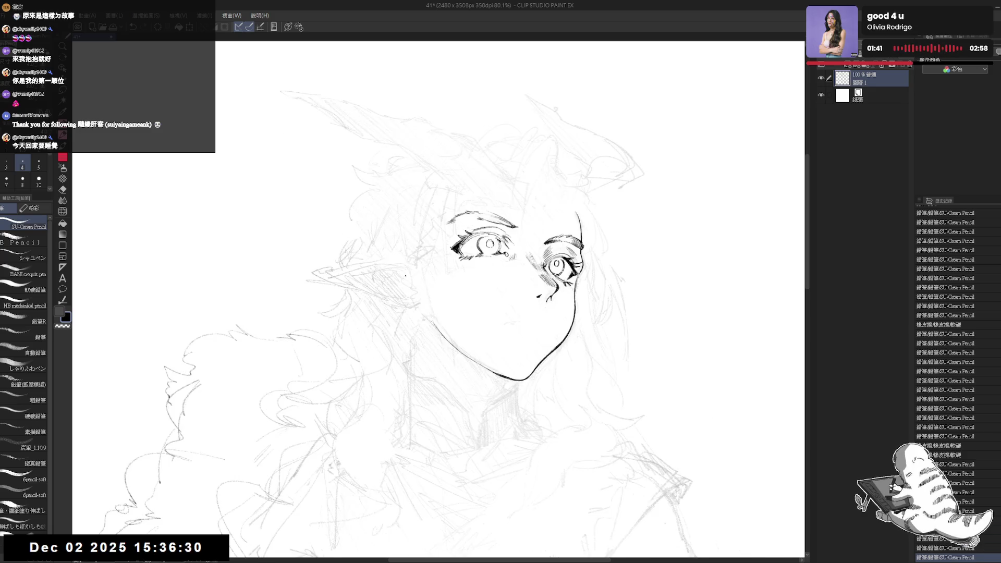
key(minus)
key(minus)
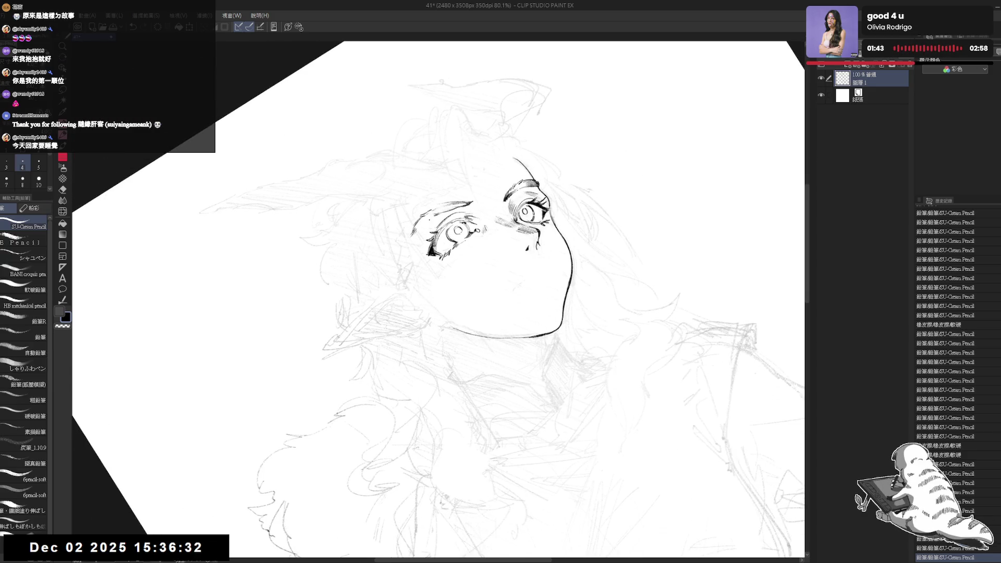
drag(524, 245, 528, 249)
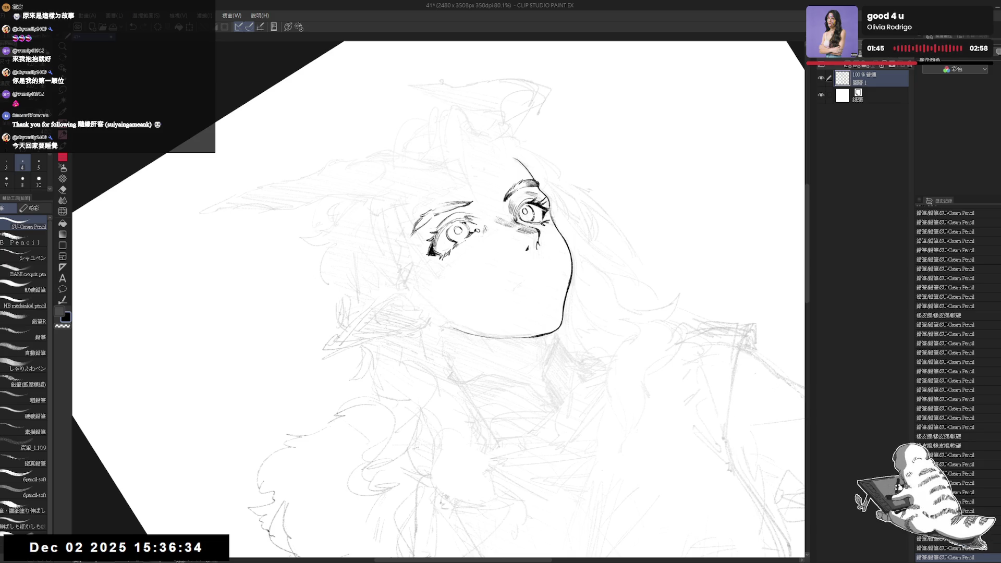
key(space)
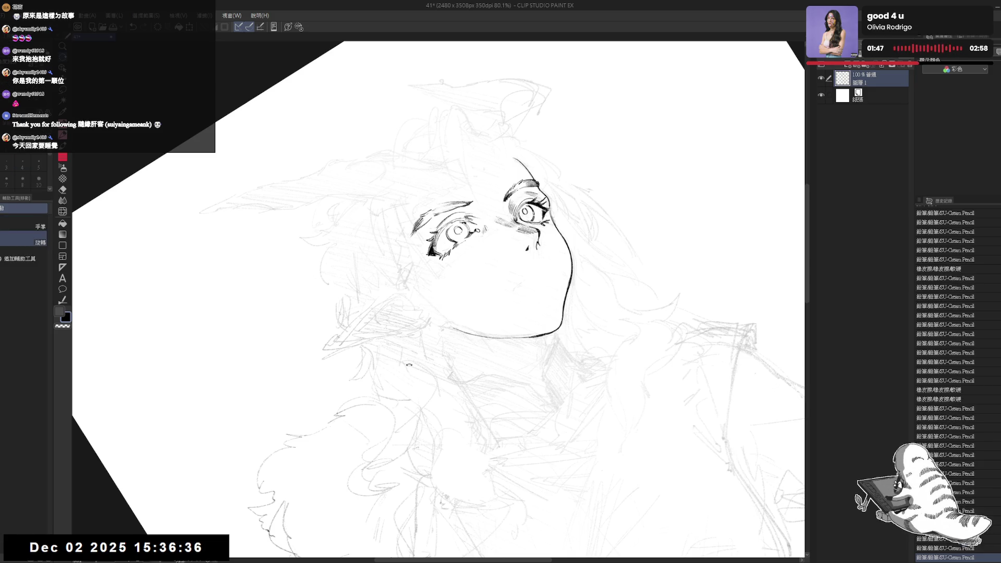
key(equal)
key(equal)
key(h)
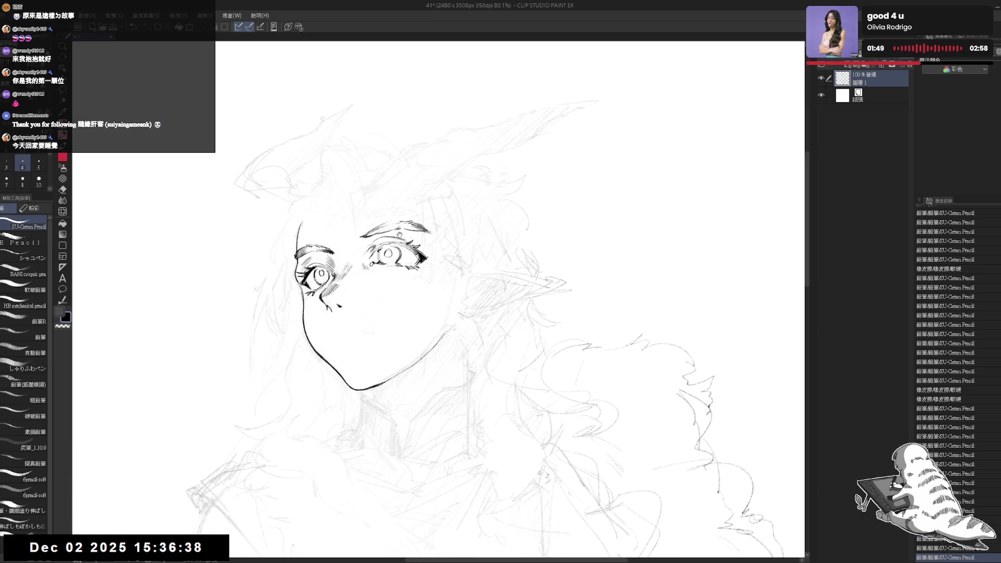
key(minus)
key(minus)
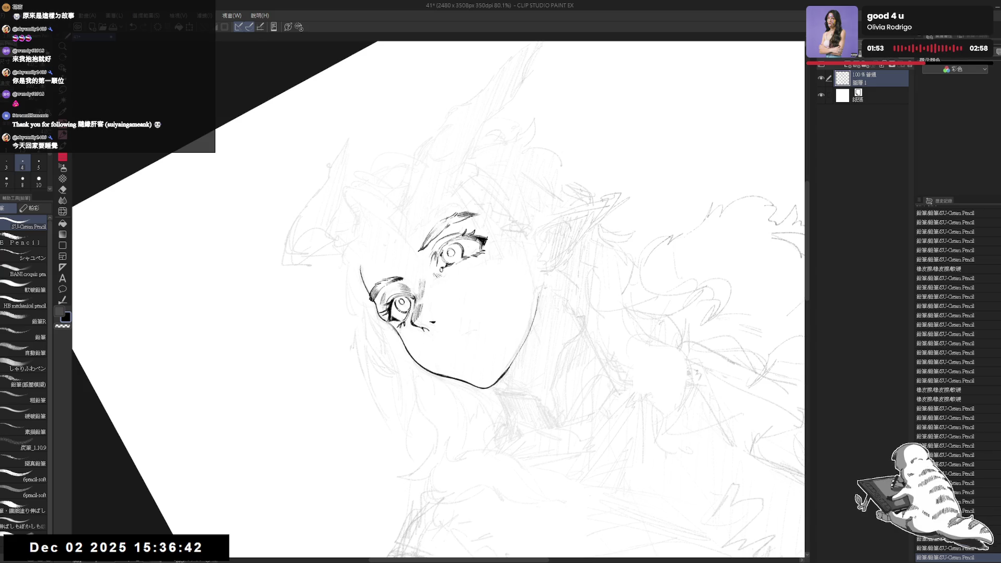
key(equal)
key(equal)
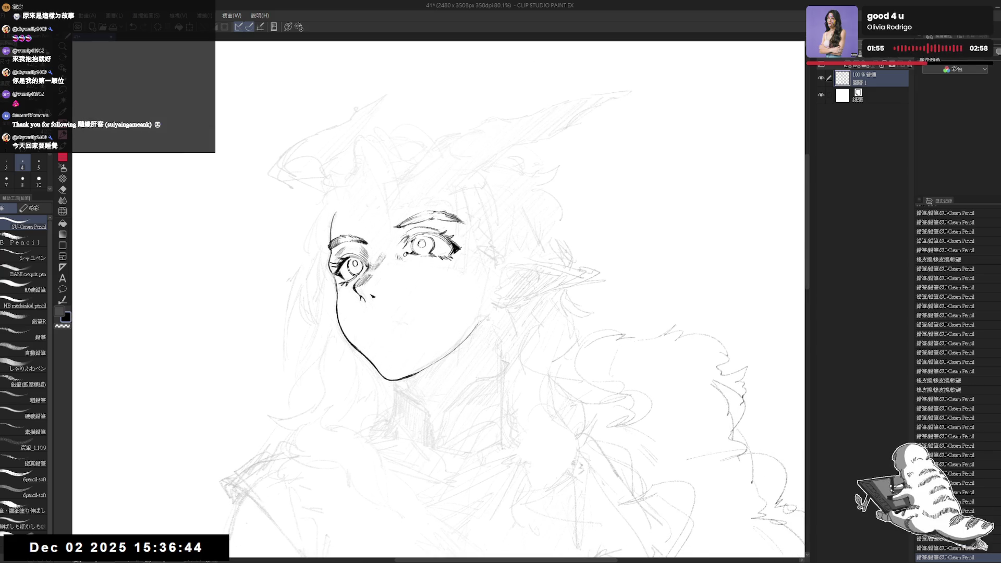
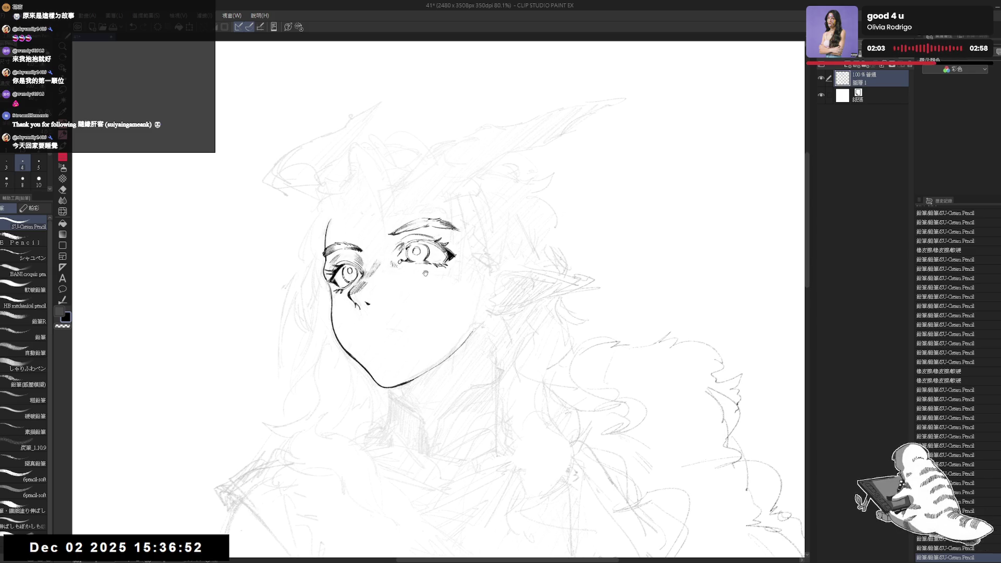
- Tilt the canvas, add a short pencil stroke near the right eye, and erase stray marks there
mouse_move(433, 310)
mouse_down()
mouse_move(423, 399)
mouse_move(435, 237)
mouse_up()
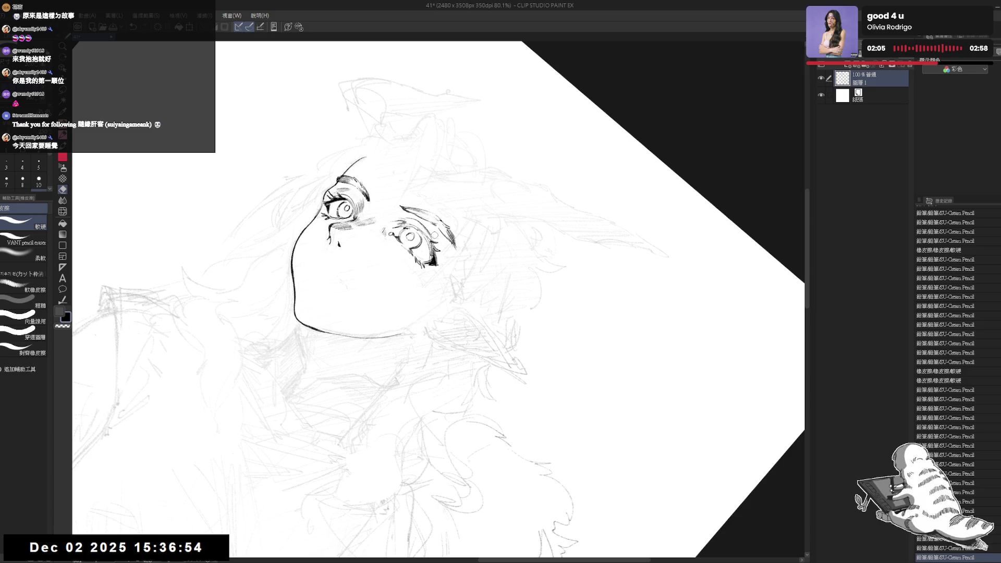
key(p)
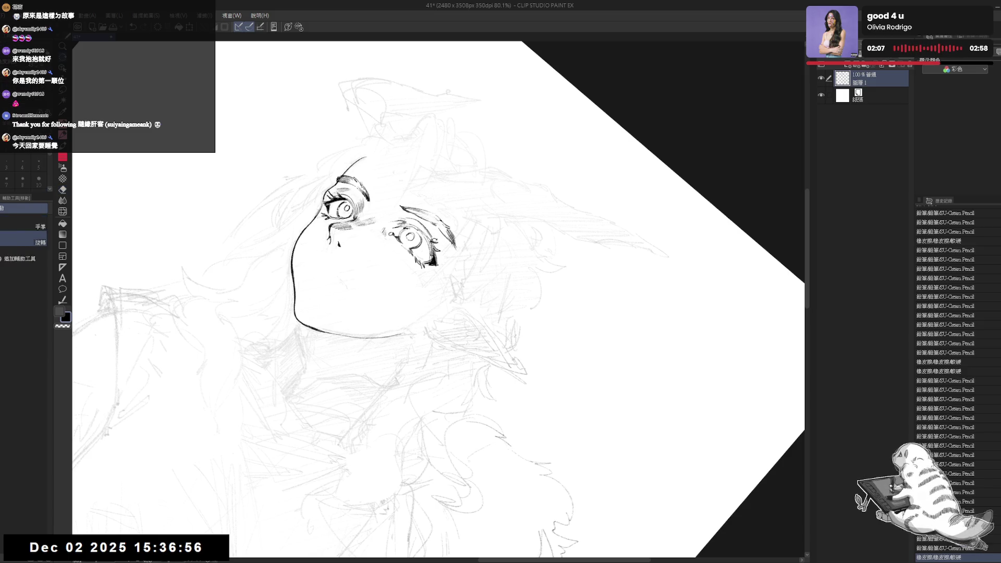
drag(433, 227, 434, 238)
key(e)
key(p)
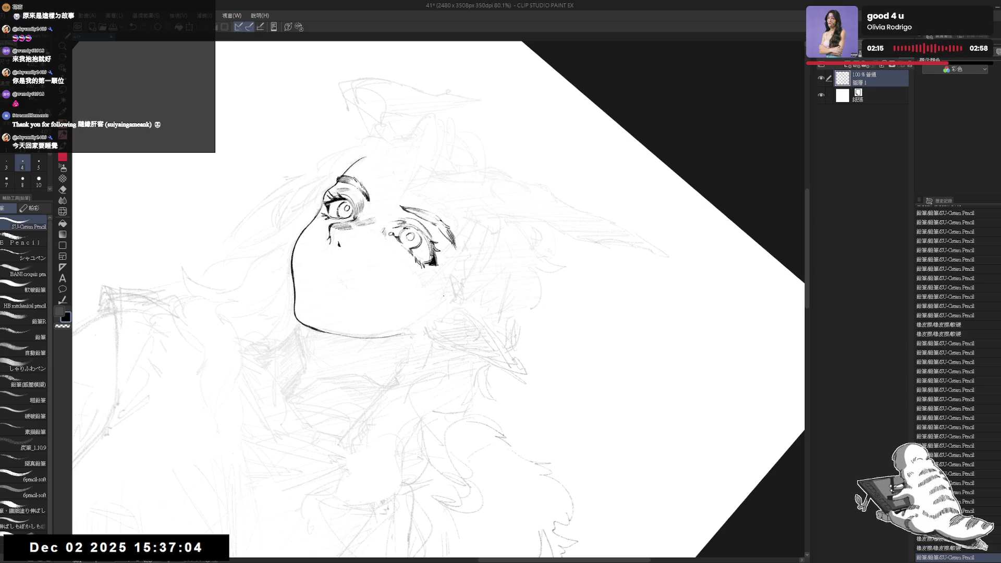
- Lighten the sketch above the right eye with the eraser and turn the view back upright
key(e)
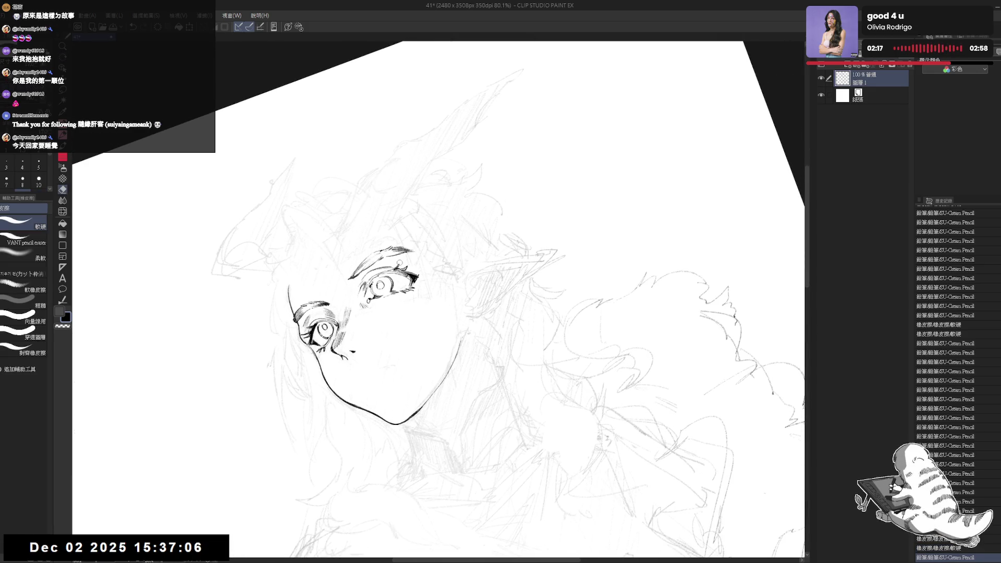
drag(399, 263, 394, 270)
key(p)
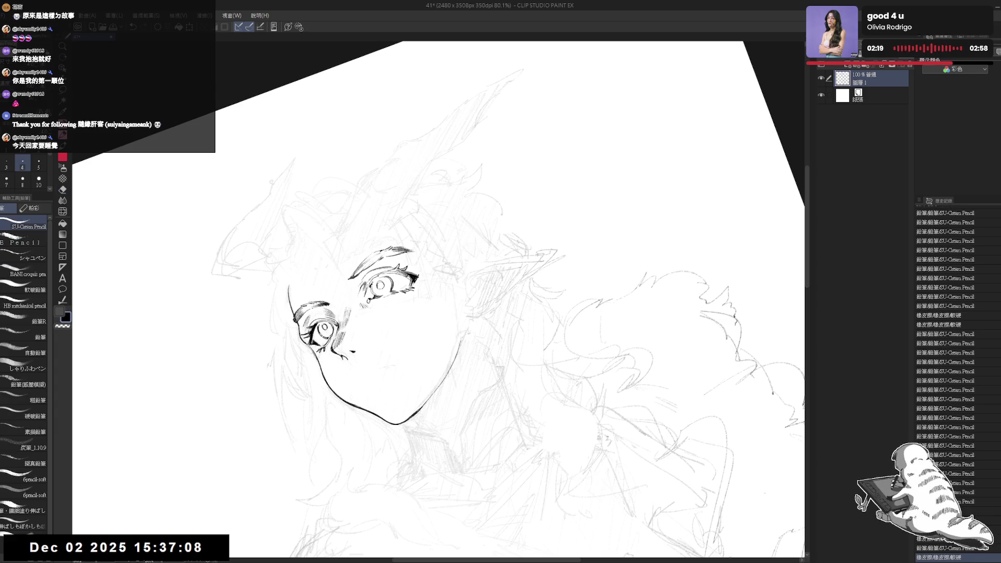
key(ctrl+at)
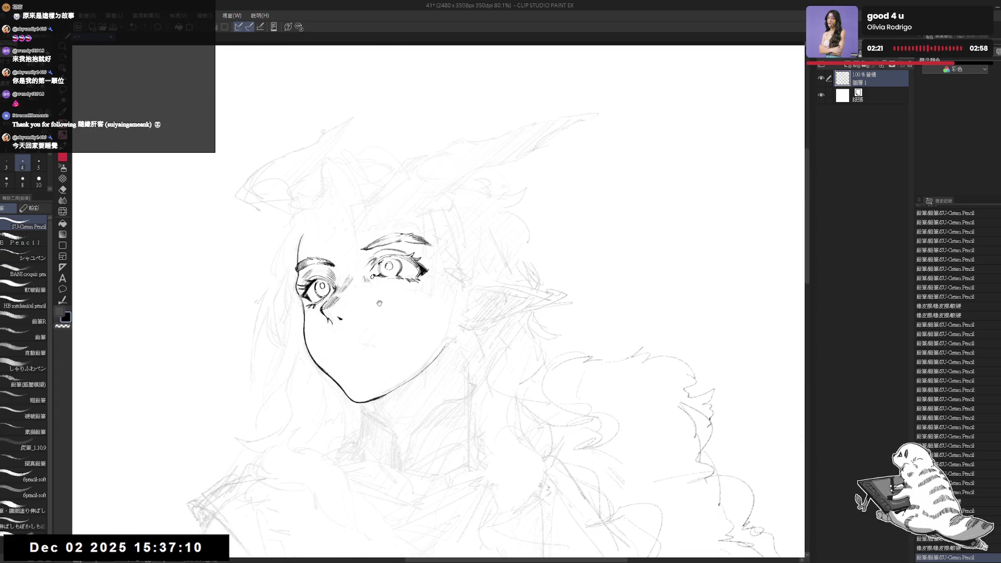
- Try a short stroke near the right eye, undo it, and mirror the view to check proportions
drag(379, 303, 373, 283)
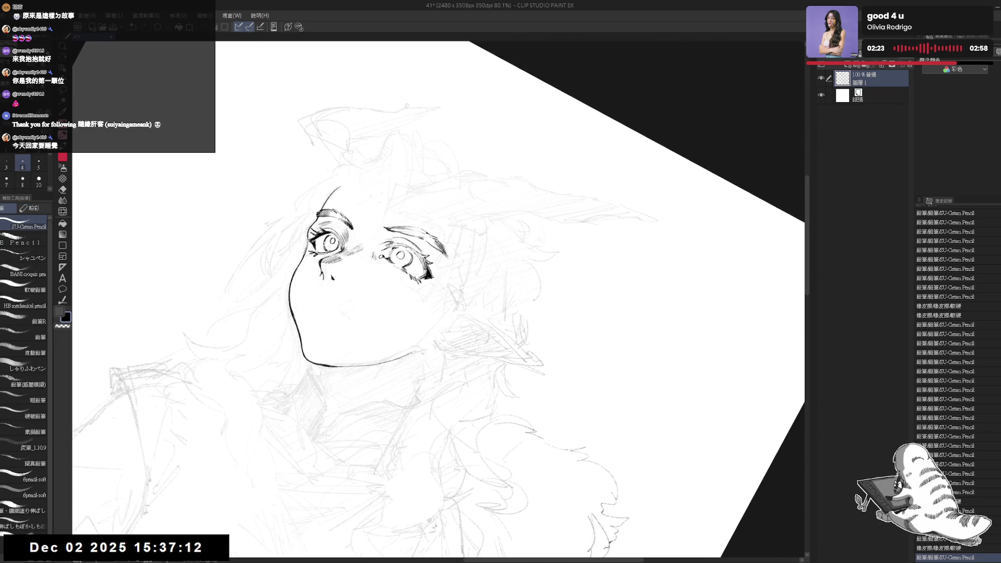
drag(402, 245, 412, 253)
key(ctrl+z)
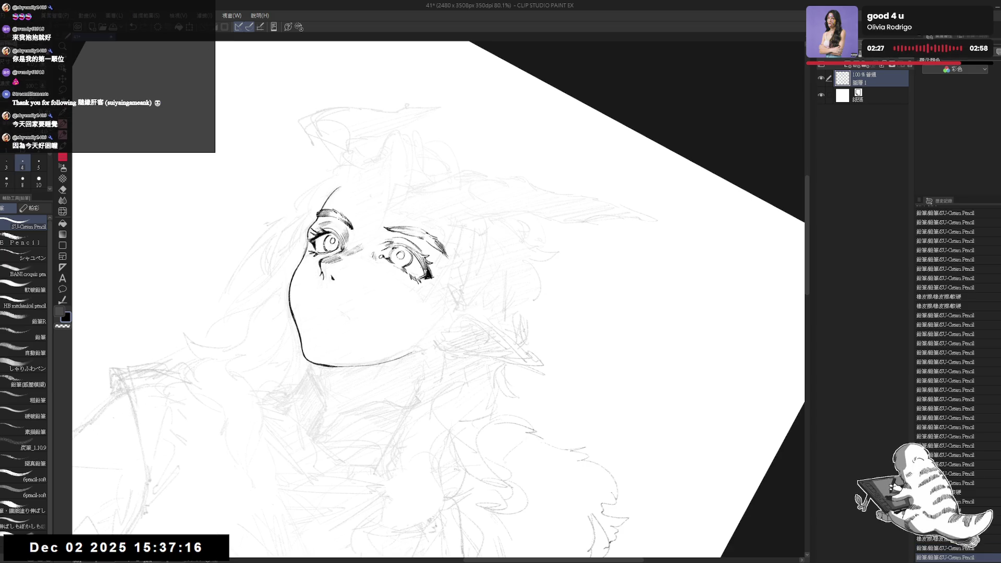
key(minus)
key(minus)
key(minus)
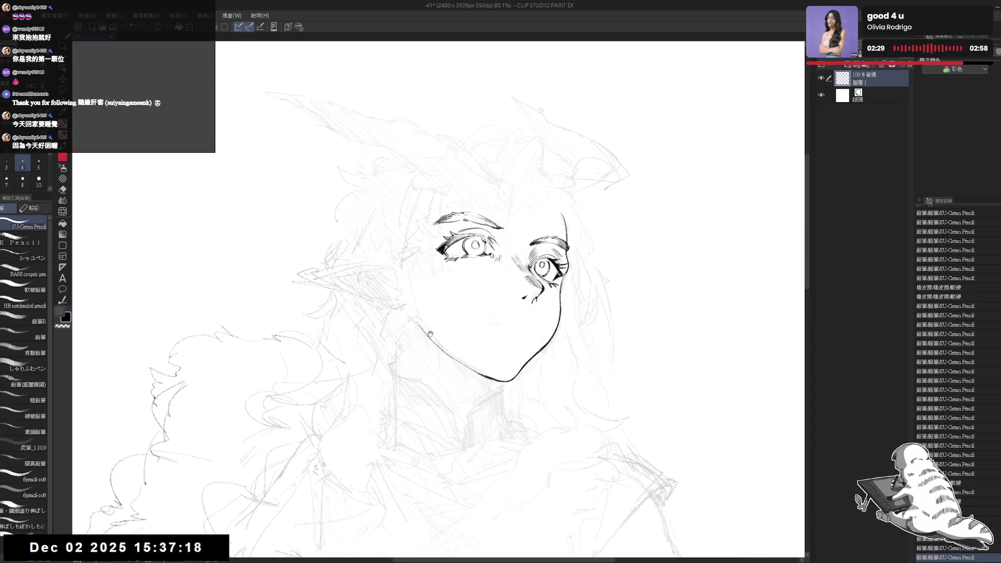
key(h)
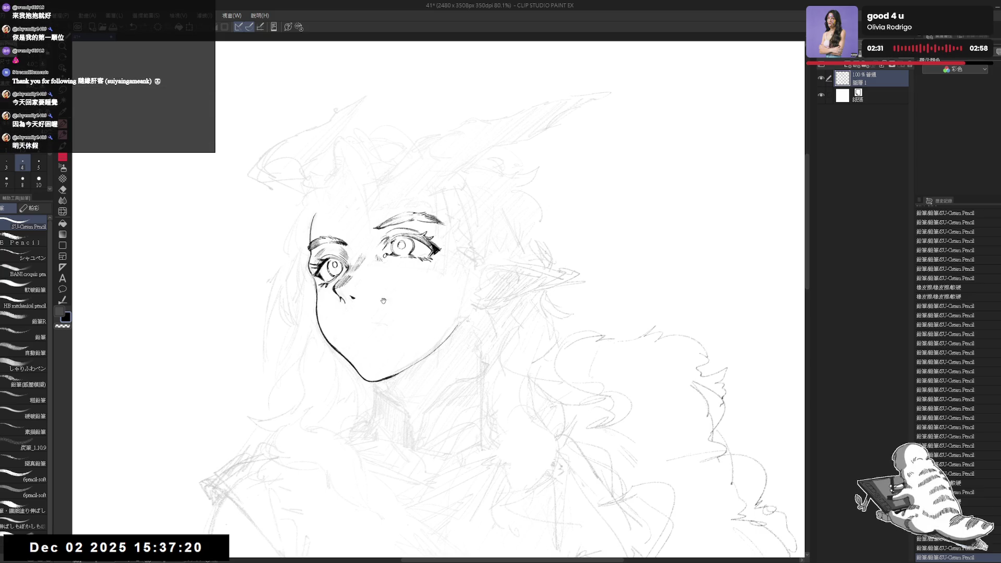
- Switch to the light colour and add a new layer for the eye fills
key(p)
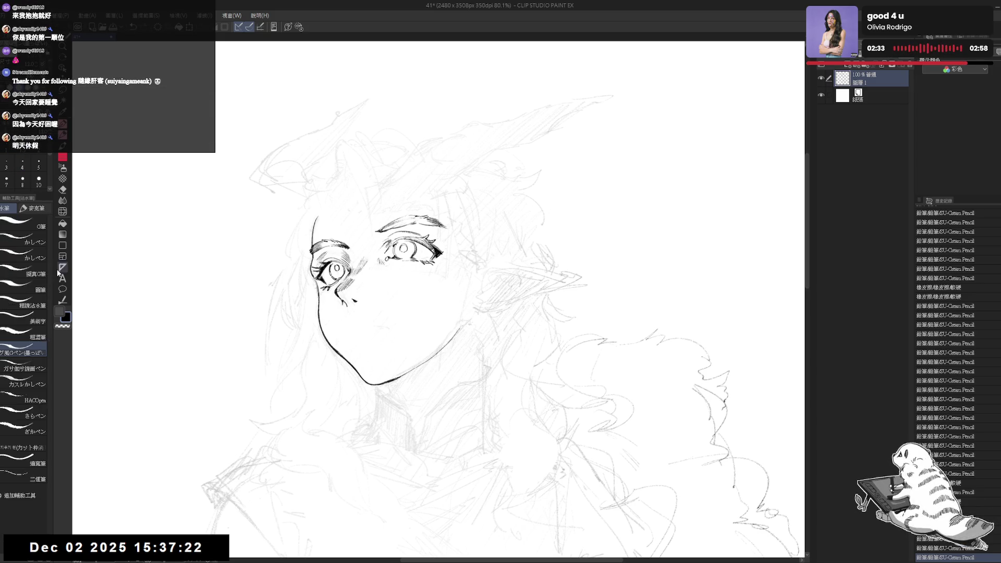
key(x)
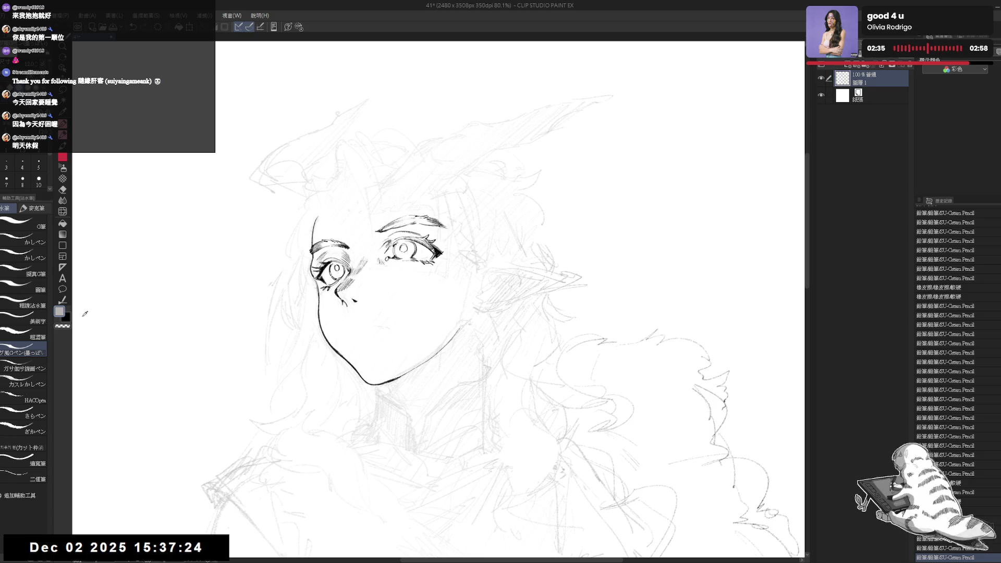
drag(226, 217, 233, 222)
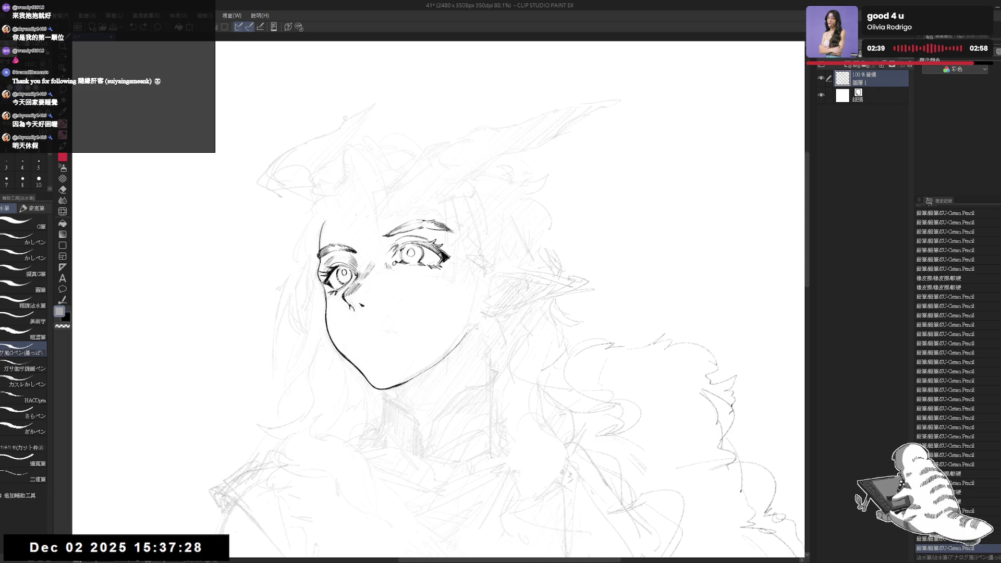
click(848, 66)
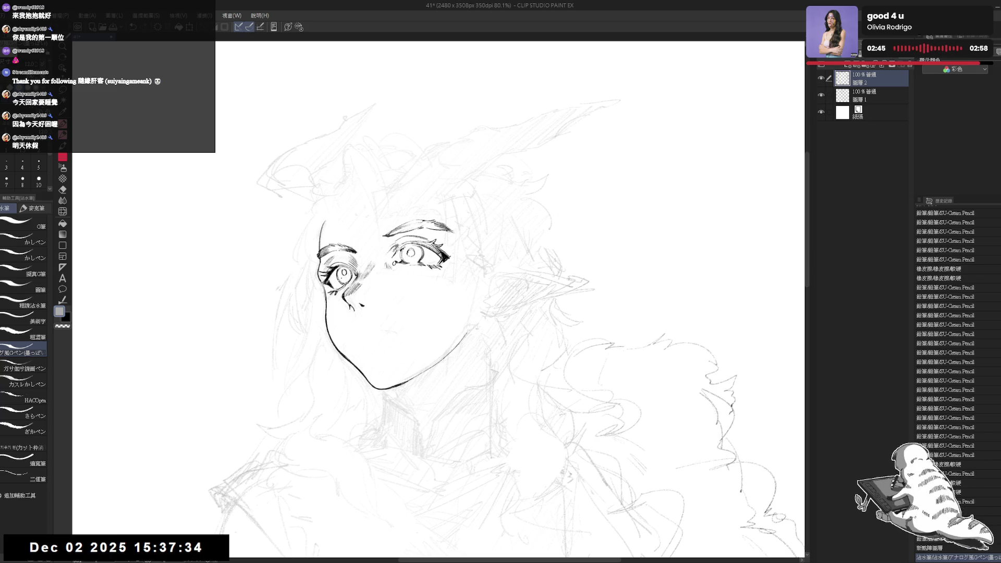
- Fill the left pupil with grey, move the fill layer below the line art, and erase excess grey
key(g)
click(343, 275)
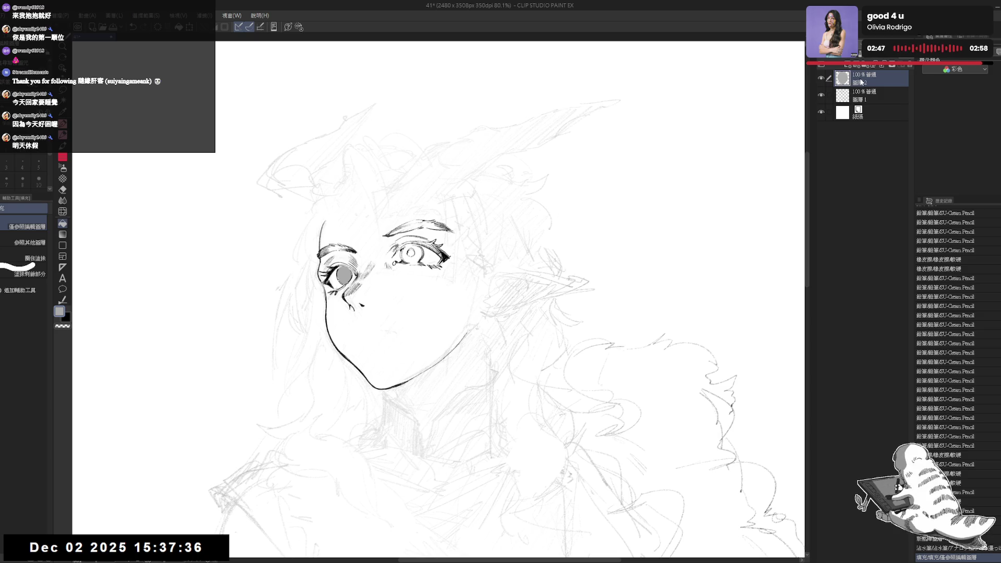
drag(861, 82, 863, 103)
key(e)
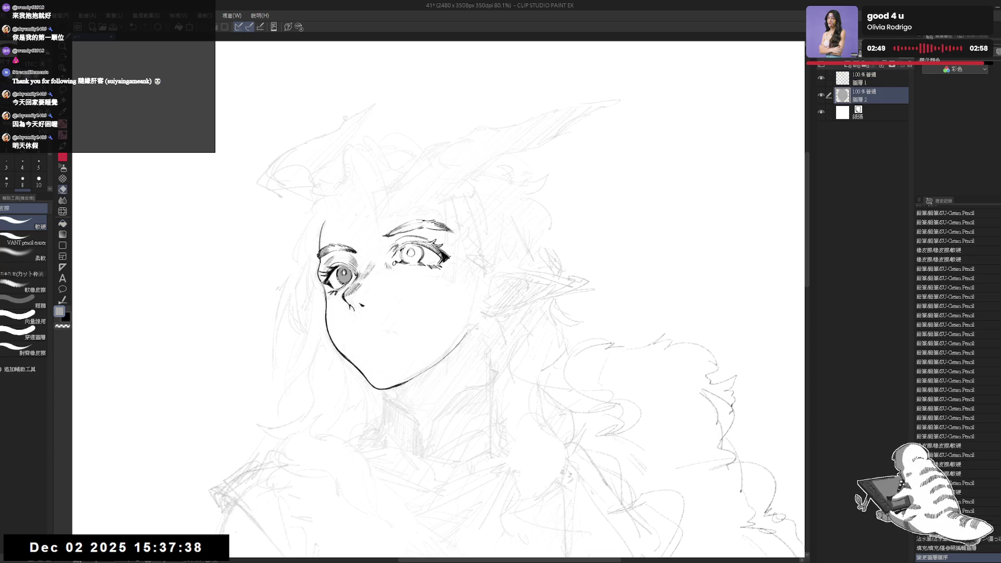
drag(399, 310, 404, 306)
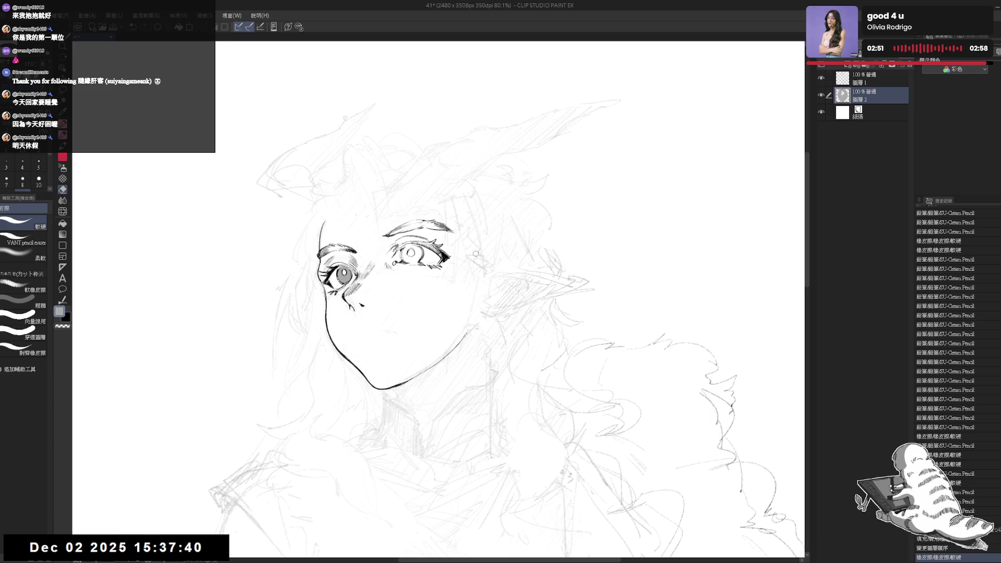
- Select the inside of the left iris, fill it with grey, and clear the selection
key(g)
click(343, 272)
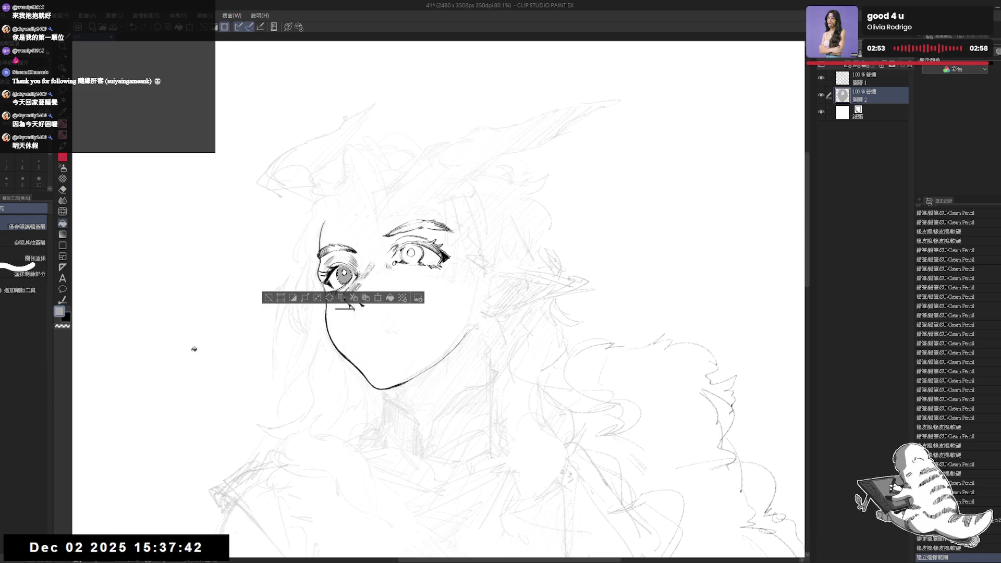
key(alt+BackSpace)
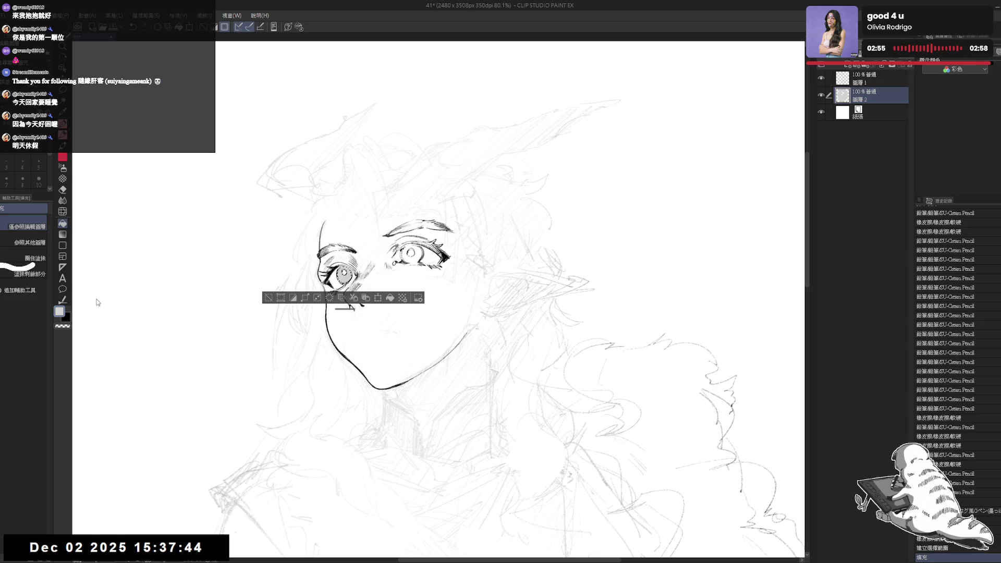
key(ctrl+d)
key(p)
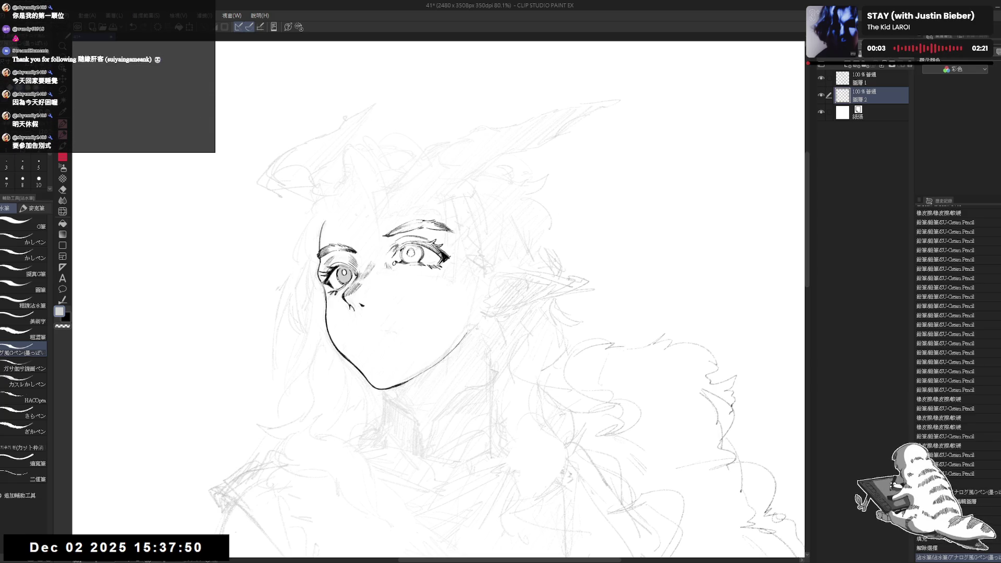
- Fill the right iris with grey and erase a white highlight spot in it
key(g)
click(411, 254)
key(p)
key(e)
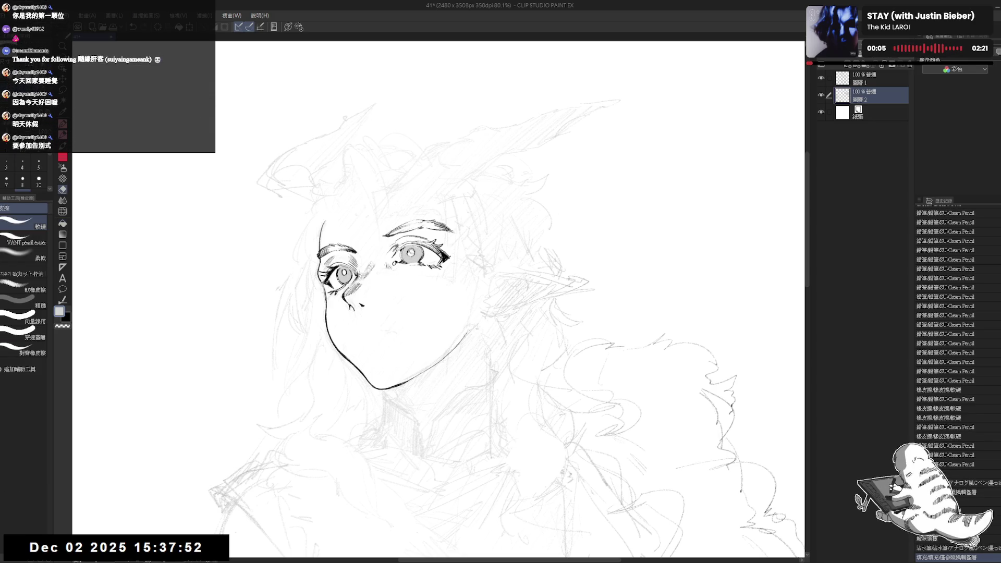
click(410, 253)
key(p)
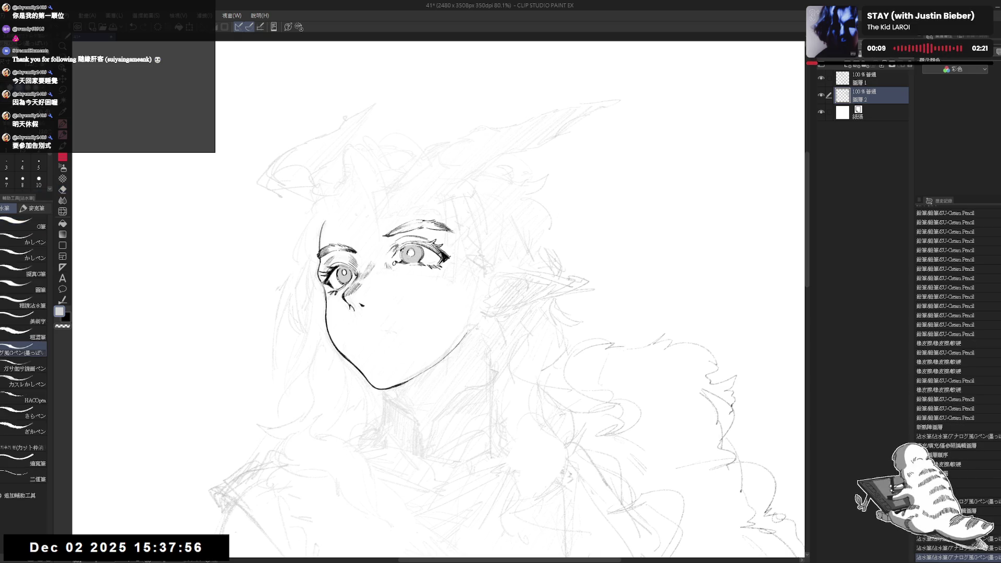
scroll(407, 247, up, 5)
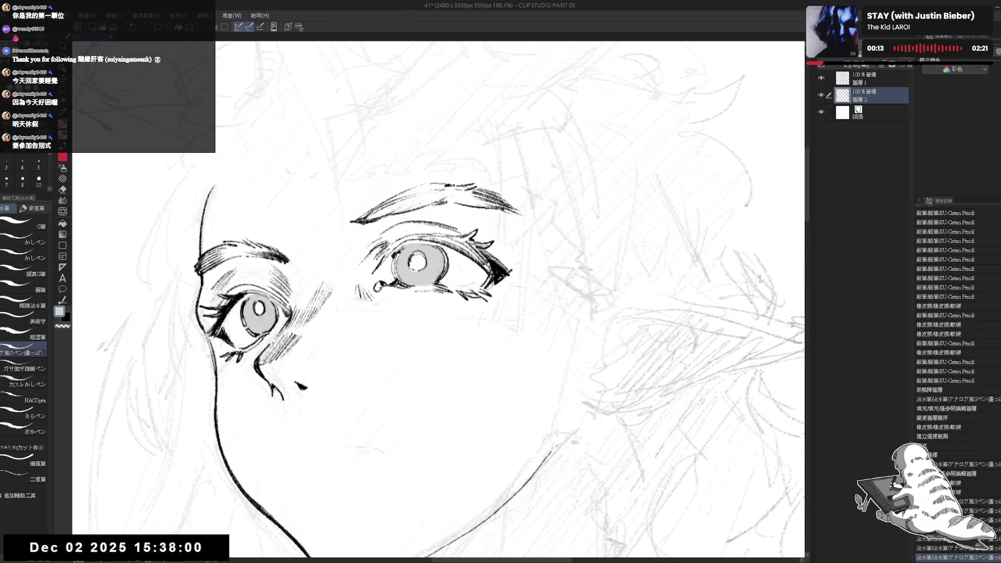
- Give the fill layer a black border effect of width 2.0, then collapse its settings
click(994, 55)
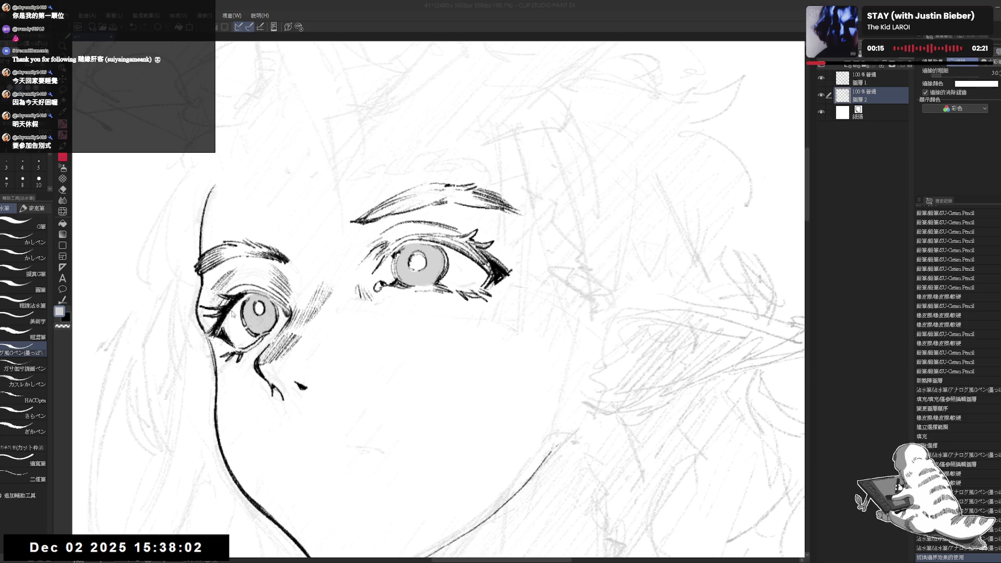
click(383, 160)
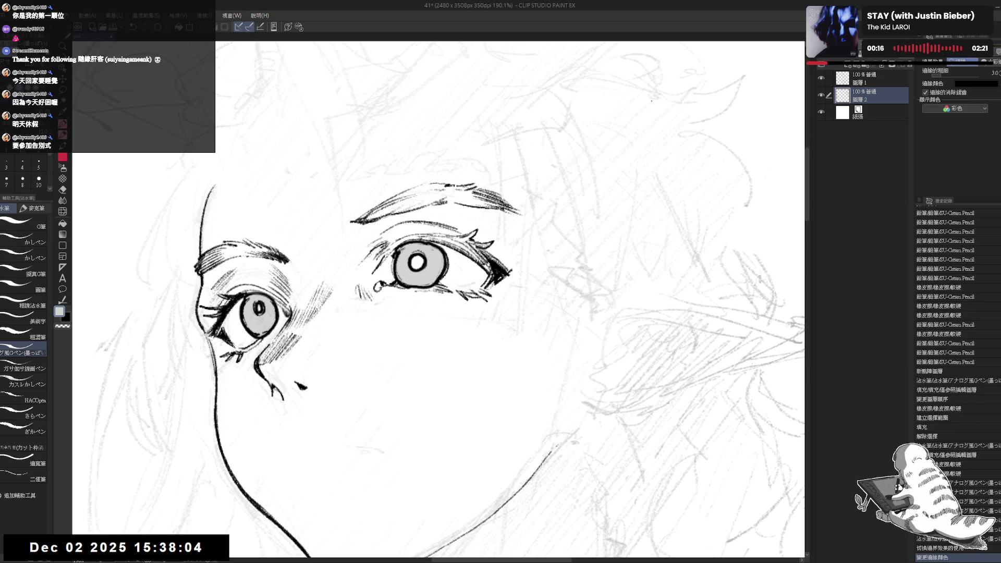
click(946, 76)
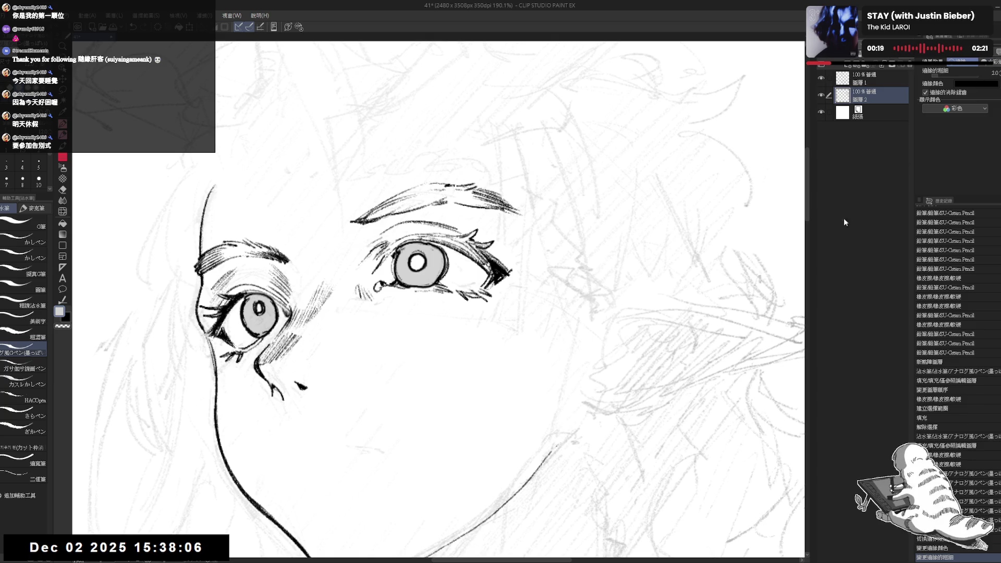
scroll(417, 292, down, 5)
drag(365, 313, 329, 400)
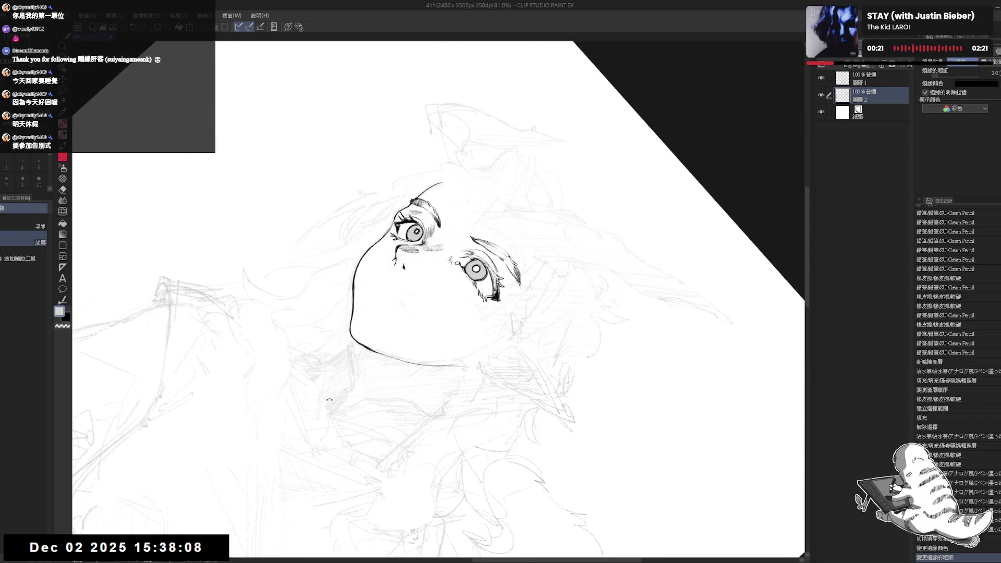
key(e)
scroll(468, 268, up, 1)
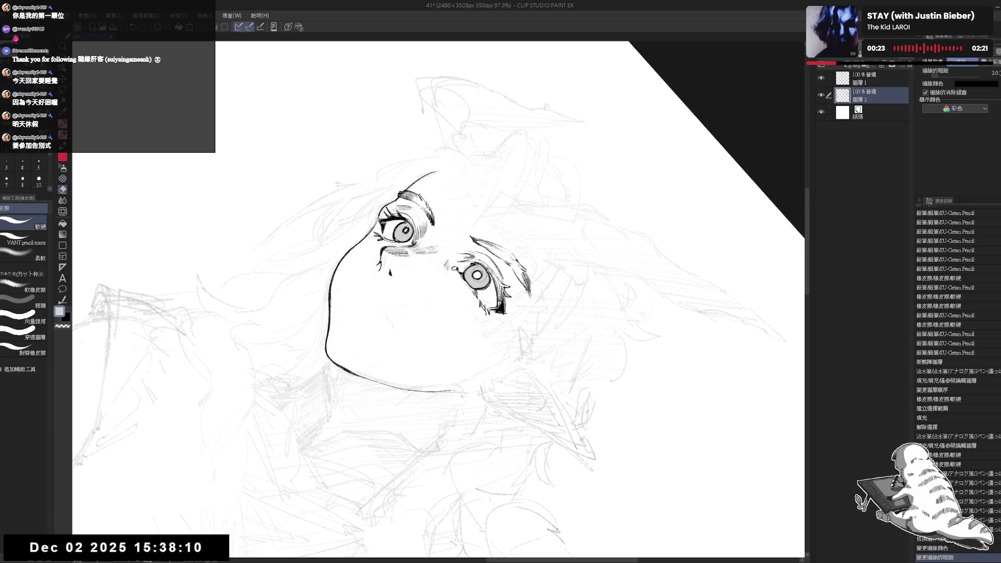
key(p)
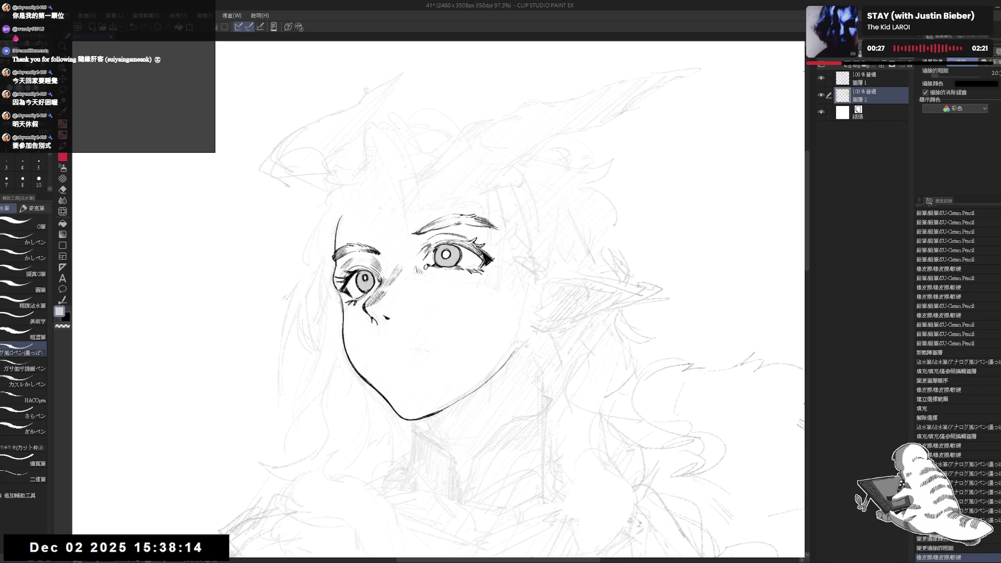
click(983, 63)
- On 圖層 1, touch up the right iris with the SU-Cream Pencil and thin the brush
drag(590, 306, 584, 296)
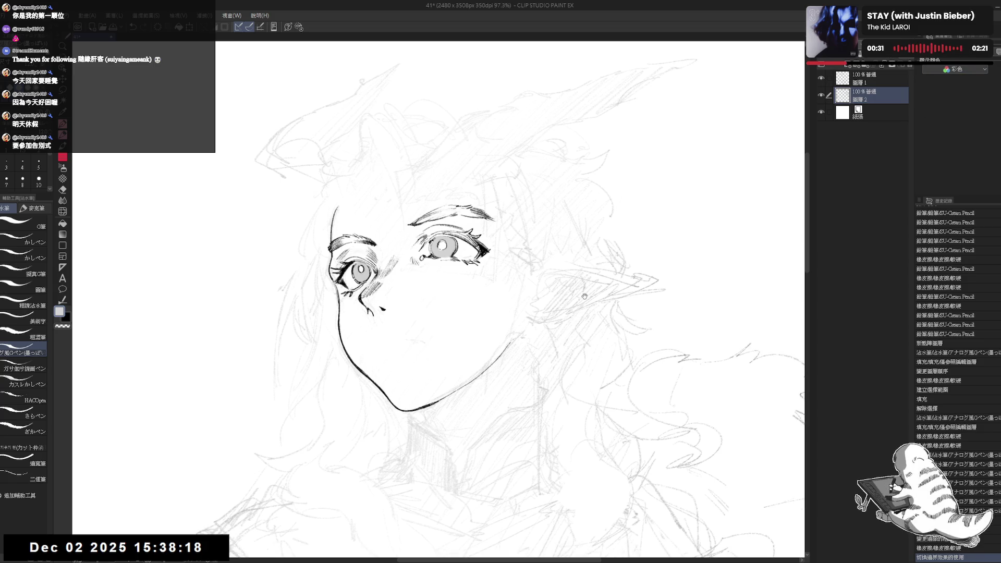
drag(508, 262, 512, 258)
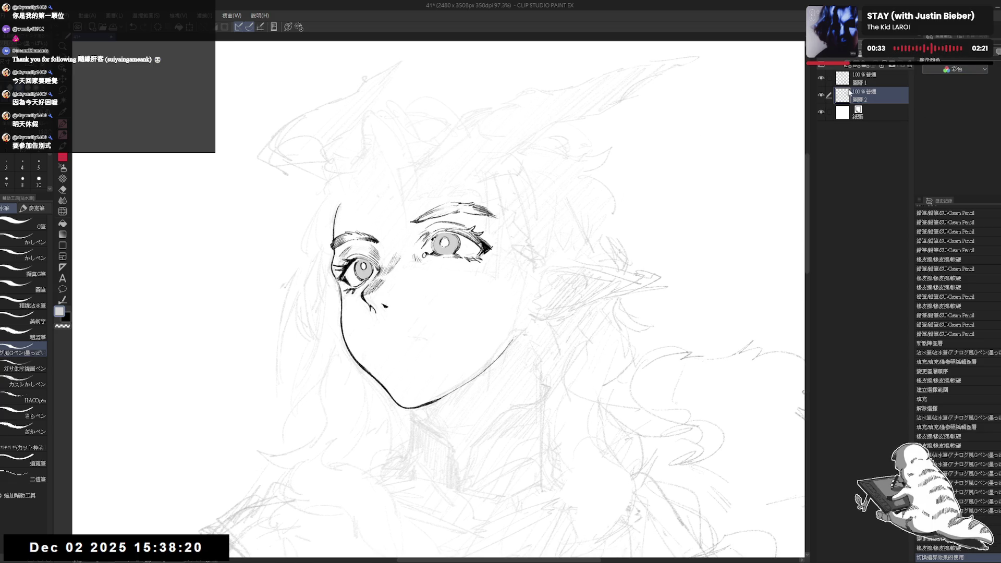
click(865, 78)
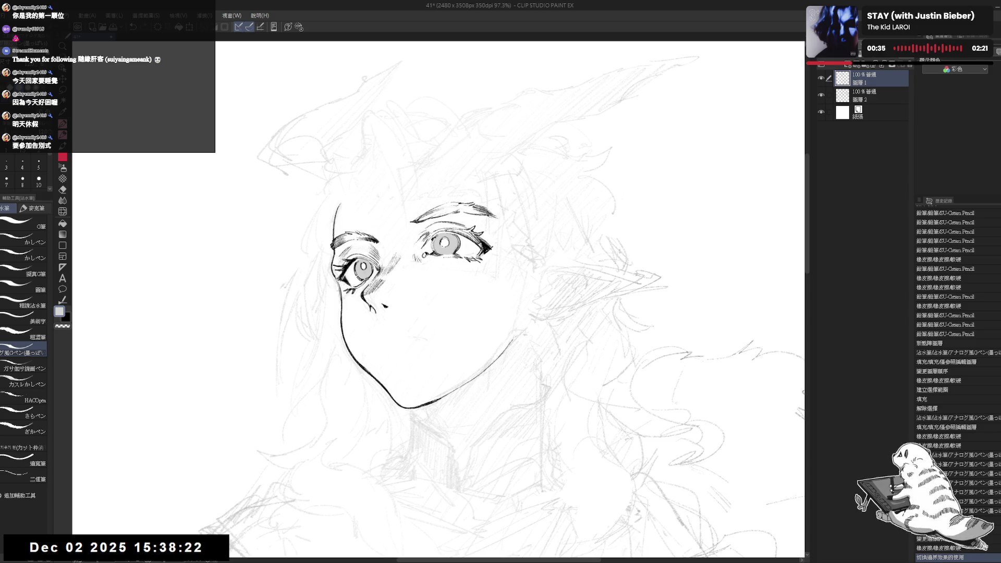
key(p)
key(minus)
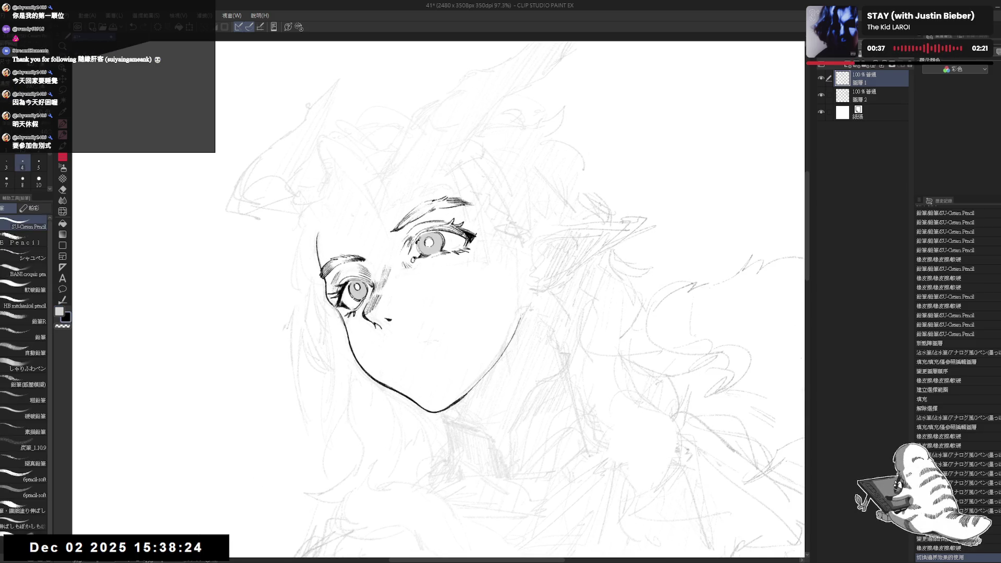
mouse_move(431, 235)
mouse_down()
mouse_move(423, 249)
mouse_move(431, 245)
mouse_up()
click(426, 243)
key(ctrl+z)
key(bracketleft)
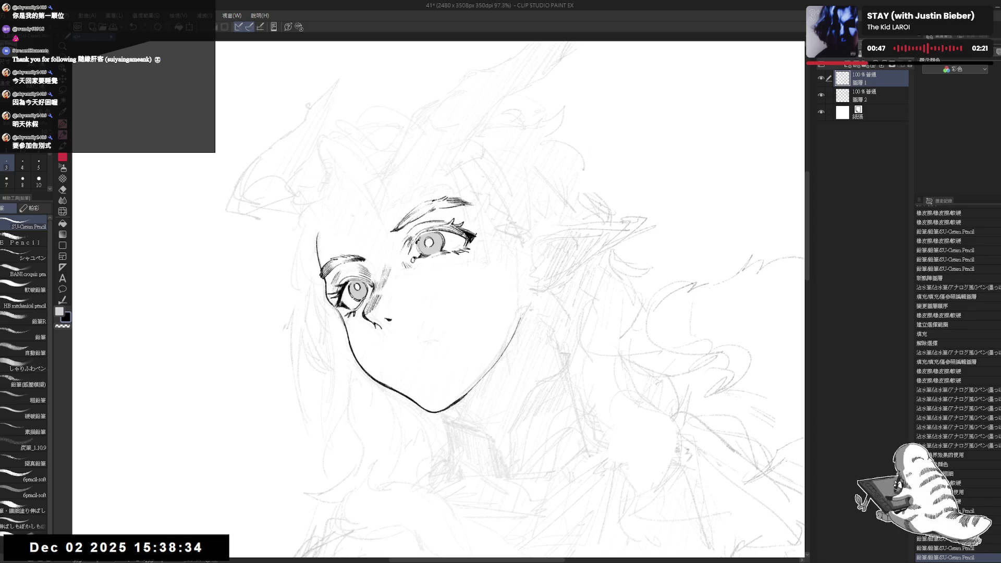
- Rotate the view for comfortable angles, undo a stray stroke, and zoom out on the face
key(asciicircum)
mouse_move(474, 307)
mouse_down()
mouse_move(456, 308)
mouse_move(485, 295)
mouse_up()
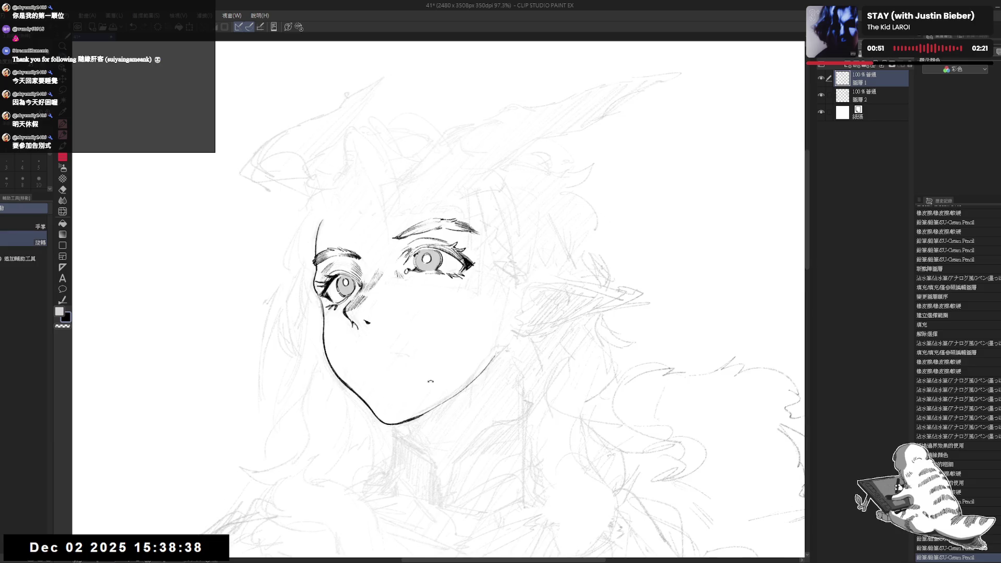
key(asciicircum)
key(asciicircum)
key(asciicircum)
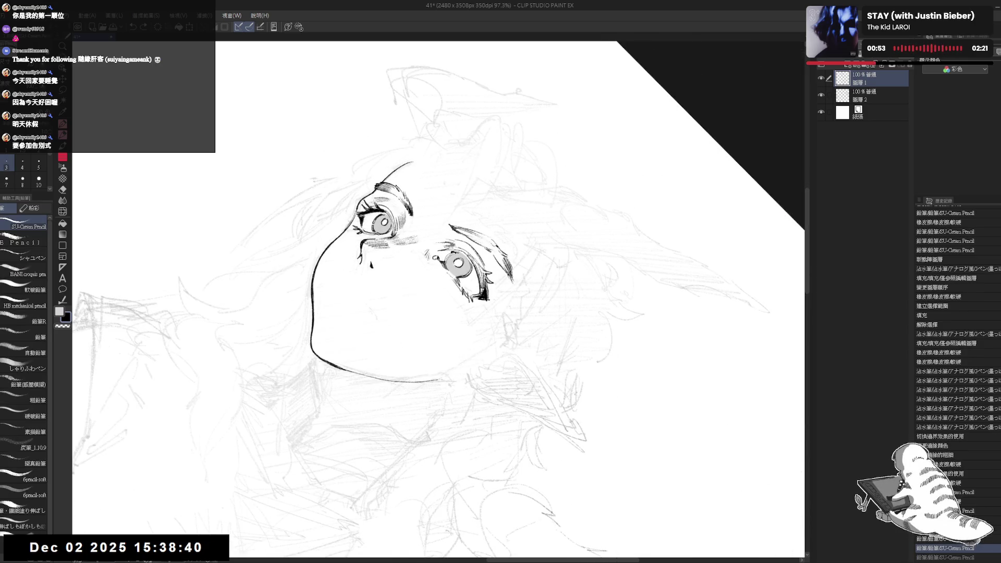
key(minus)
key(minus)
key(minus)
drag(457, 335, 453, 329)
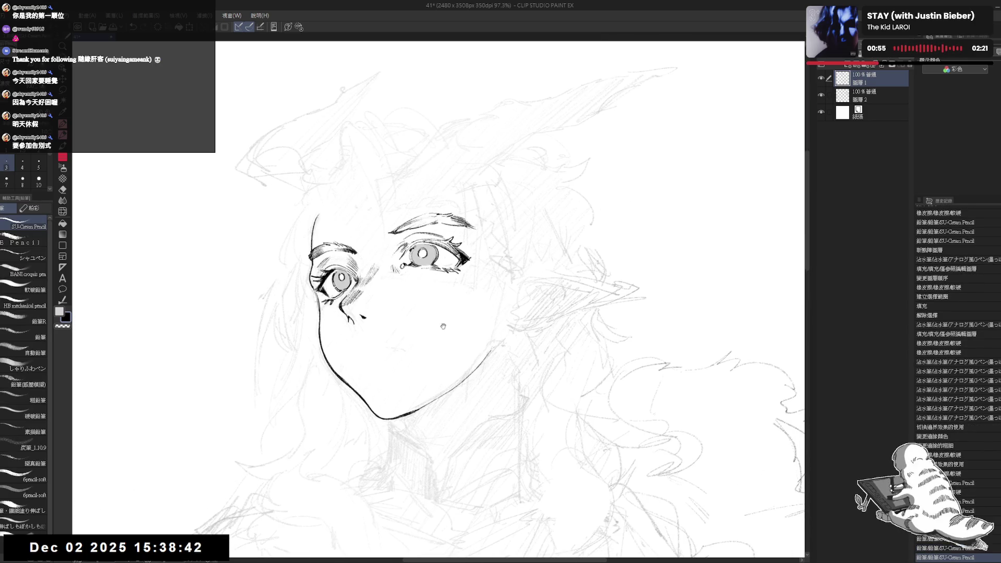
key(asciicircum)
key(asciicircum)
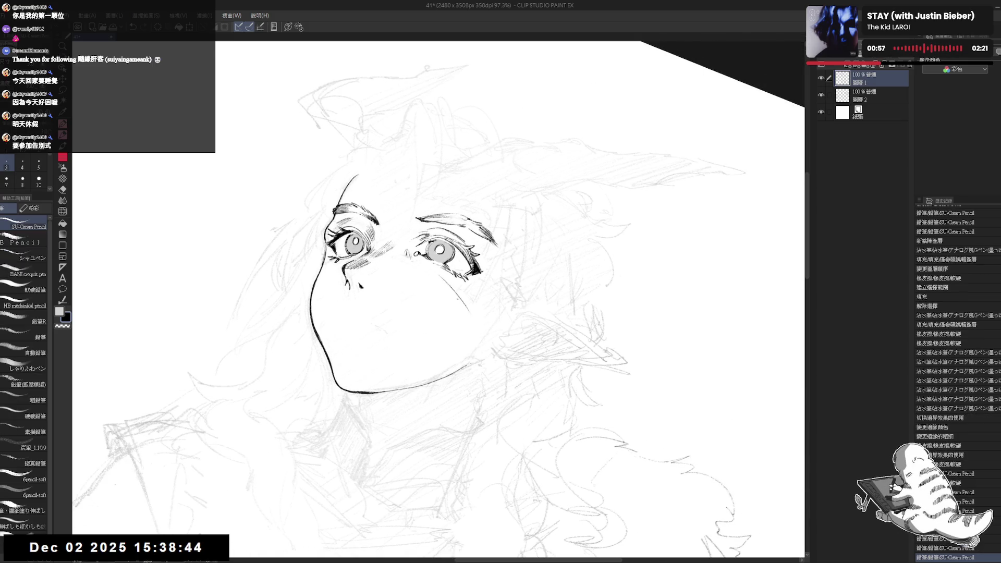
key(ctrl+z)
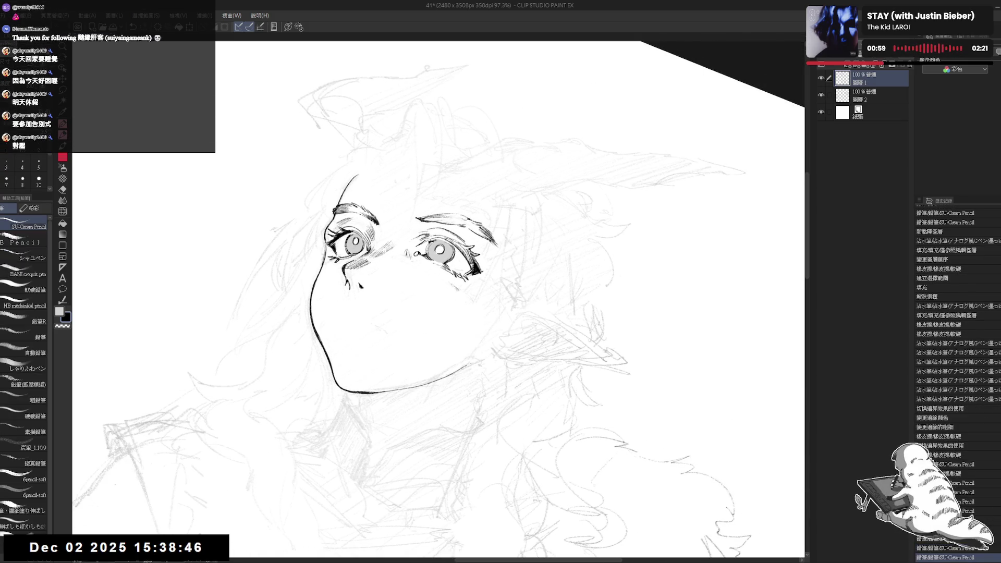
key(minus)
key(minus)
key(ctrl+minus)
key(ctrl+minus)
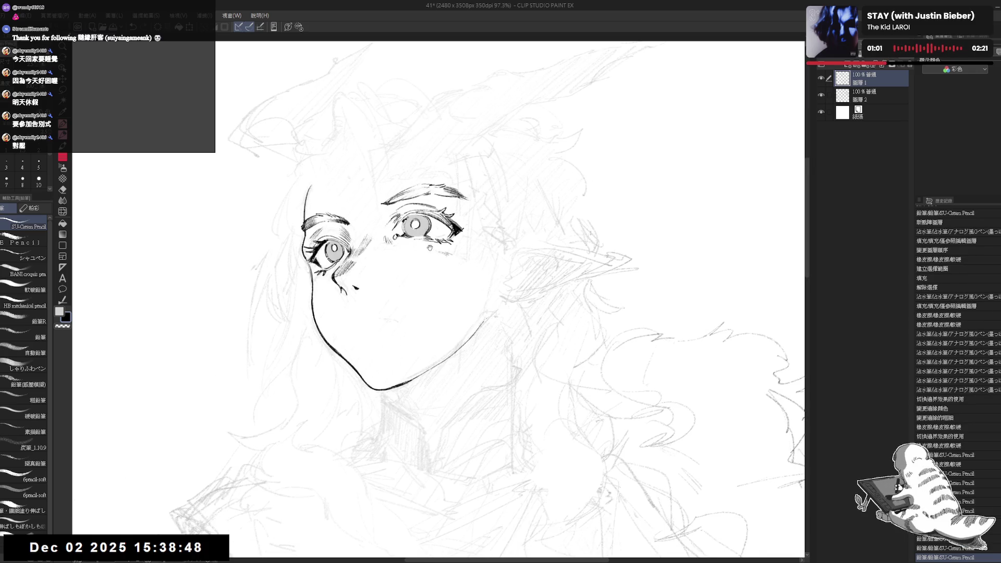
- Erase rough marks on the cheek with the view tilted for drawing
key(e)
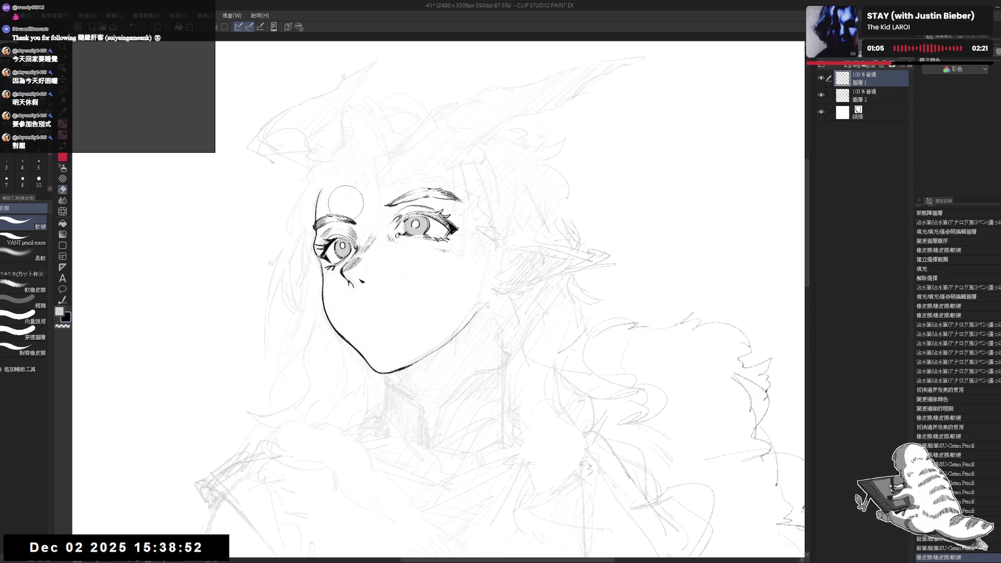
key(asciicircum)
key(asciicircum)
mouse_move(455, 274)
mouse_down()
mouse_move(448, 281)
mouse_move(448, 263)
mouse_up()
key(p)
- Hatch light pencil strokes across the cheek beside the right eye
click(450, 267)
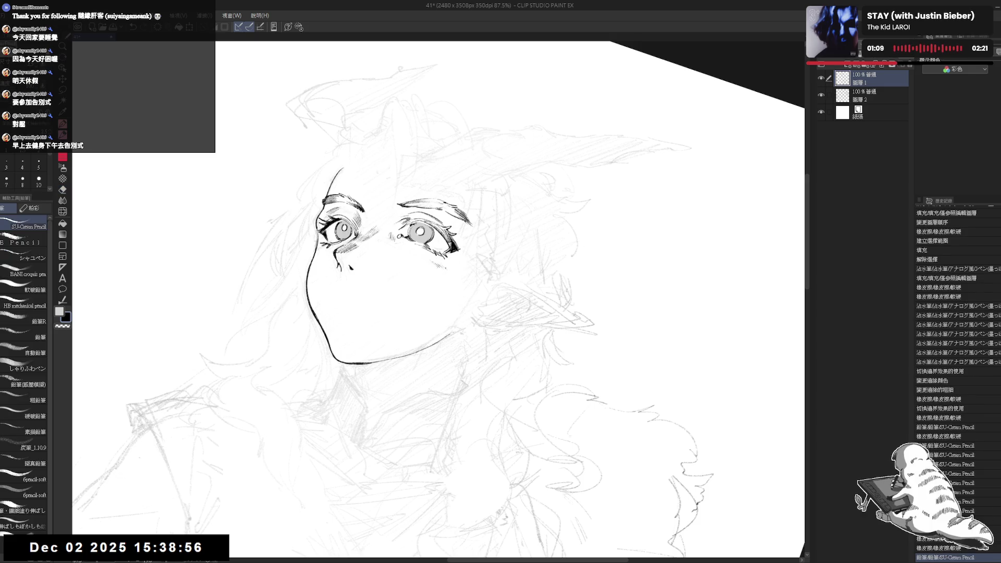
click(451, 268)
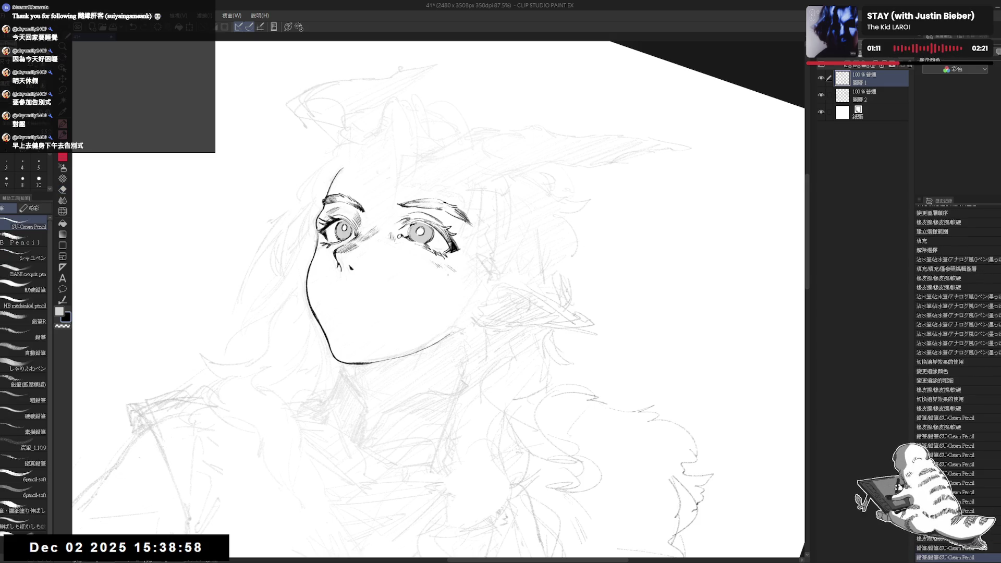
click(438, 281)
click(436, 284)
click(434, 285)
click(435, 288)
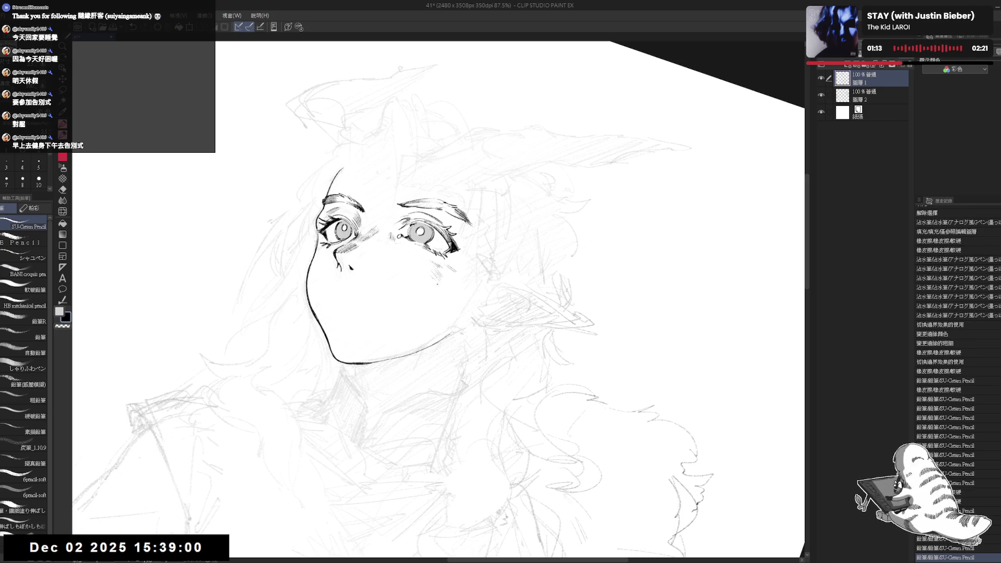
click(436, 290)
click(437, 293)
click(437, 291)
click(435, 292)
click(437, 293)
- Mirror the view to check the face and erase a stray spot of cheek hatching
key(h)
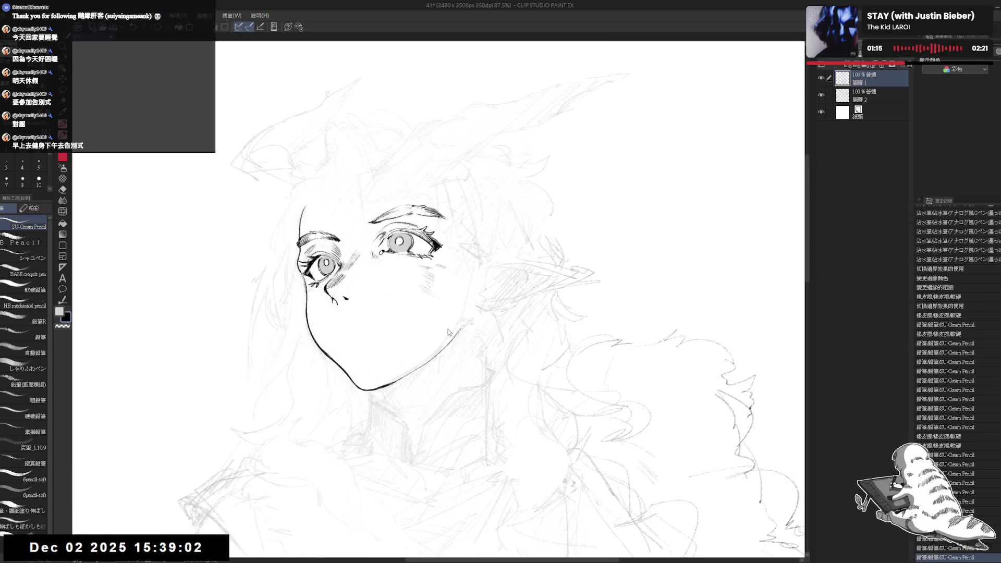
key(h)
key(e)
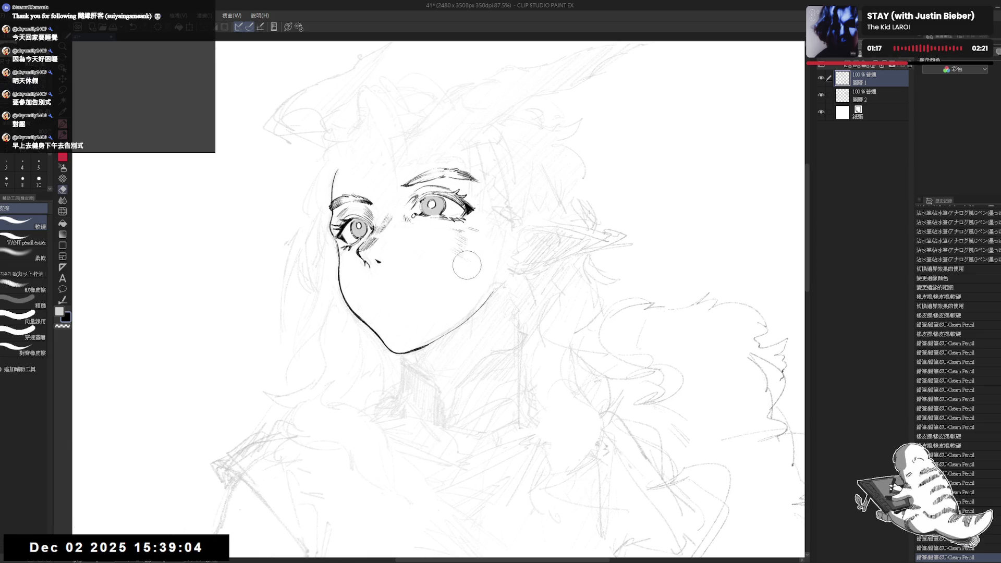
click(447, 264)
key(p)
scroll(417, 261, up, 2)
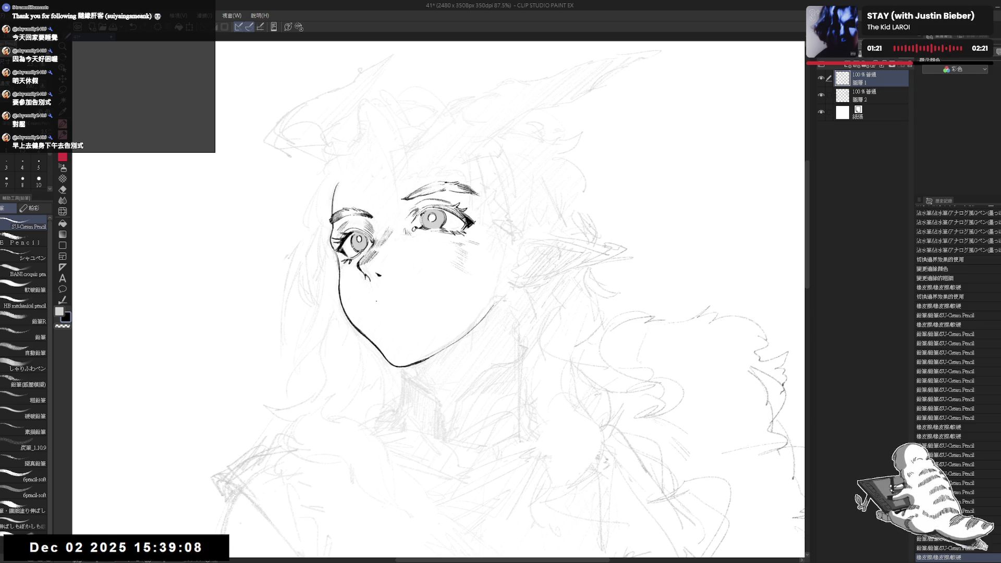
- Undo and redraw the mouth line, add a small mark below it, and mirror to check
mouse_move(381, 302)
mouse_down()
mouse_move(394, 300)
mouse_move(383, 302)
mouse_up()
key(ctrl+z)
drag(387, 301, 395, 300)
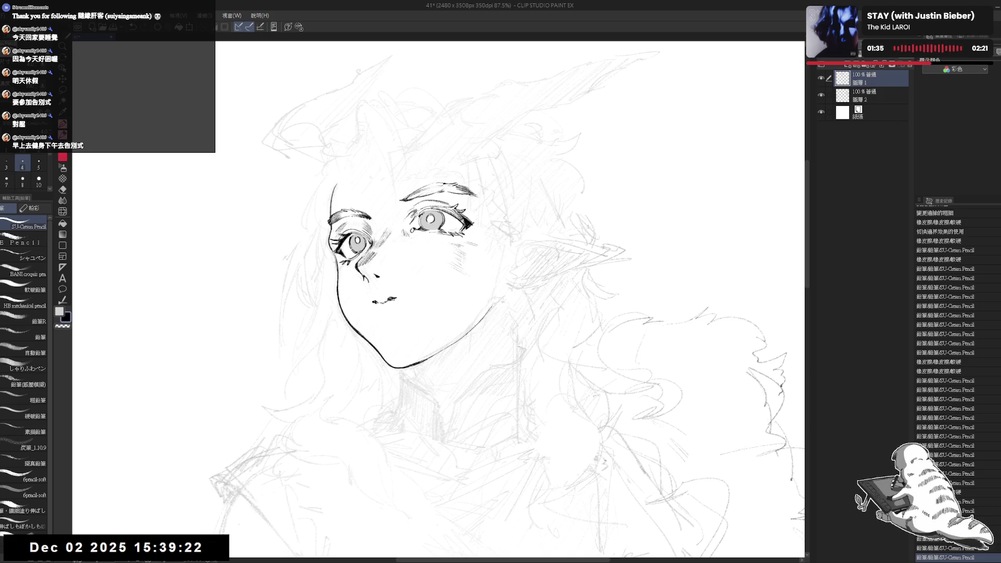
click(379, 309)
key(h)
key(h)
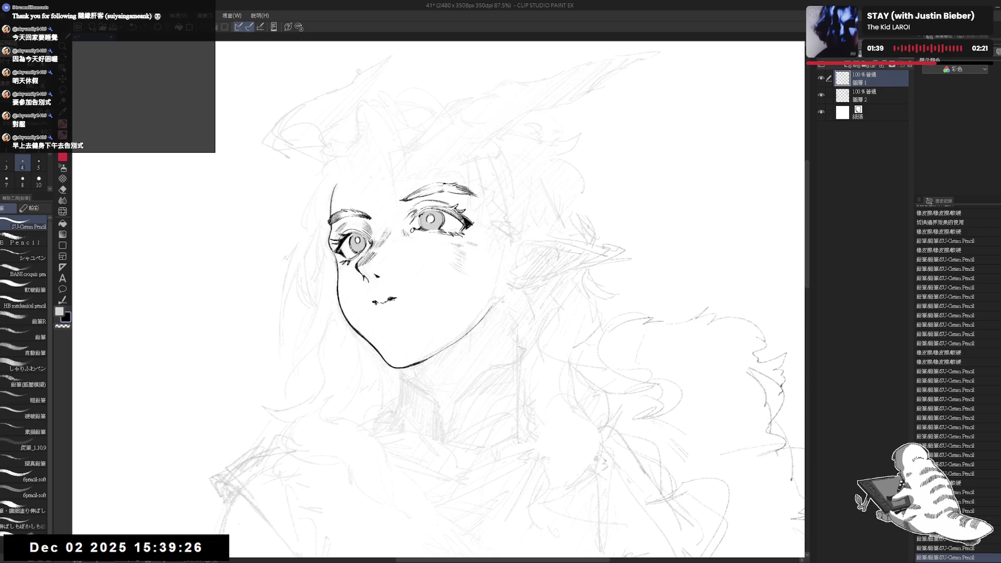
drag(376, 303, 377, 308)
drag(377, 304, 395, 299)
- Trim the mouth stroke's tail with the eraser, undo a correction, and redraw the line
key(e)
key(p)
key(e)
key(p)
key(e)
key(ctrl+z)
key(p)
drag(386, 301, 395, 299)
- Redraw the mouth line with several pencil strokes and mirror the view to check the face
key(e)
key(p)
drag(386, 301, 395, 298)
drag(386, 300, 402, 308)
drag(386, 300, 395, 298)
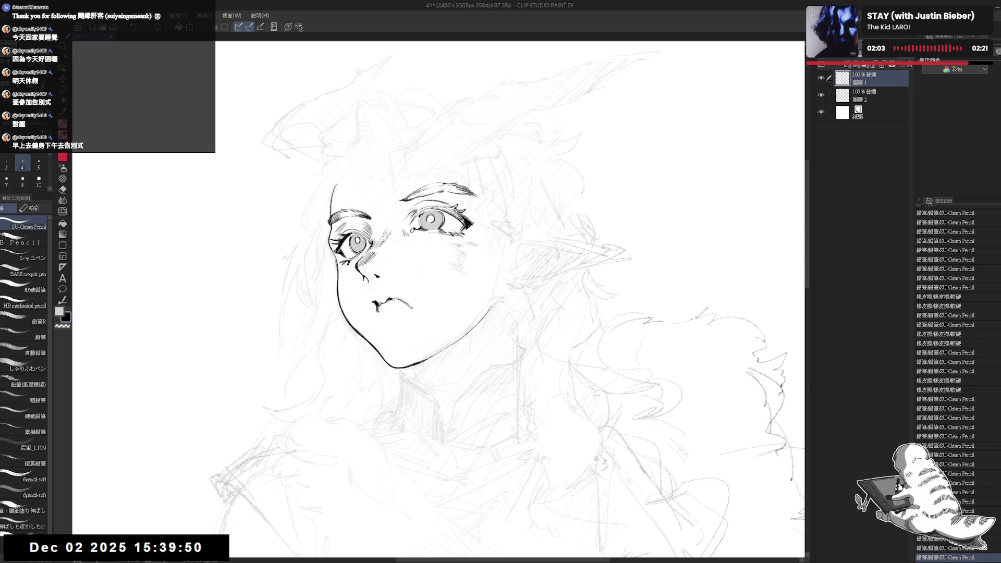
key(h)
drag(335, 346, 416, 340)
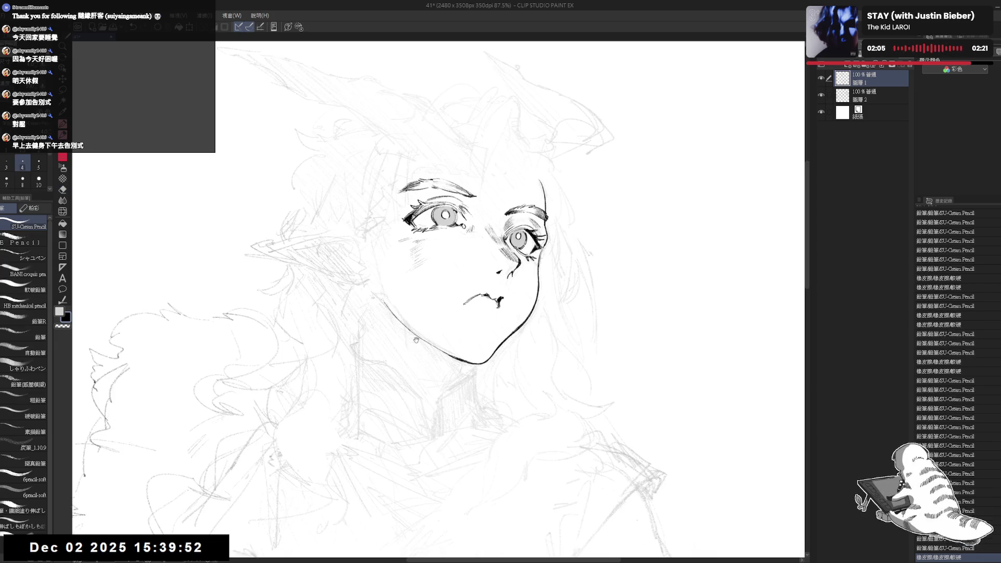
key(h)
- Erase part of the stroke right of the mouth and rotate the canvas to tilt the face
key(e)
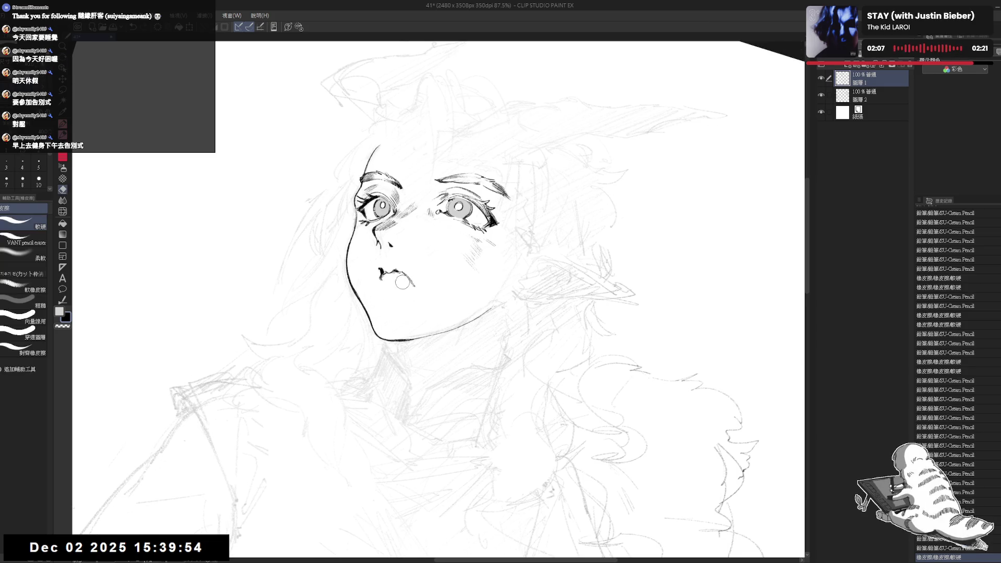
mouse_move(402, 282)
mouse_down()
mouse_move(411, 286)
mouse_move(396, 267)
mouse_move(415, 284)
mouse_up()
key(p)
key(e)
key(p)
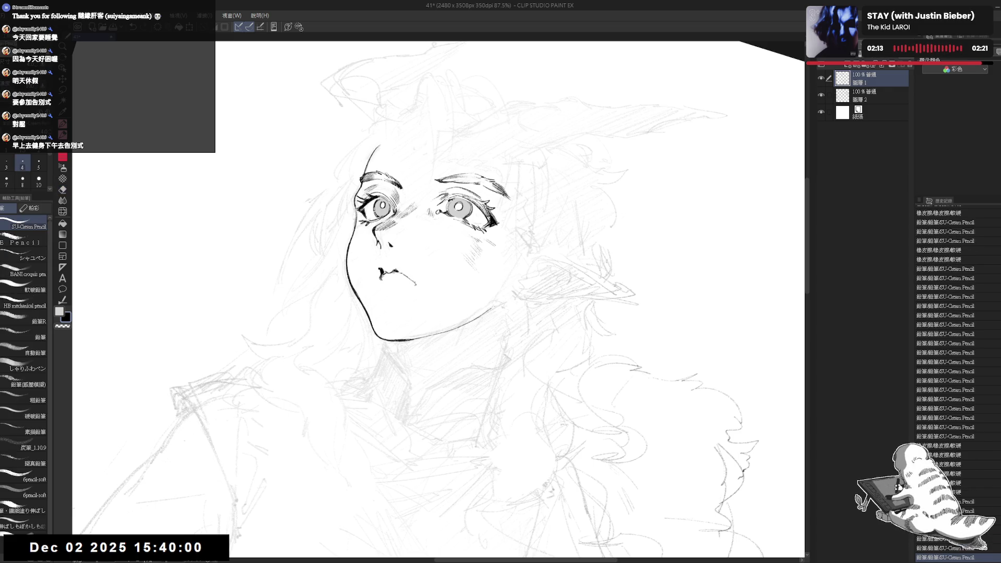
drag(416, 284, 411, 360)
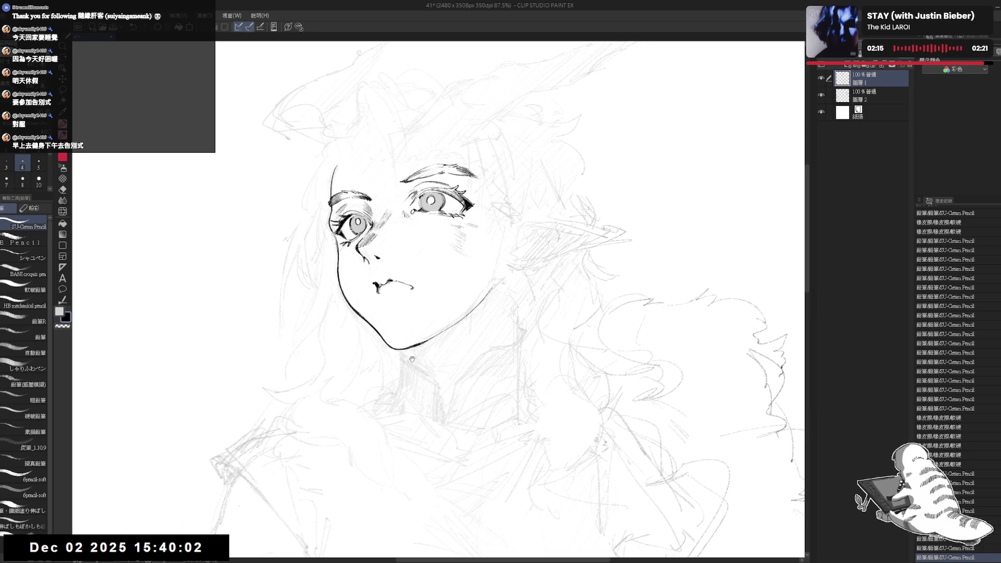
scroll(394, 300, down, 4)
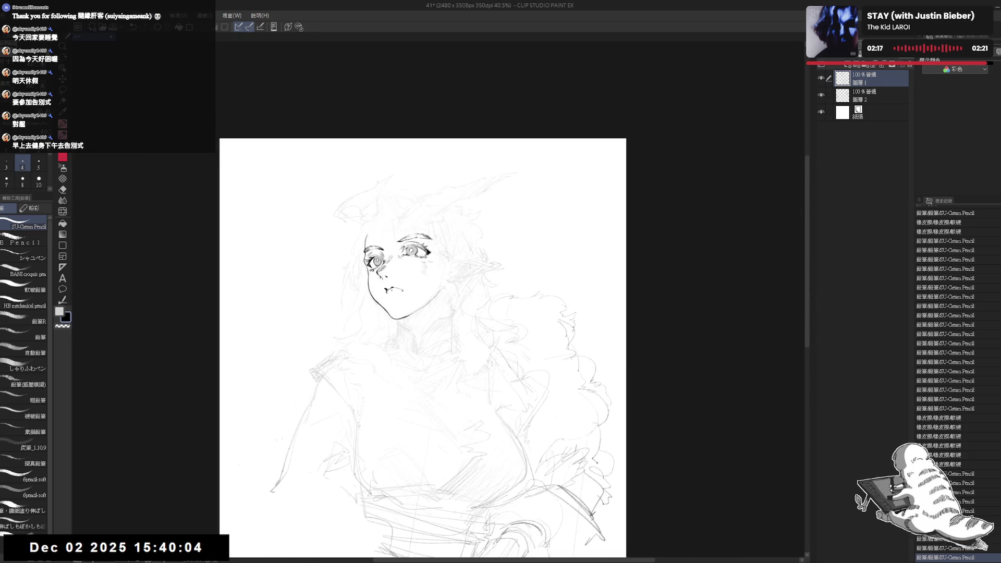
- Redo the last undone stroke, mirror to check the face, and tilt the view counter-clockwise
scroll(391, 290, up, 3)
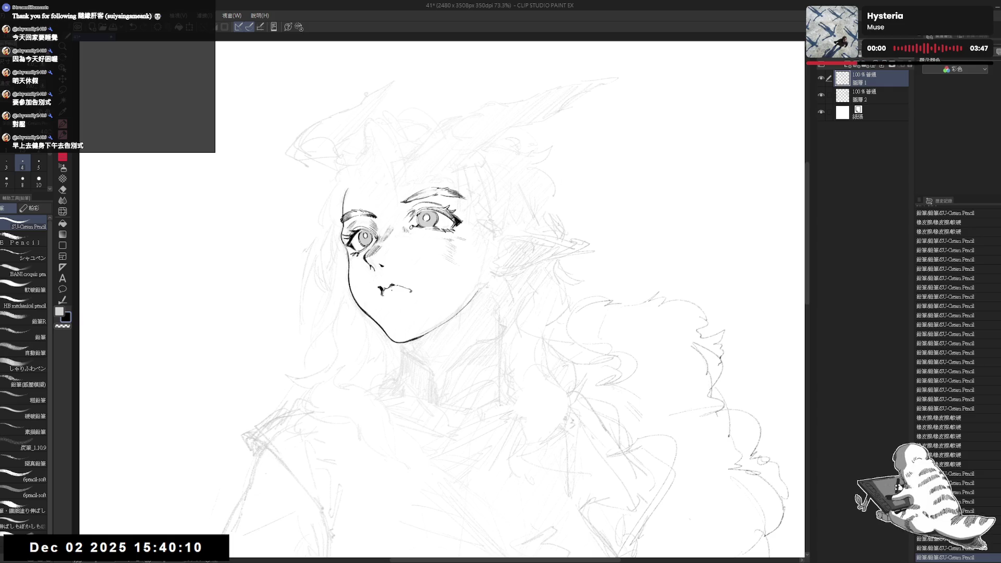
drag(424, 241, 424, 251)
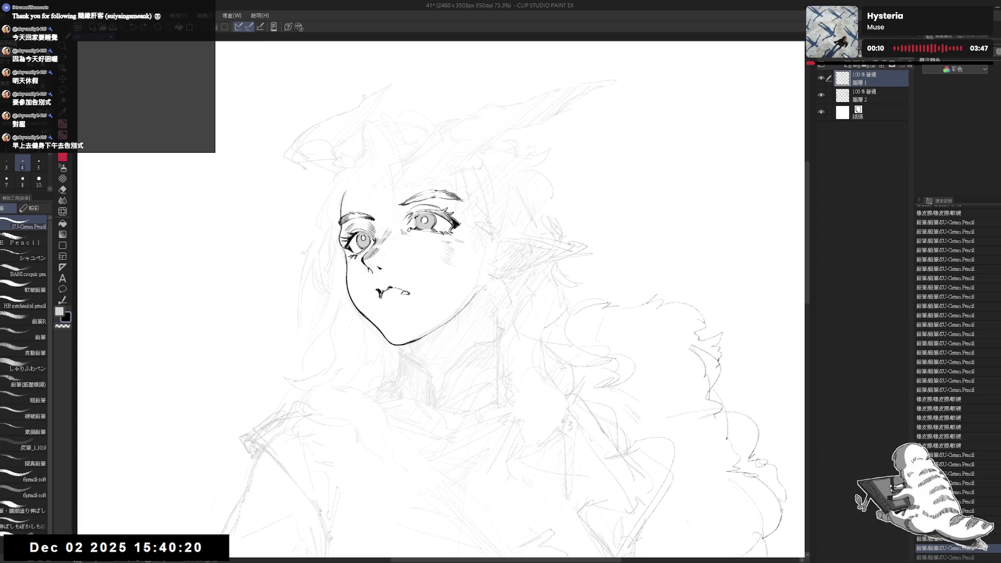
key(ctrl+y)
key(h)
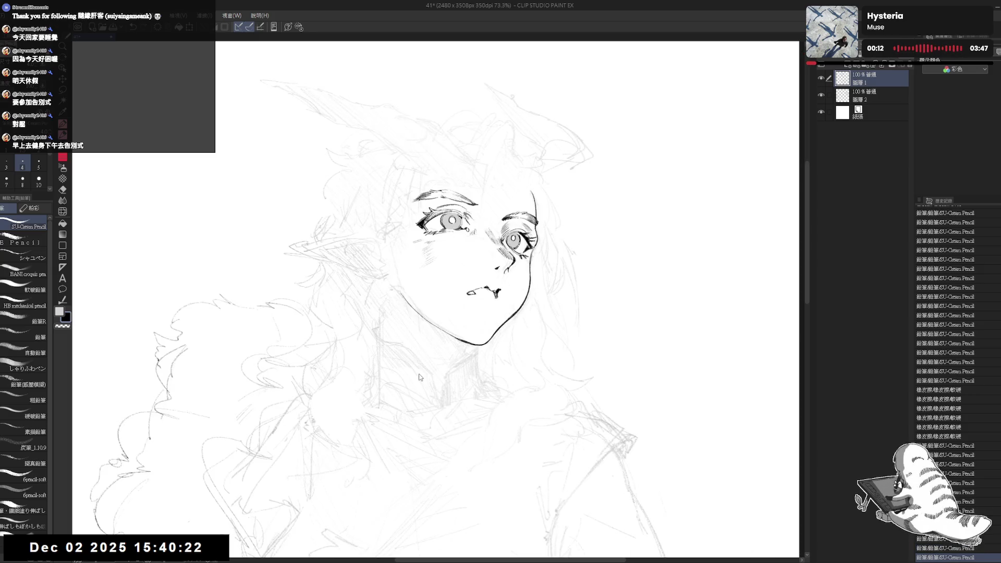
key(h)
key(minus)
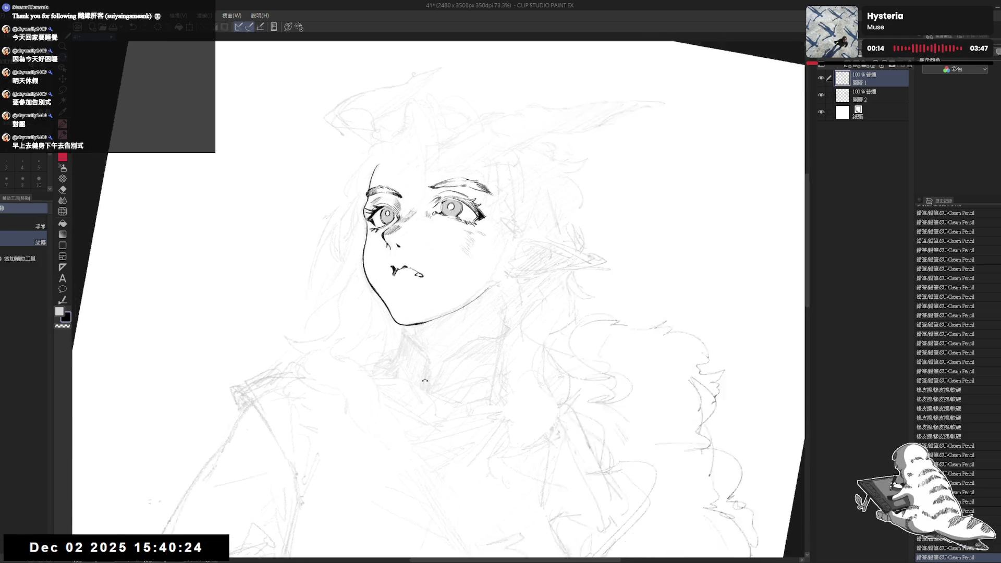
key(minus)
- Erase a tiny bit near the mouth and reset the view rotation to upright
key(e)
drag(389, 292, 397, 298)
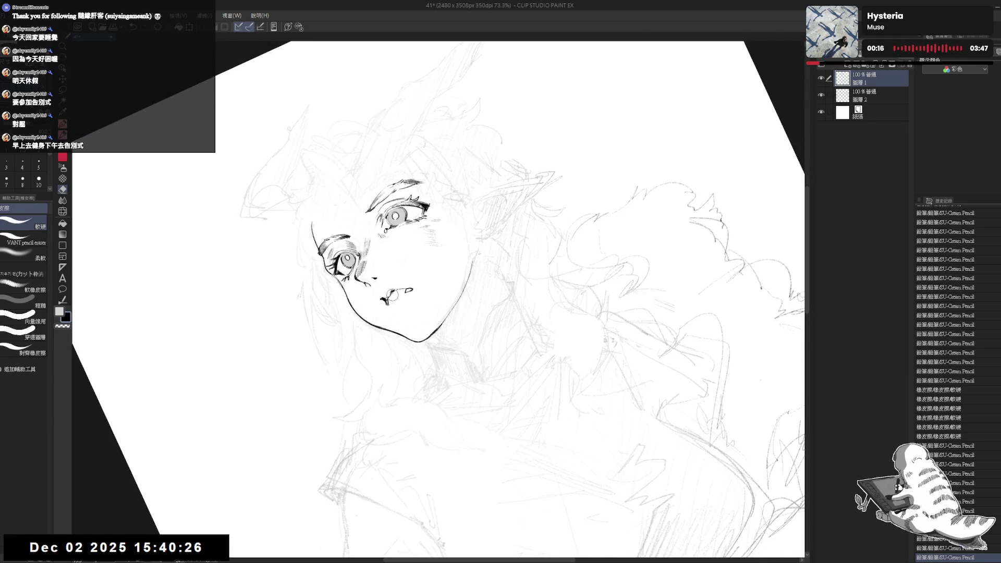
key(p)
key(equal)
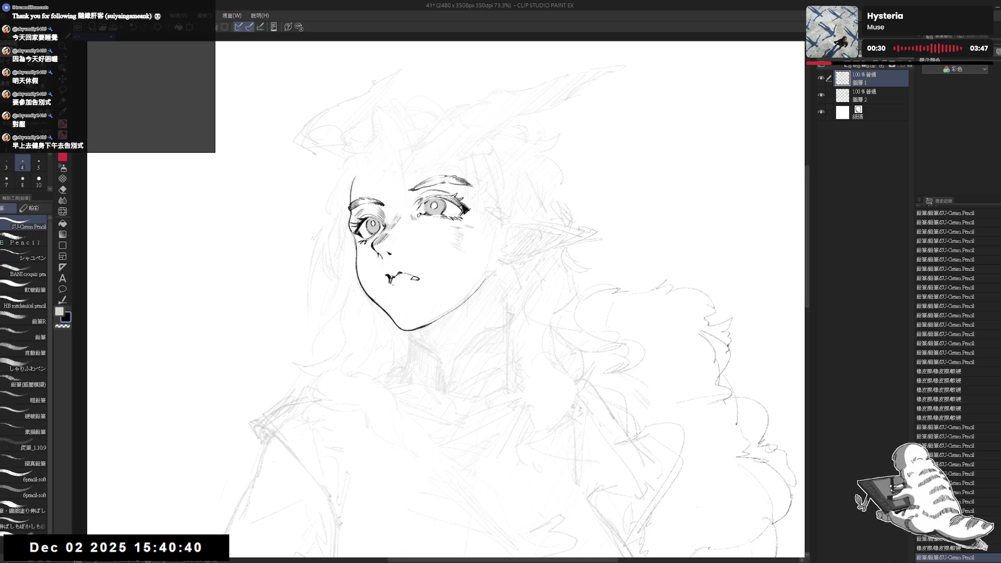
- Trim small bits near the mouth and add a short pencil stroke at the lips
key(e)
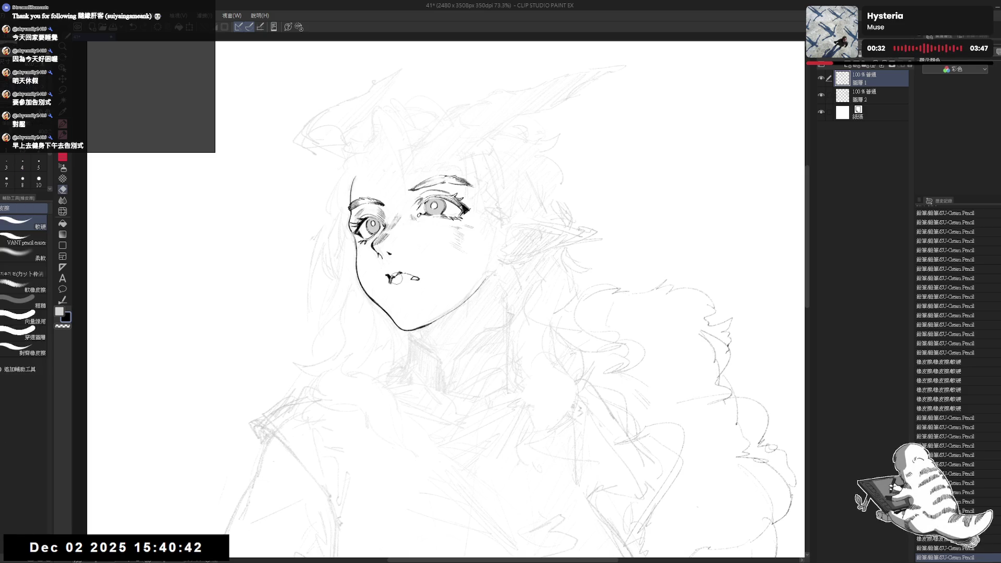
drag(392, 272, 404, 287)
key(p)
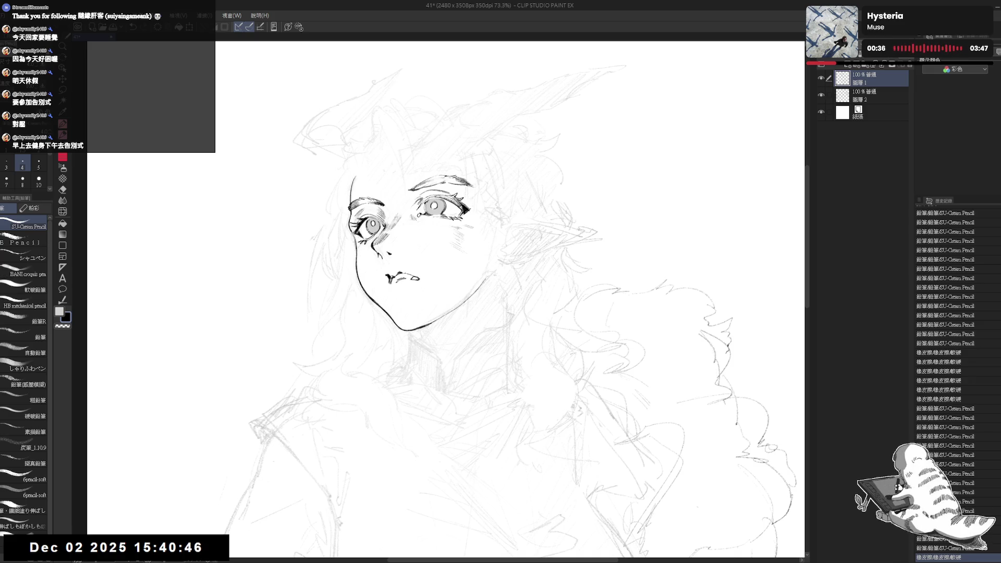
drag(396, 276, 408, 282)
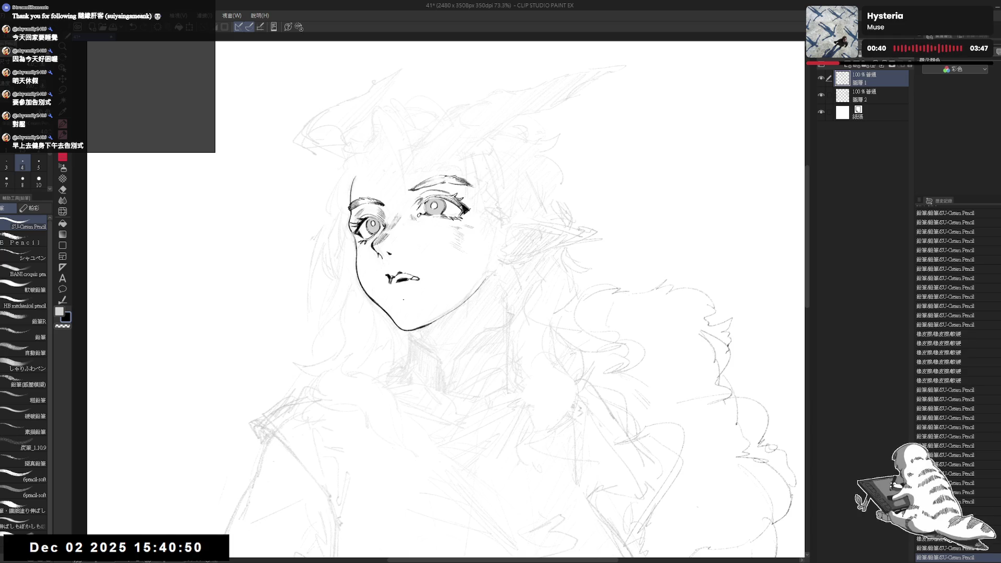
key(h)
key(h)
key(ctrl+plus)
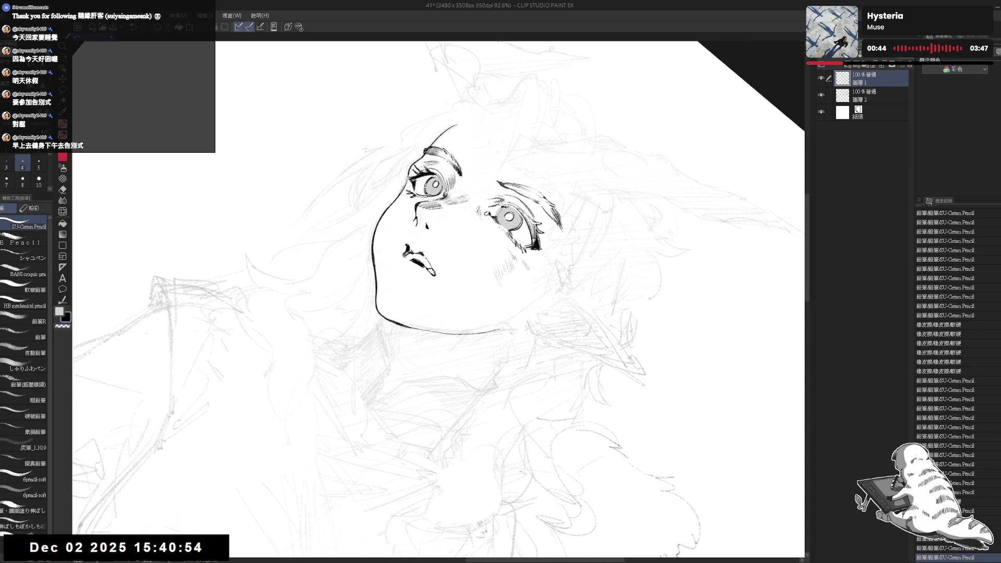
scroll(437, 300, up, 1)
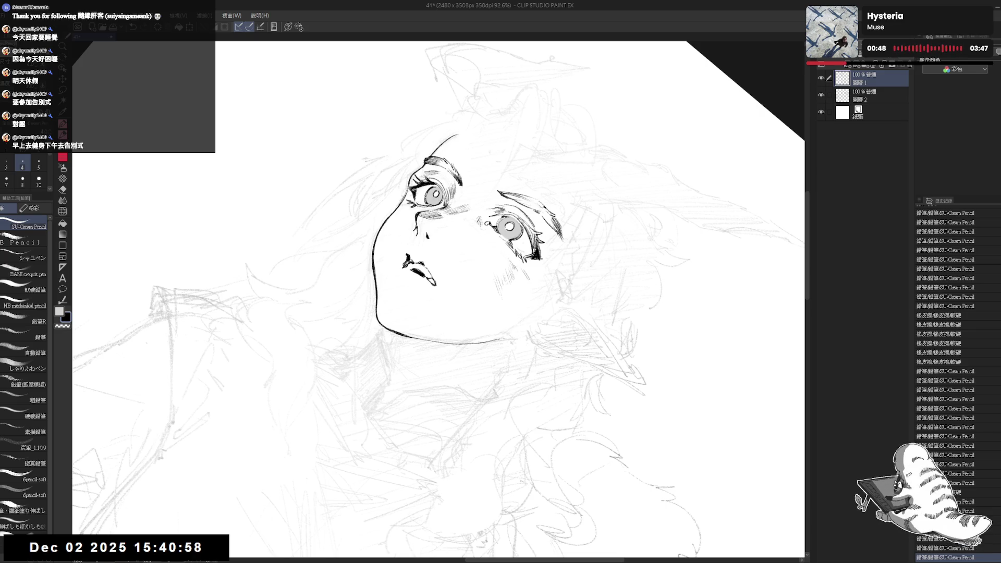
- Zoom in on the face and erase the stray mark on the chin
key(r)
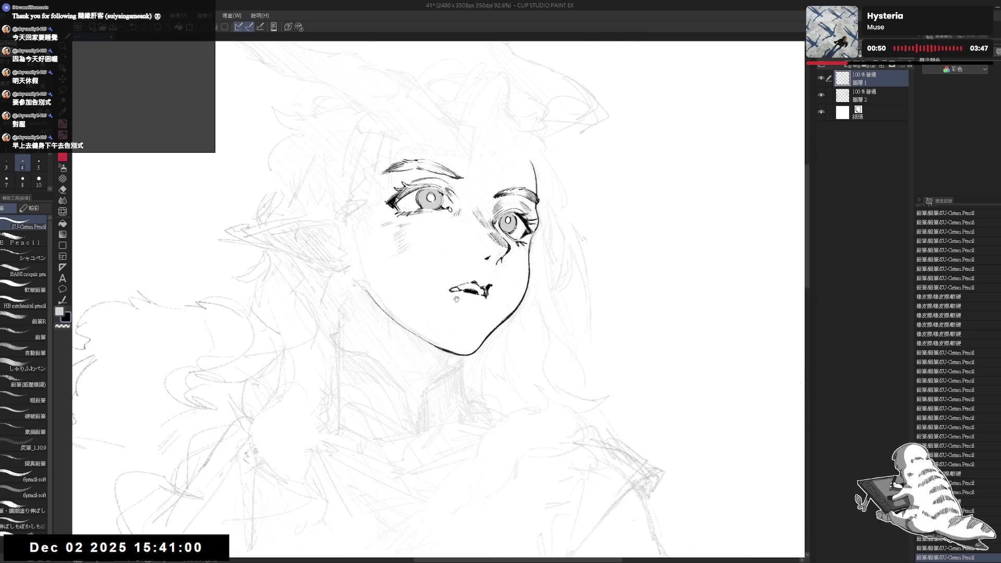
key(p)
drag(432, 326, 438, 326)
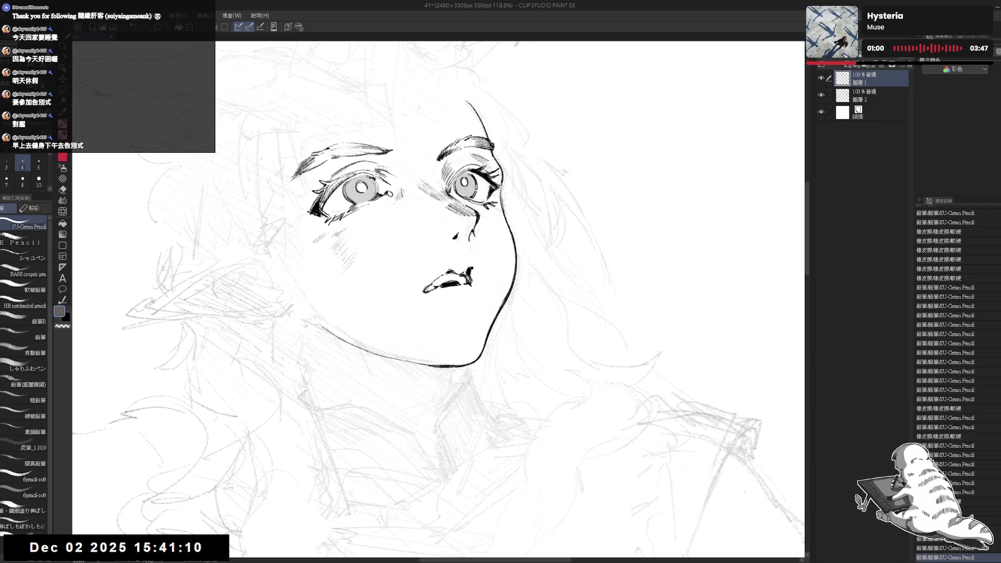
- Trim the upper lip with the eraser, check it mirrored, zoom out, and dab a pencil mark
key(x)
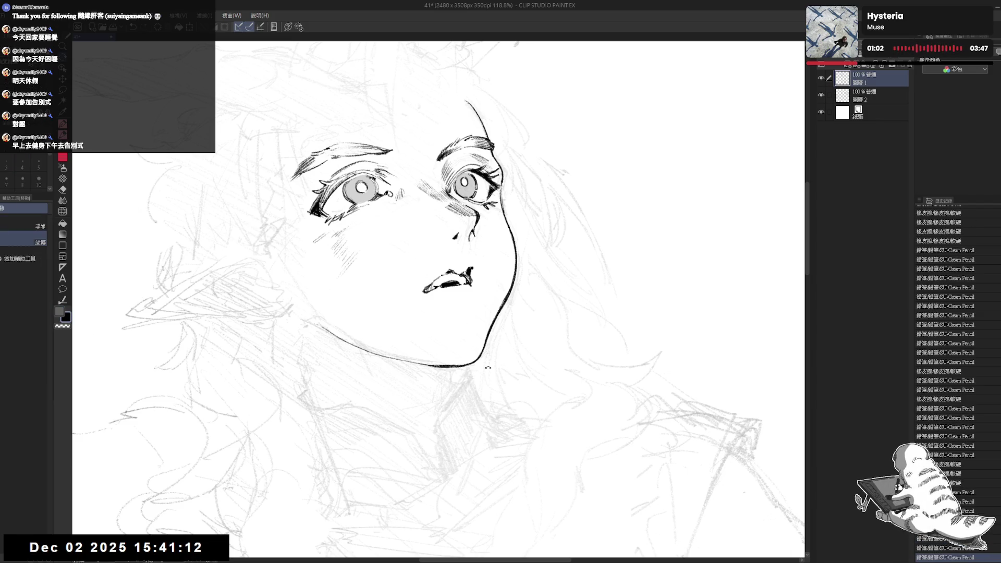
scroll(457, 290, up, 4)
key(p)
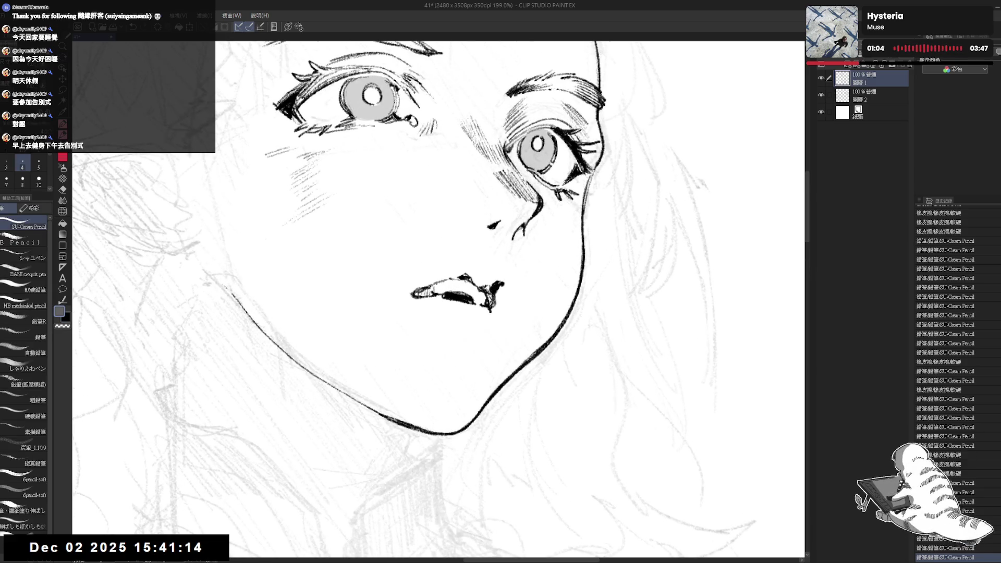
key(e)
drag(437, 277, 485, 303)
key(p)
key(h)
key(ctrl+minus)
key(ctrl+minus)
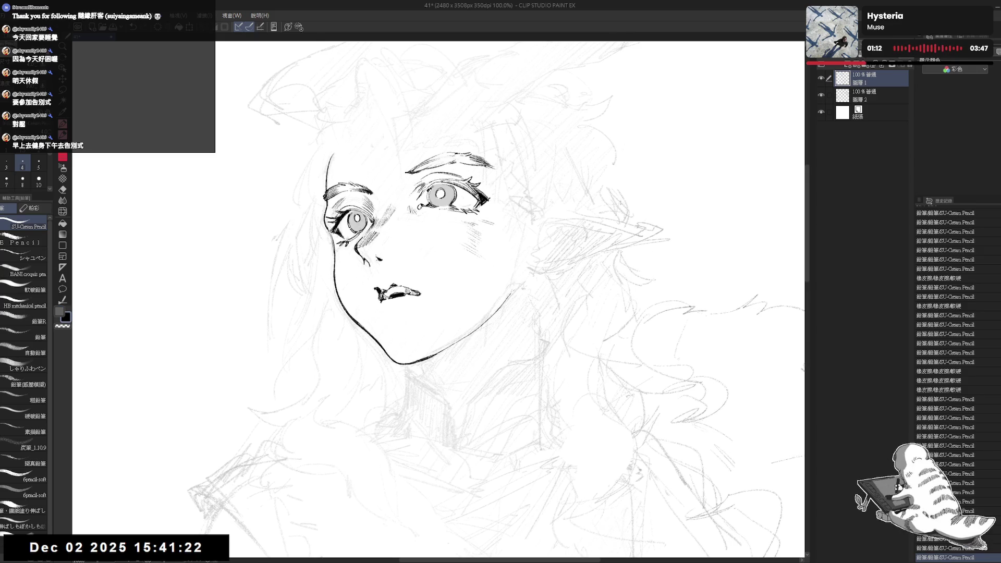
click(374, 284)
- Undo the last two lip marks and redraw small pencil dabs near the lips
key(ctrl+z)
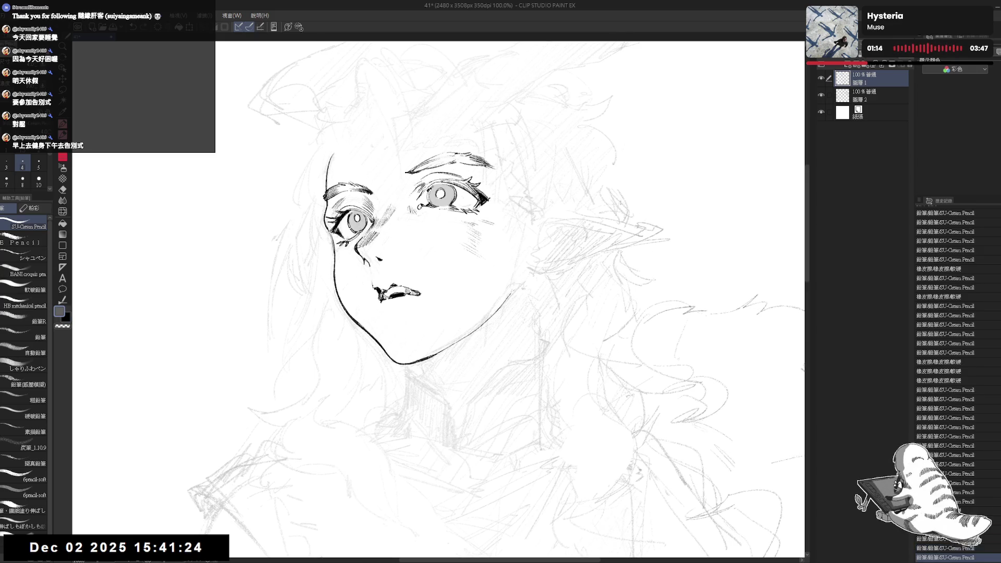
key(ctrl+z)
click(374, 279)
click(374, 282)
click(376, 284)
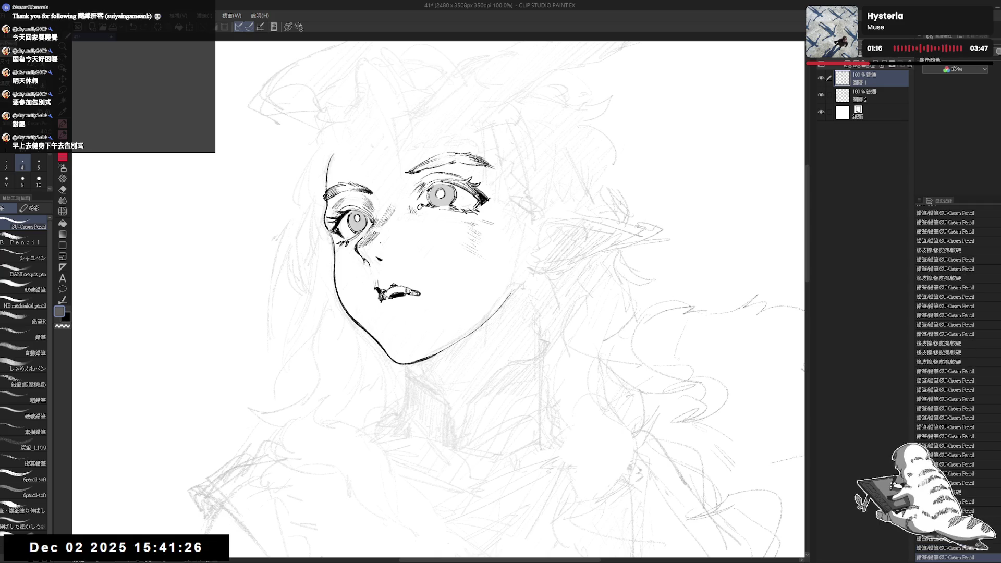
click(380, 290)
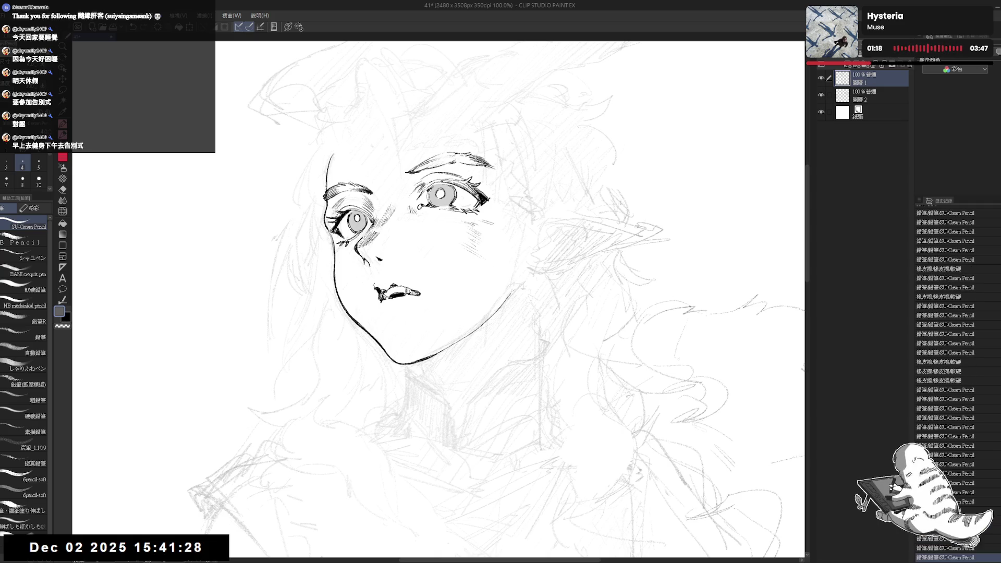
- Set pencil size to 5 and dab touch-up marks around and above the upper lip
click(38, 163)
click(378, 286)
click(378, 287)
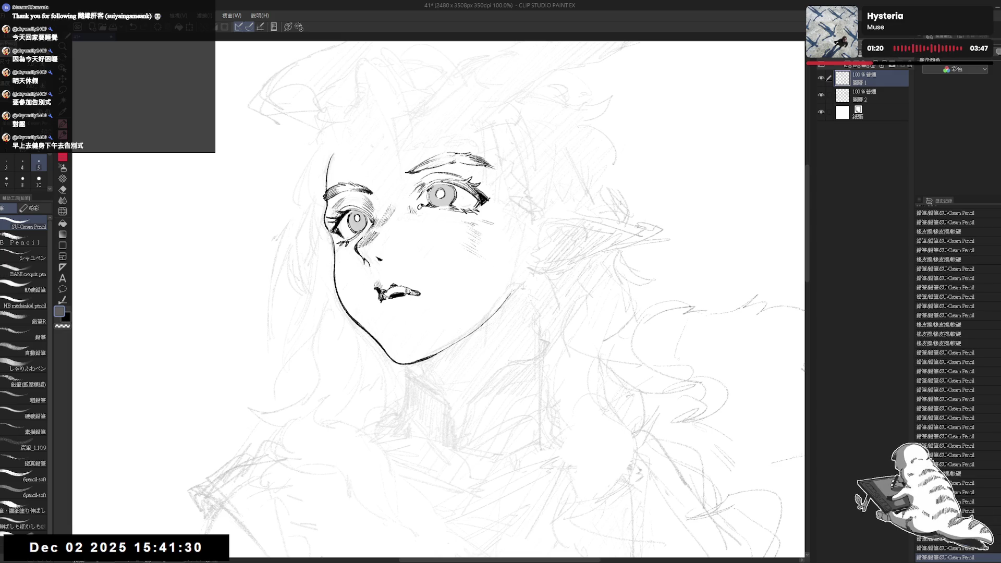
click(378, 287)
click(392, 278)
click(392, 278)
click(392, 278)
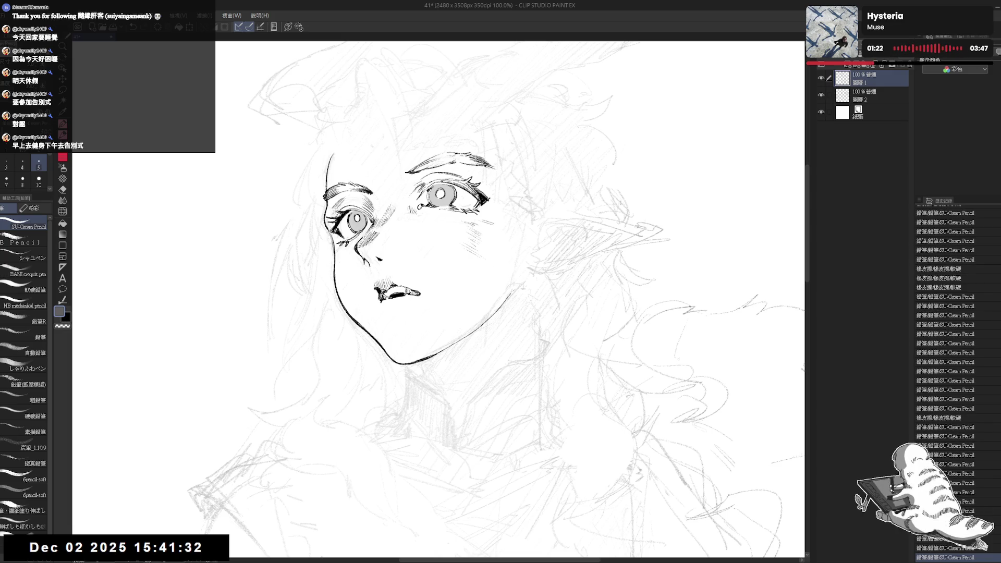
click(392, 278)
click(392, 278)
click(392, 278)
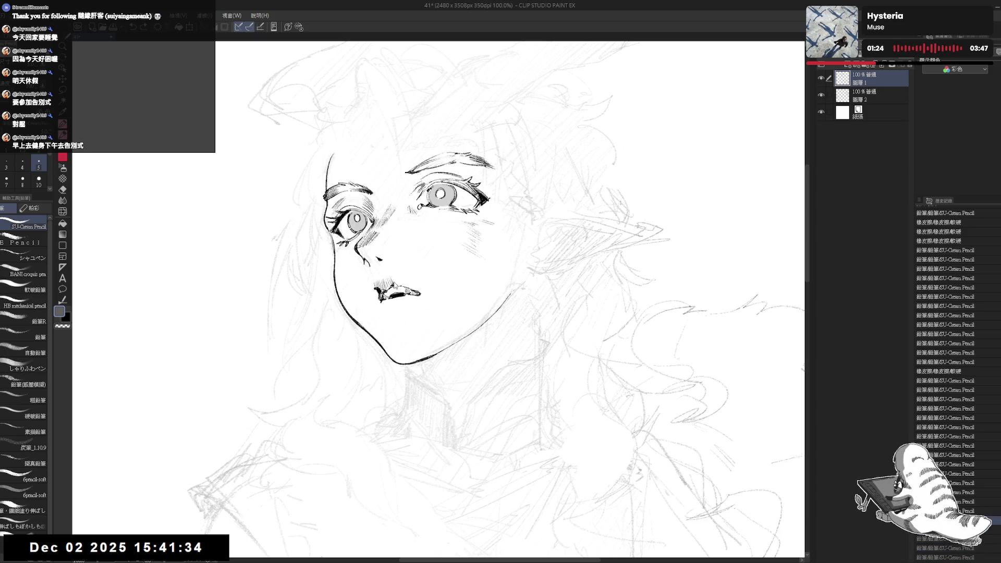
key(ctrl+y)
key(ctrl+y)
key(ctrl+y)
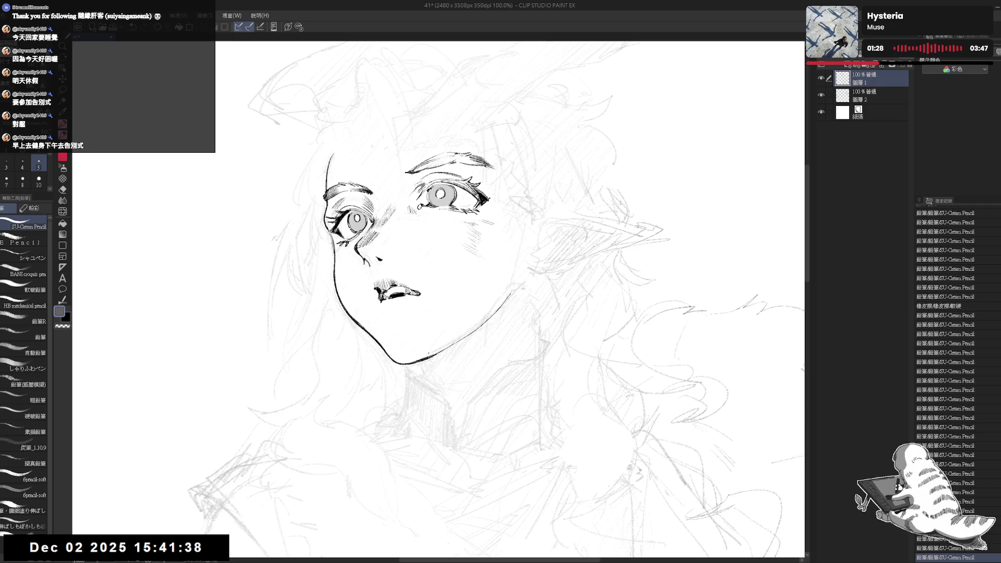
- Tilt the canvas clockwise and erase small specks on the face near the nose
key(r)
drag(410, 397, 377, 379)
key(e)
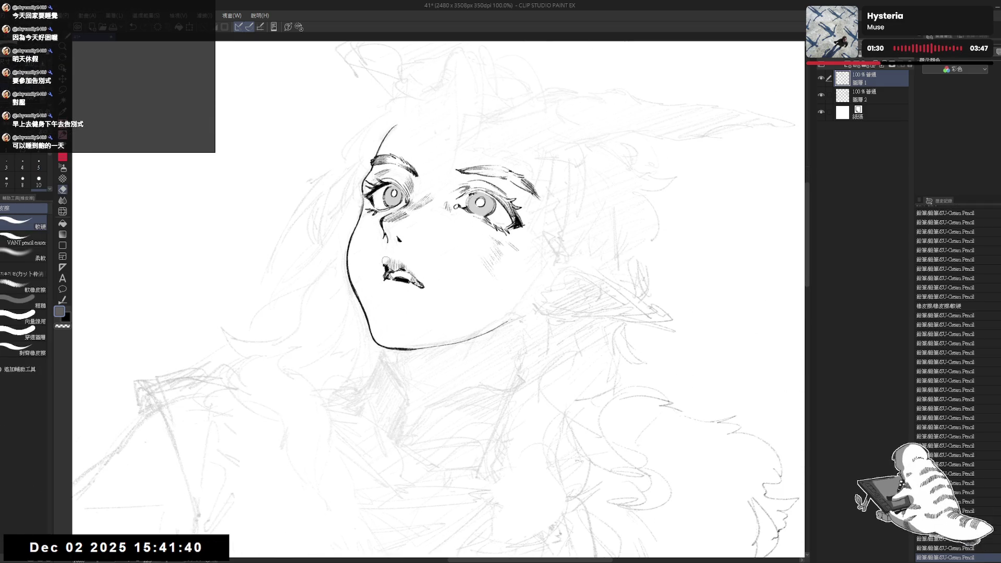
click(383, 259)
key(p)
key(e)
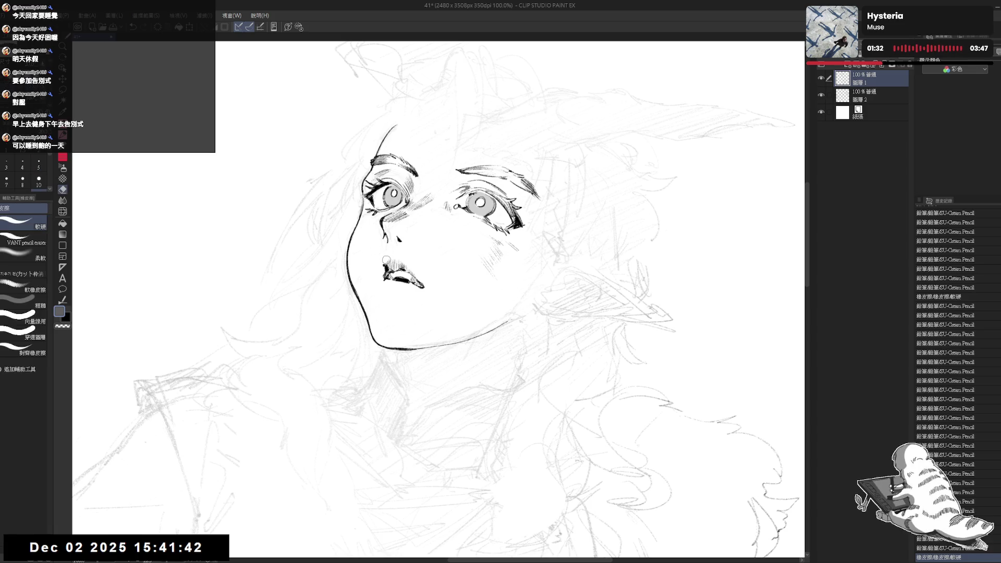
drag(388, 260, 388, 263)
key(p)
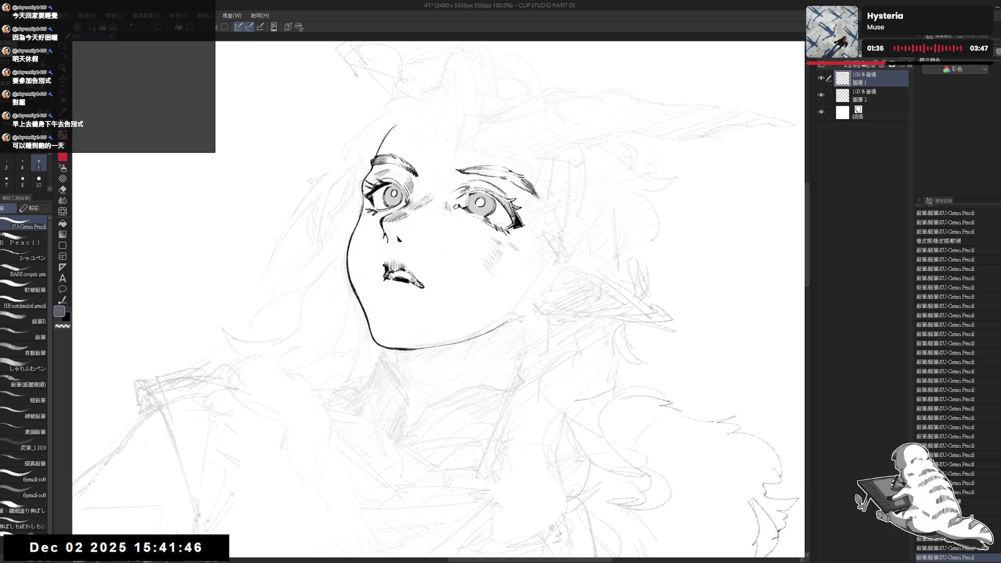
- Make black the drawing colour and erase a small mark near the lips
key(r)
key(p)
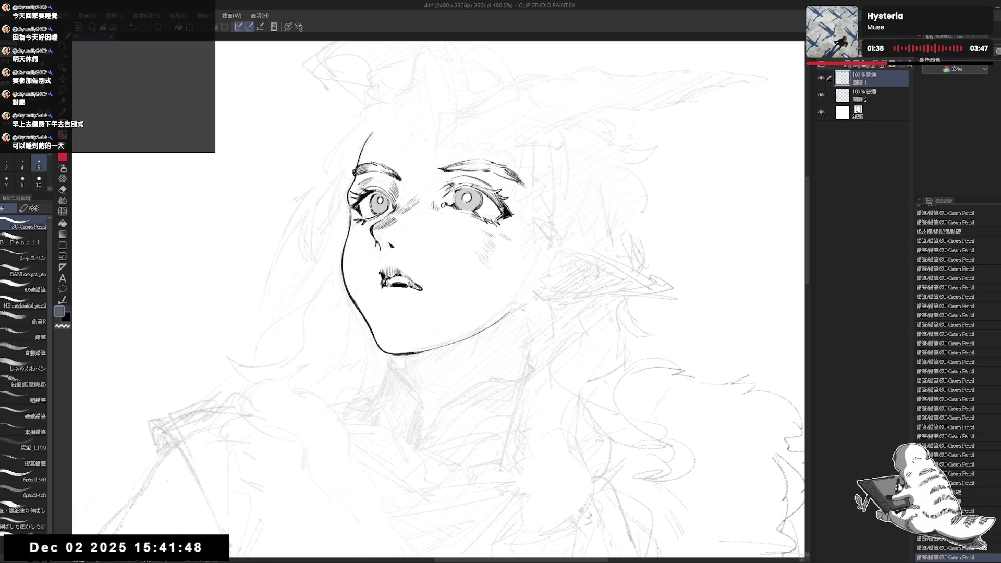
key(x)
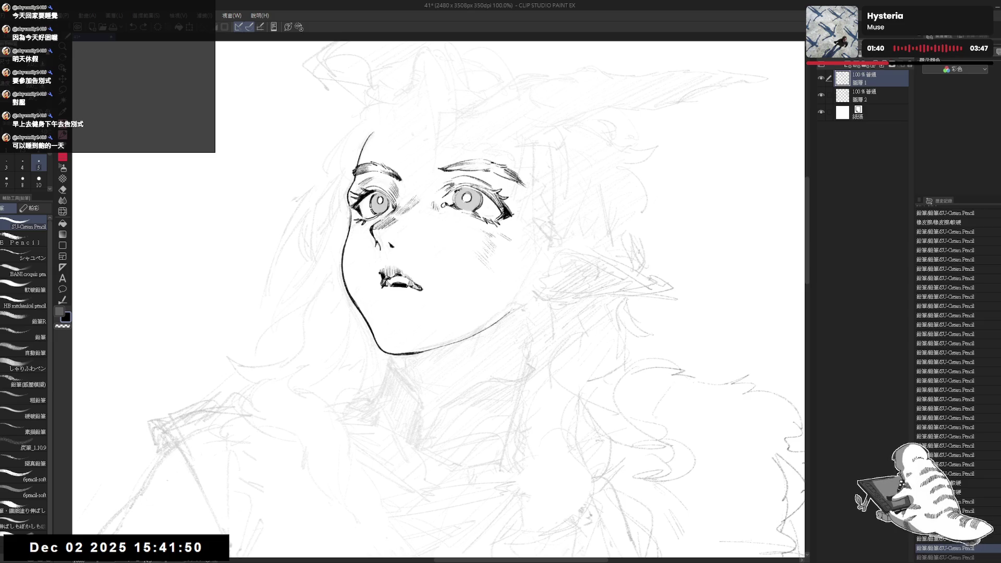
key(x)
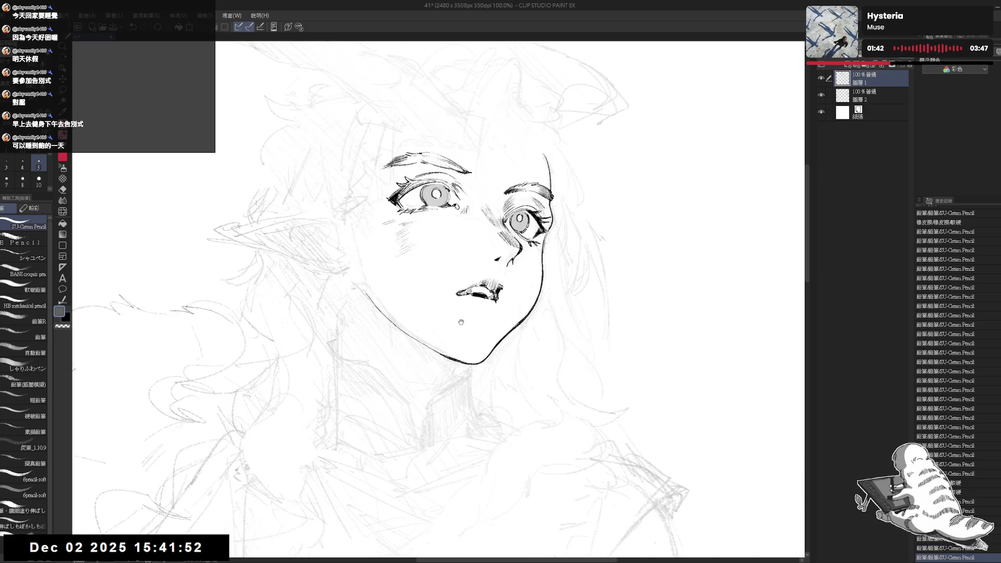
key(e)
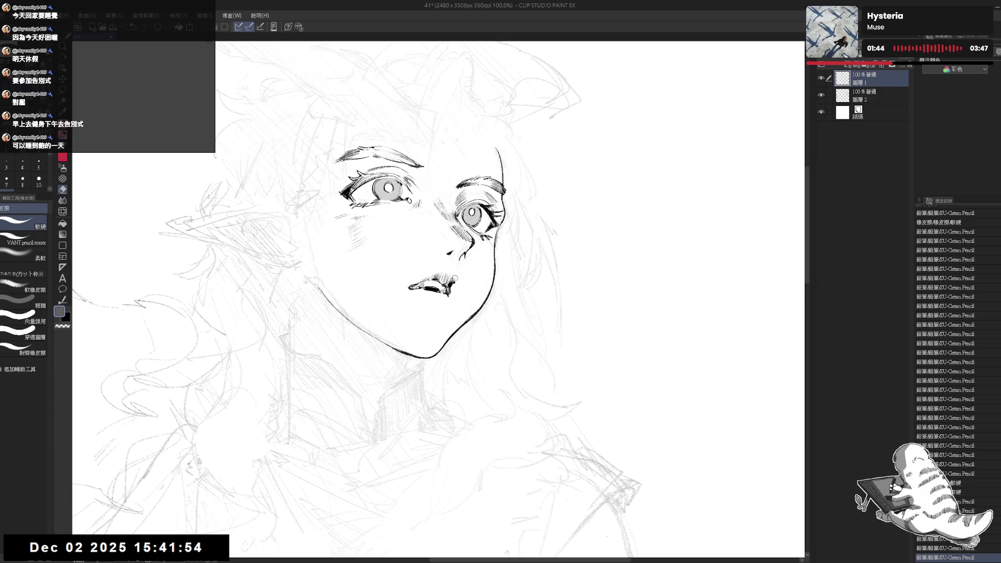
click(454, 277)
key(p)
- Undo a stray pencil mark, unflip the canvas, and rotate the view back upright
click(198, 547)
key(ctrl+z)
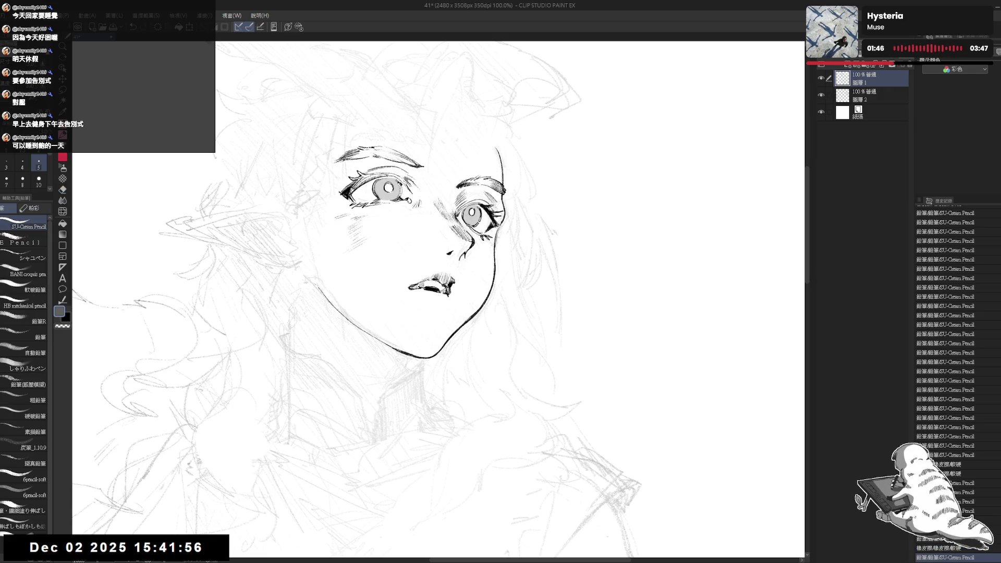
key(h)
key(-)
key(-)
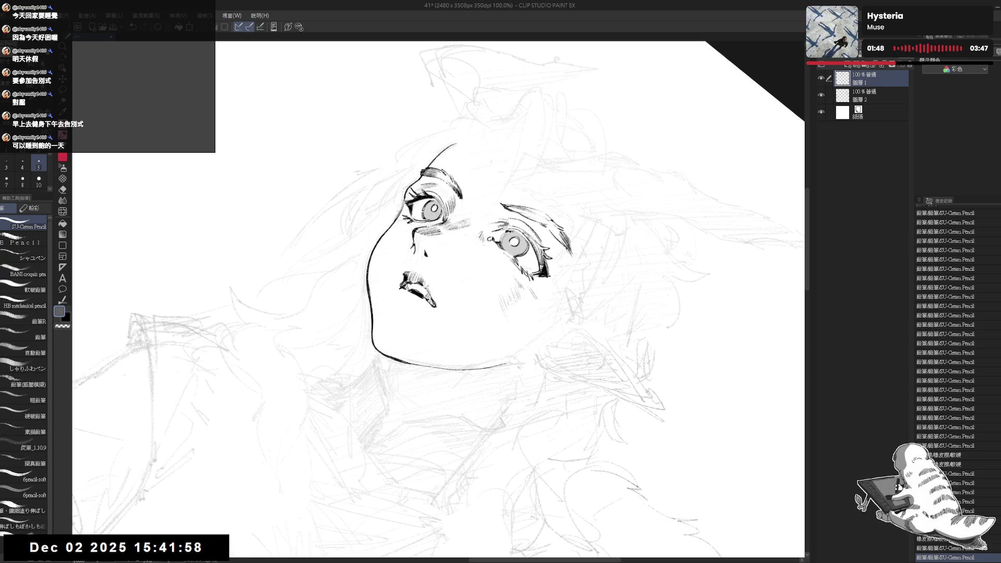
key(asciicircum)
key(asciicircum)
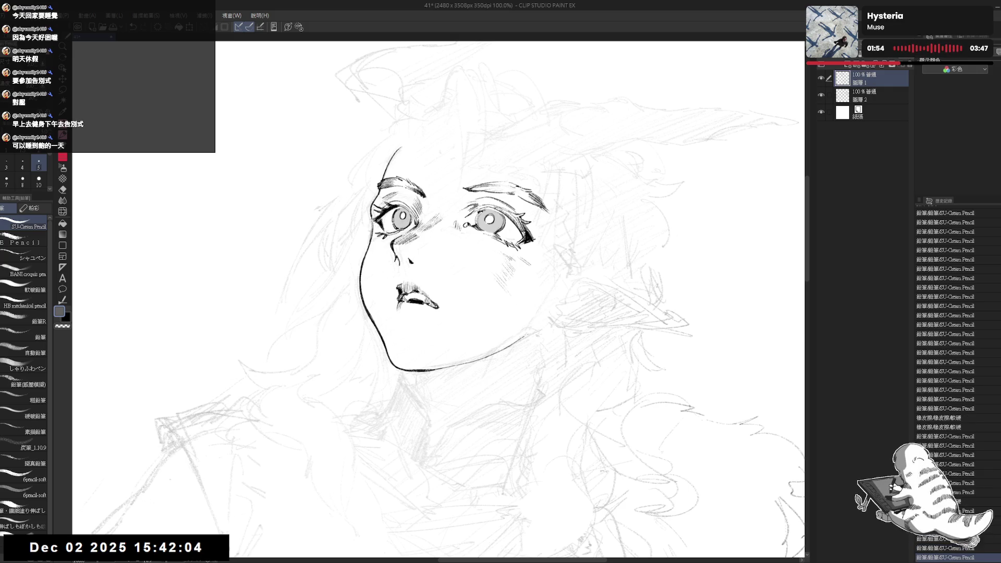
- Erase small marks near the lips and touch up the area below them
key(e)
mouse_move(394, 308)
mouse_down()
mouse_move(420, 310)
mouse_move(422, 322)
mouse_move(398, 342)
mouse_move(438, 329)
mouse_up()
key(p)
key(minus)
key(minus)
key(e)
key(p)
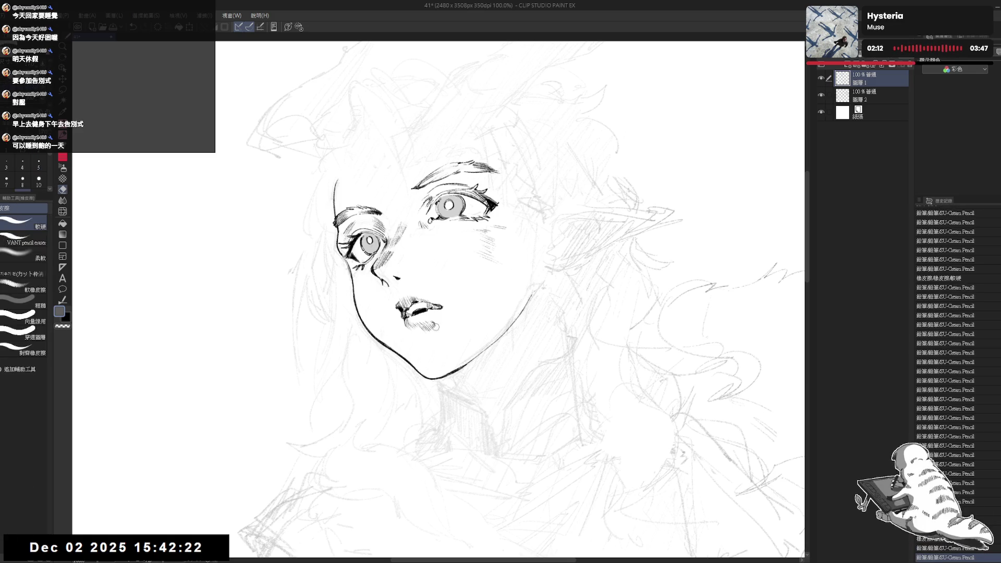
key(e)
key(p)
drag(405, 346, 406, 347)
- Straighten and zoom the view out, then erase a stray mark on the cheek
key(asciicircum)
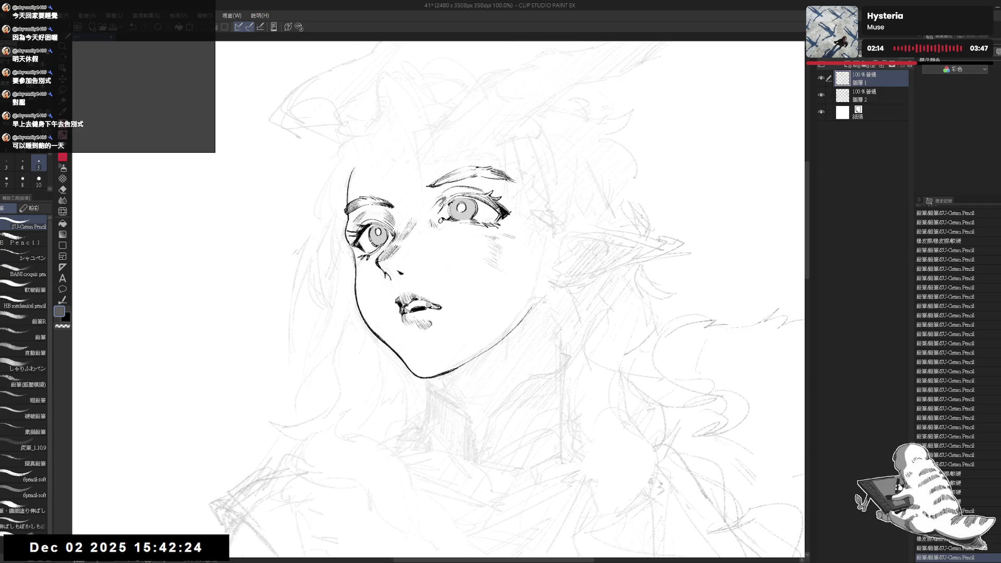
key(asciicircum)
scroll(404, 201, down, 2)
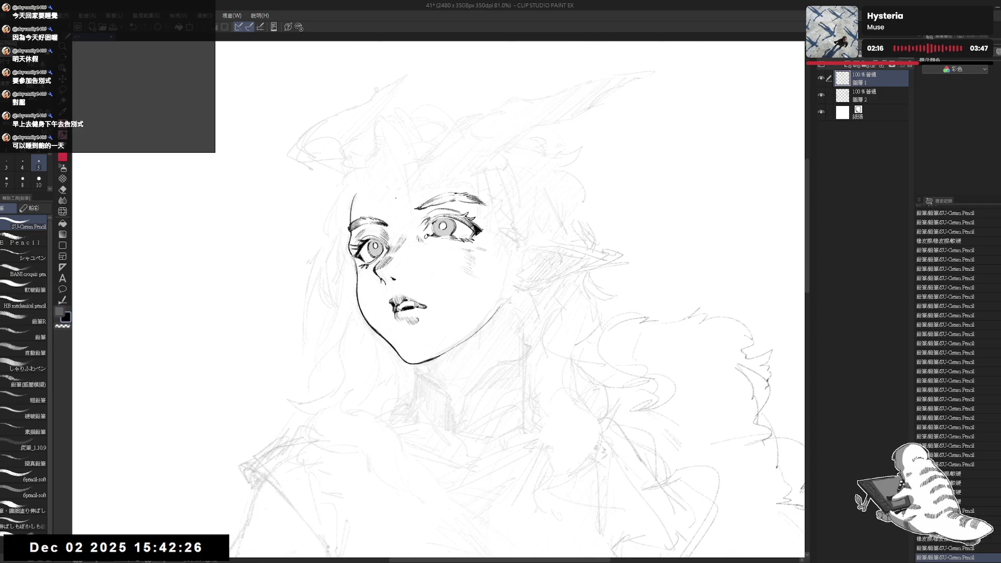
drag(435, 182, 433, 197)
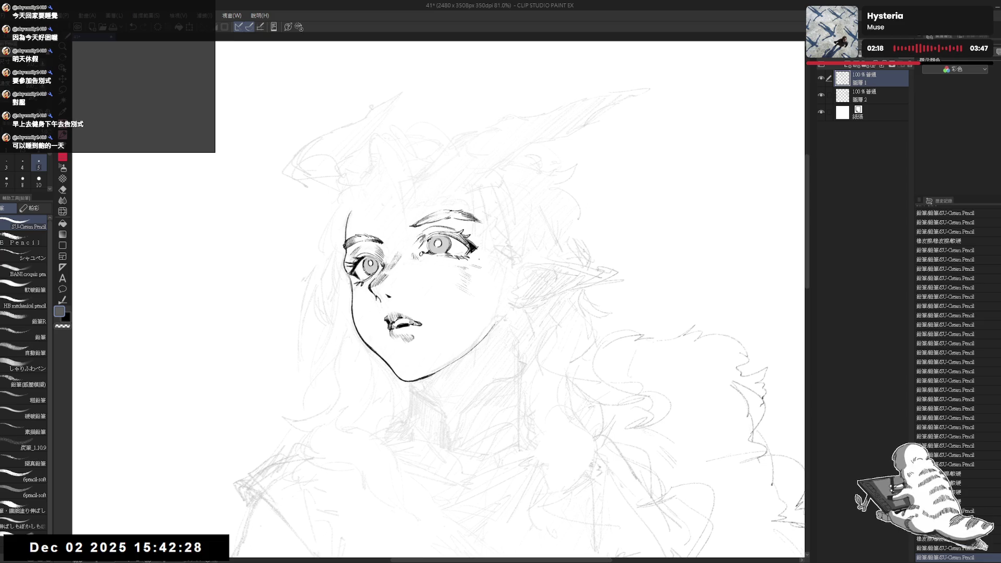
key(e)
mouse_move(483, 254)
mouse_down()
mouse_move(491, 262)
mouse_move(457, 258)
mouse_move(466, 271)
mouse_up()
key(p)
key(e)
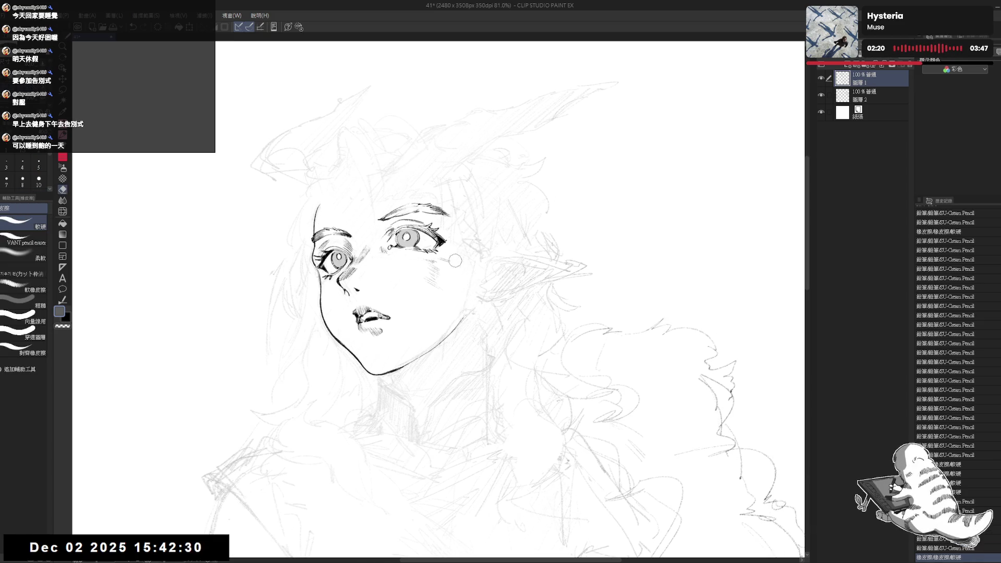
key(p)
key(minus)
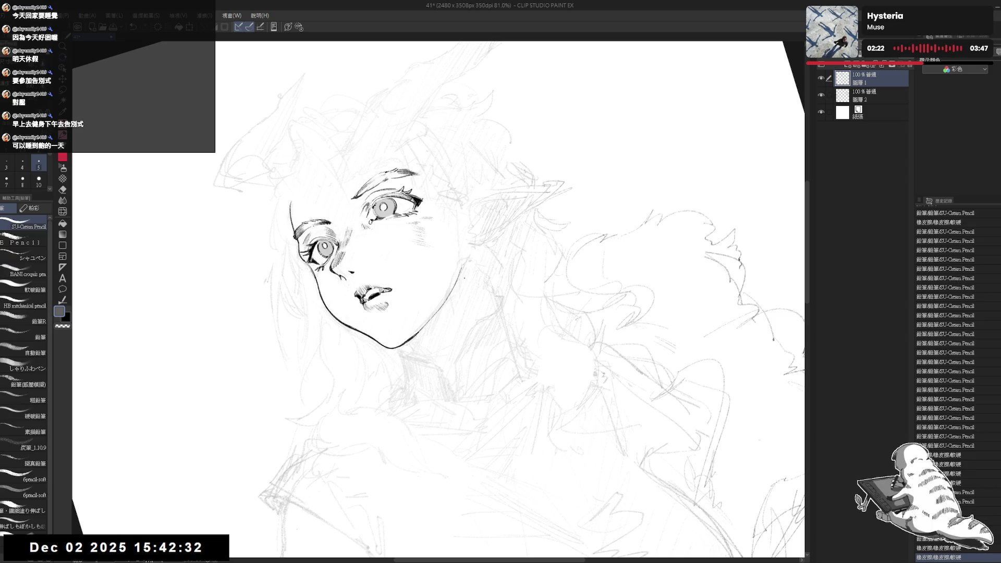
- Stroke and darken the right edge of the jaw with the pencil
mouse_move(463, 272)
mouse_down()
mouse_move(416, 344)
mouse_move(445, 341)
mouse_move(427, 313)
mouse_up()
key(ctrl+z)
key(ctrl+y)
key(ctrl+z)
key(-)
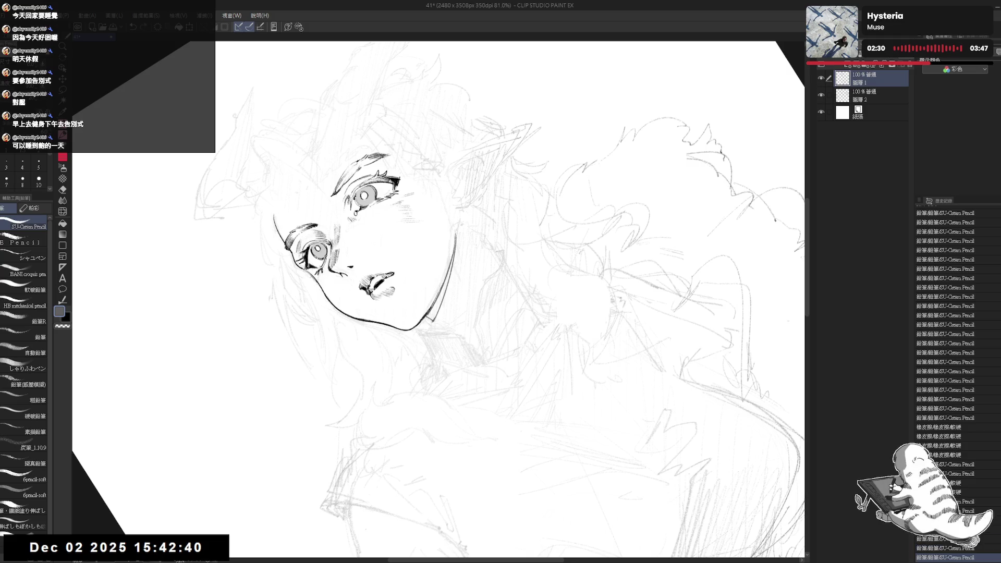
drag(454, 257, 439, 300)
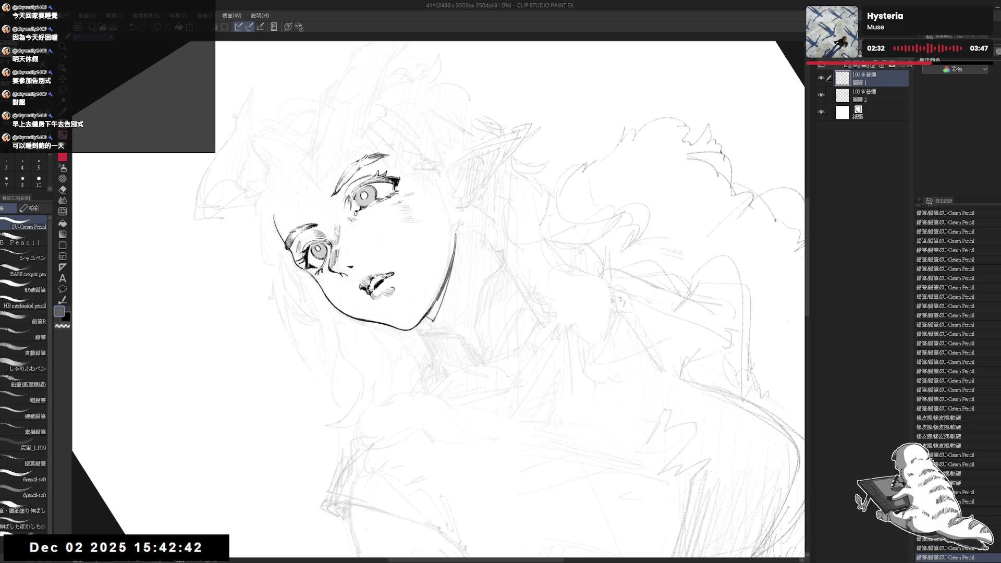
drag(454, 255, 447, 273)
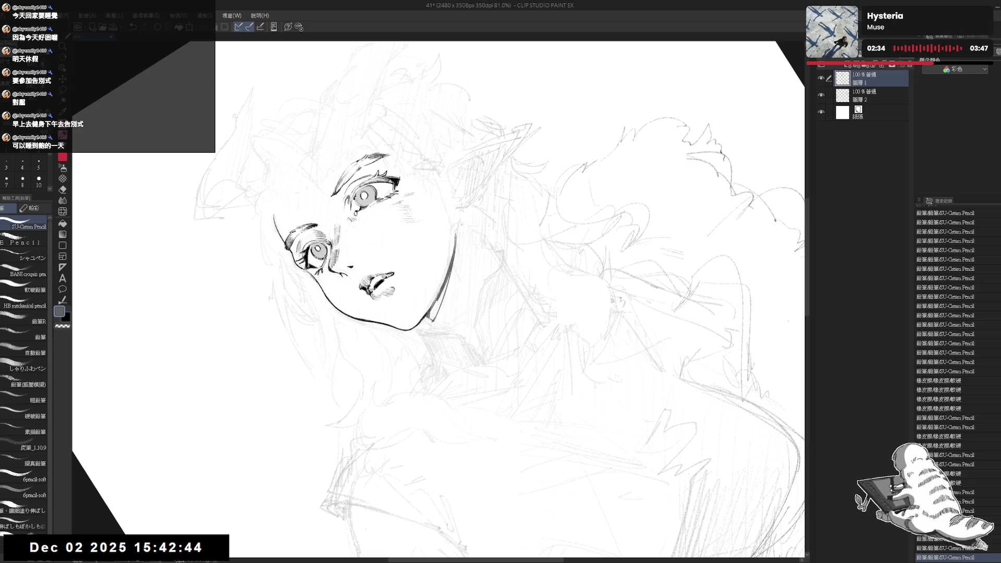
drag(438, 301, 432, 321)
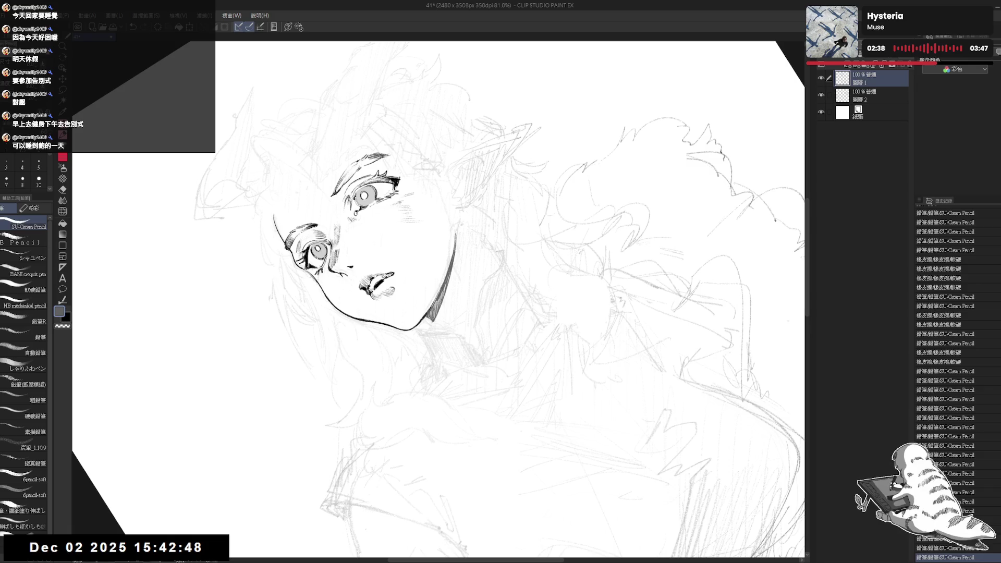
- Erase the overshoot along the jaw line and reposition the view upright
key(e)
drag(452, 230, 425, 310)
drag(443, 269, 424, 310)
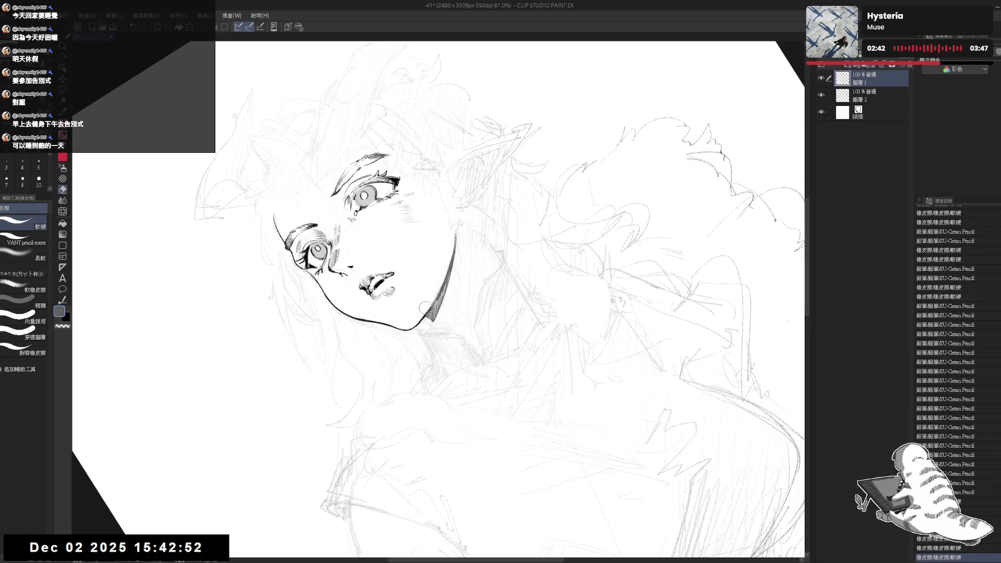
key(p)
key(-)
drag(444, 269, 441, 291)
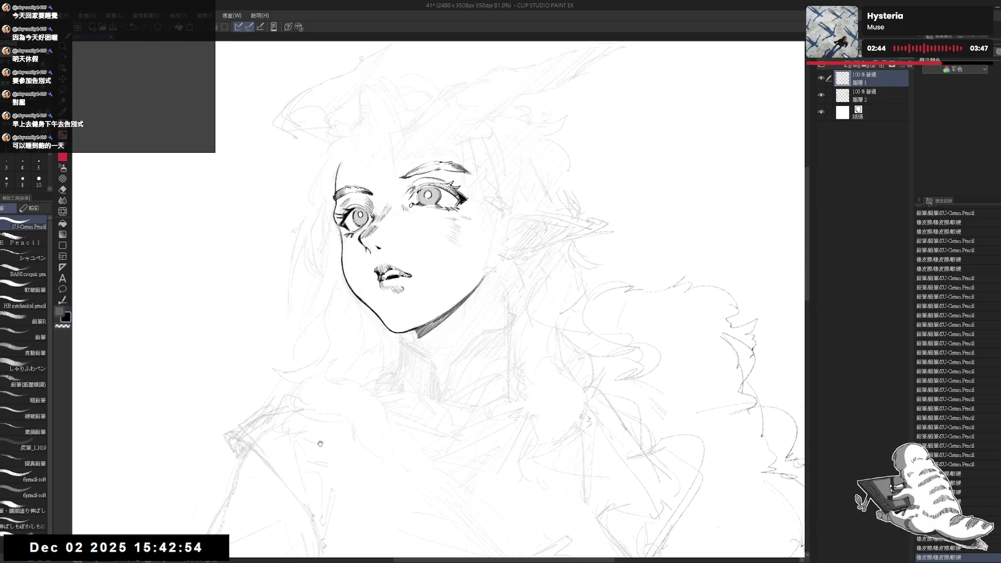
drag(392, 358, 397, 317)
- Redo the dark shadow stroke where the jaw meets the neck
key(-)
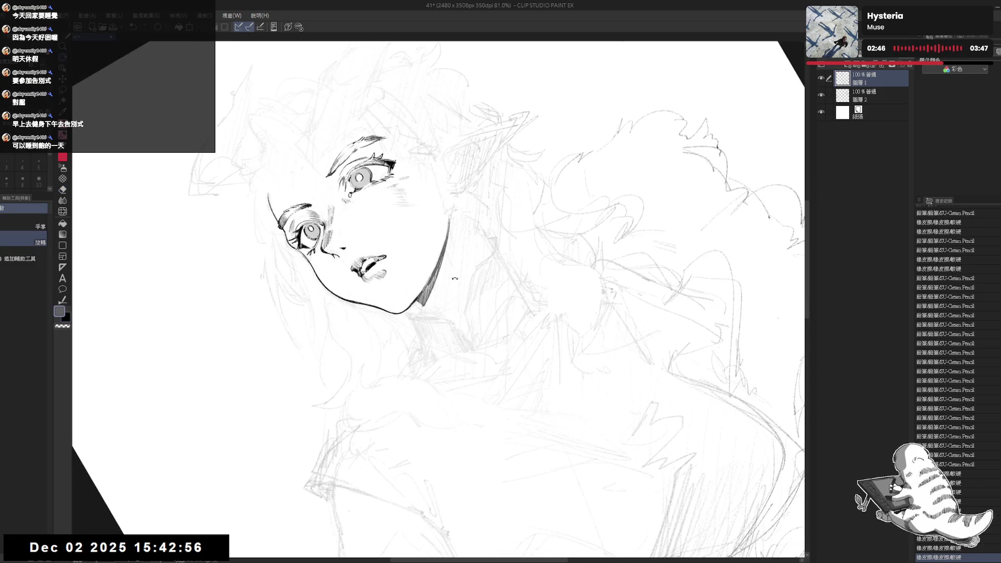
key(ctrl+z)
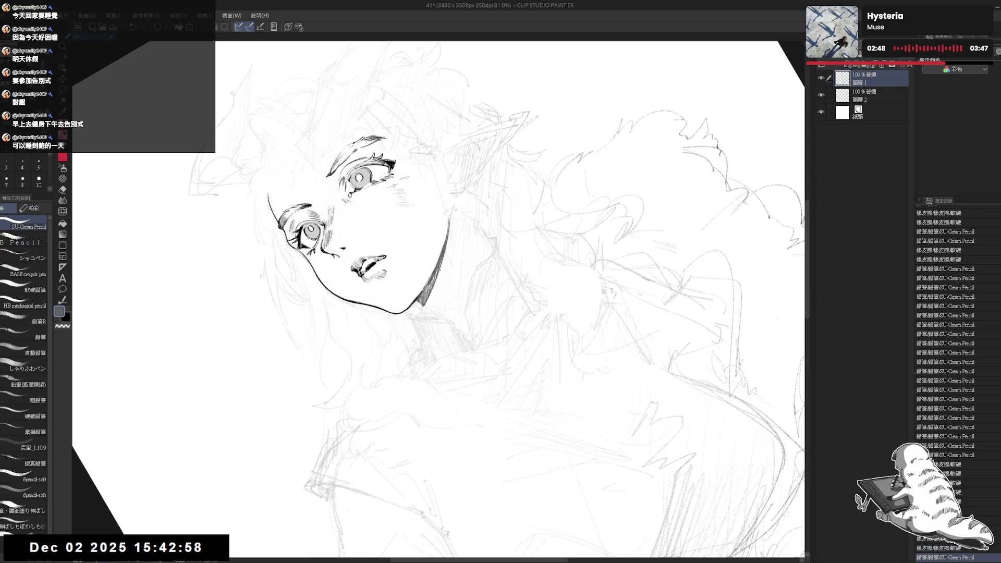
drag(433, 271, 441, 250)
key(c)
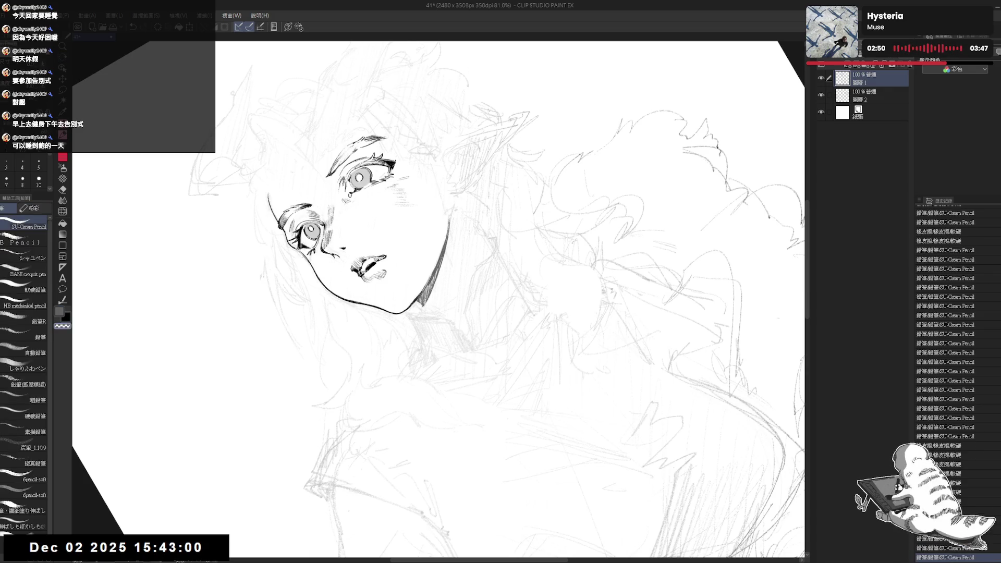
key(c)
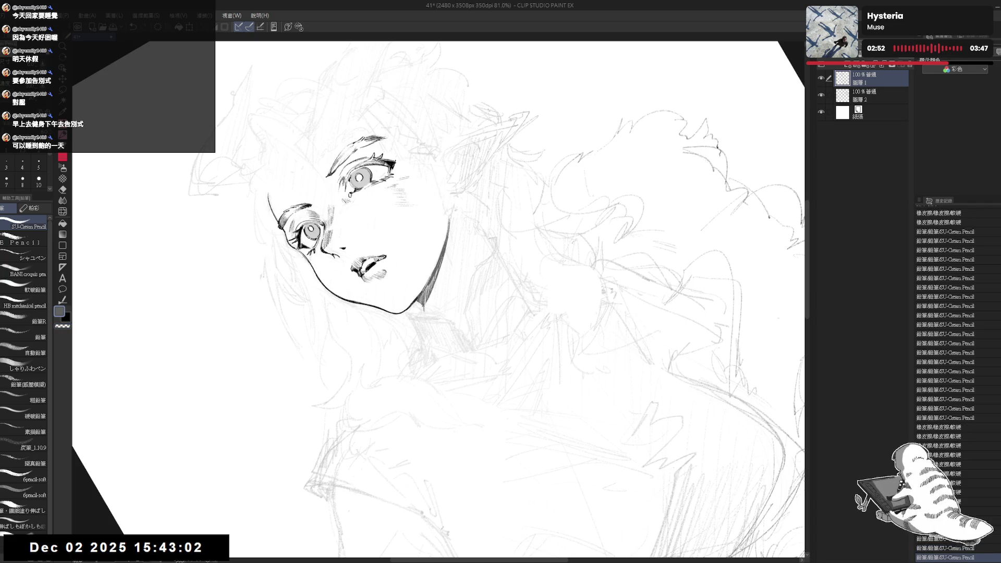